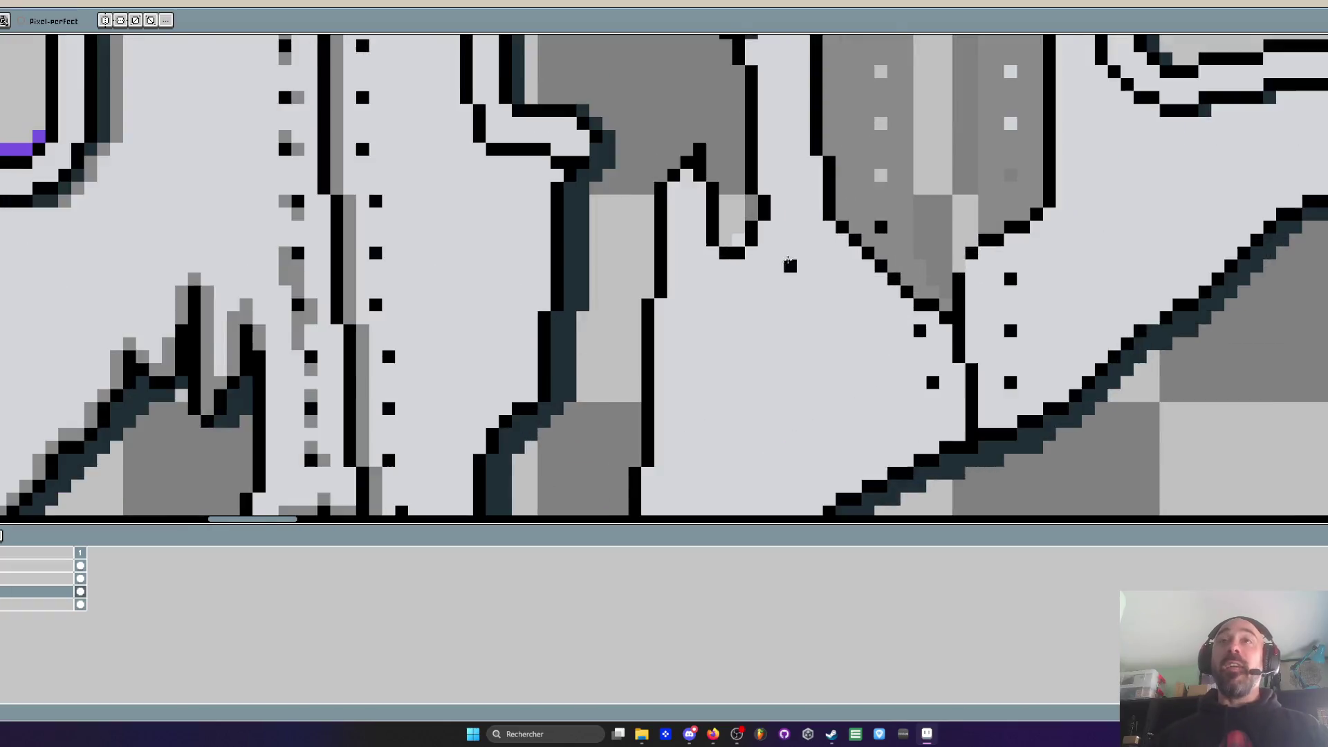
# Select the bottom layer in the timeline and centre the view on the fuselage
pyautogui.scroll(-2, 693, 226)
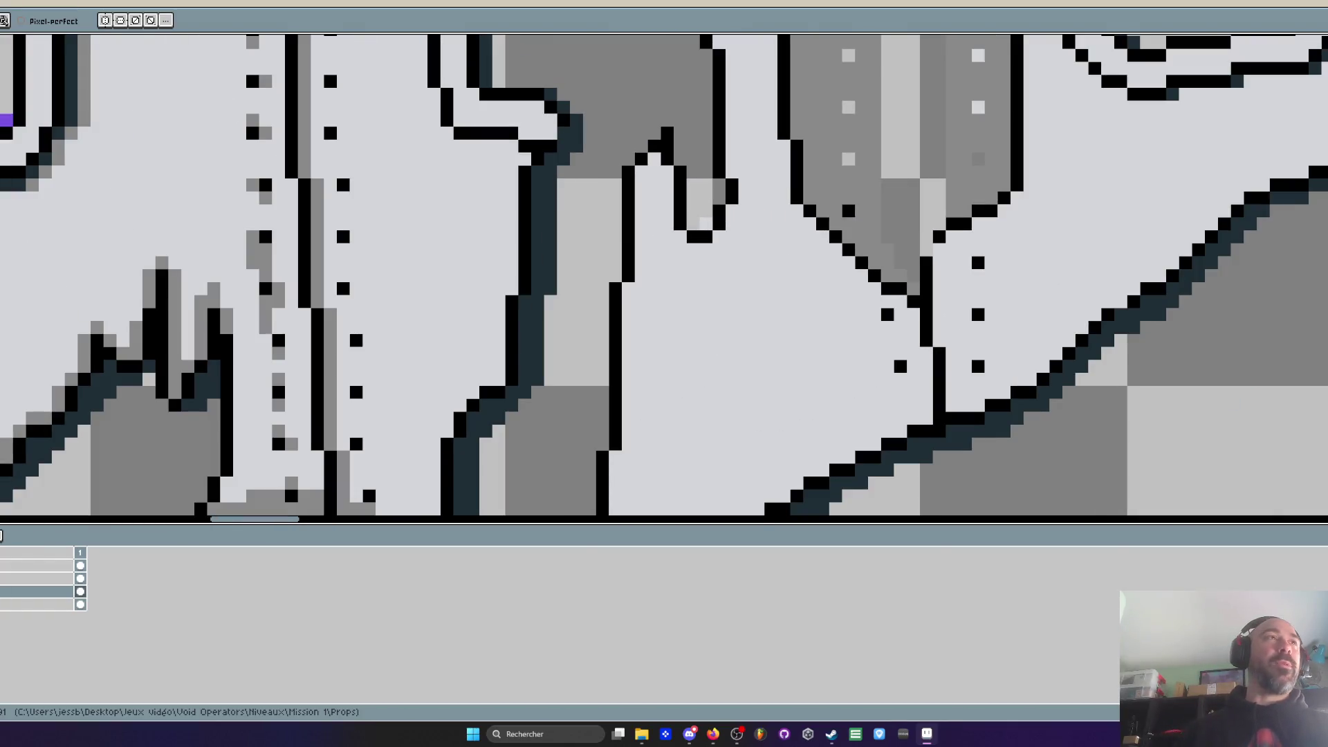
pyautogui.click(80, 604)
pyautogui.click(770, 159)
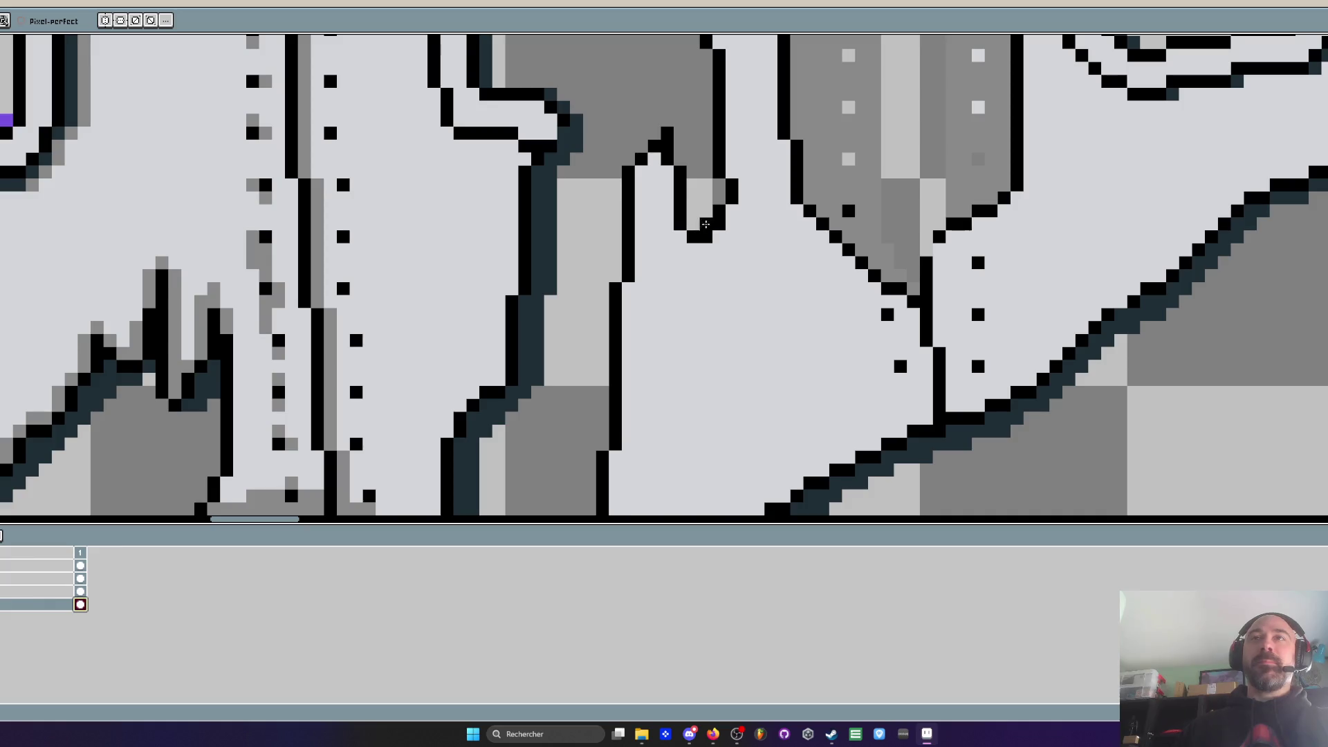
pyautogui.scroll(-4, 616, 211)
pyautogui.scroll(3, 627, 209)
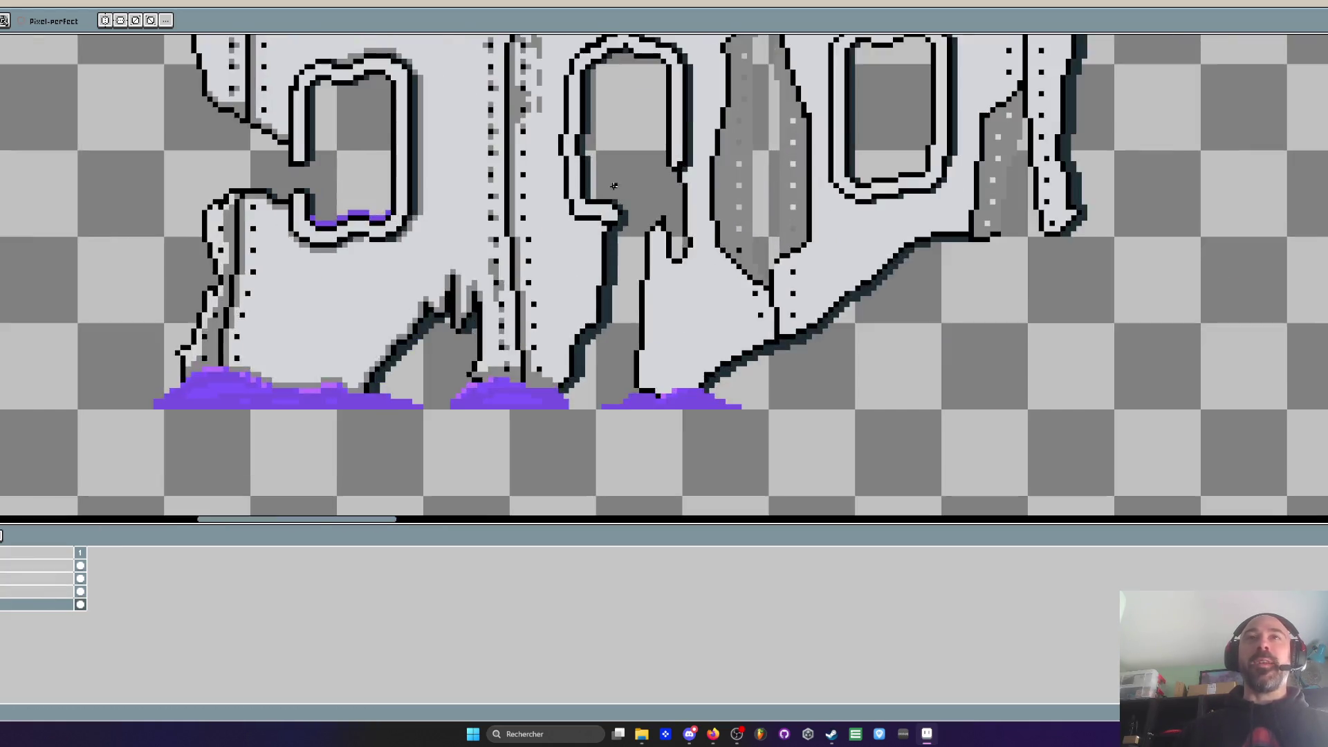
pyautogui.scroll(-2, 626, 209)
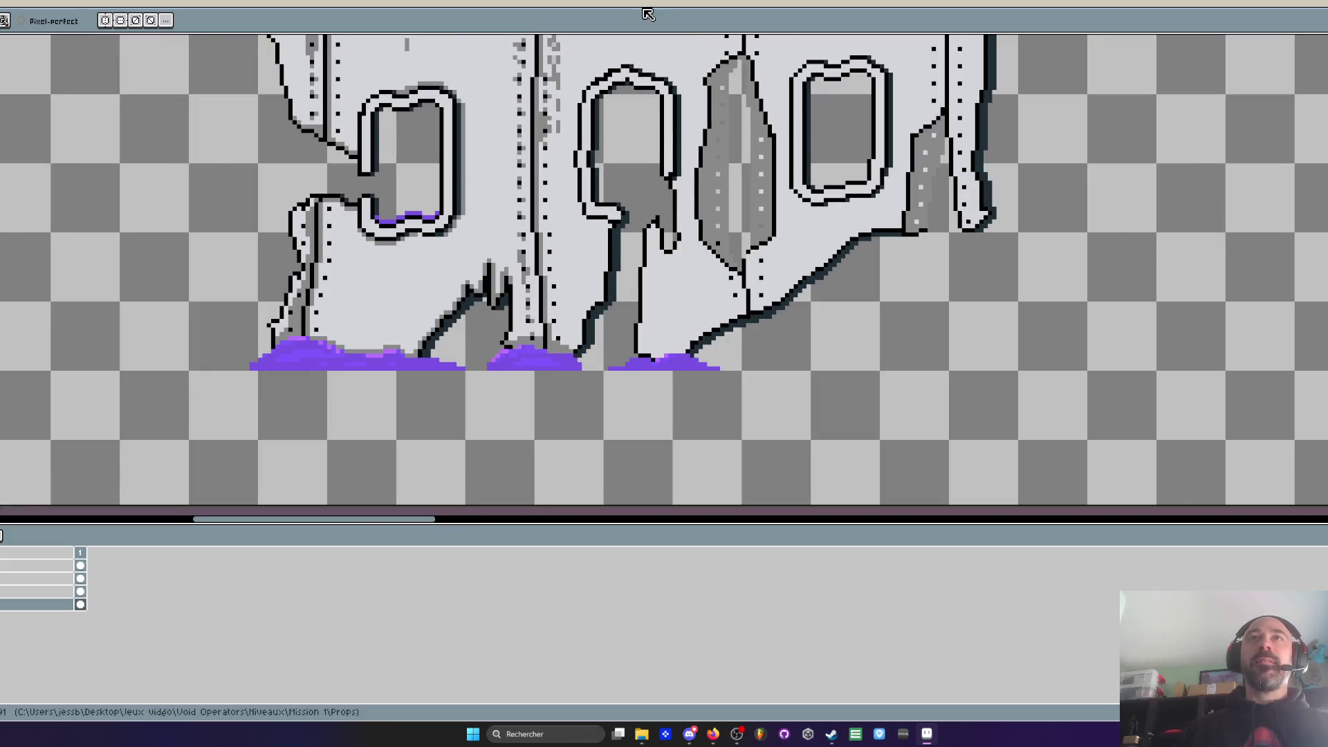
pyautogui.scroll(-2, 477, 190)
pyautogui.moveTo(477, 69); pyautogui.dragTo(477, 190)
pyautogui.scroll(2, 478, 189)
# Switch to the pencil, then the eyedropper, to sample a grey from the artwork
pyautogui.press('b')
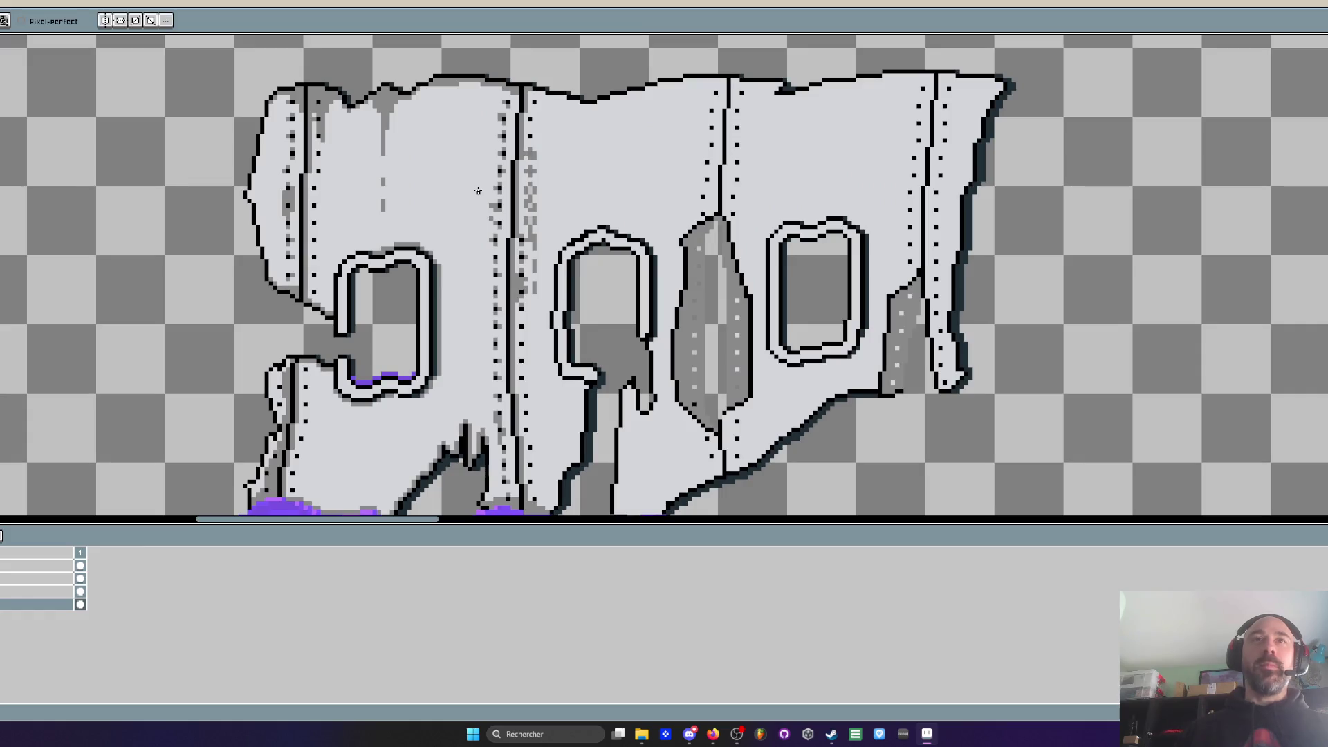
pyautogui.scroll(-1, 478, 190)
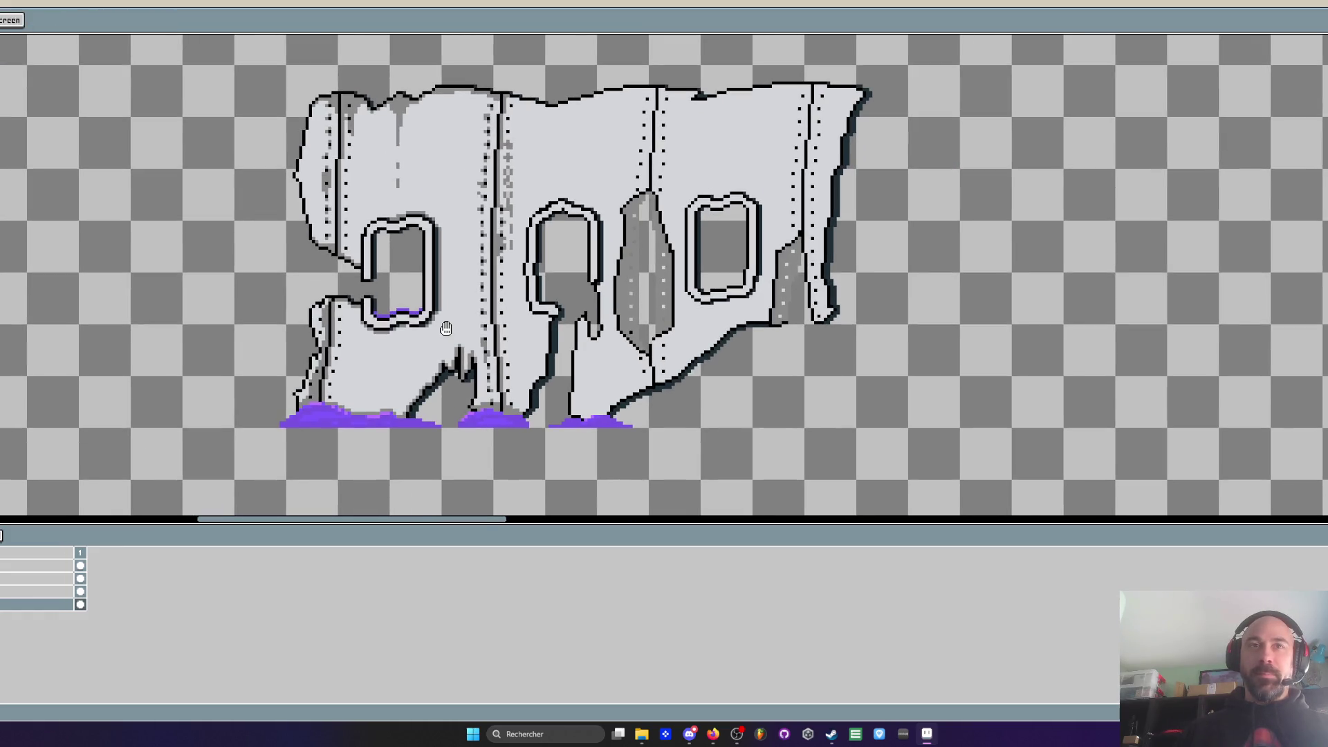
pyautogui.scroll(2, 447, 330)
pyautogui.press('i')
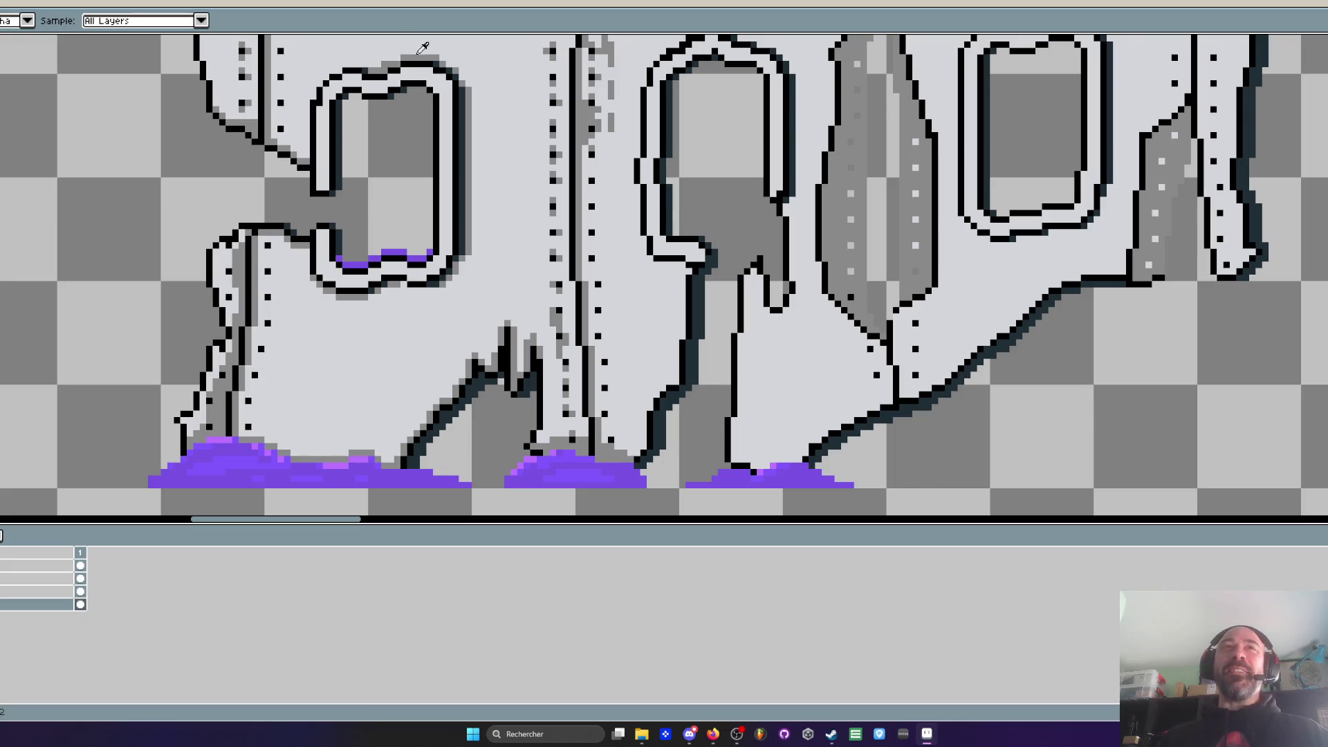
# With the pencil, add grey shading pixels beside the first four lower-left rivet dots
pyautogui.scroll(-1, 413, 58)
pyautogui.scroll(5, 413, 38)
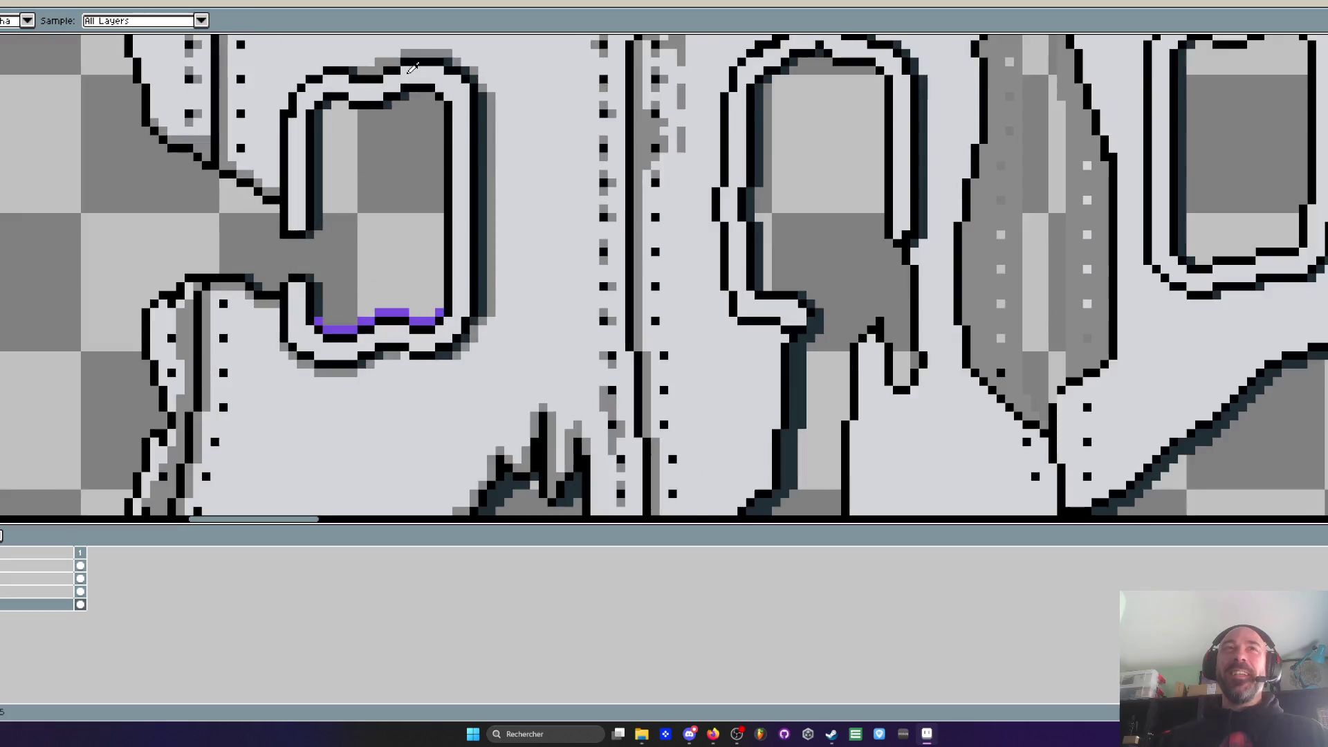
pyautogui.scroll(-5, 369, 58)
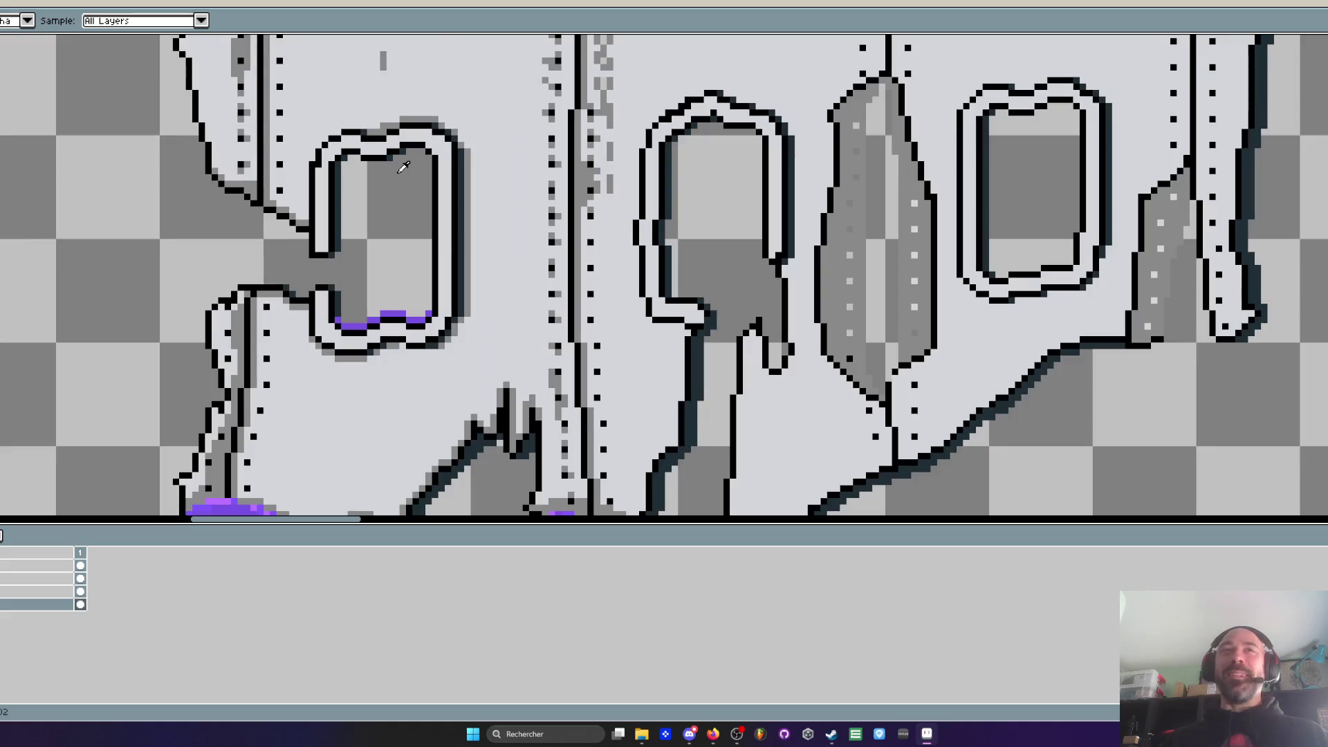
pyautogui.scroll(-1, 422, 134)
pyautogui.scroll(3, 420, 133)
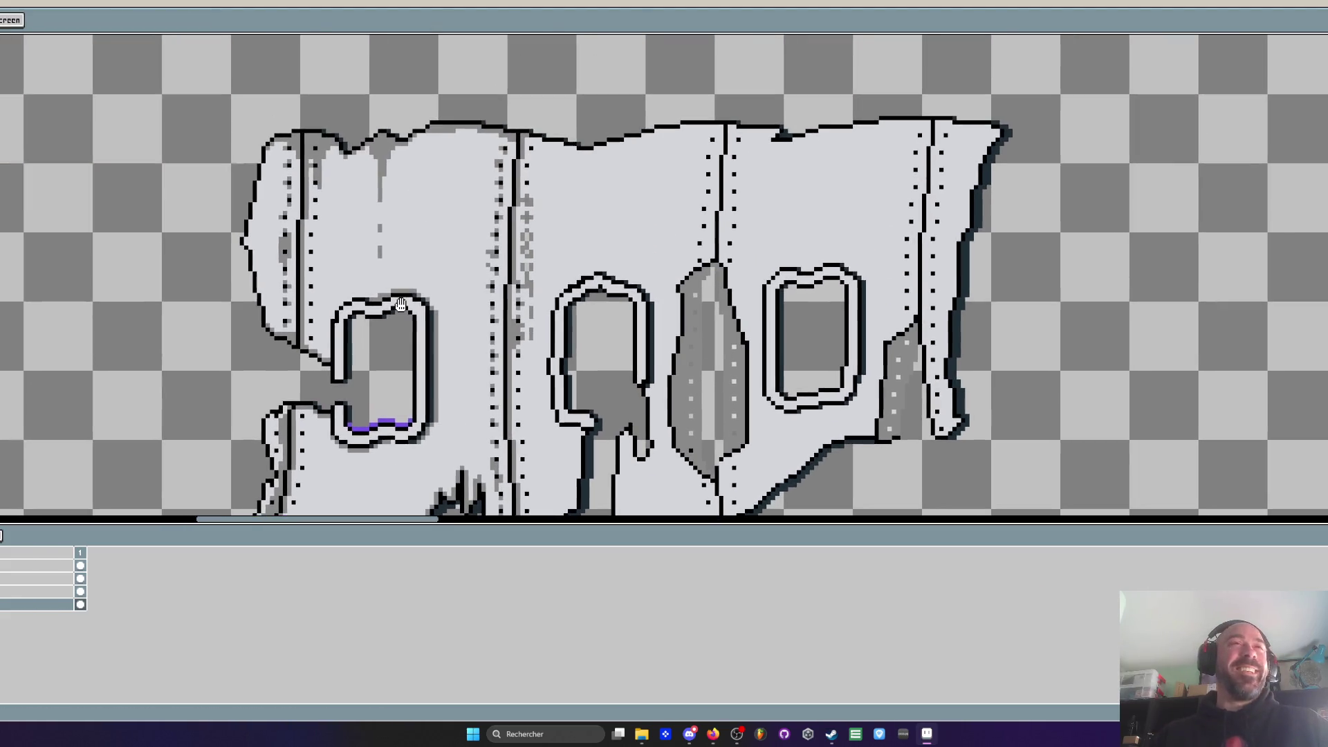
pyautogui.scroll(1, 387, 267)
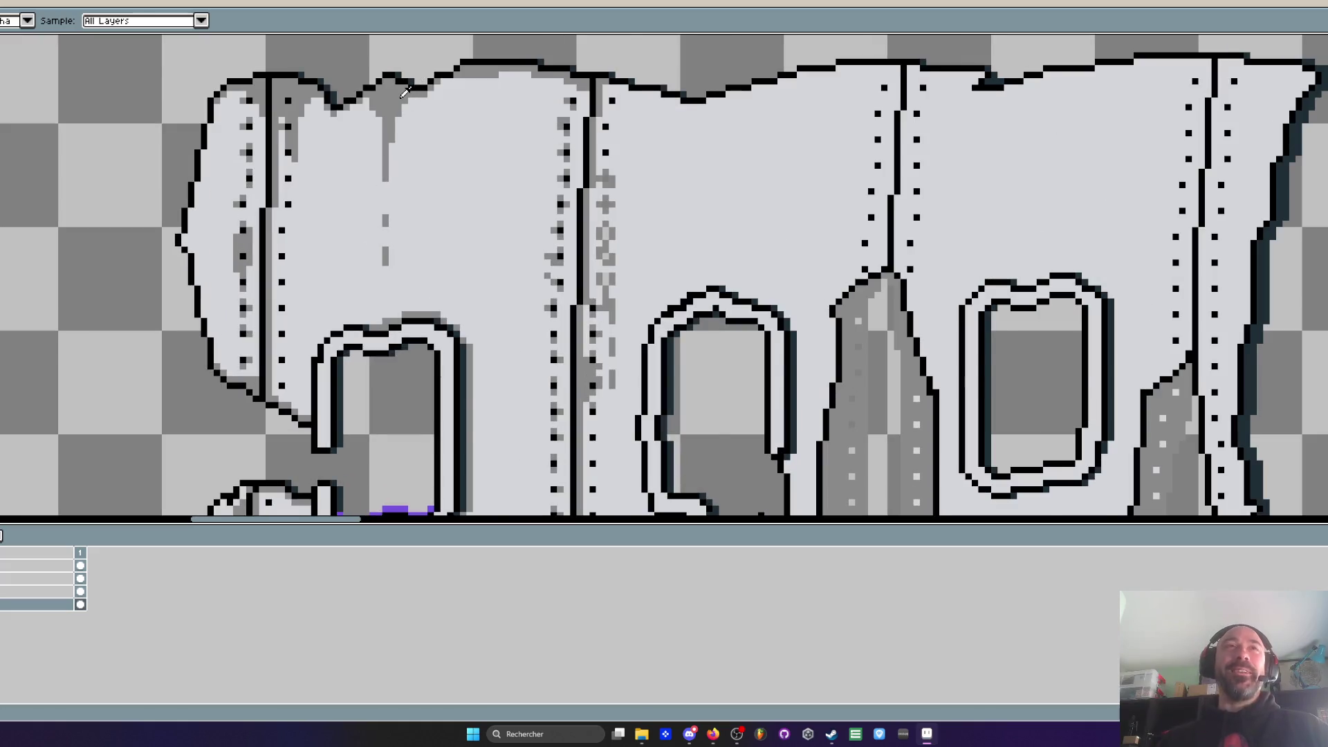
pyautogui.scroll(1, 330, 273)
pyautogui.press('b')
pyautogui.scroll(-3, 330, 274)
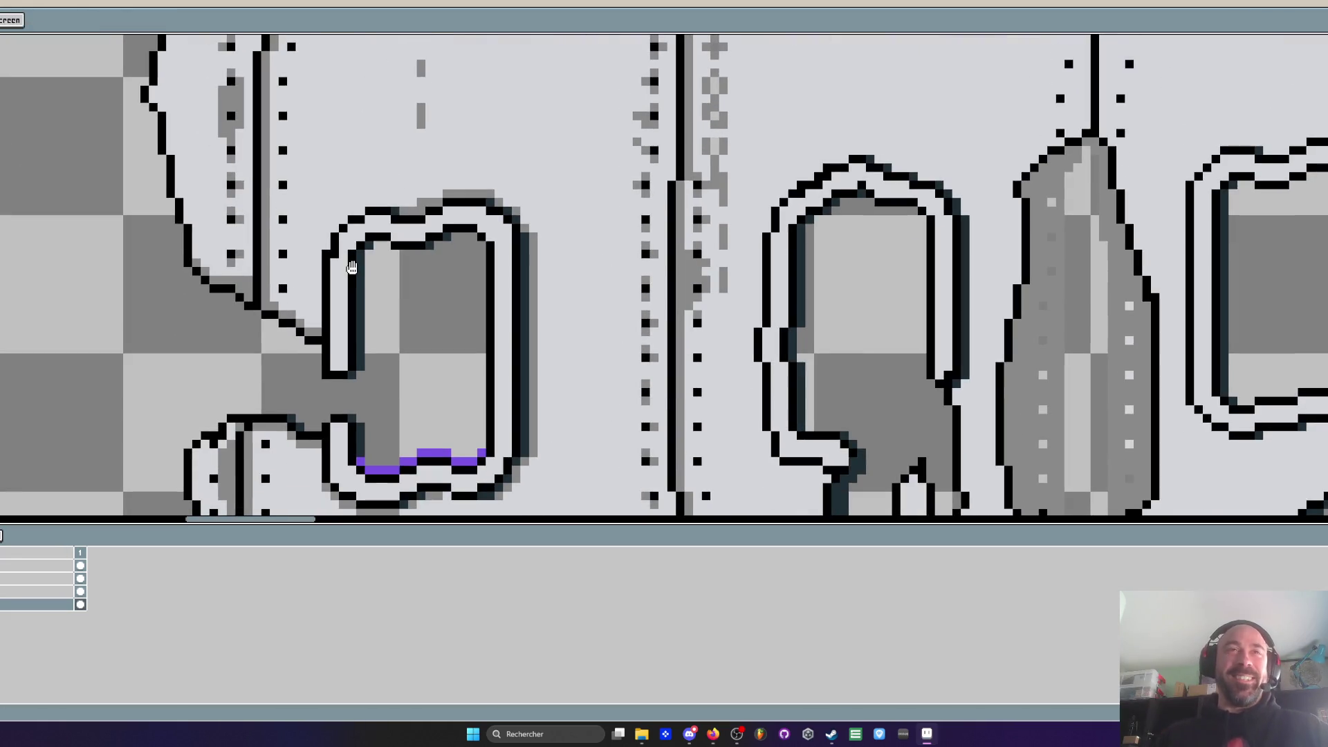
pyautogui.scroll(-3, 352, 268)
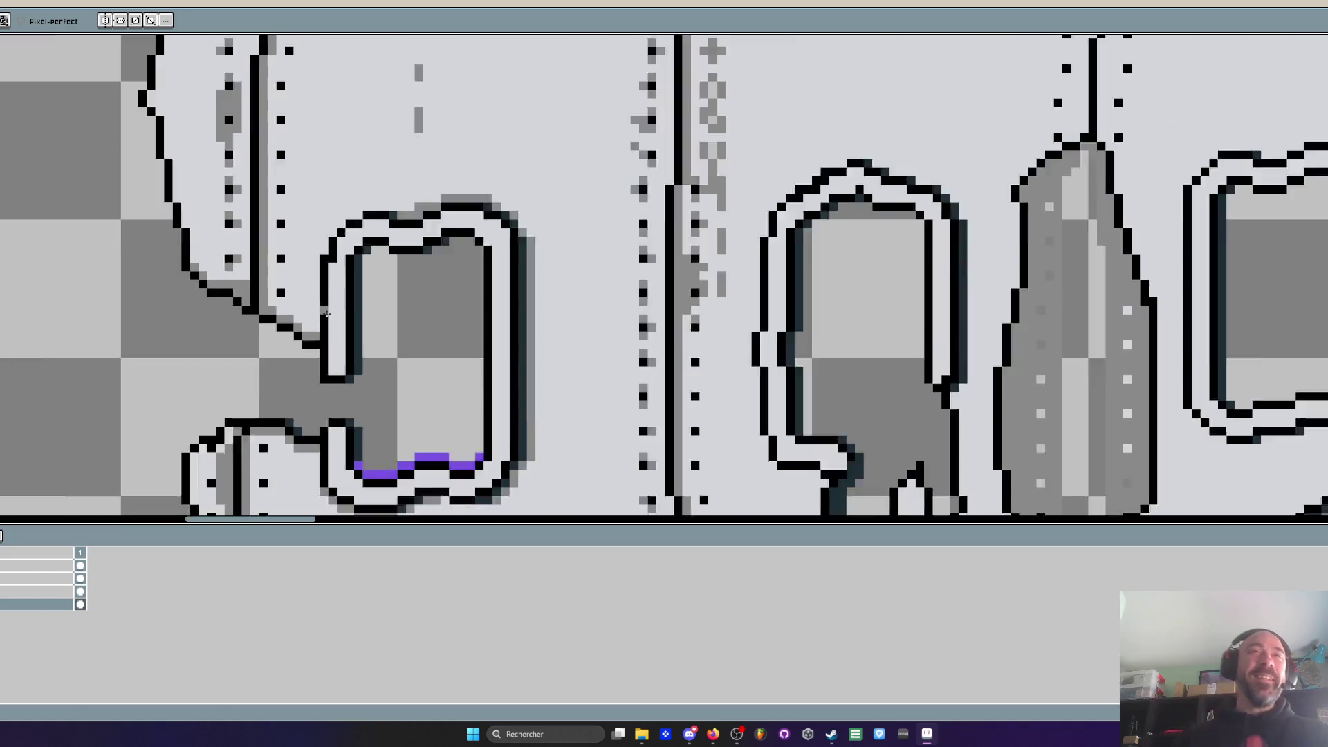
pyautogui.scroll(-3, 400, 252)
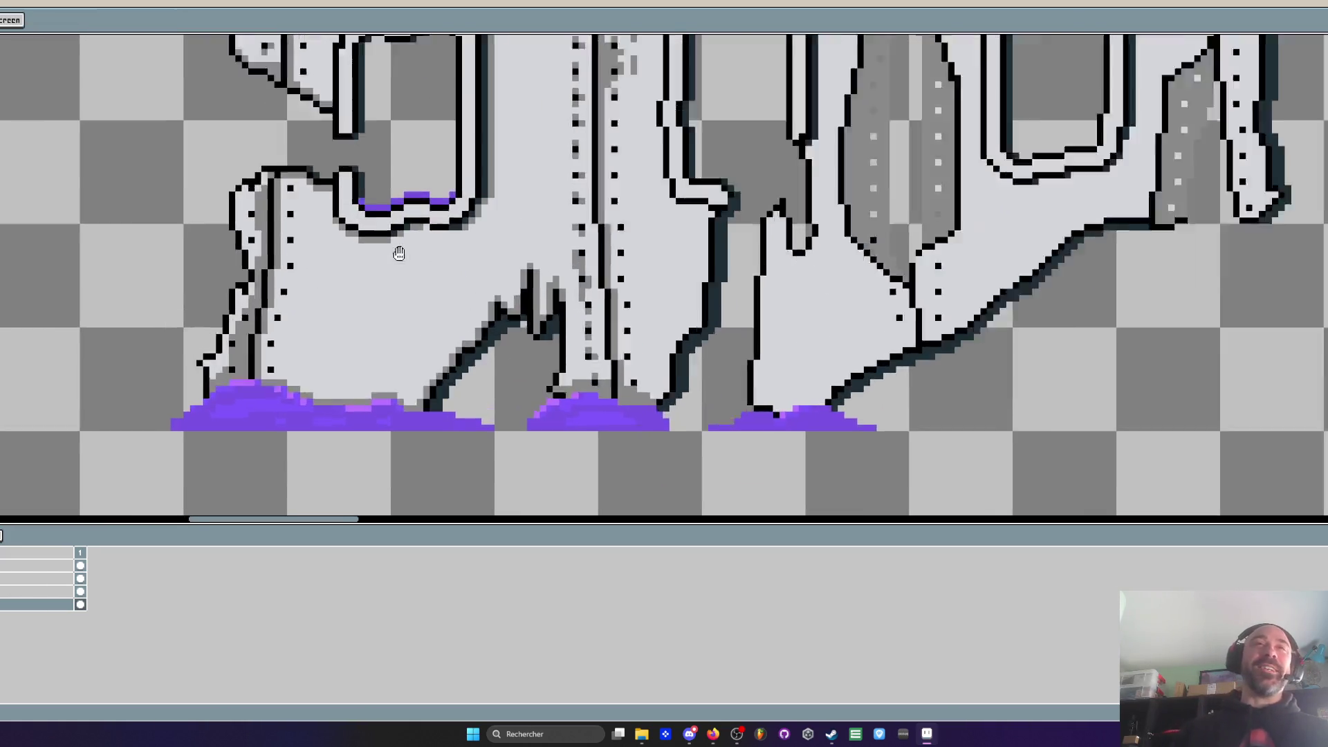
pyautogui.scroll(2, 306, 288)
pyautogui.scroll(2, 254, 260)
pyautogui.click(301, 180)
pyautogui.click(275, 205)
pyautogui.click(275, 258)
pyautogui.click(299, 281)
# Shade above and below the lower rivets in grey and touch up the nearby pixels
pyautogui.click(276, 361)
pyautogui.click(275, 413)
pyautogui.scroll(-2, 298, 277)
pyautogui.scroll(2, 298, 270)
pyautogui.moveTo(299, 270); pyautogui.dragTo(275, 285)
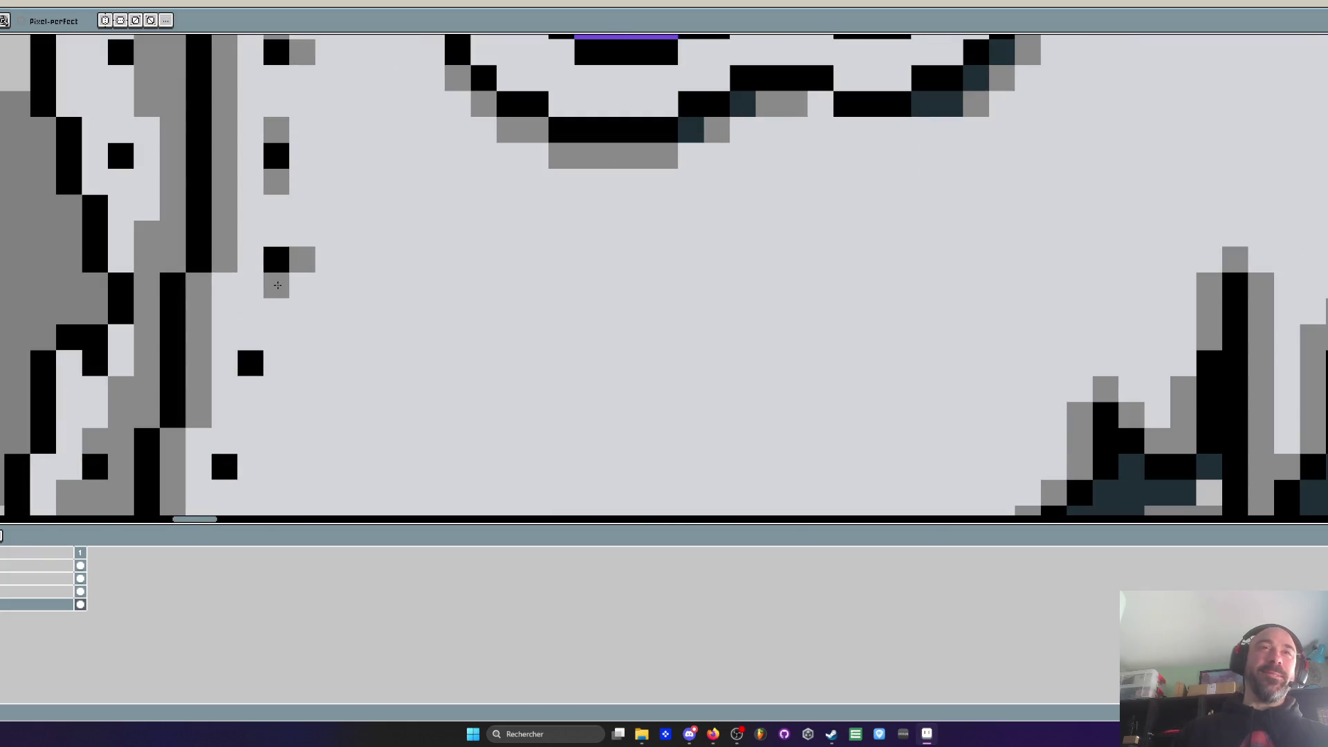
pyautogui.scroll(-2, 271, 285)
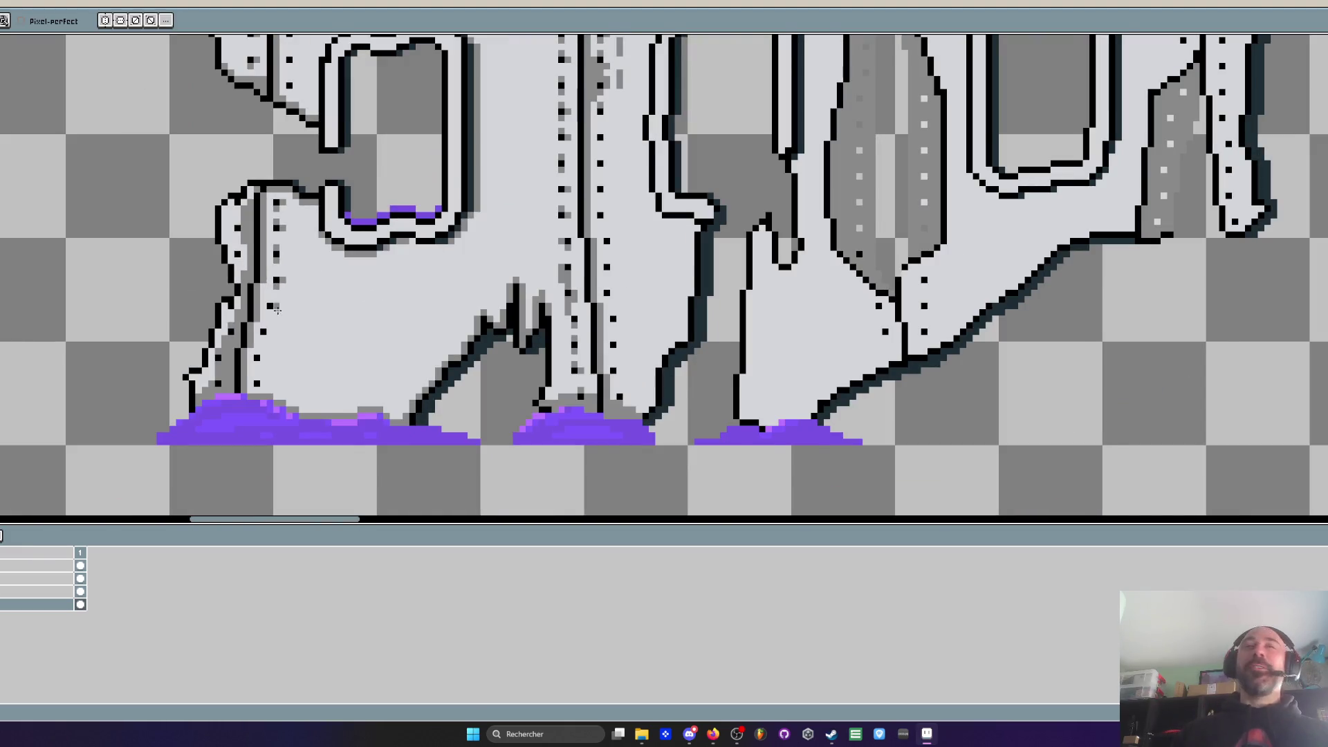
pyautogui.scroll(1, 271, 285)
pyautogui.press('ctrl')
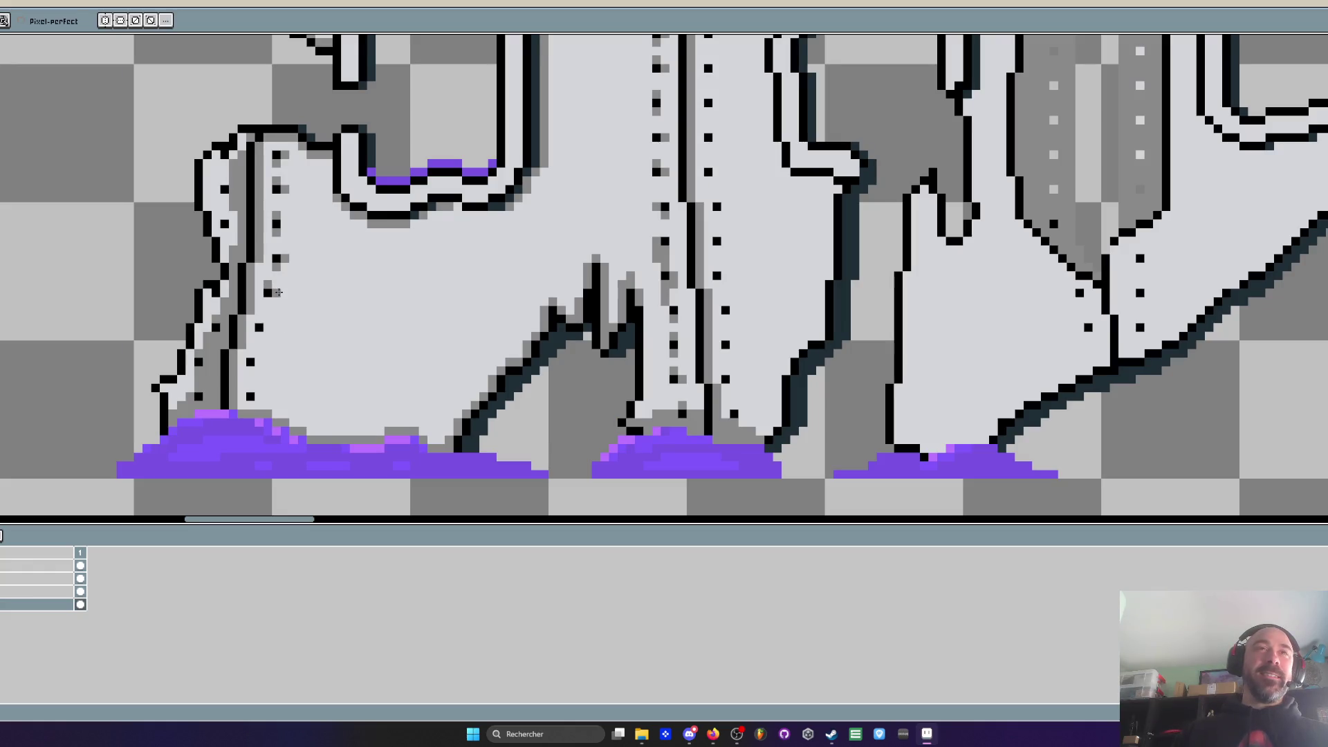
pyautogui.click(258, 362)
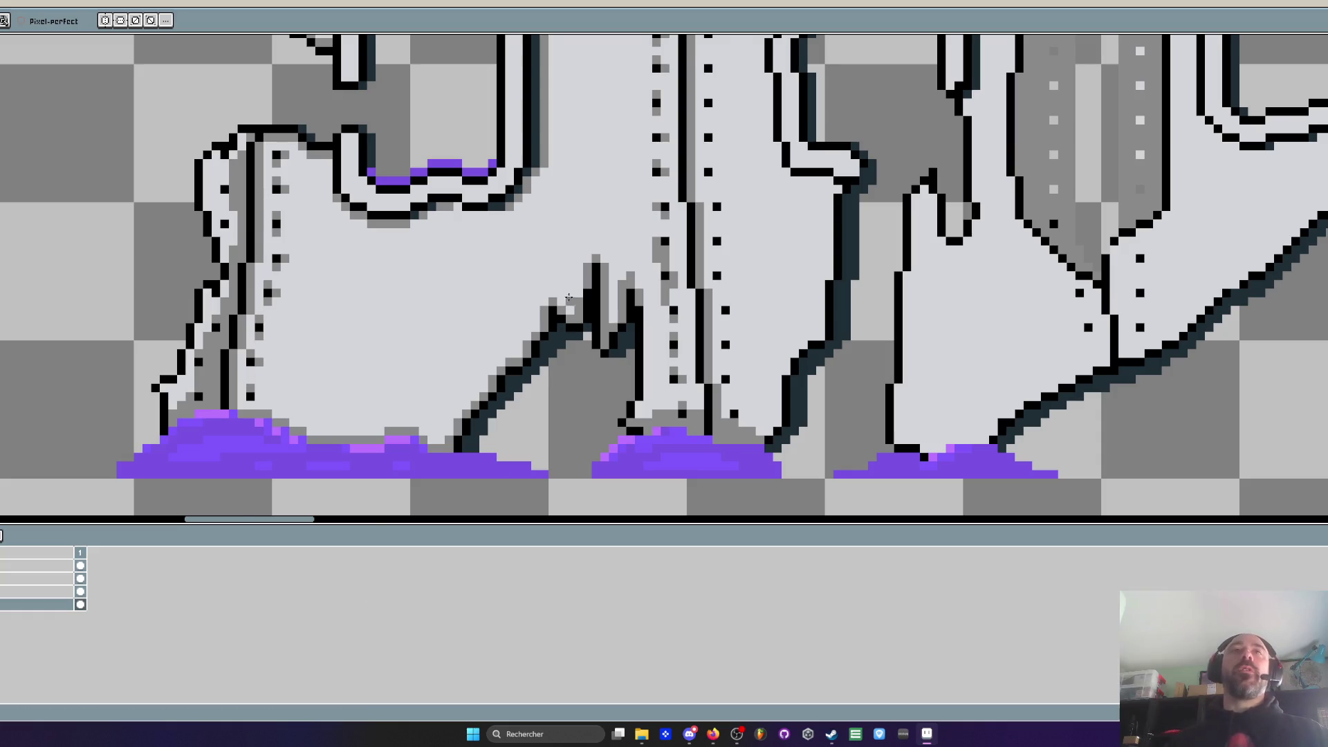
# Drag a grey pencil line along the underside of the left window outline, then zoom back out
pyautogui.scroll(-2, 560, 302)
pyautogui.scroll(2, 524, 263)
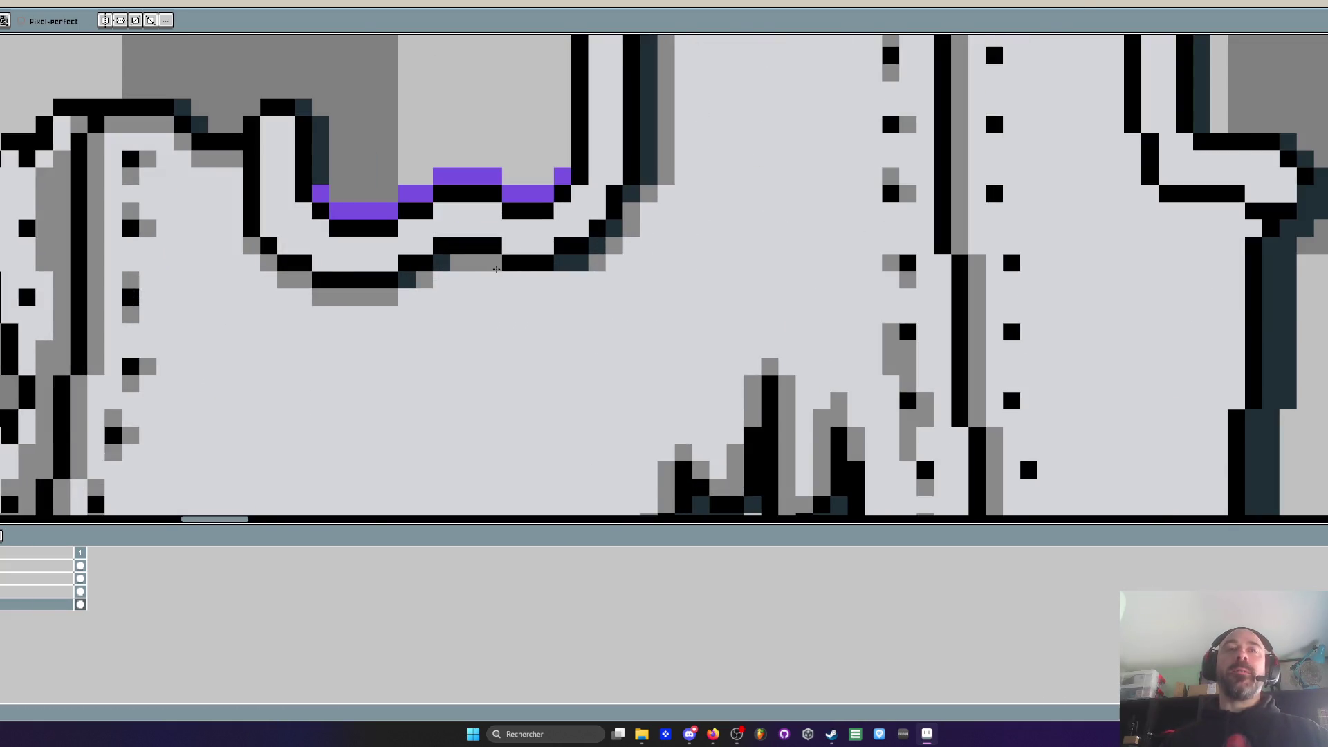
pyautogui.scroll(-2, 519, 270)
pyautogui.scroll(2, 514, 281)
pyautogui.moveTo(495, 262); pyautogui.dragTo(541, 257)
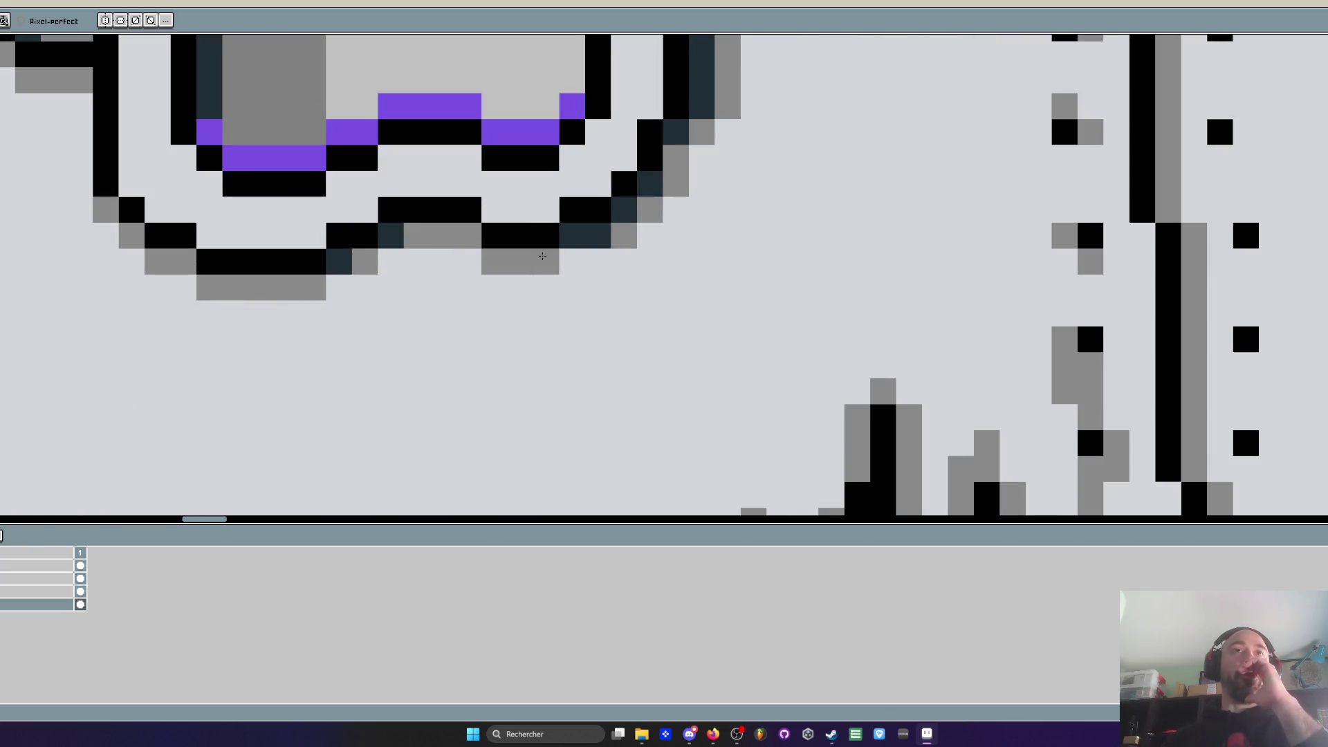
pyautogui.scroll(-5, 387, 253)
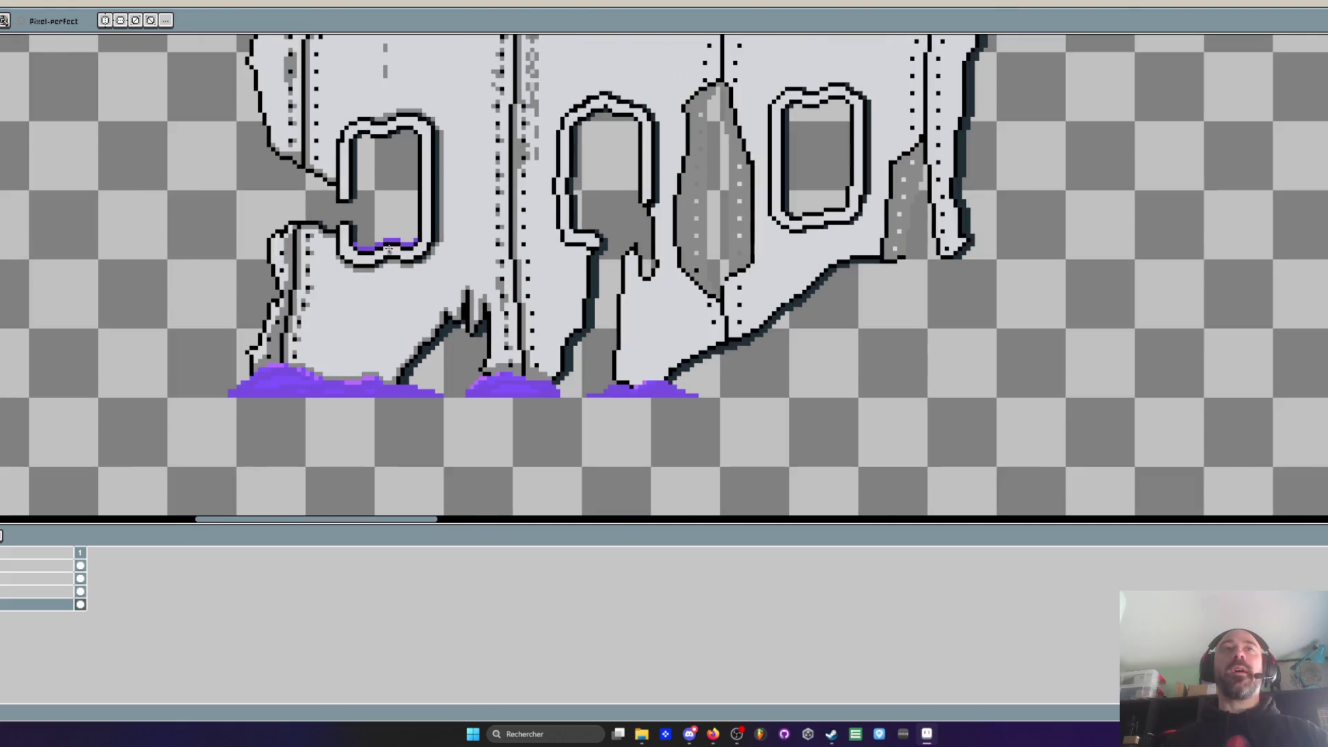
pyautogui.scroll(3, 515, 105)
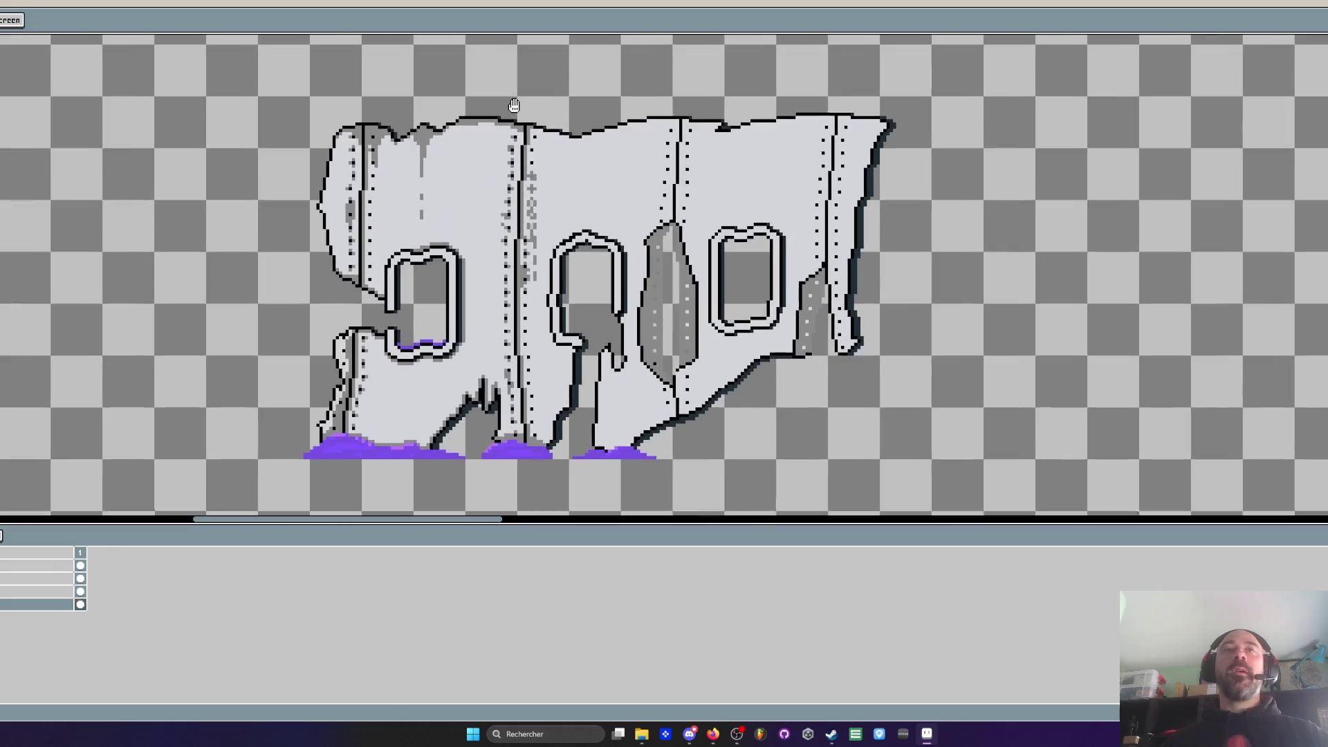
pyautogui.scroll(2, 515, 106)
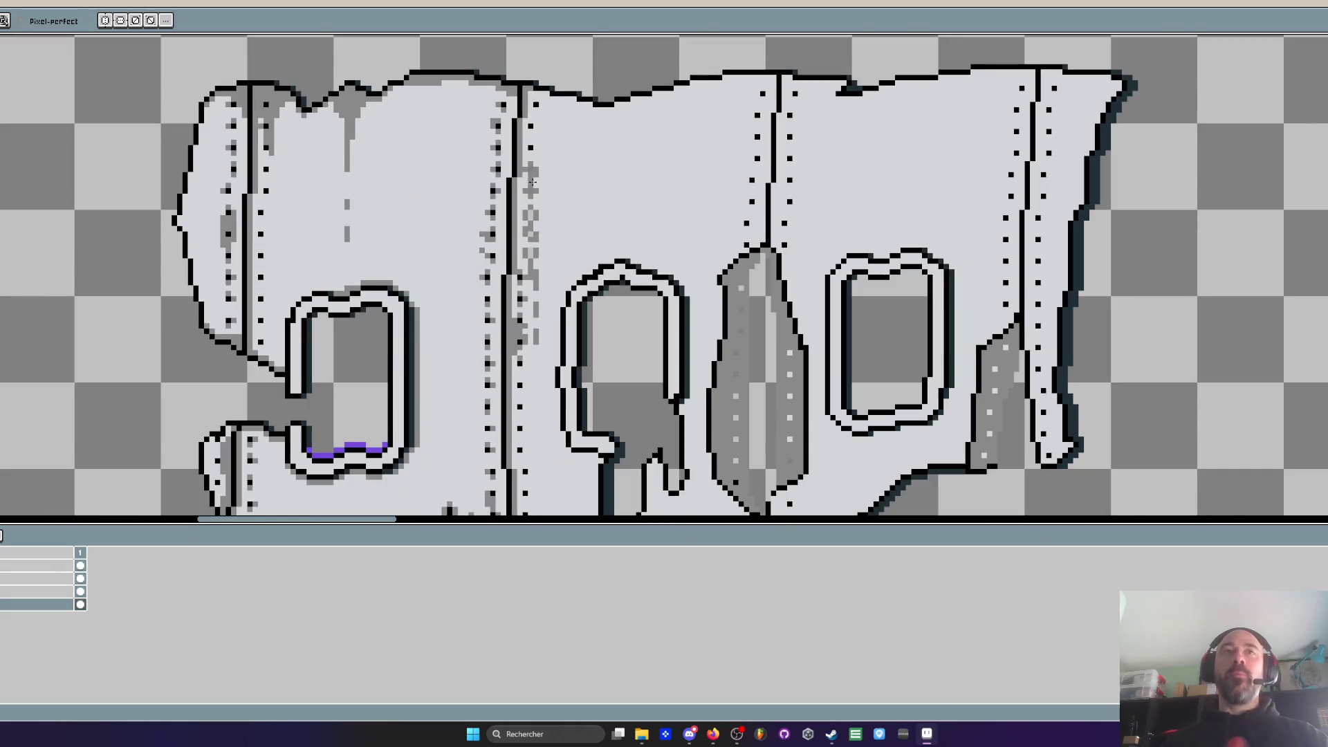
pyautogui.scroll(-2, 533, 182)
pyautogui.scroll(-1, 732, 213)
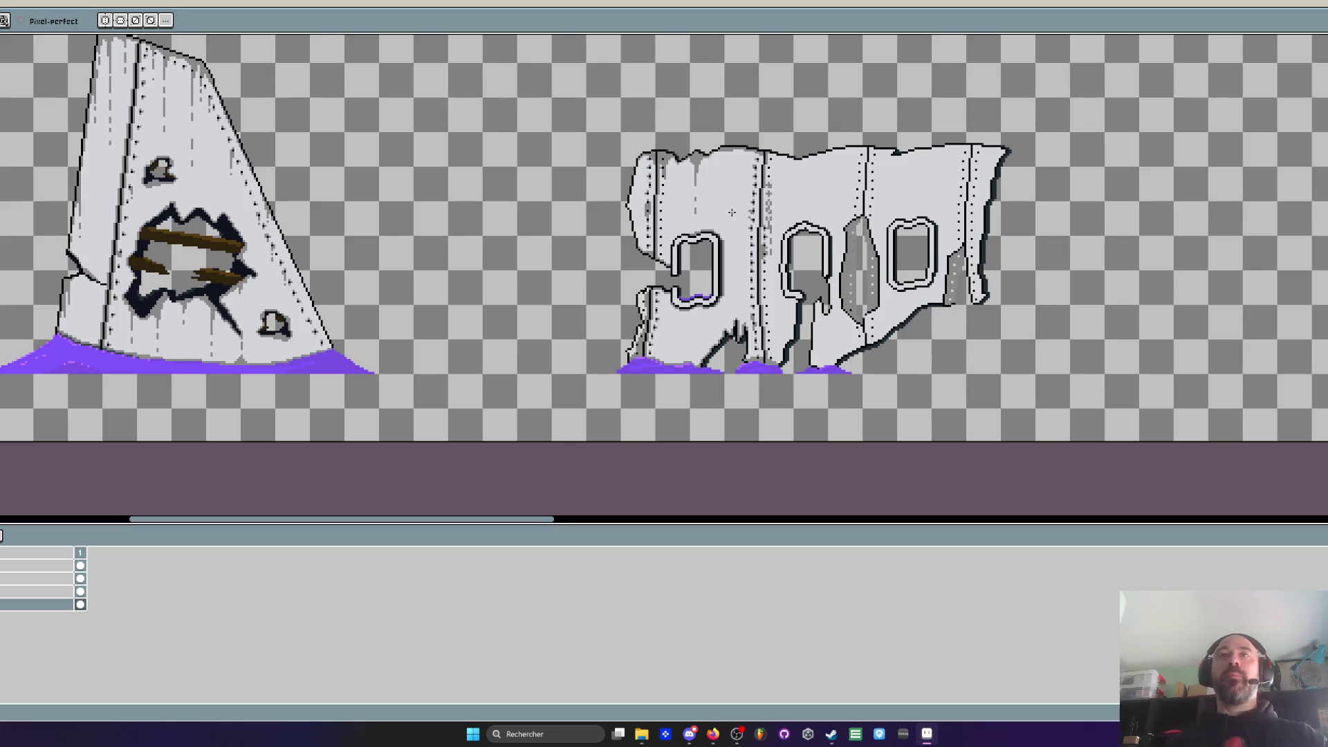
# Paint grey drip shading below the fuselage top edge and drip dashes down the panel
pyautogui.scroll(5, 735, 213)
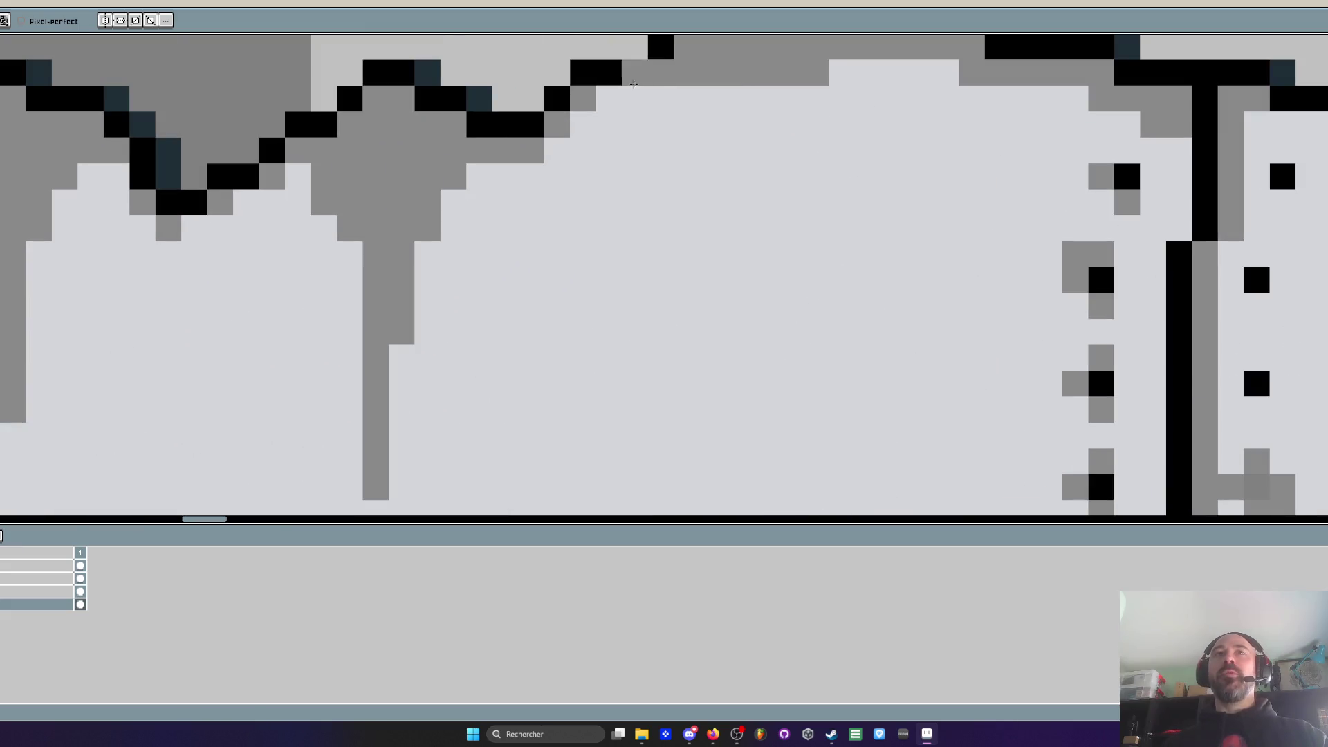
pyautogui.moveTo(633, 84)
pyautogui.mouseDown()
pyautogui.moveTo(636, 97)
pyautogui.moveTo(719, 97)
pyautogui.moveTo(685, 148)
pyautogui.moveTo(668, 126)
pyautogui.moveTo(685, 311)
pyautogui.moveTo(739, 121)
pyautogui.moveTo(723, 179)
pyautogui.mouseUp()
pyautogui.scroll(-2, 726, 118)
pyautogui.scroll(-2, 711, 103)
pyautogui.scroll(1, 723, 149)
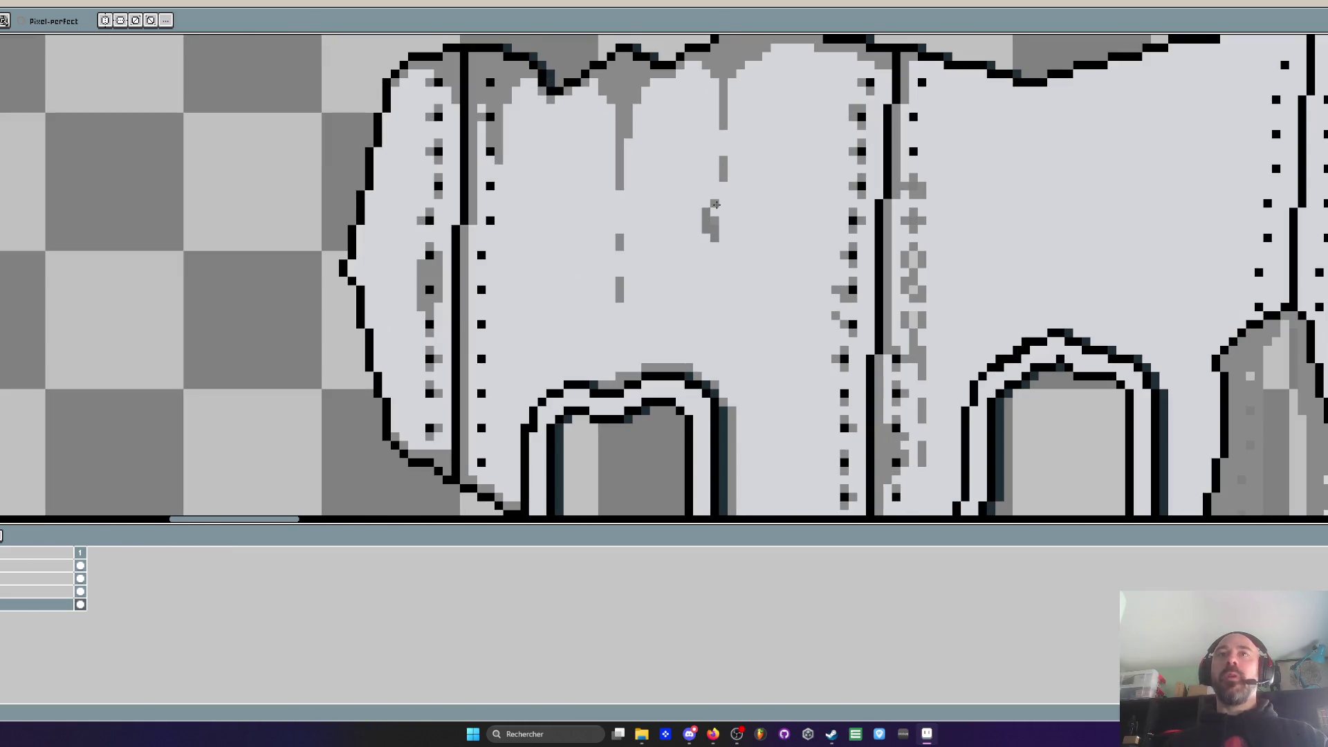
pyautogui.press('ctrl')
pyautogui.moveTo(723, 227); pyautogui.dragTo(716, 304)
pyautogui.scroll(-1, 715, 305)
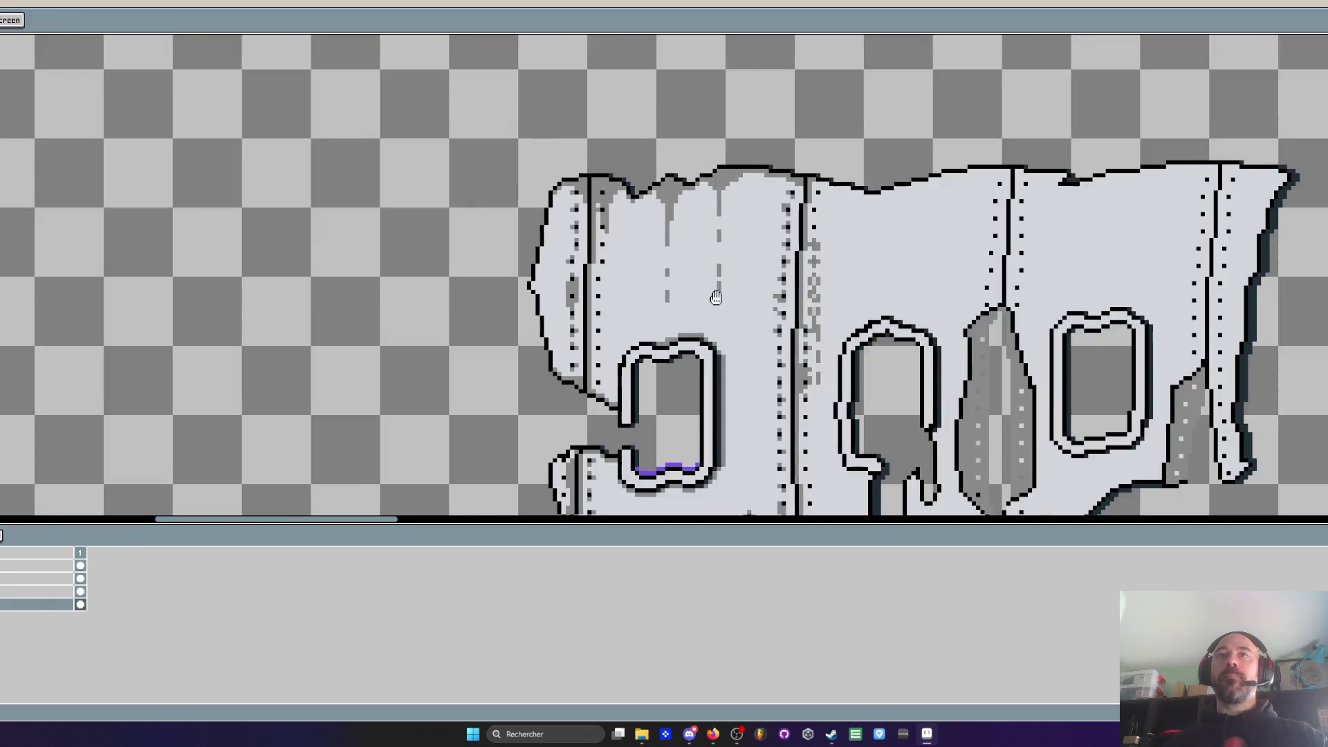
pyautogui.scroll(1, 716, 305)
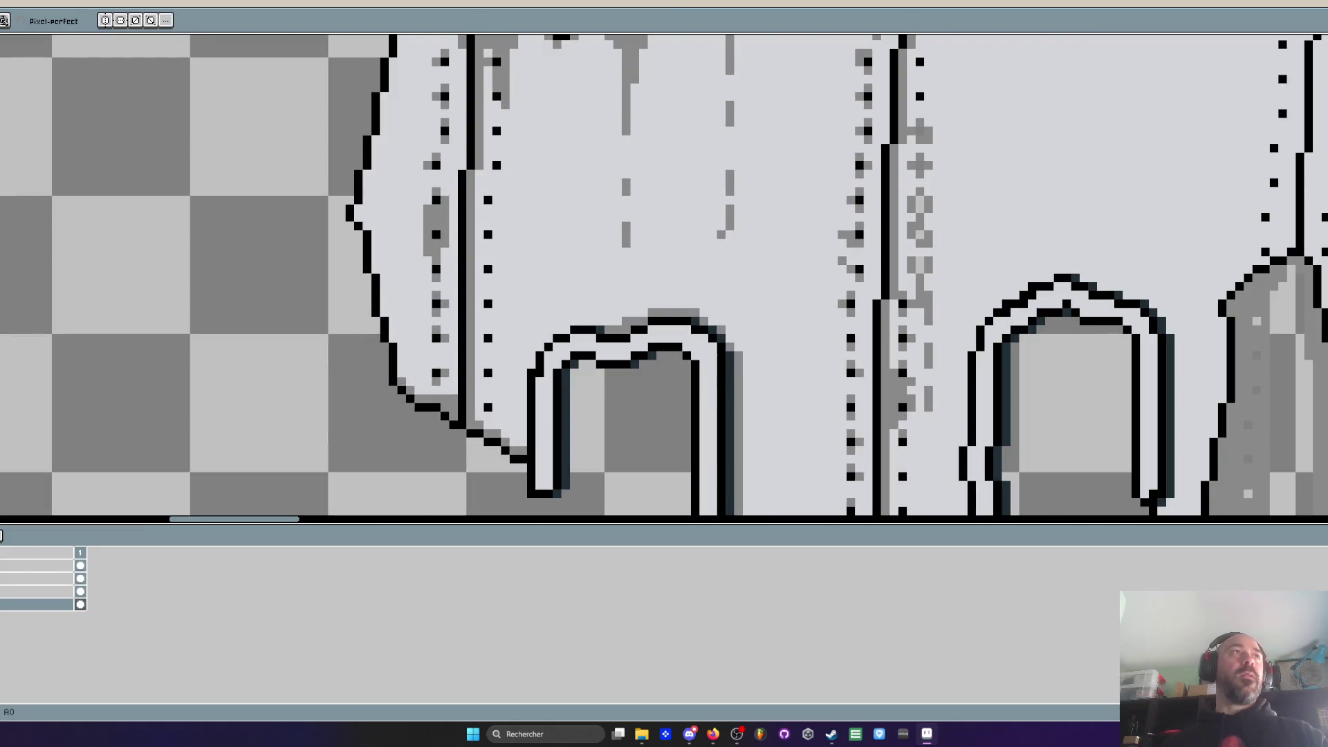
pyautogui.scroll(1, 715, 237)
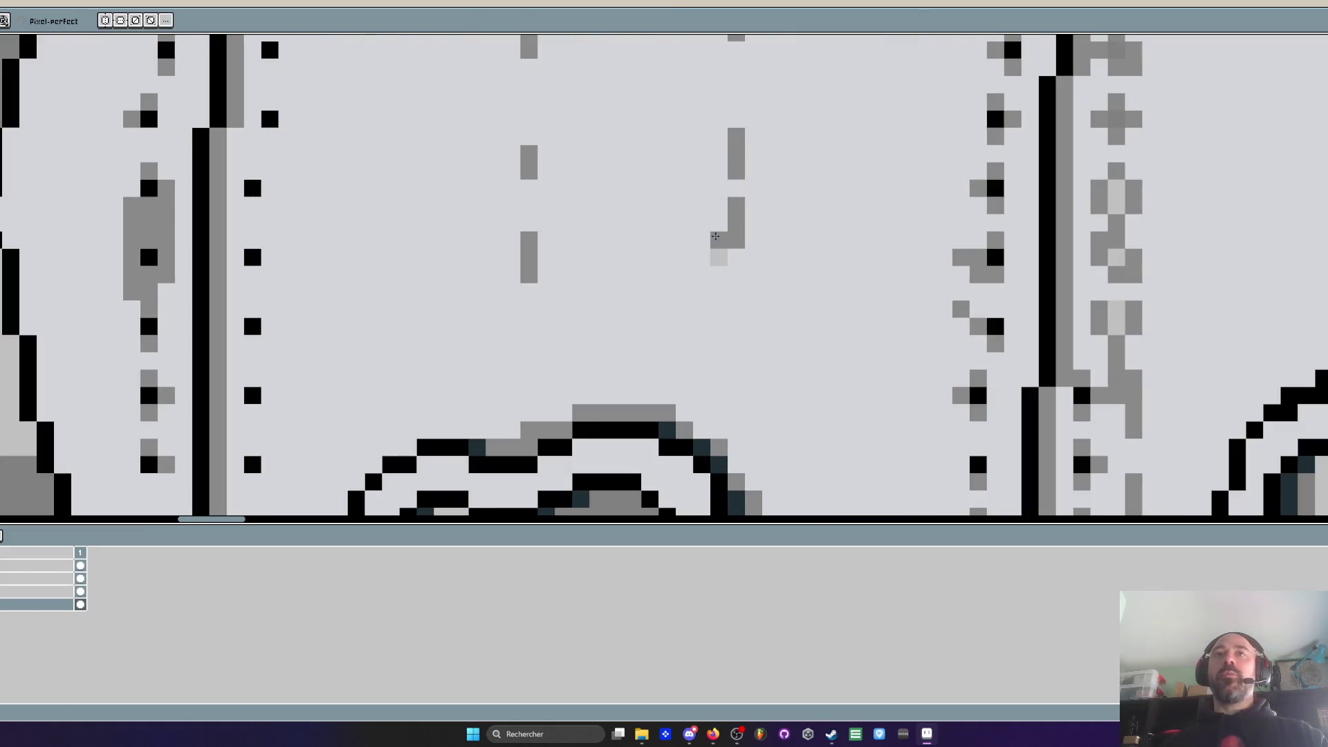
# Erase the stray grey drip pixels and one misplaced drip column
pyautogui.keyDown('alt'); pyautogui.click(674, 204); pyautogui.keyUp('alt')
pyautogui.click(720, 258)
pyautogui.click(736, 136)
pyautogui.keyDown('shift'); pyautogui.click(736, 239); pyautogui.keyUp('shift')
pyautogui.scroll(-2, 728, 182)
pyautogui.scroll(2, 727, 182)
# Resample the grey and rebuild the drip streak, undoing the extra pixels
pyautogui.press('alt')
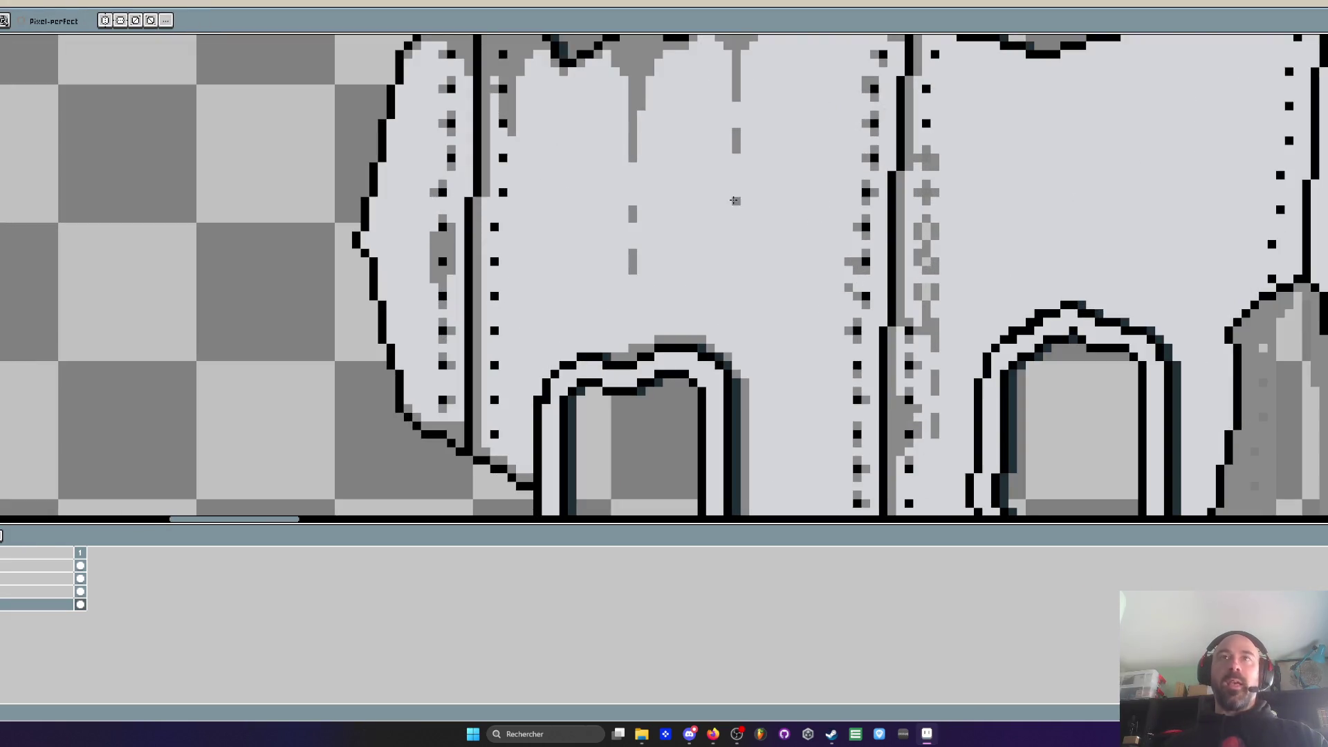
pyautogui.click(735, 193)
pyautogui.keyDown('shift'); pyautogui.click(736, 227); pyautogui.keyUp('shift')
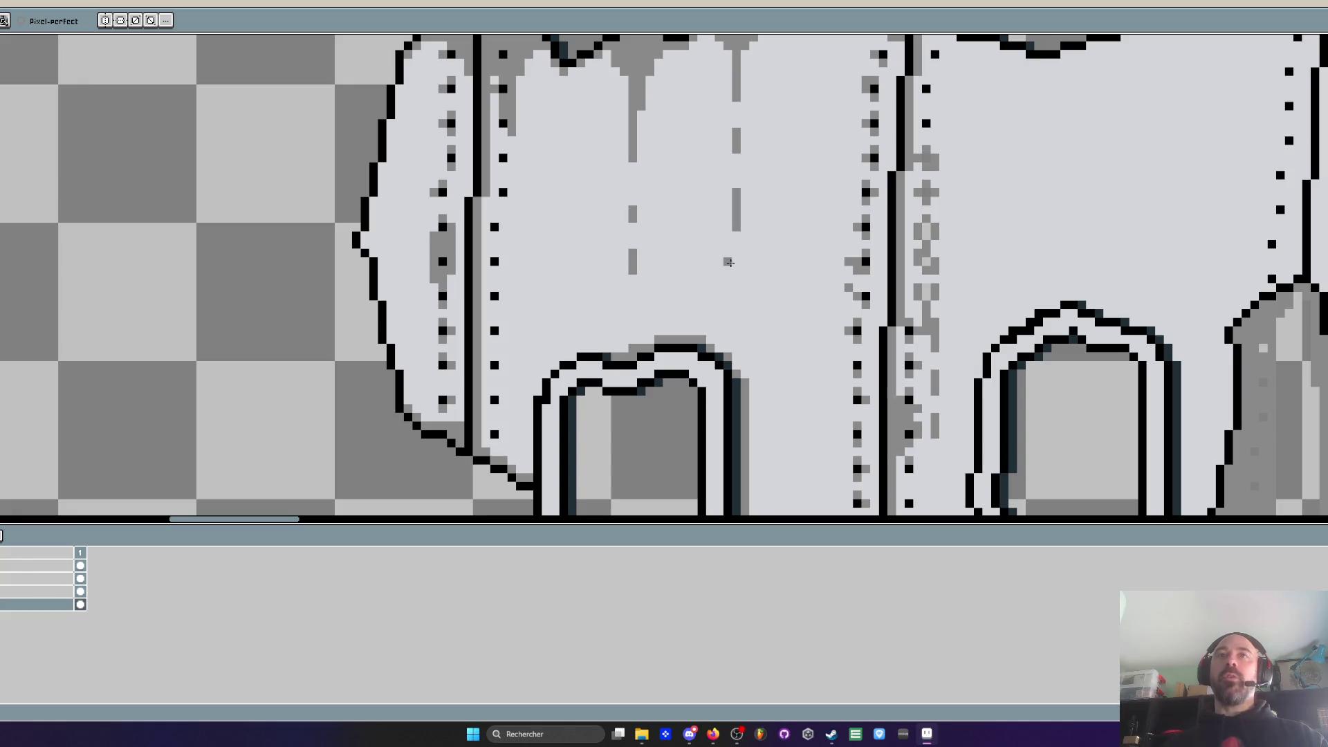
pyautogui.moveTo(736, 128); pyautogui.dragTo(736, 100)
pyautogui.click(750, 122)
pyautogui.scroll(1, 748, 123)
pyautogui.hotkey('ctrl', 'z')
pyautogui.hotkey('ctrl', 'z')
pyautogui.hotkey('ctrl', 'z')
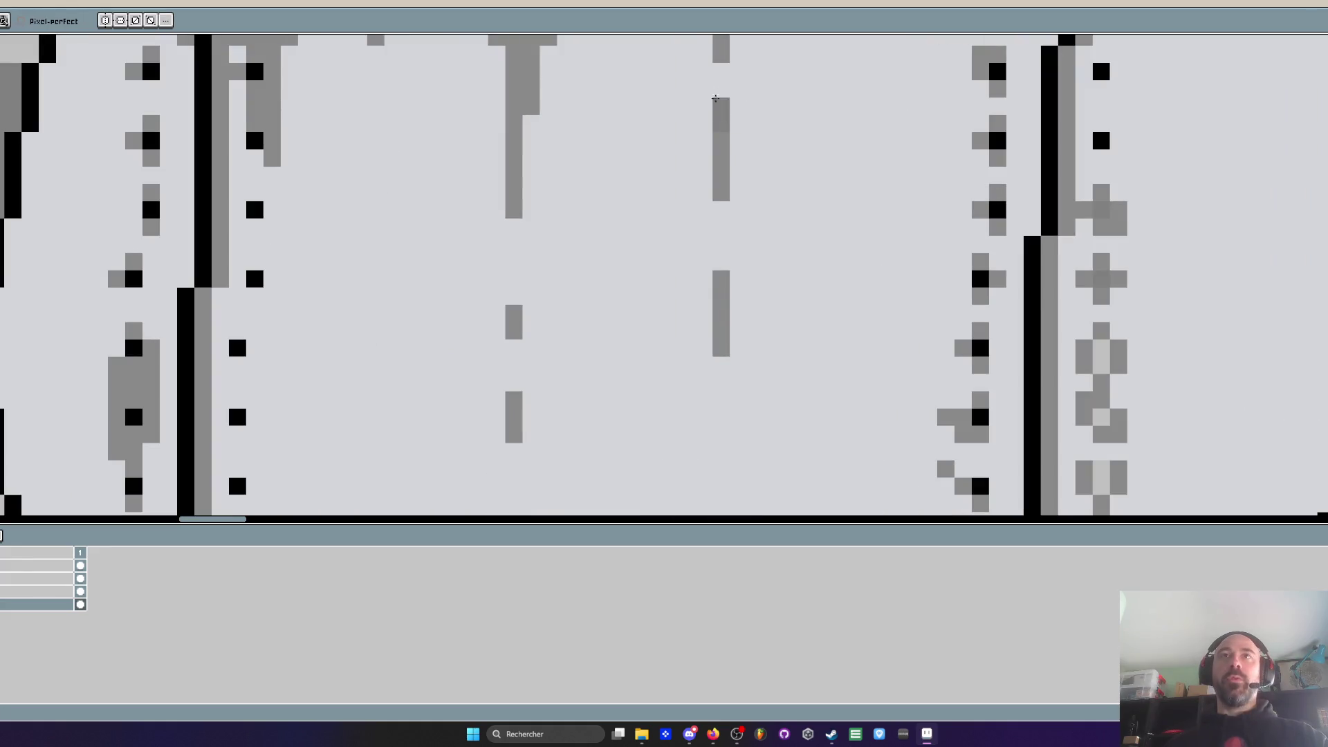
pyautogui.scroll(-2, 733, 138)
pyautogui.scroll(-2, 719, 153)
pyautogui.scroll(2, 717, 160)
pyautogui.scroll(-1, 717, 160)
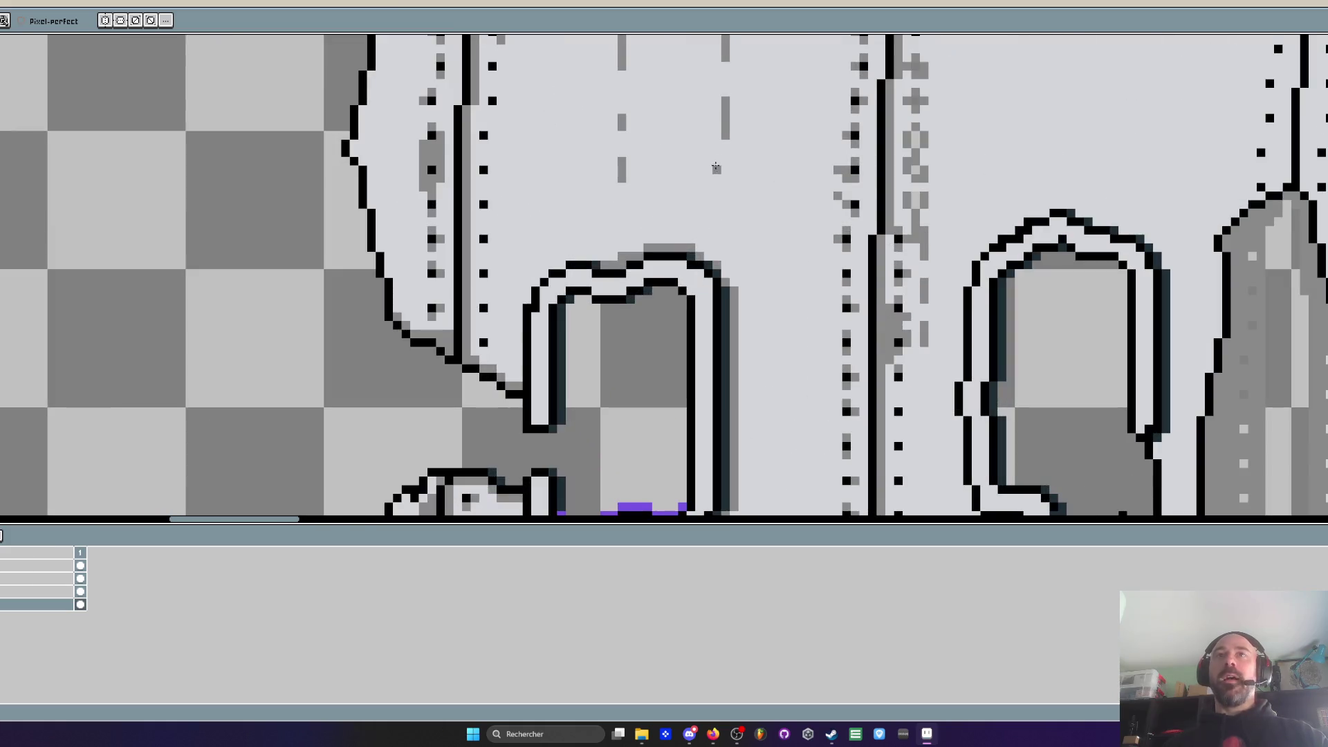
pyautogui.scroll(-2, 725, 228)
pyautogui.scroll(2, 727, 226)
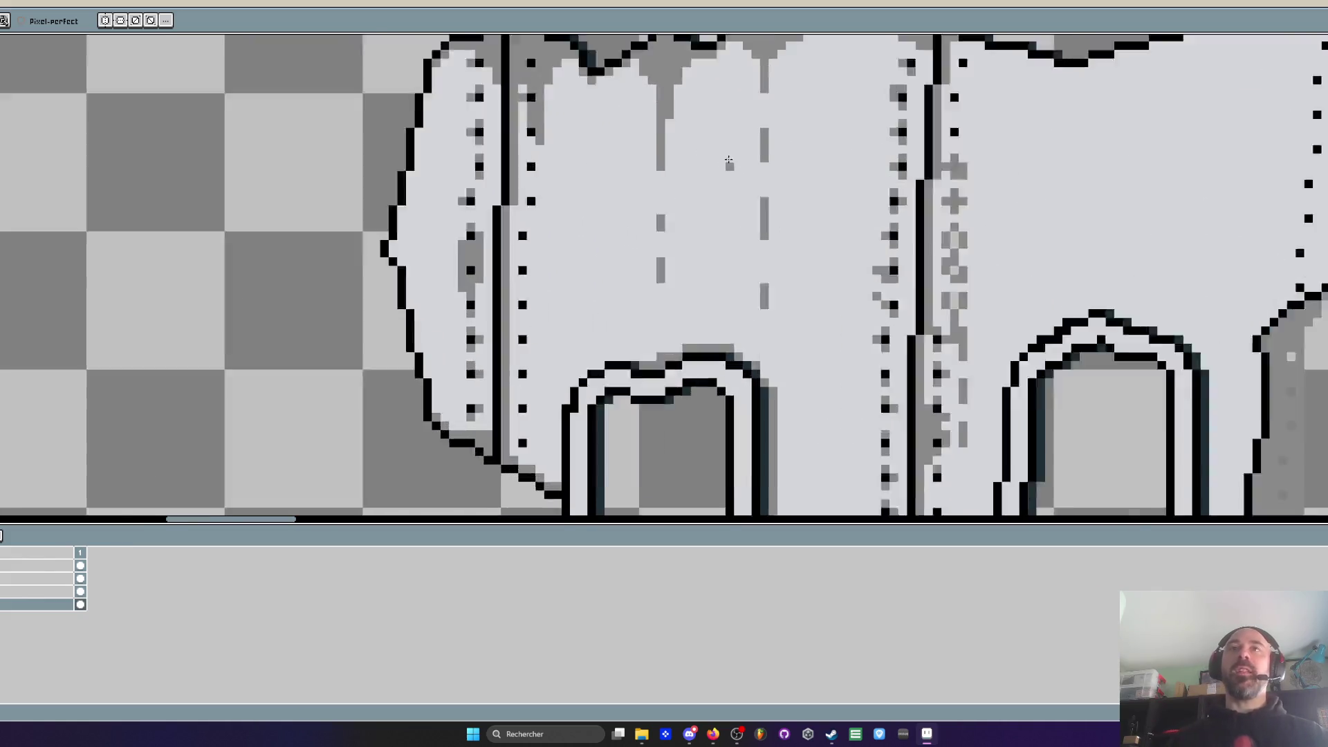
pyautogui.scroll(1, 722, 208)
pyautogui.scroll(-1, 717, 186)
# Repaint a band of grey drip shading just below the top edge
pyautogui.moveTo(715, 174)
pyautogui.mouseDown()
pyautogui.moveTo(747, 273)
pyautogui.moveTo(736, 207)
pyautogui.moveTo(813, 156)
pyautogui.moveTo(756, 203)
pyautogui.mouseUp()
pyautogui.scroll(-1, 712, 187)
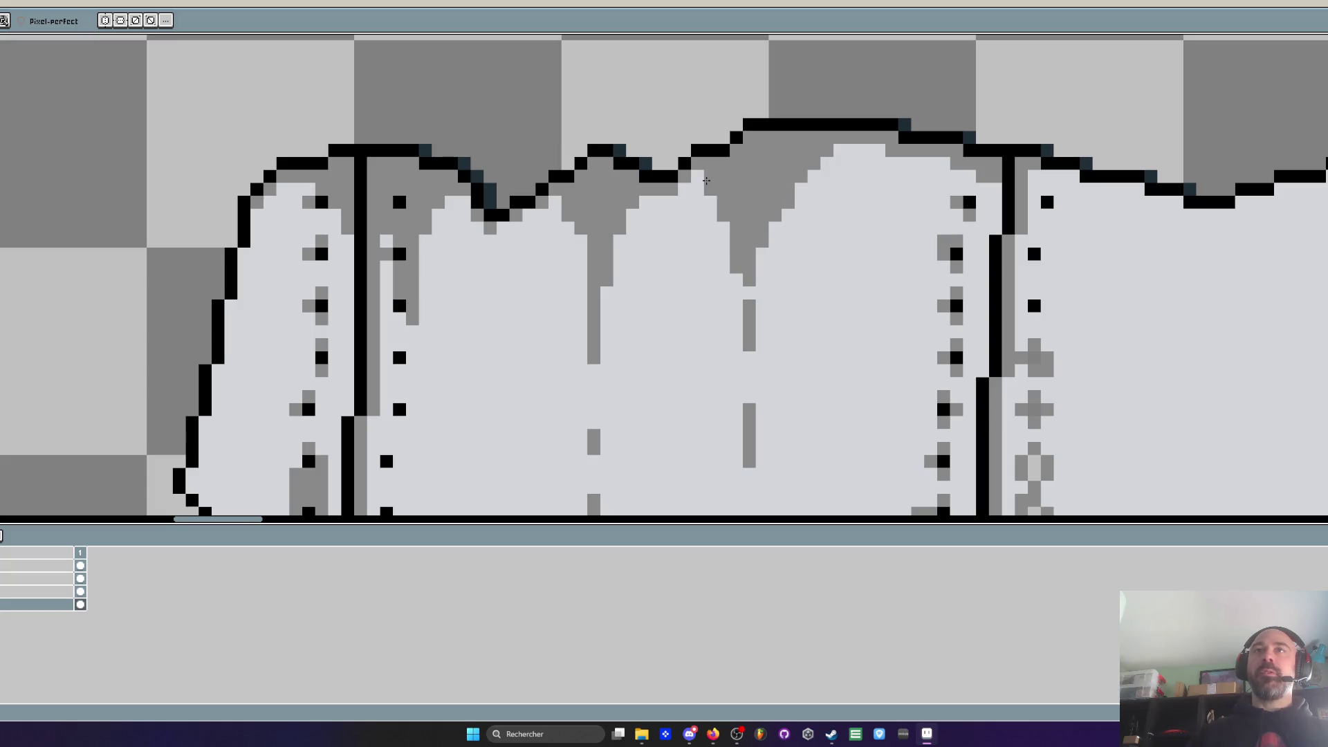
pyautogui.scroll(-2, 719, 231)
pyautogui.scroll(-2, 719, 231)
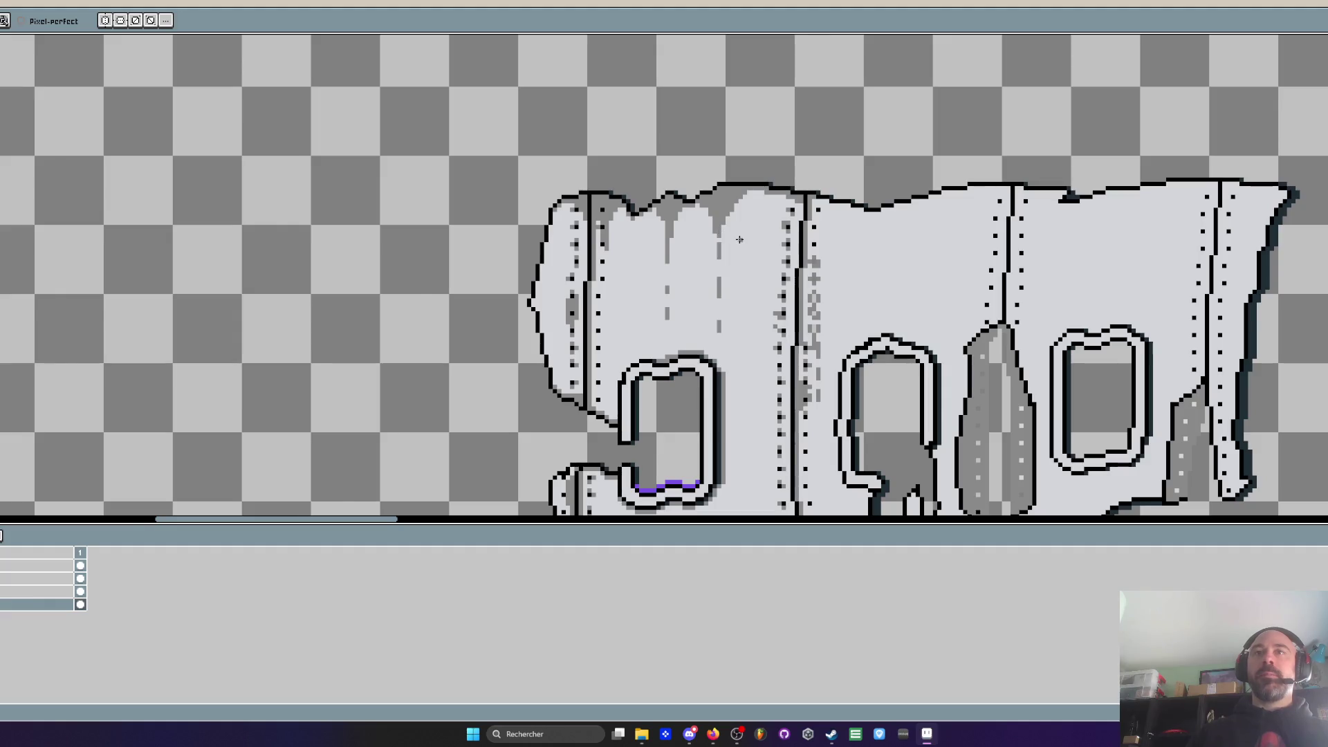
pyautogui.scroll(2, 694, 342)
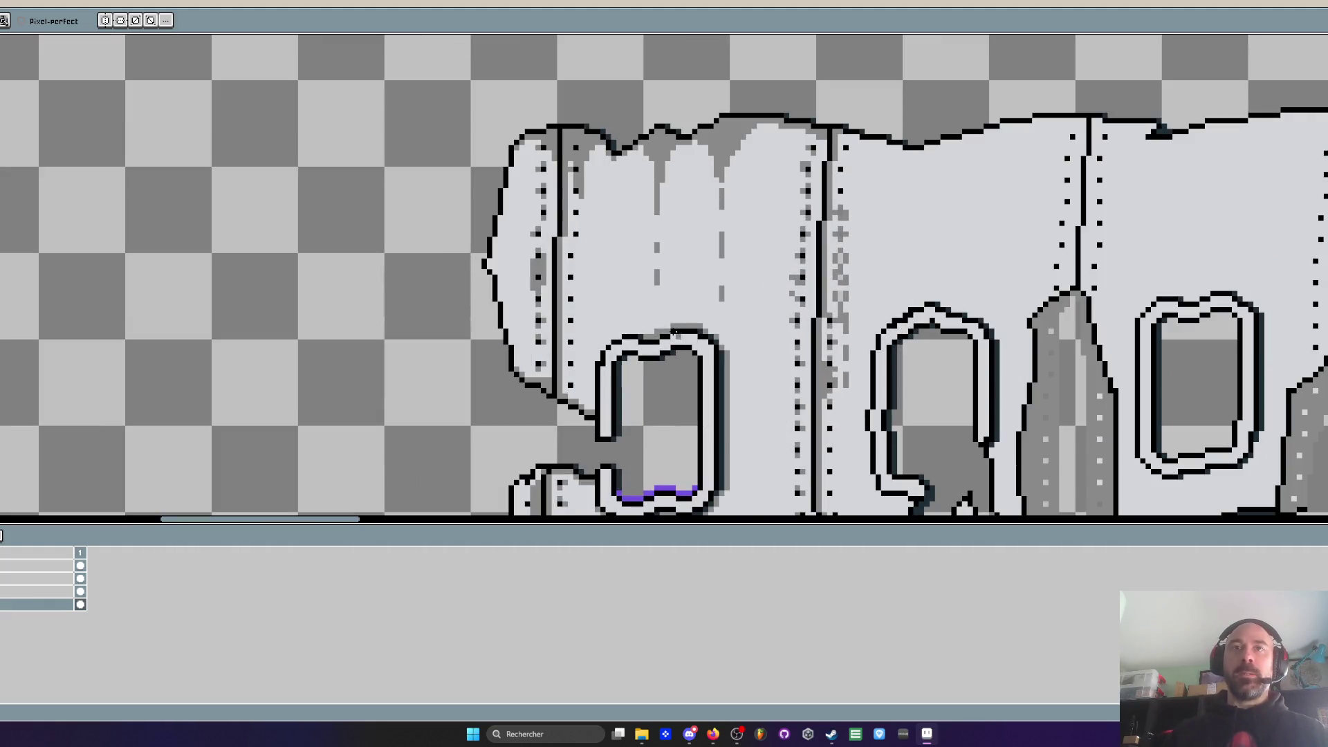
pyautogui.scroll(2, 628, 346)
pyautogui.scroll(-2, 628, 346)
pyautogui.scroll(2, 562, 362)
# Add grey pixels along the outer edge of the left window arch up to its top
pyautogui.click(561, 371)
pyautogui.click(574, 333)
pyautogui.click(588, 319)
pyautogui.click(613, 307)
pyautogui.scroll(-3, 618, 306)
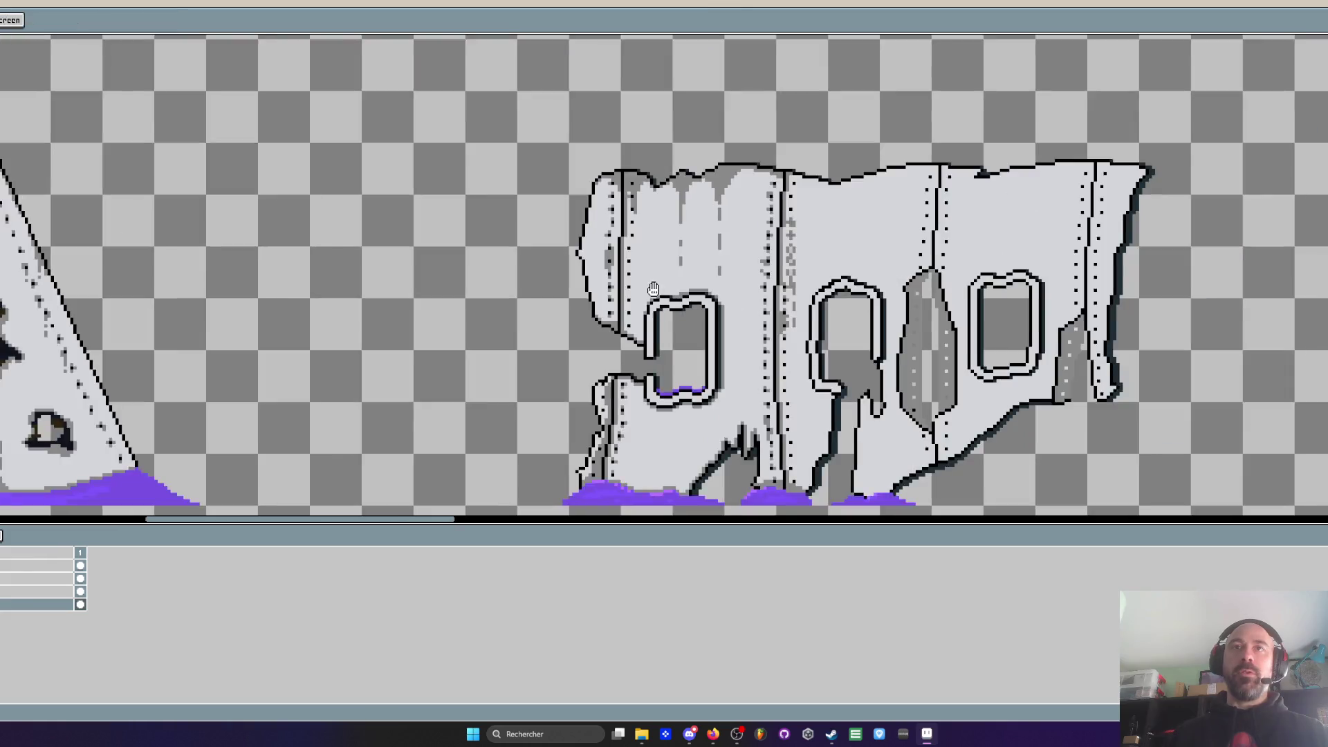
pyautogui.press('space')
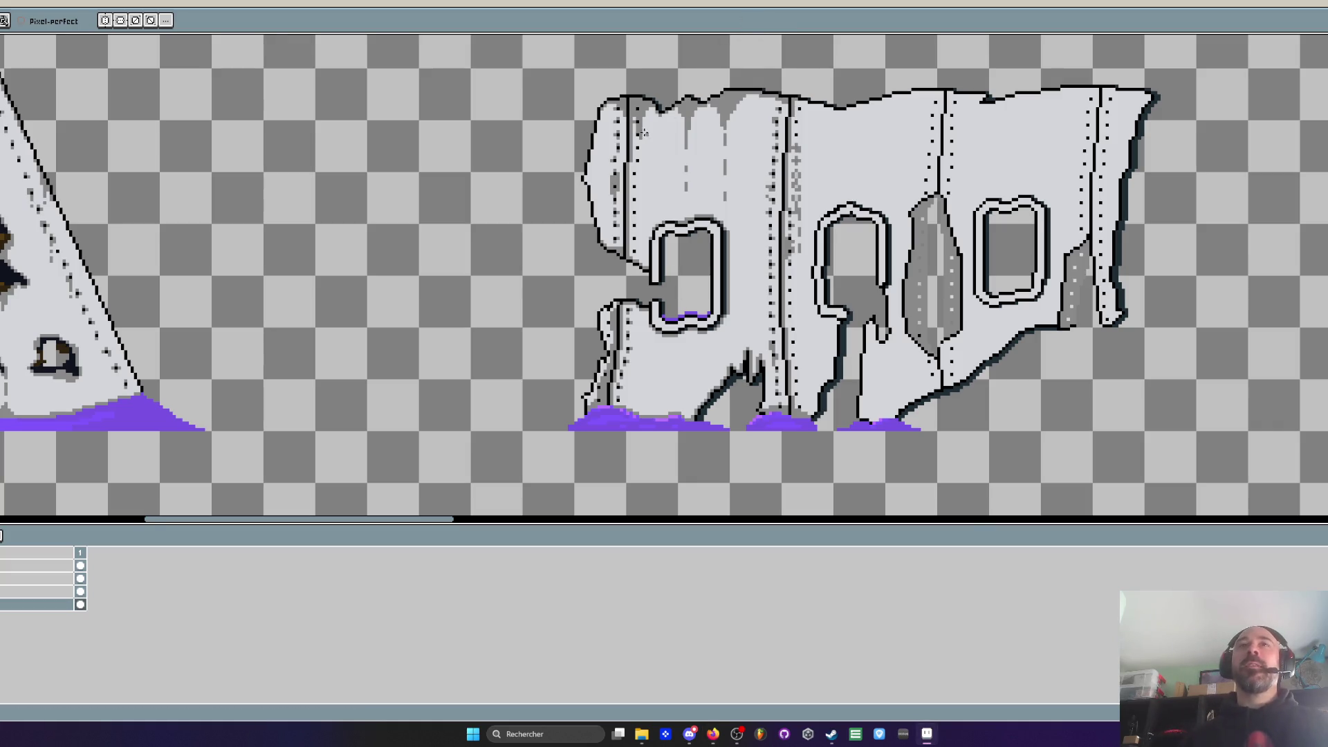
# Add grey pixels inside the upper-left outline, undoing one mistakenly greyed outline pixel
pyautogui.scroll(3, 581, 105)
pyautogui.click(530, 68)
pyautogui.click(530, 50)
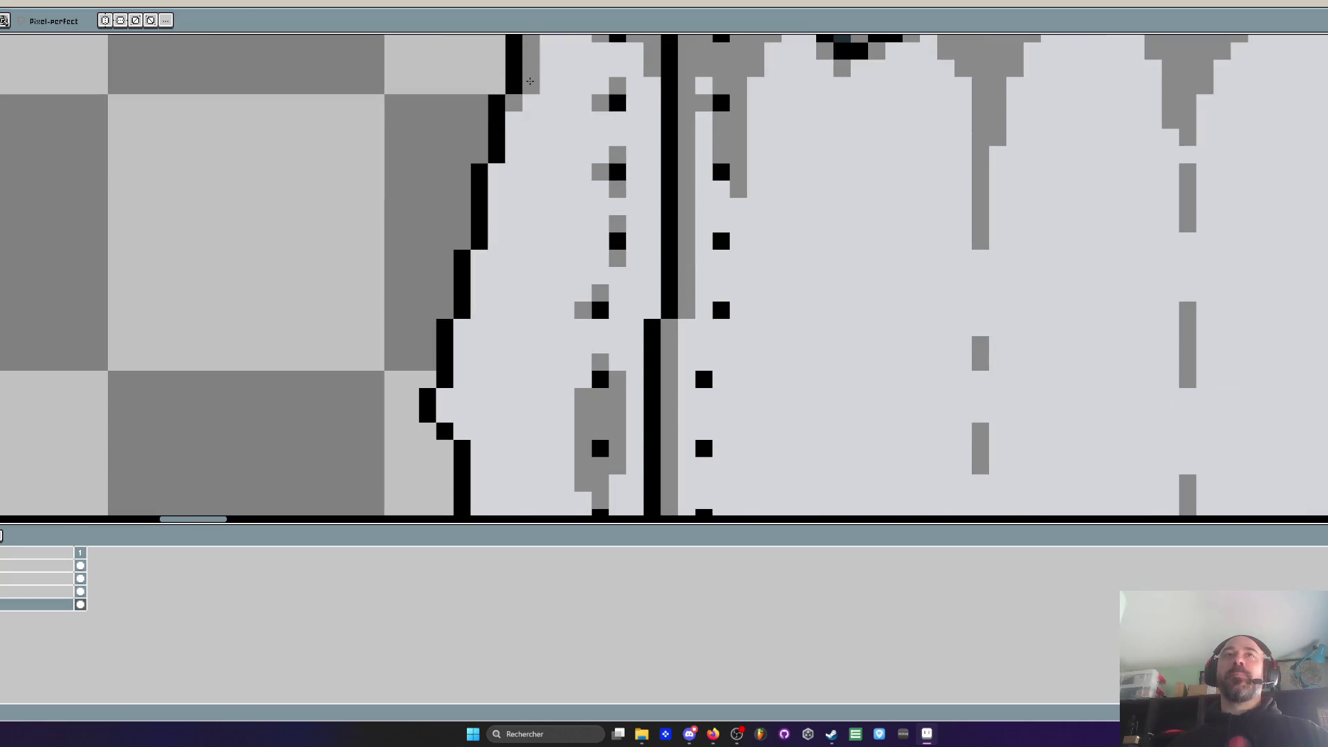
pyautogui.click(500, 136)
pyautogui.hotkey('ctrl', 'z')
pyautogui.moveTo(514, 119); pyautogui.dragTo(513, 136)
pyautogui.click(496, 171)
pyautogui.click(513, 154)
pyautogui.moveTo(496, 189); pyautogui.dragTo(482, 264)
# Continue the grey shading down the outline's inner edge to its lower end
pyautogui.scroll(-1, 478, 259)
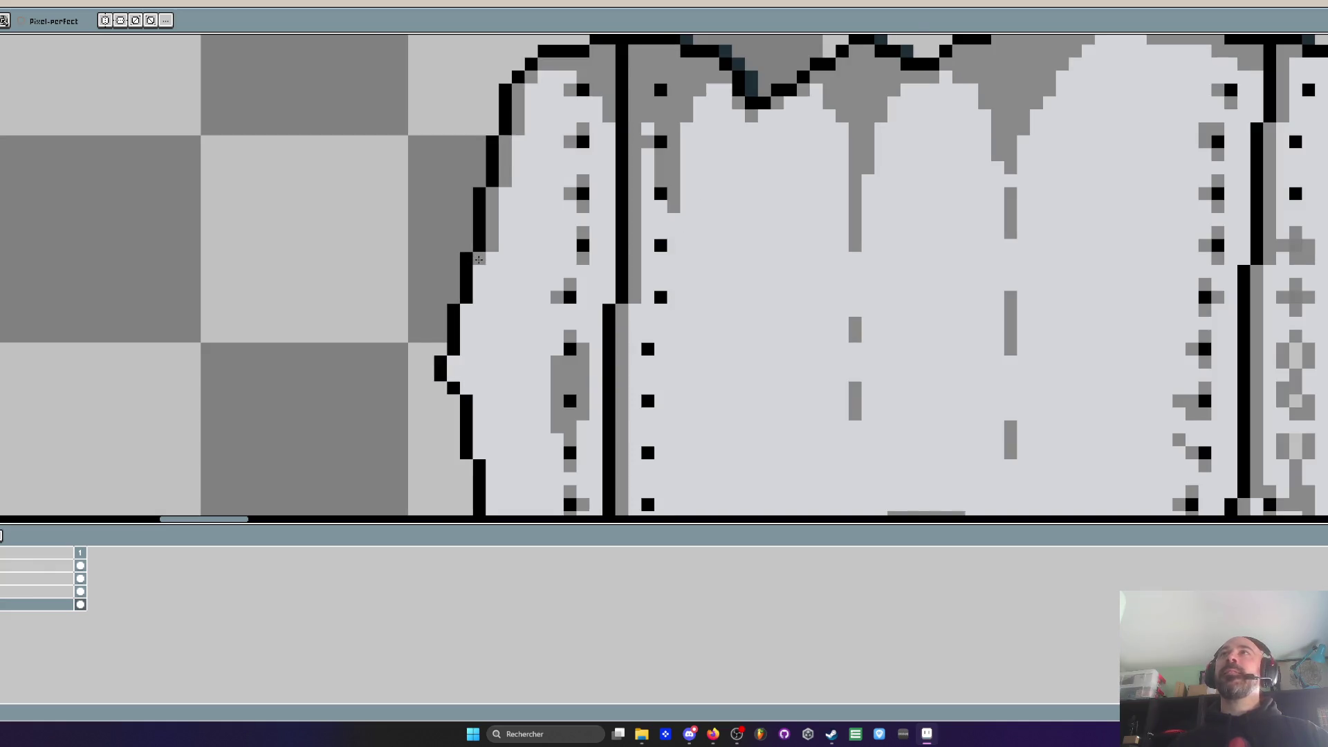
pyautogui.scroll(1, 479, 259)
pyautogui.moveTo(482, 264)
pyautogui.mouseDown()
pyautogui.moveTo(477, 315)
pyautogui.moveTo(443, 373)
pyautogui.moveTo(459, 404)
pyautogui.moveTo(469, 340)
pyautogui.mouseUp()
pyautogui.scroll(-4, 463, 336)
pyautogui.scroll(3, 462, 336)
pyautogui.scroll(1, 462, 337)
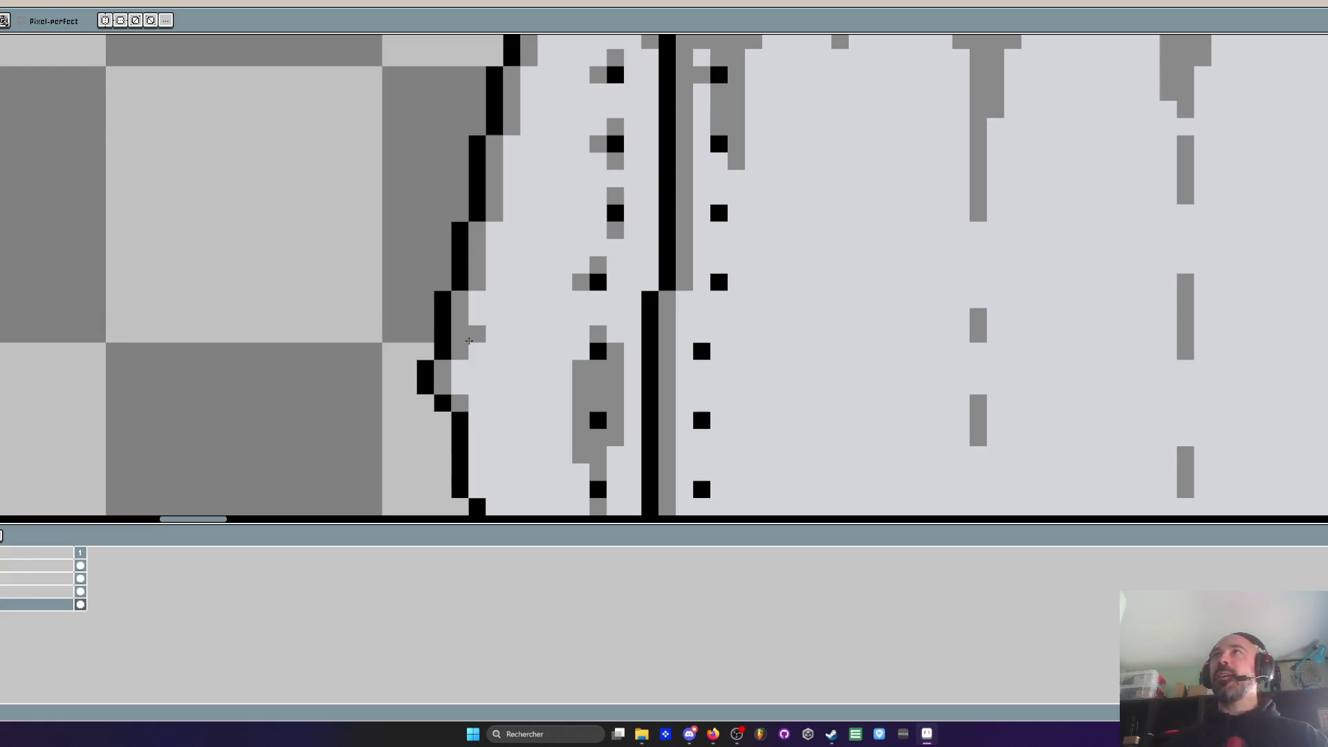
pyautogui.scroll(-3, 469, 340)
pyautogui.scroll(4, 455, 420)
pyautogui.click(462, 443)
pyautogui.scroll(-2, 418, 97)
pyautogui.scroll(2, 424, 163)
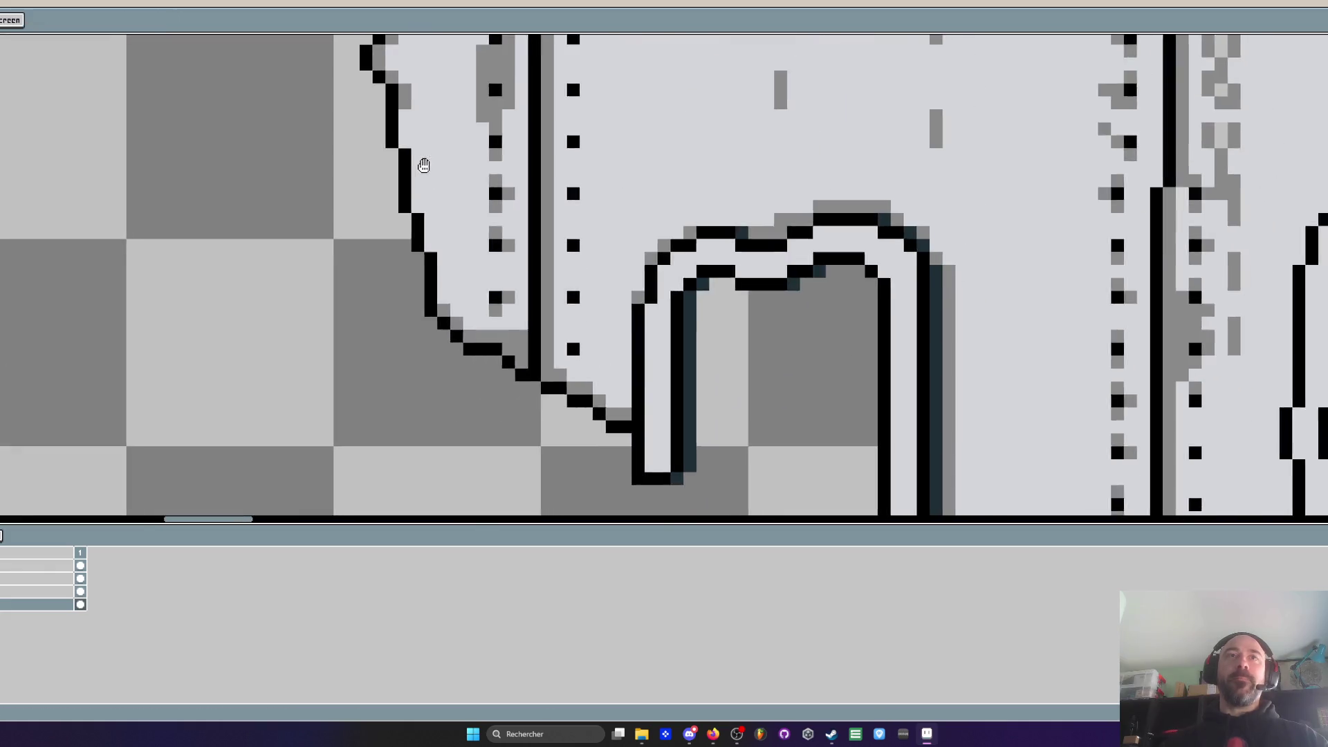
# Paint a longer grey column beside the outline and shade beside the dotted rivet line
pyautogui.click(432, 131)
pyautogui.moveTo(431, 132)
pyautogui.mouseDown()
pyautogui.moveTo(391, 86)
pyautogui.moveTo(388, 117)
pyautogui.moveTo(426, 158)
pyautogui.mouseUp()
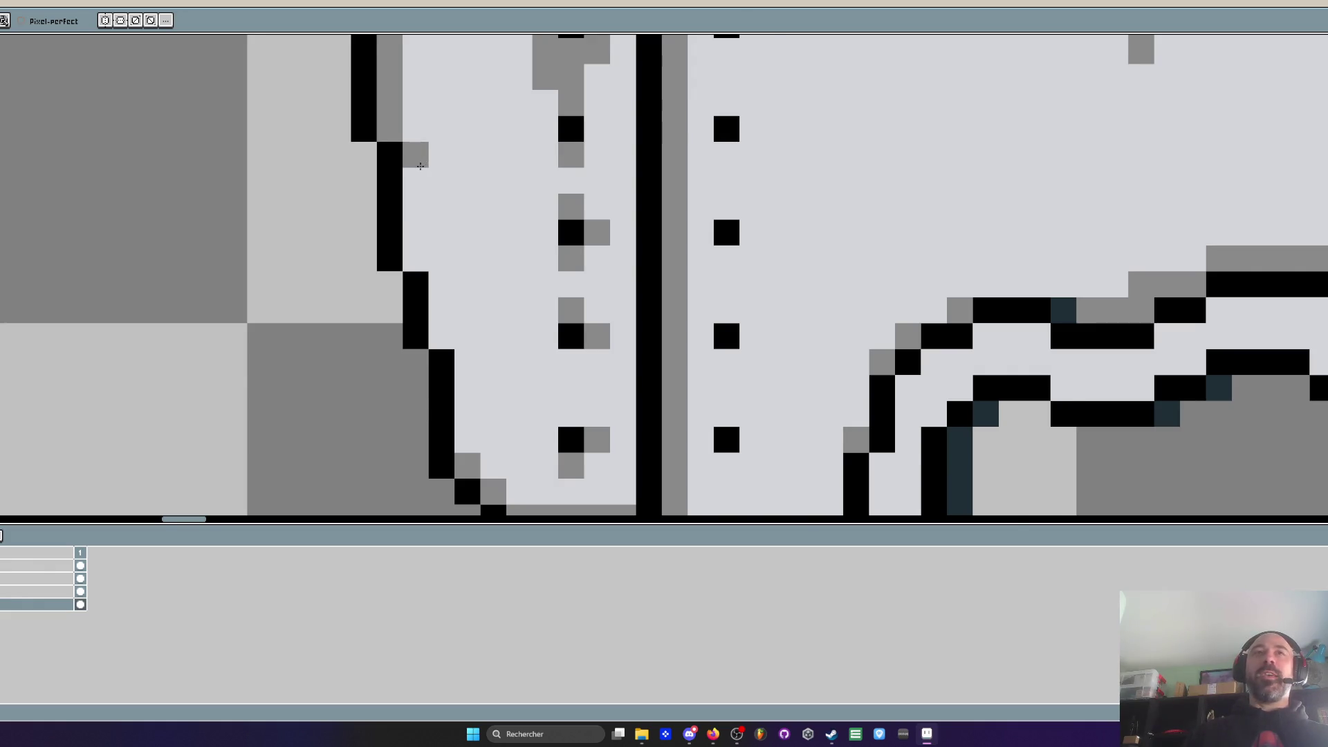
pyautogui.scroll(1, 421, 164)
pyautogui.moveTo(420, 164); pyautogui.dragTo(449, 401)
pyautogui.scroll(-3, 444, 225)
pyautogui.moveTo(470, 228); pyautogui.dragTo(469, 338)
pyautogui.scroll(-1, 469, 338)
pyautogui.scroll(-2, 469, 339)
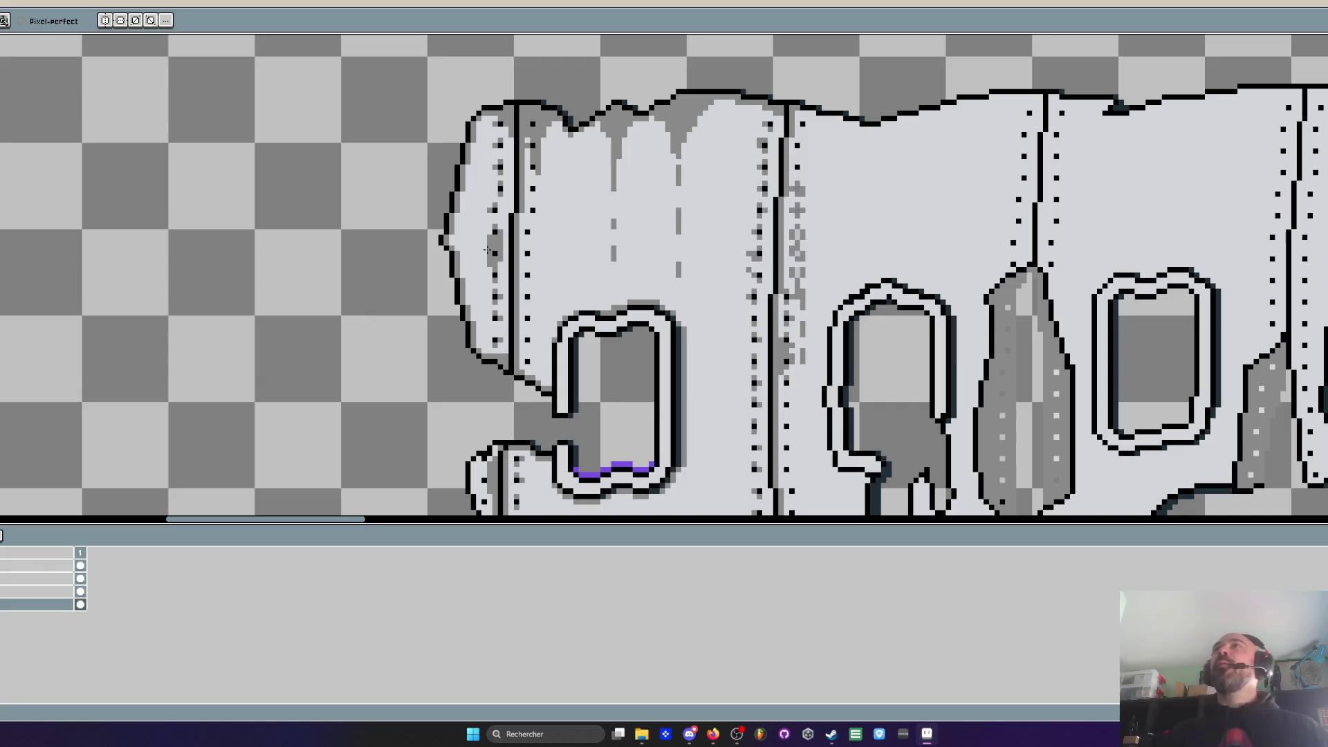
pyautogui.moveTo(486, 254); pyautogui.dragTo(493, 242)
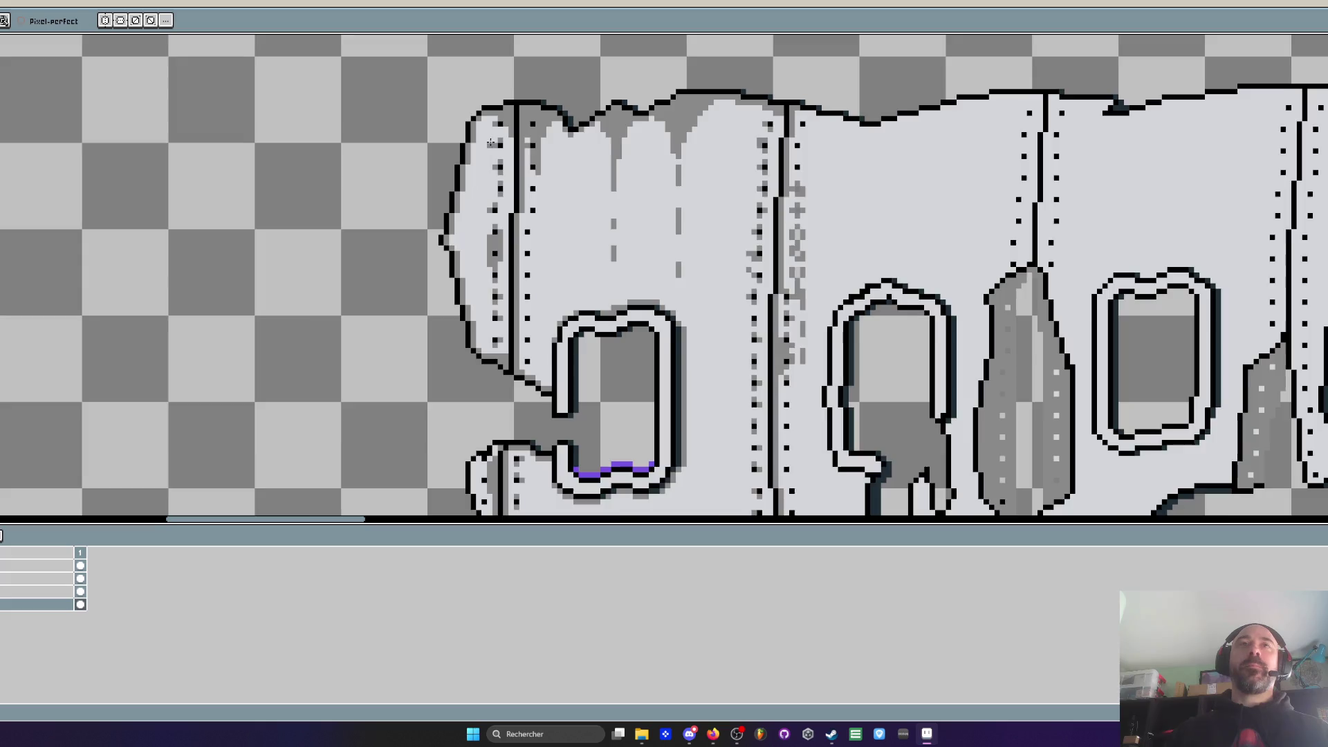
# Turn the diagonal upper-left outline pixels grey, repainting three of them
pyautogui.scroll(3, 463, 104)
pyautogui.click(489, 78)
pyautogui.click(472, 95)
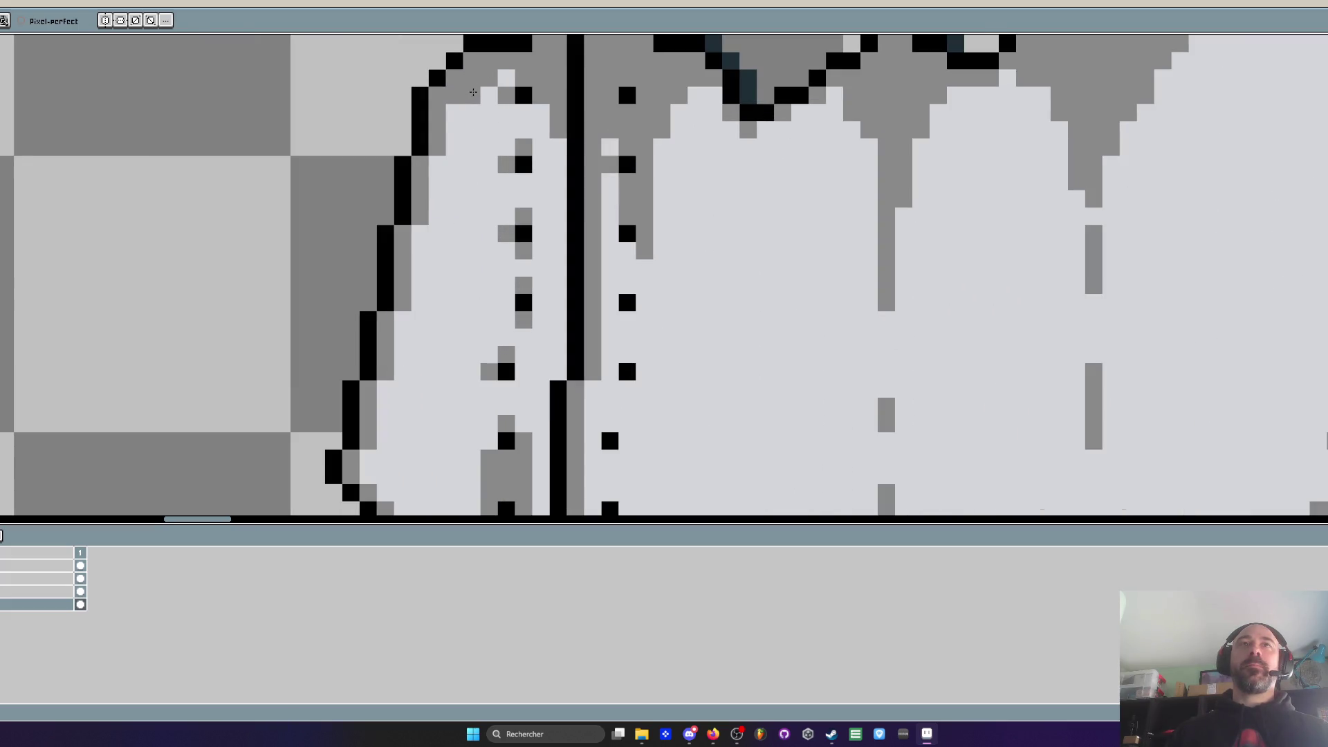
pyautogui.click(454, 113)
pyautogui.scroll(-3, 448, 138)
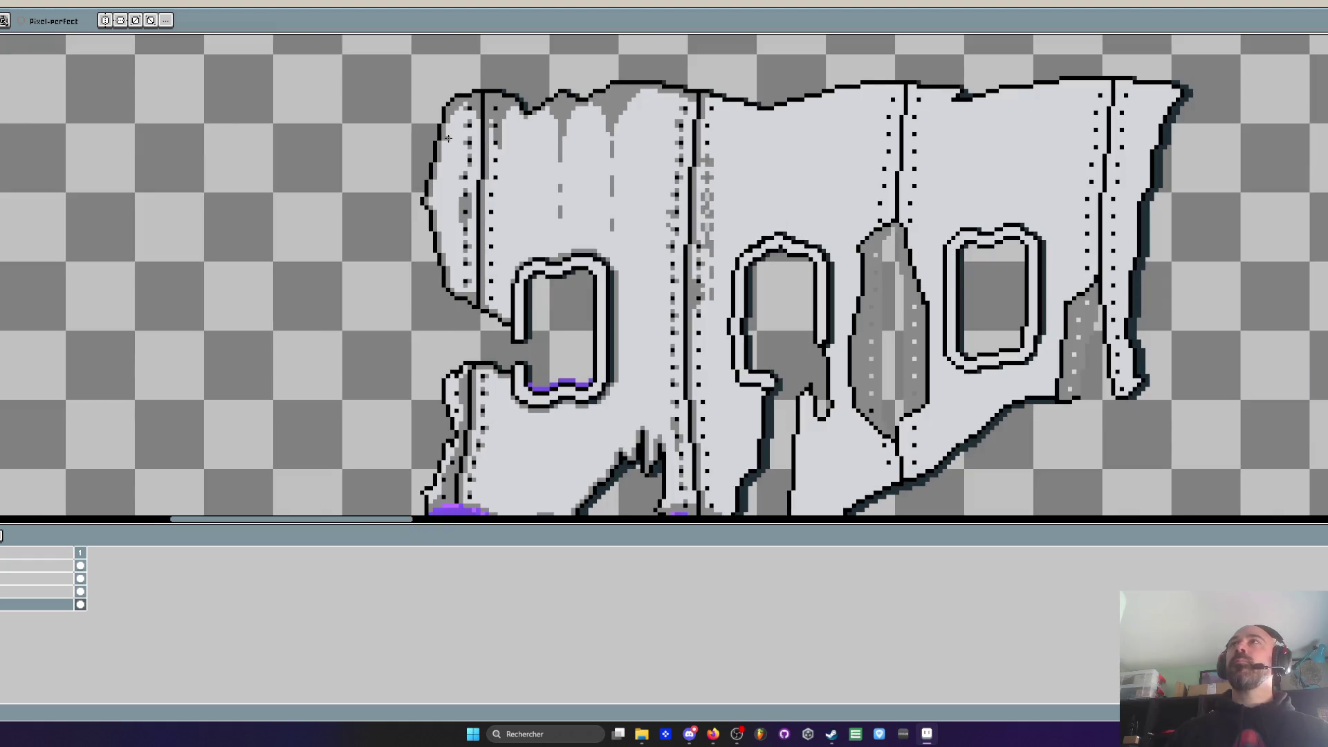
pyautogui.scroll(2, 448, 138)
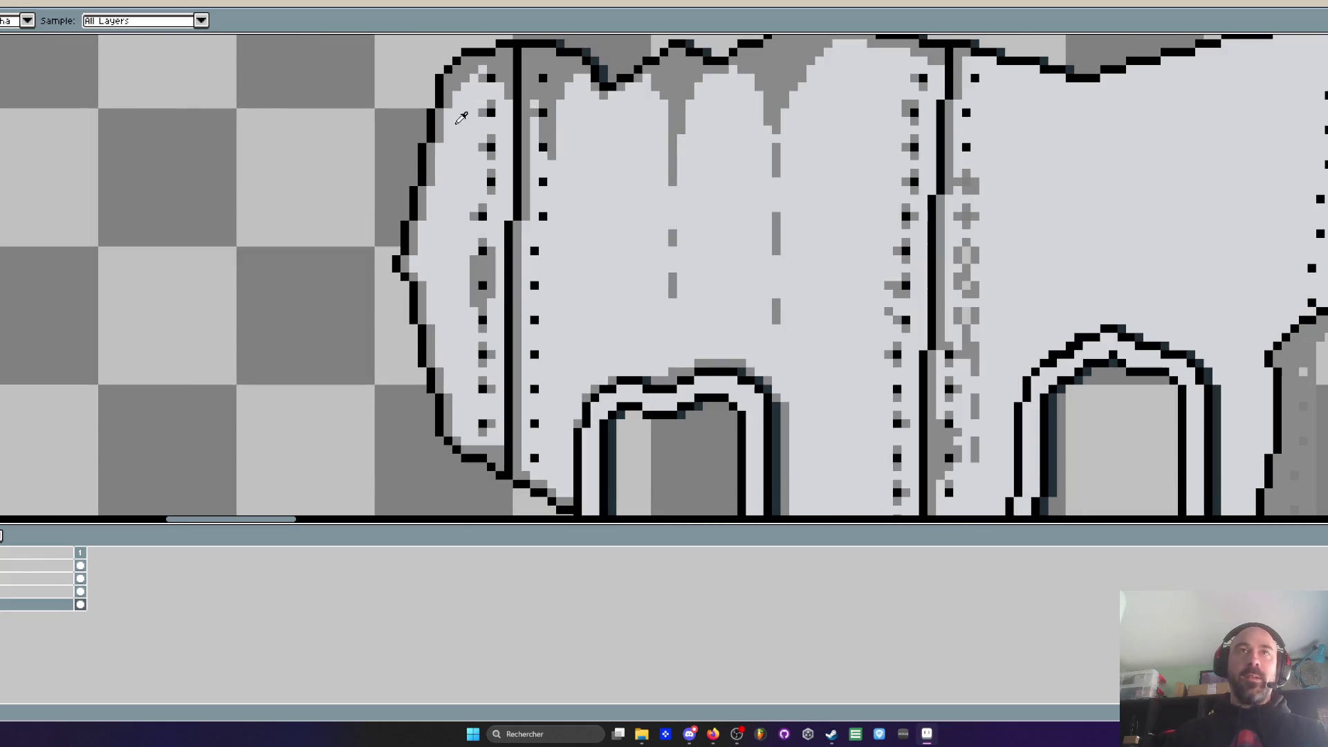
pyautogui.scroll(3, 462, 97)
pyautogui.click(440, 118)
pyautogui.click(466, 90)
pyautogui.click(491, 66)
pyautogui.scroll(-4, 489, 66)
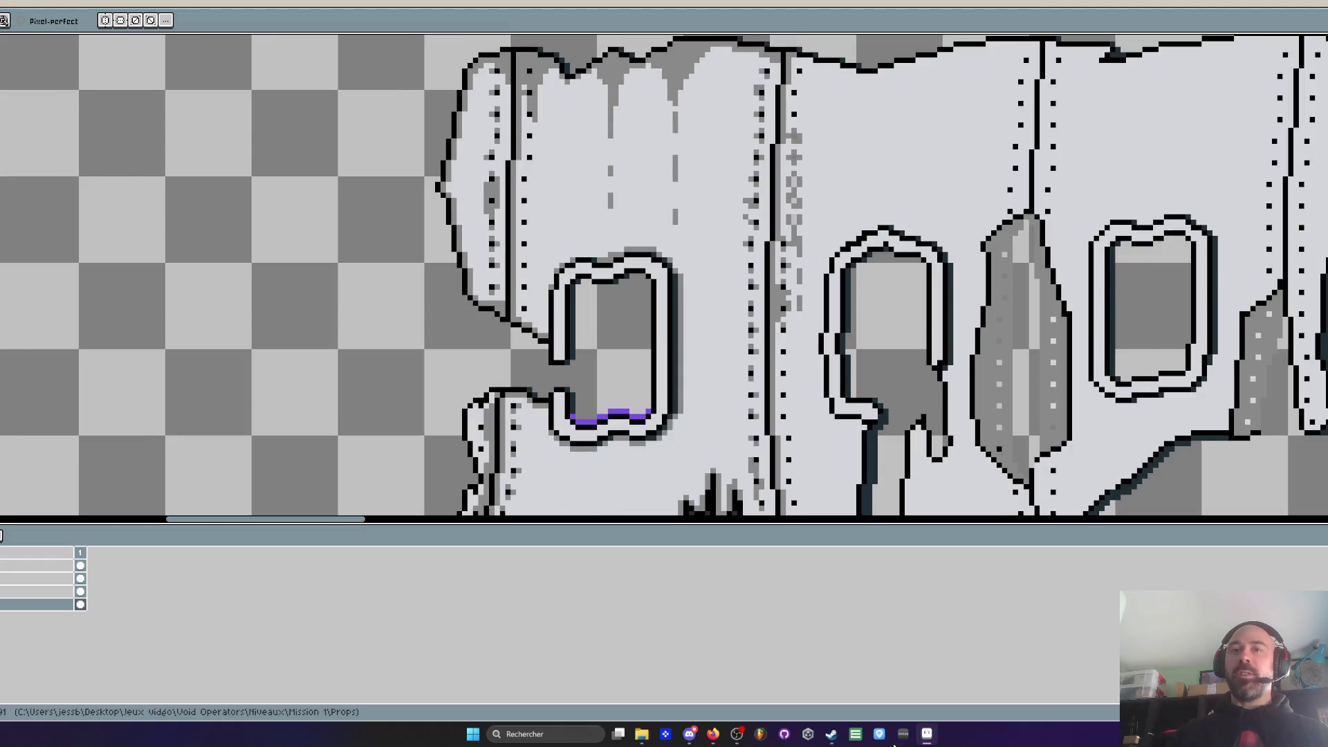
pyautogui.moveTo(719, 738)
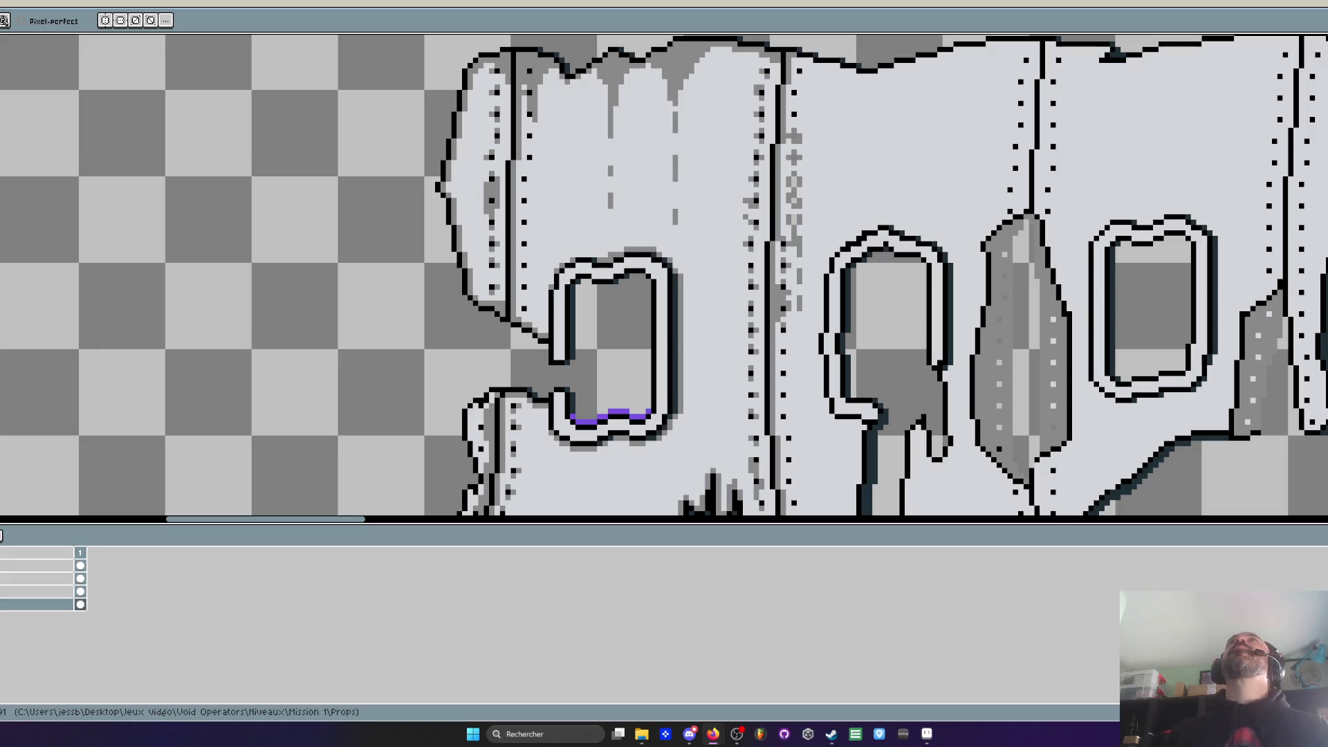
# Zoom over the seams and pick a mid-grey from the drawing for the pencil
pyautogui.scroll(-2, 733, 45)
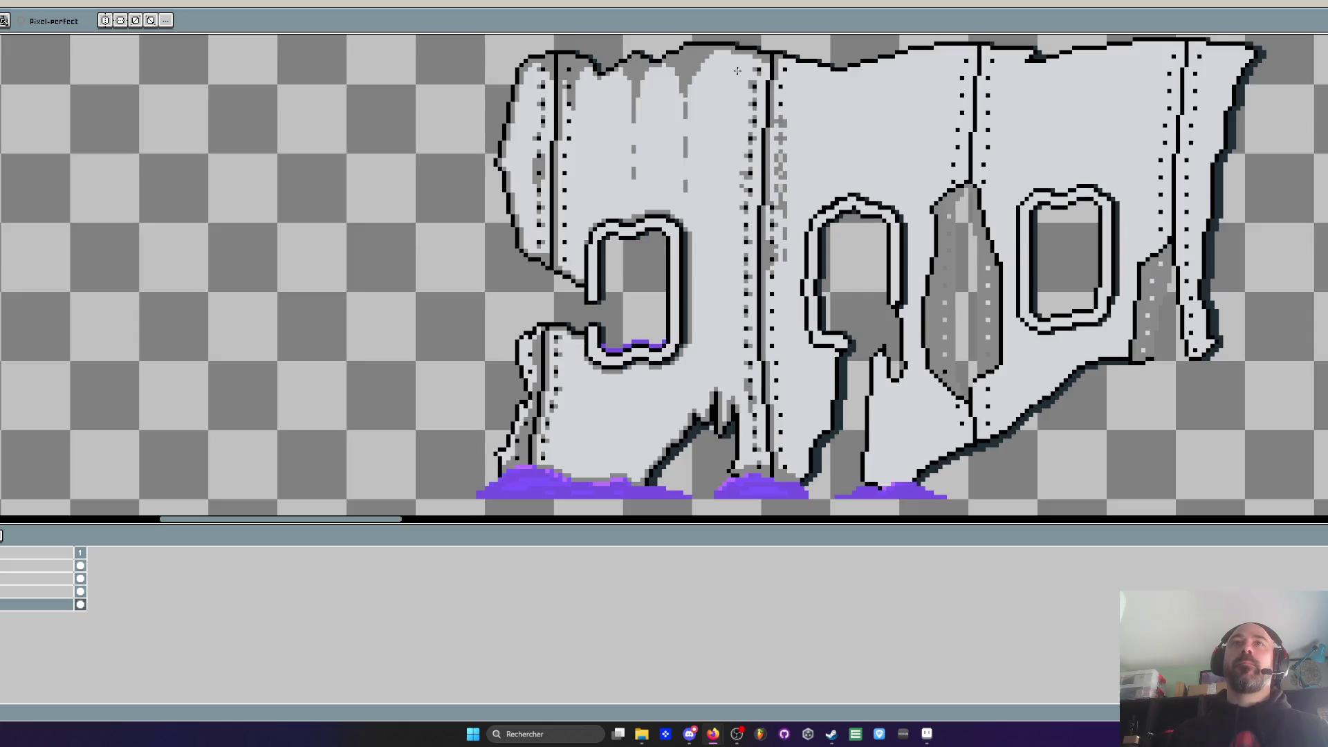
pyautogui.scroll(-3, 733, 46)
pyautogui.scroll(3, 767, 80)
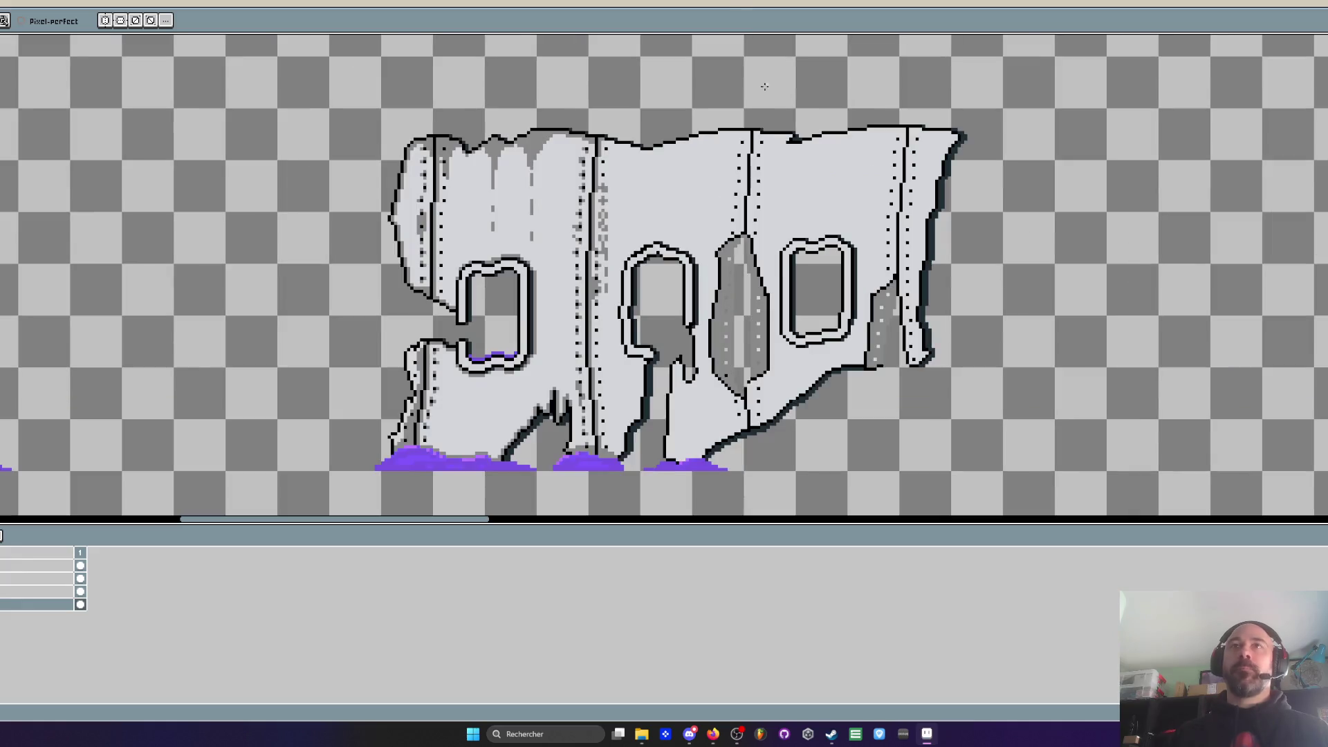
pyautogui.scroll(2, 792, 142)
pyautogui.scroll(4, 792, 142)
pyautogui.scroll(-4, 729, 80)
pyautogui.scroll(-1, 594, 64)
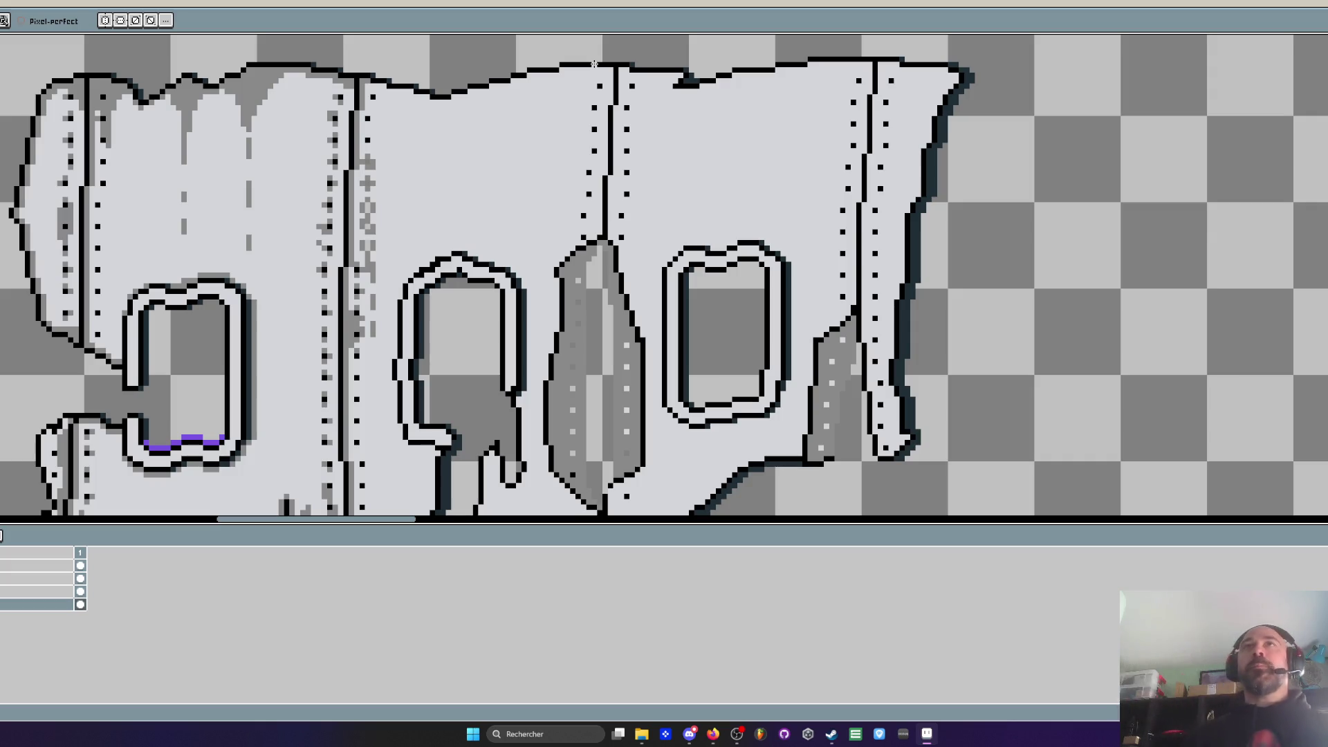
pyautogui.scroll(-3, 285, 155)
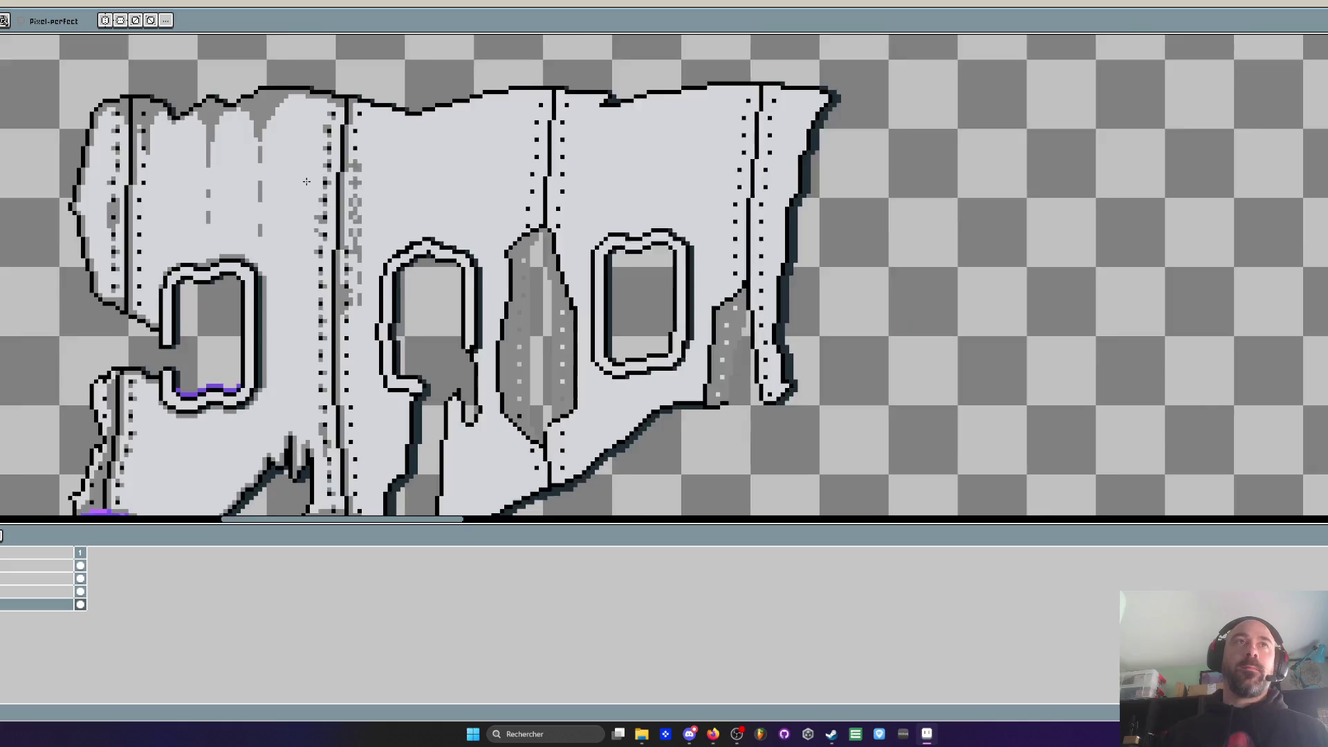
pyautogui.scroll(4, 285, 155)
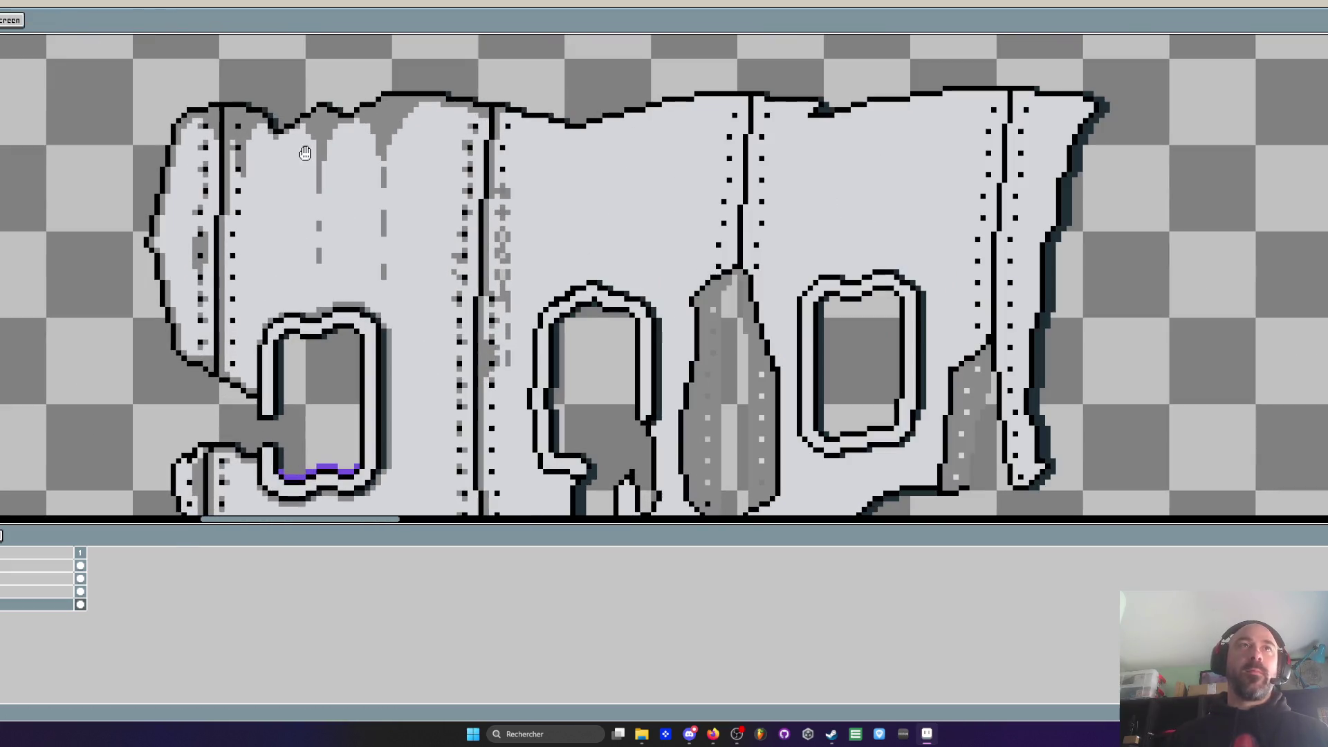
pyautogui.scroll(1, 305, 153)
pyautogui.press('i')
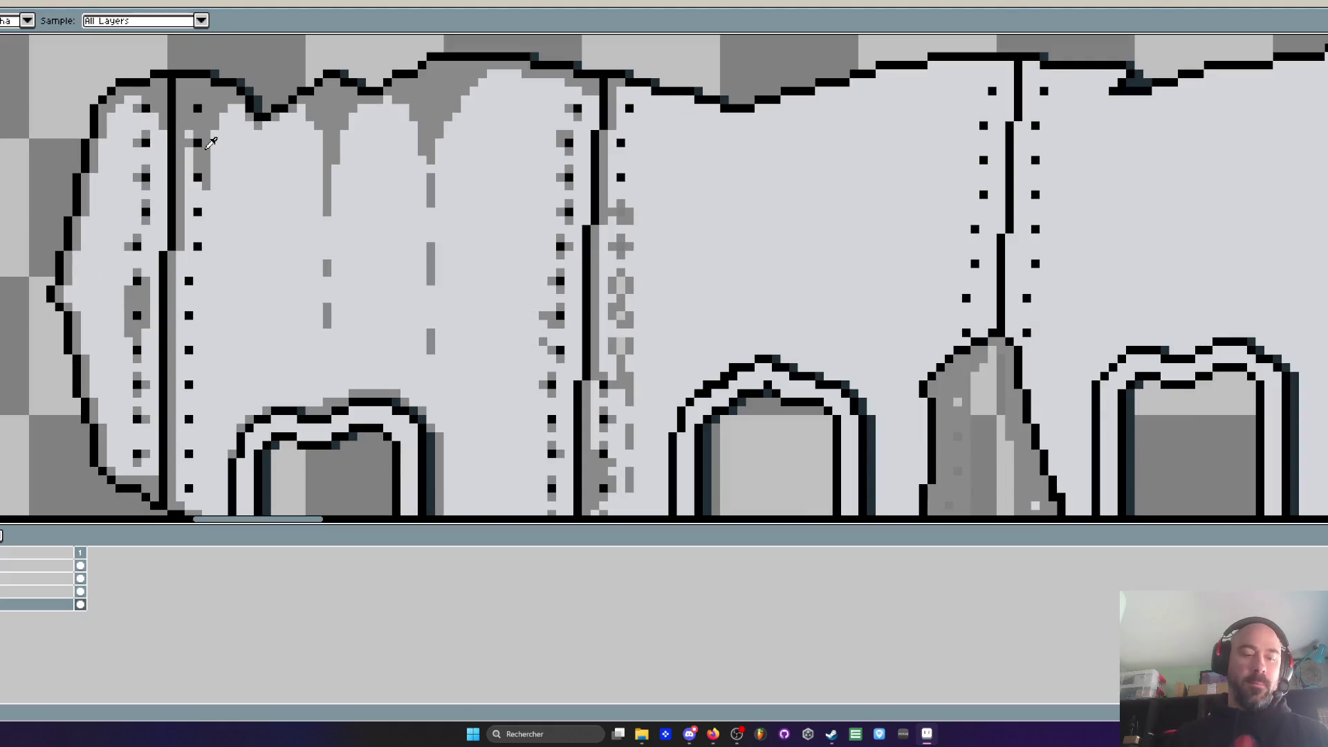
pyautogui.scroll(2, 211, 142)
pyautogui.press('b')
# Add grey shading pixels and a short stroke beside the first rivet dots
pyautogui.click(173, 325)
pyautogui.click(198, 350)
pyautogui.moveTo(199, 335); pyautogui.dragTo(328, 135)
pyautogui.click(301, 253)
pyautogui.click(275, 227)
pyautogui.click(277, 279)
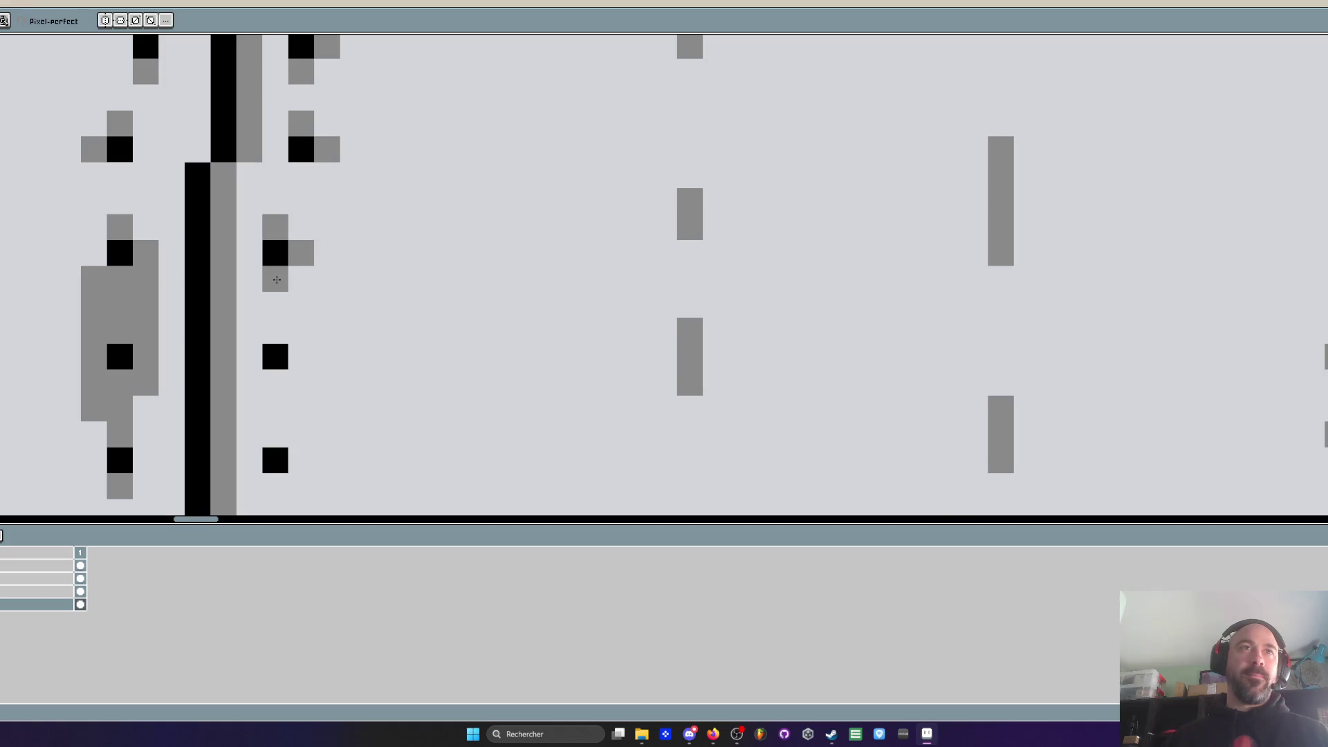
pyautogui.scroll(-2, 277, 279)
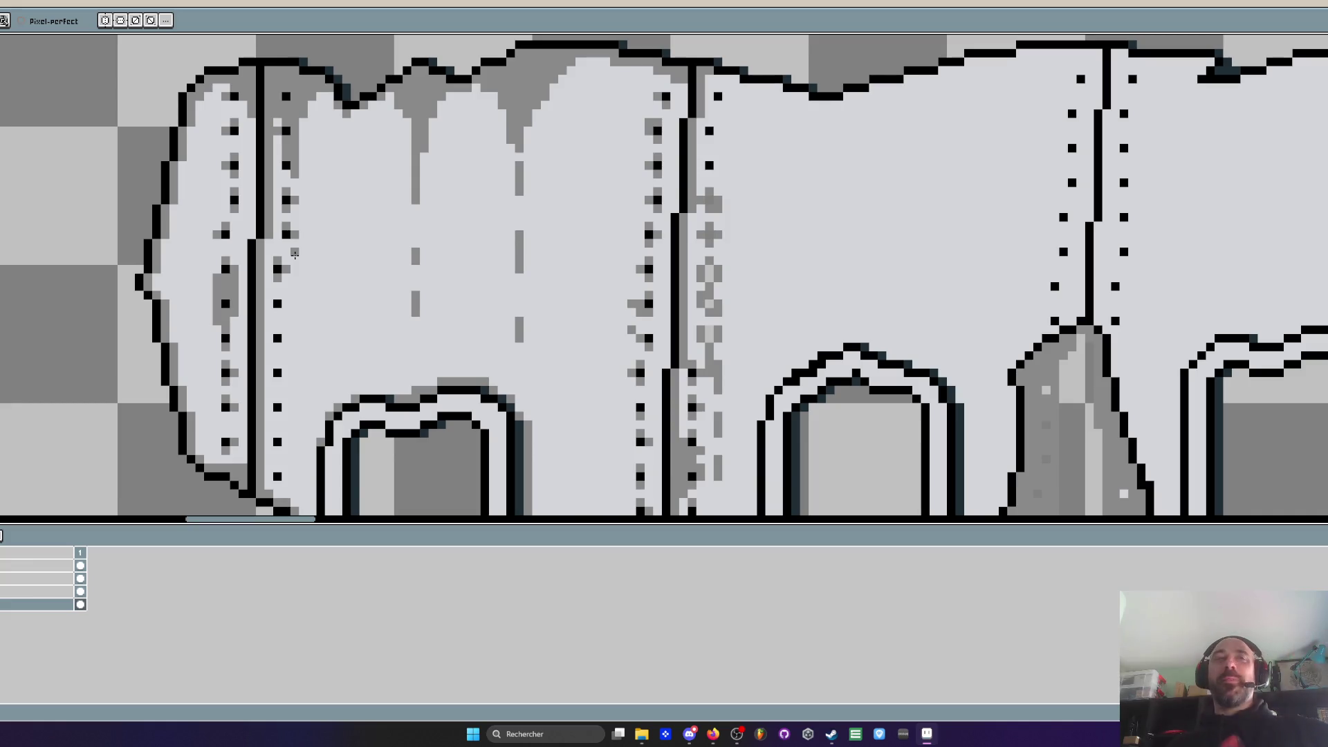
pyautogui.scroll(1, 291, 278)
pyautogui.scroll(1, 291, 279)
# Place grey pixels above, beside and below the next rivet dots along the seam
pyautogui.click(264, 310)
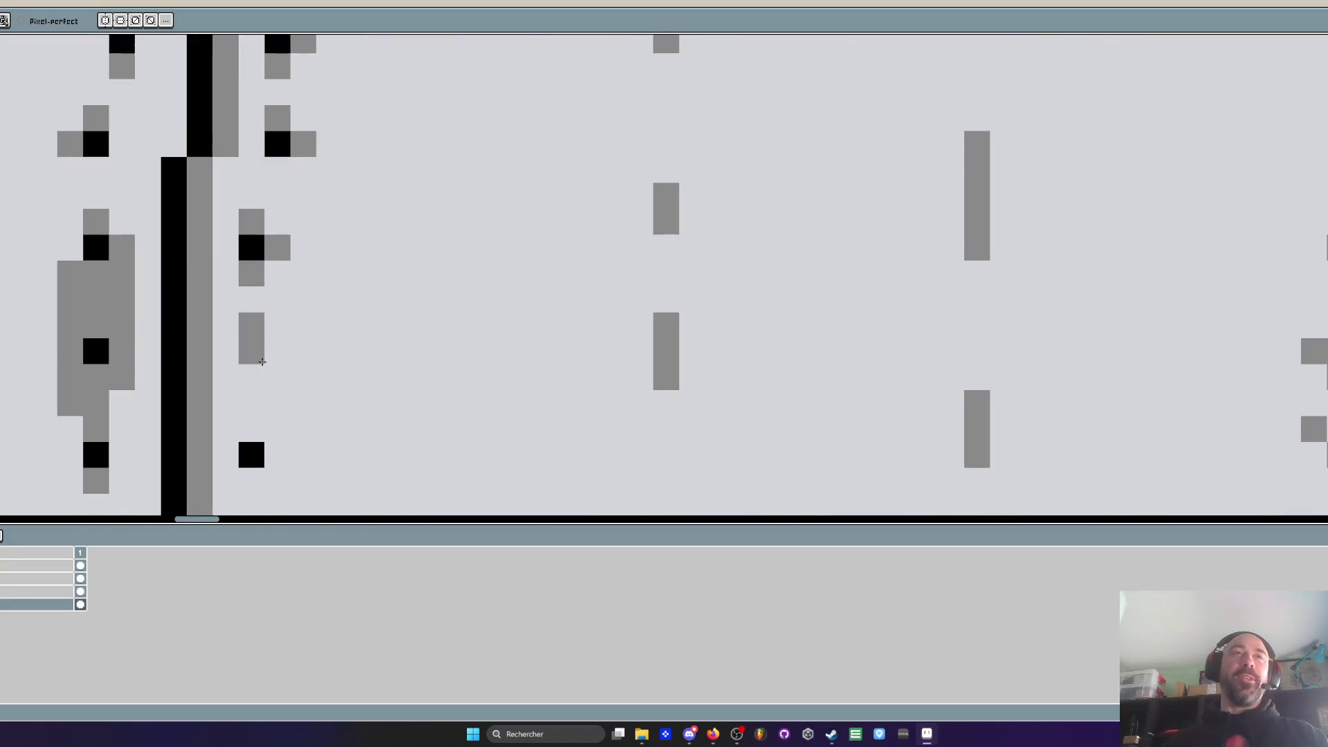
pyautogui.scroll(-3, 262, 363)
pyautogui.scroll(3, 277, 346)
pyautogui.click(278, 284)
pyautogui.click(283, 340)
pyautogui.scroll(-2, 327, 312)
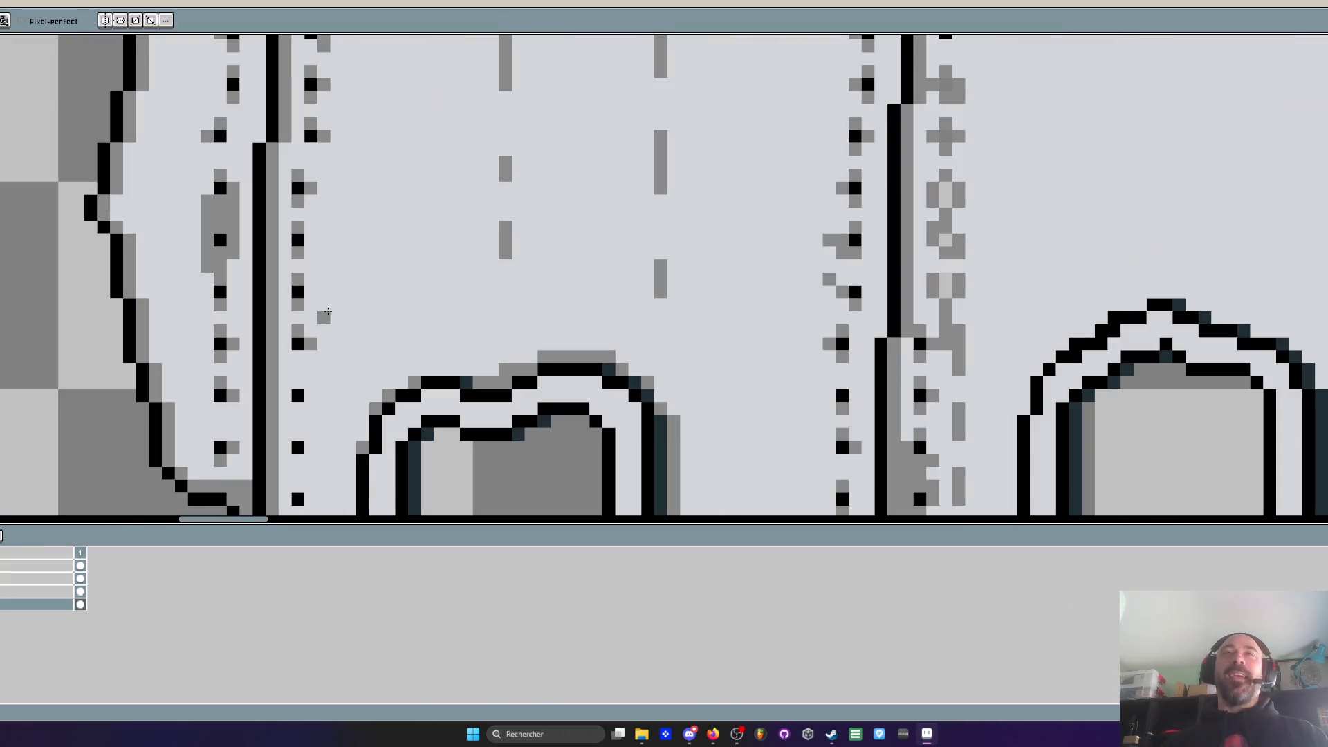
pyautogui.scroll(1, 317, 368)
pyautogui.click(297, 382)
pyautogui.click(297, 409)
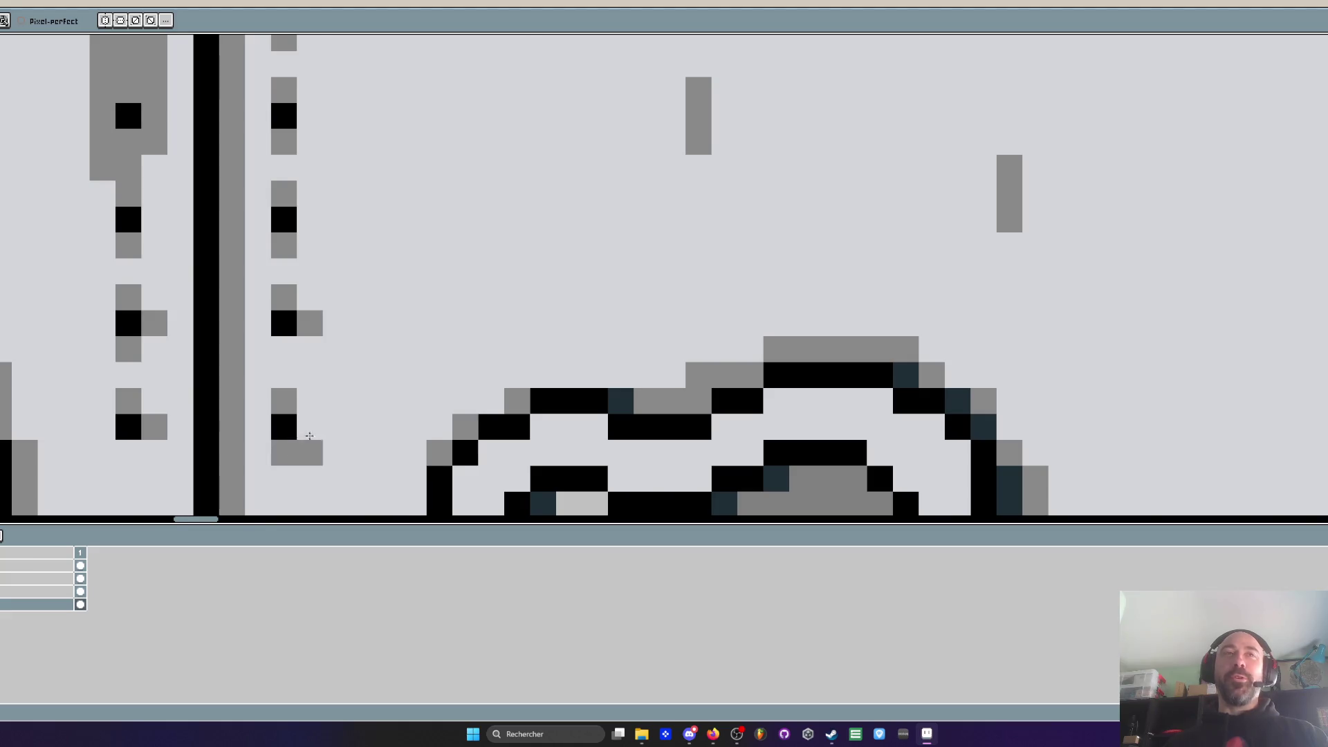
pyautogui.scroll(-1, 304, 408)
pyautogui.moveTo(328, 385); pyautogui.dragTo(347, 193)
pyautogui.scroll(1, 338, 257)
# Finish the lower seam column with grey shading pixels around its rivets and a black rivet pixel
pyautogui.click(309, 303)
pyautogui.click(284, 278)
pyautogui.click(284, 382)
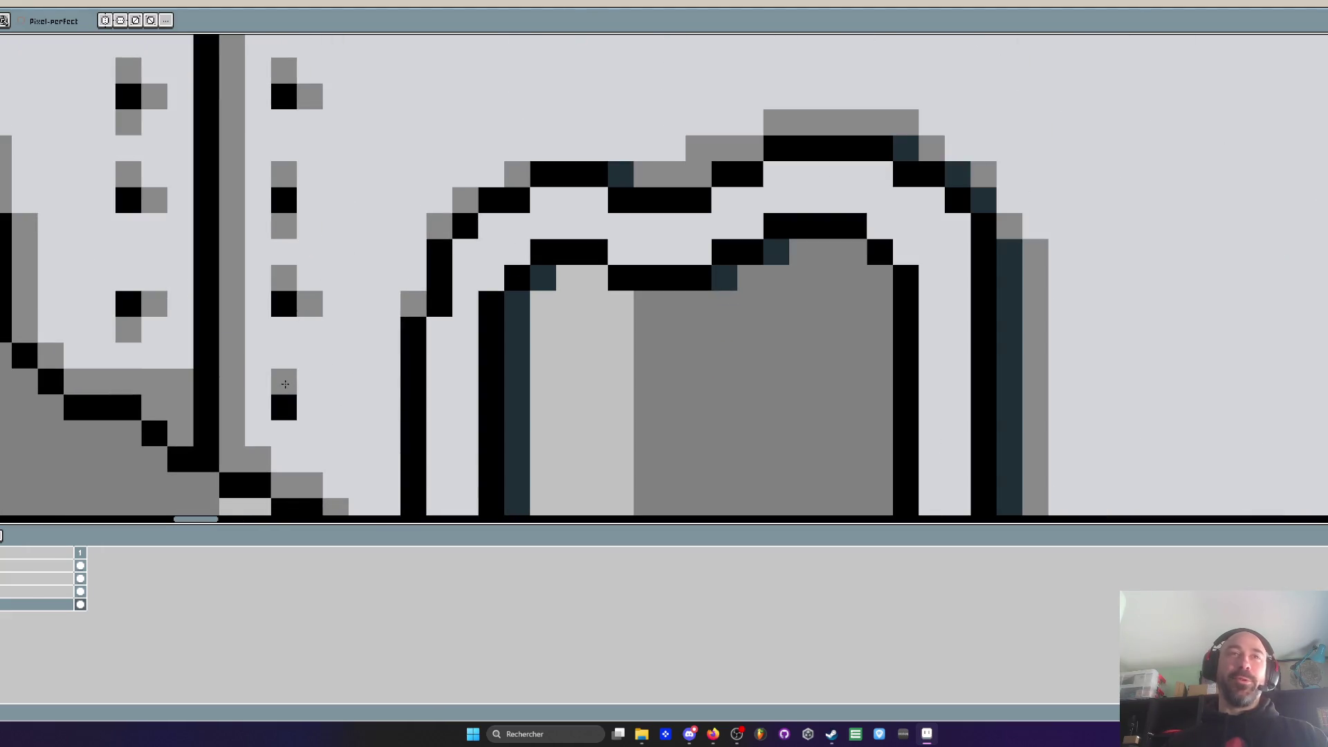
pyautogui.click(284, 433)
pyautogui.click(284, 407)
pyautogui.click(258, 433)
pyautogui.click(258, 406)
pyautogui.click(277, 456)
pyautogui.scroll(-4, 290, 387)
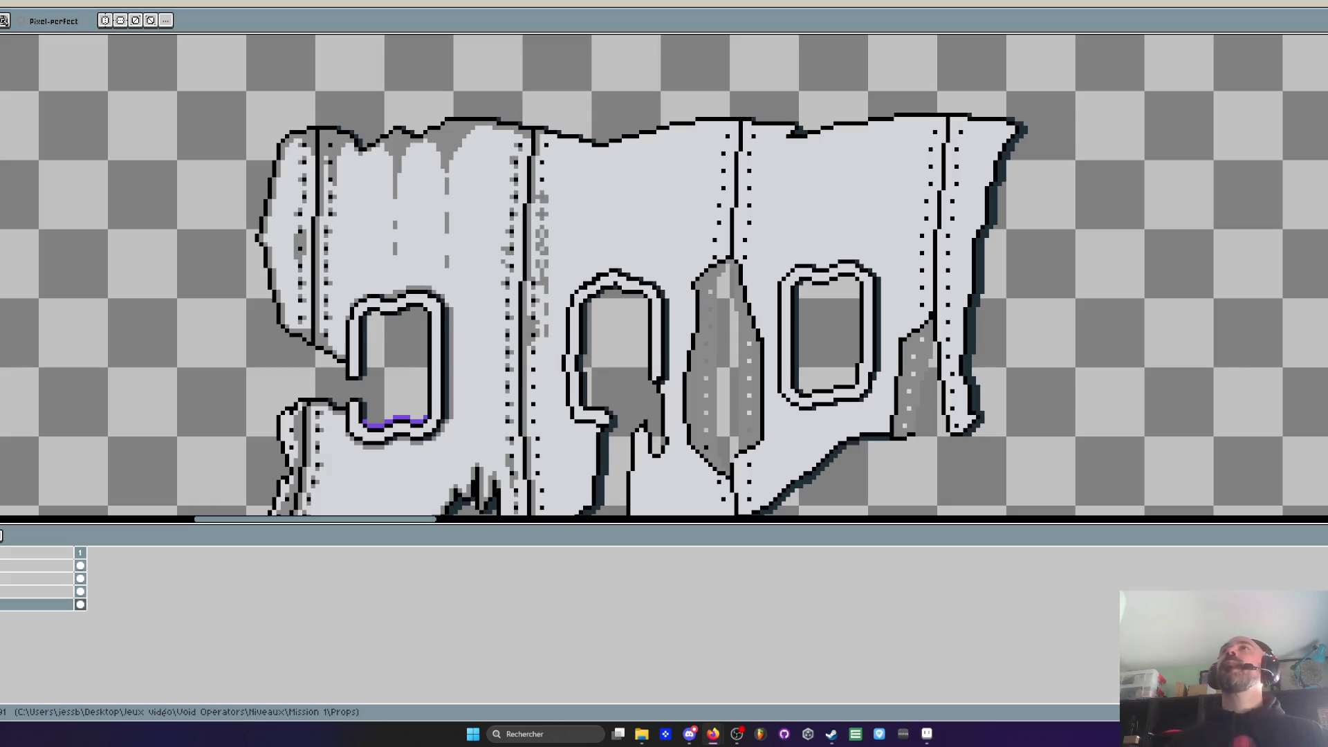
# Zoom over the fuselage and sample a colour from it with the eyedropper
pyautogui.scroll(-1, 689, 207)
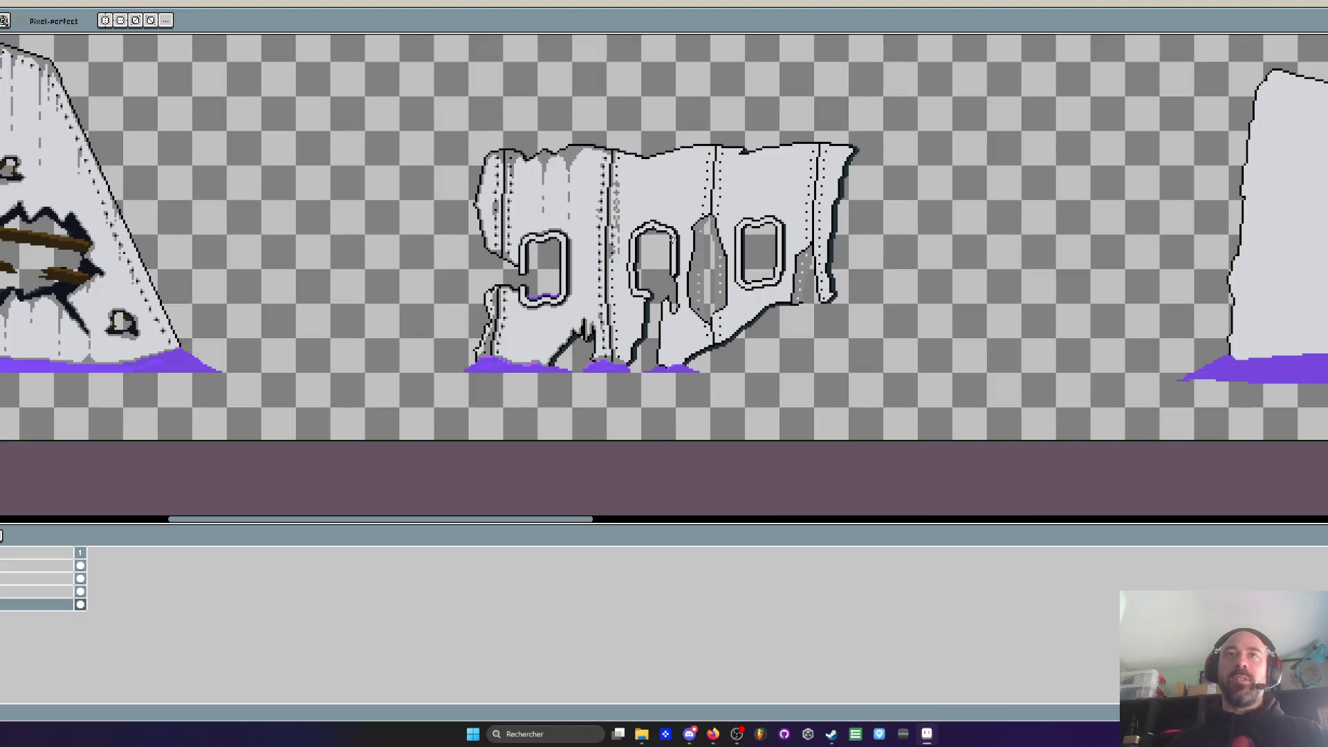
pyautogui.scroll(1, 630, 289)
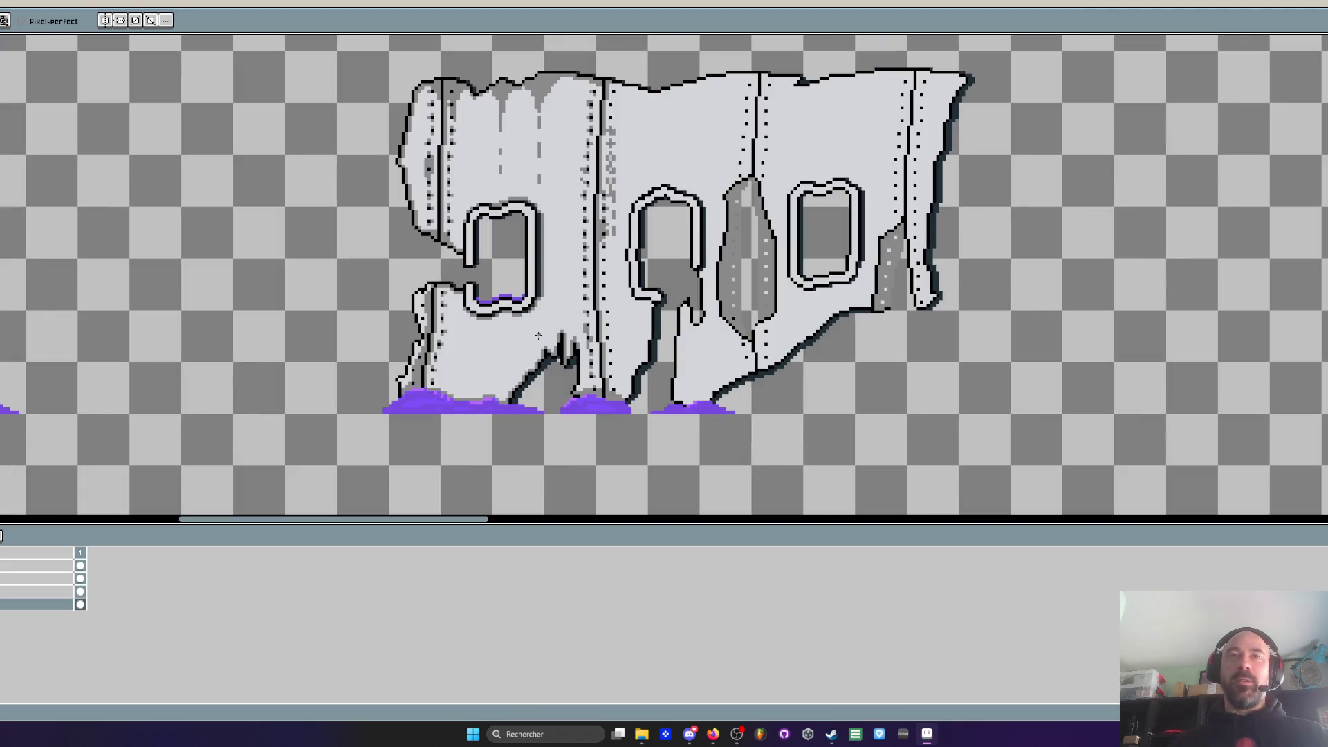
pyautogui.scroll(1, 539, 335)
pyautogui.scroll(-2, 538, 339)
pyautogui.scroll(3, 532, 374)
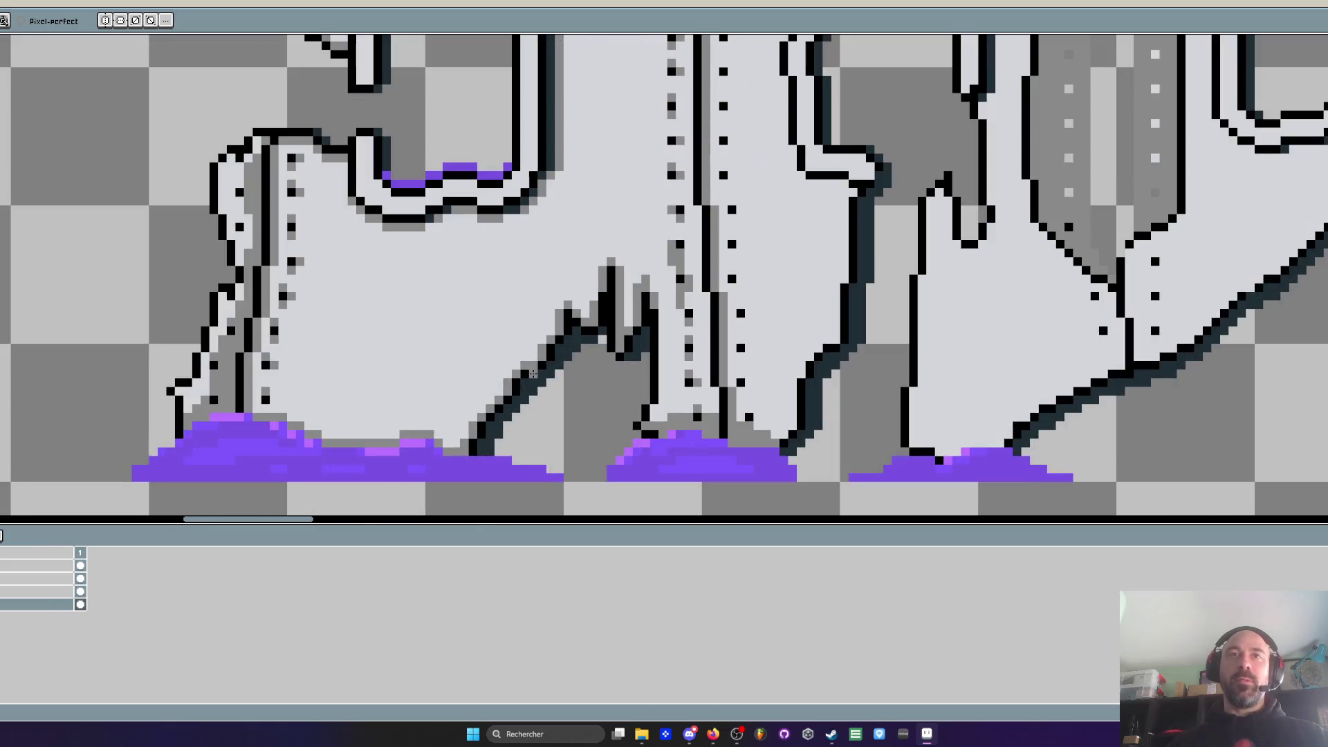
pyautogui.scroll(-2, 533, 373)
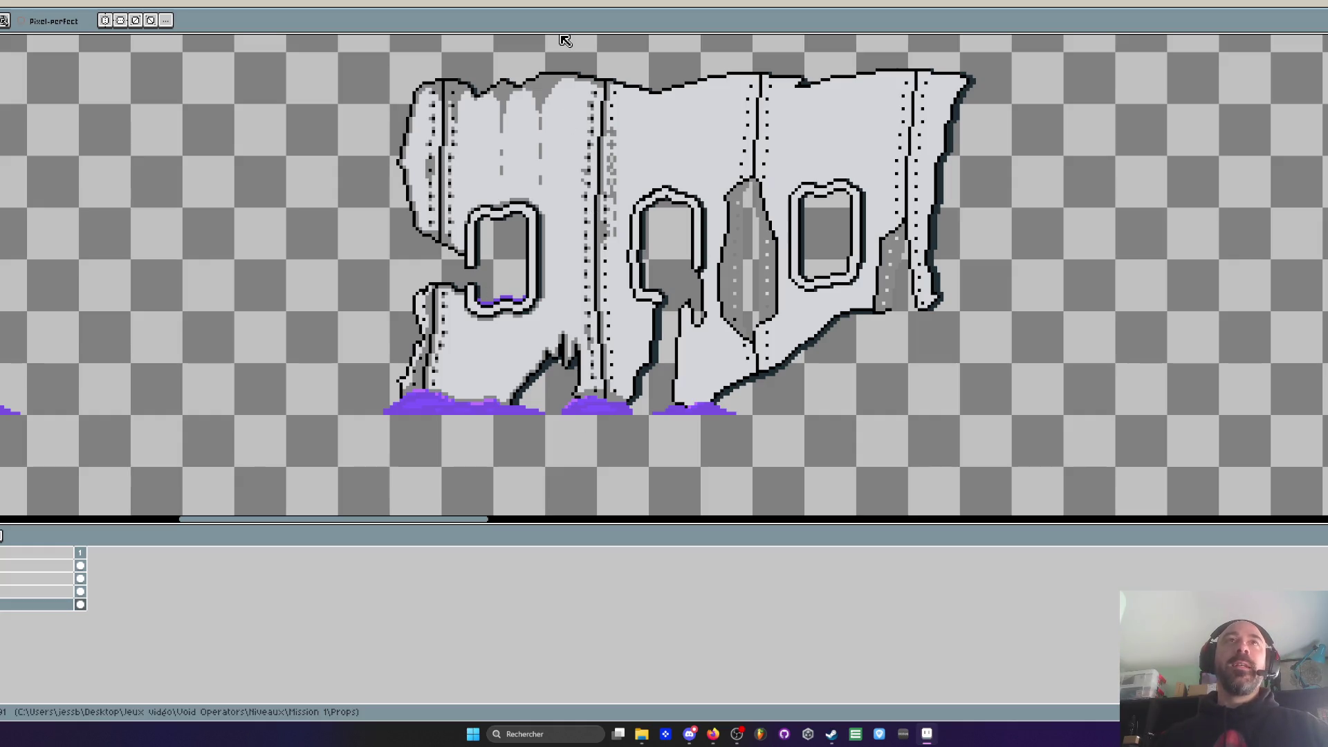
pyautogui.scroll(2, 413, 141)
pyautogui.scroll(-2, 413, 140)
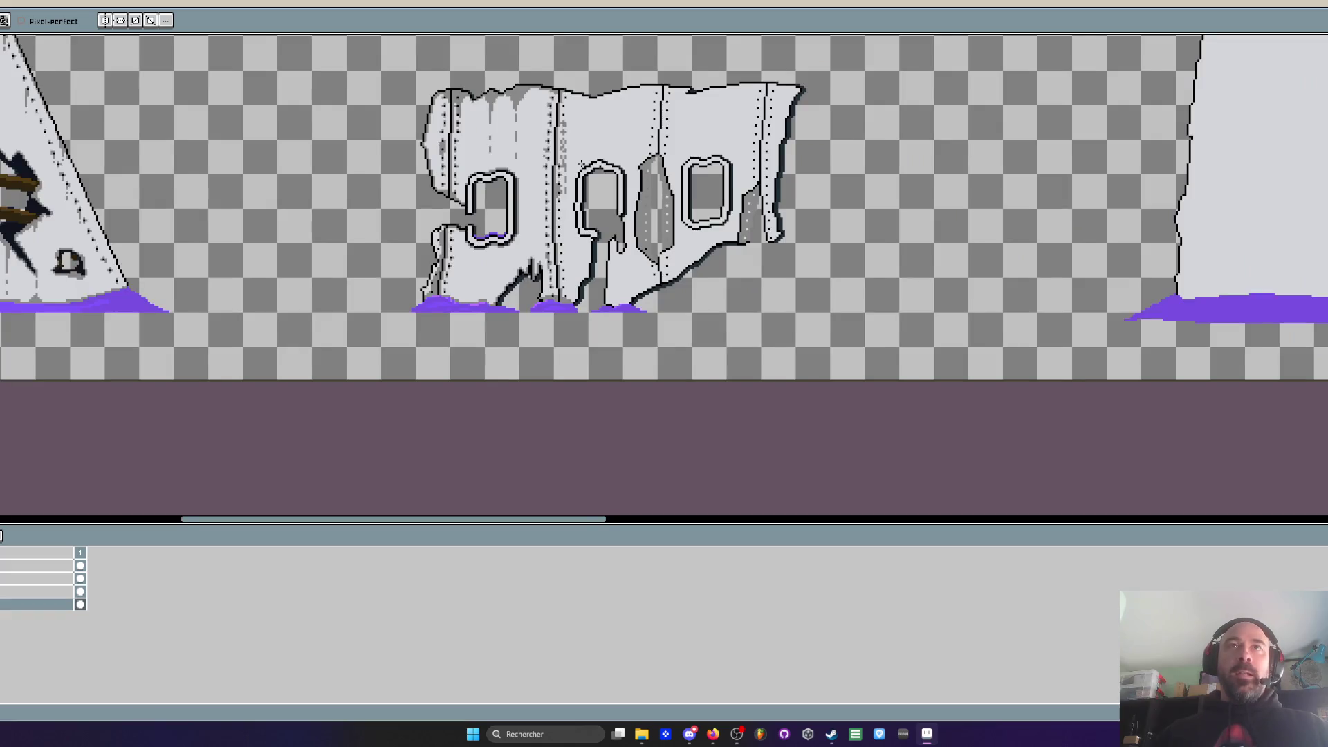
pyautogui.scroll(5, 580, 165)
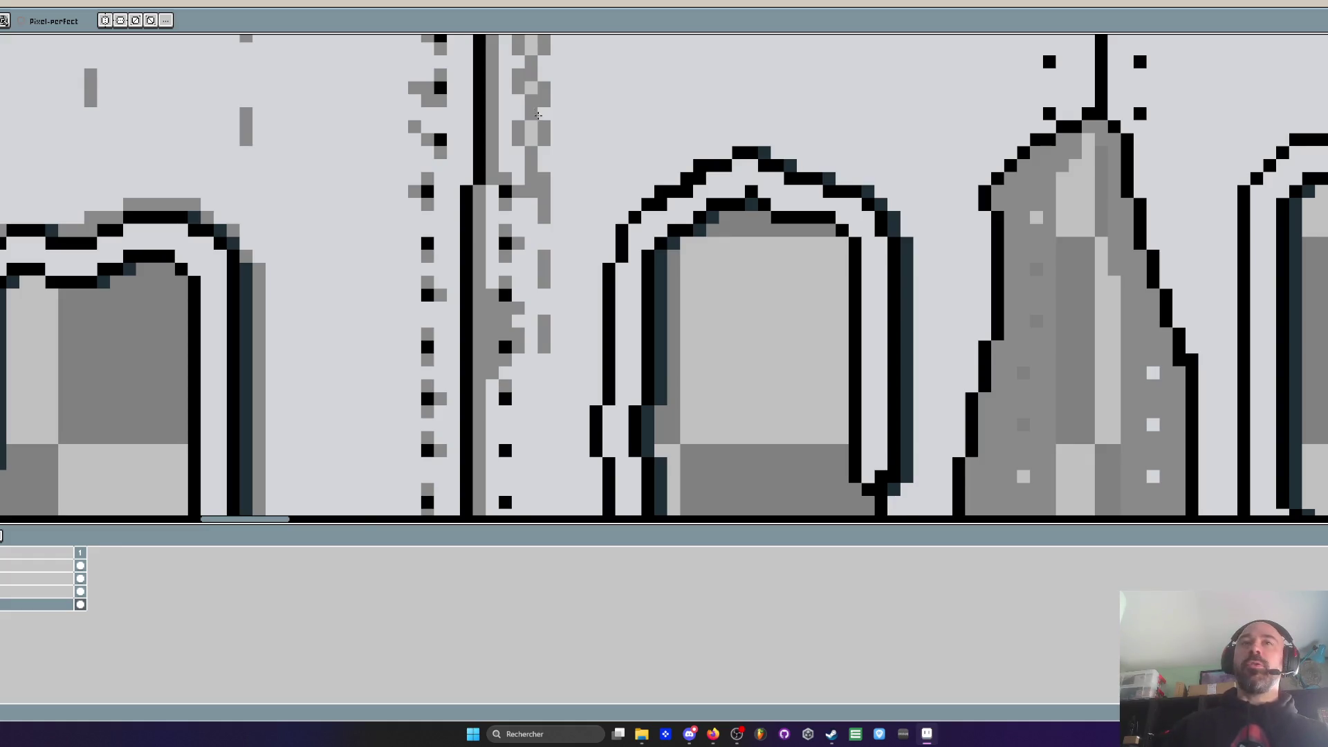
pyautogui.scroll(-1, 534, 111)
pyautogui.scroll(-1, 588, 316)
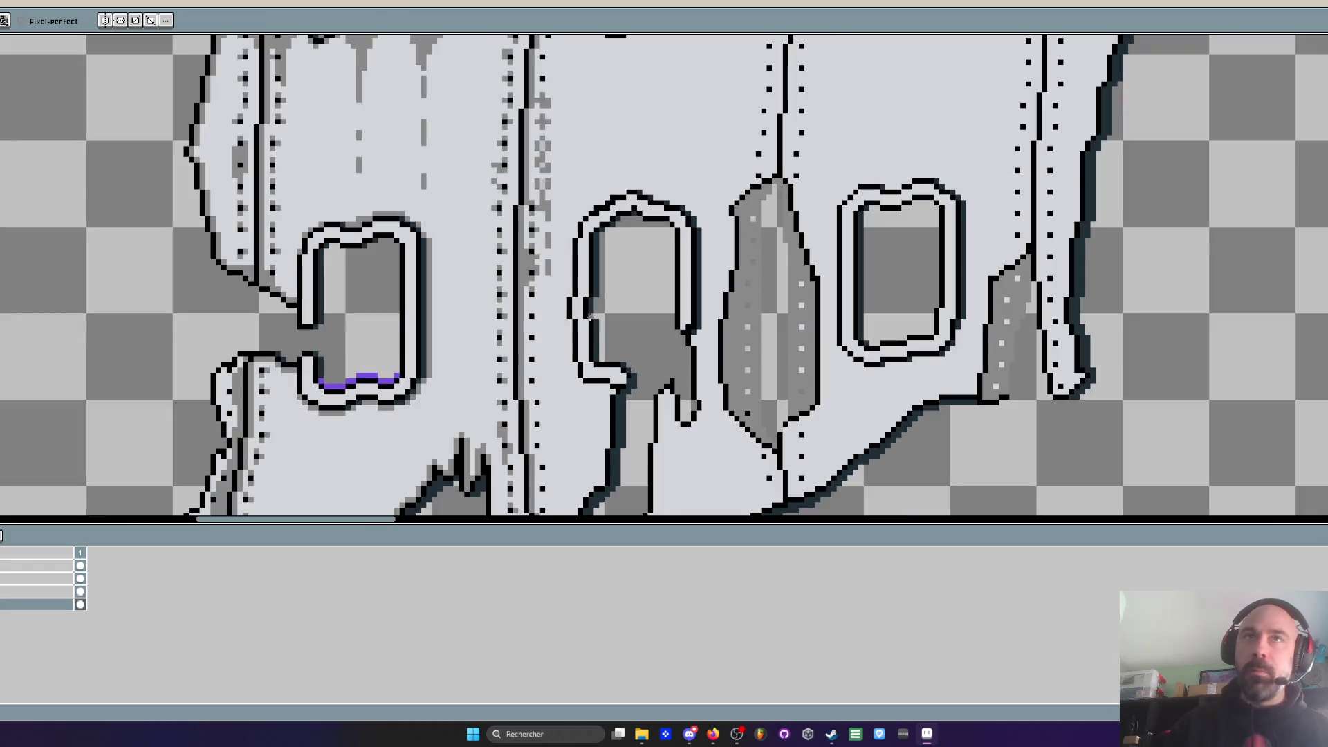
pyautogui.scroll(-1, 591, 116)
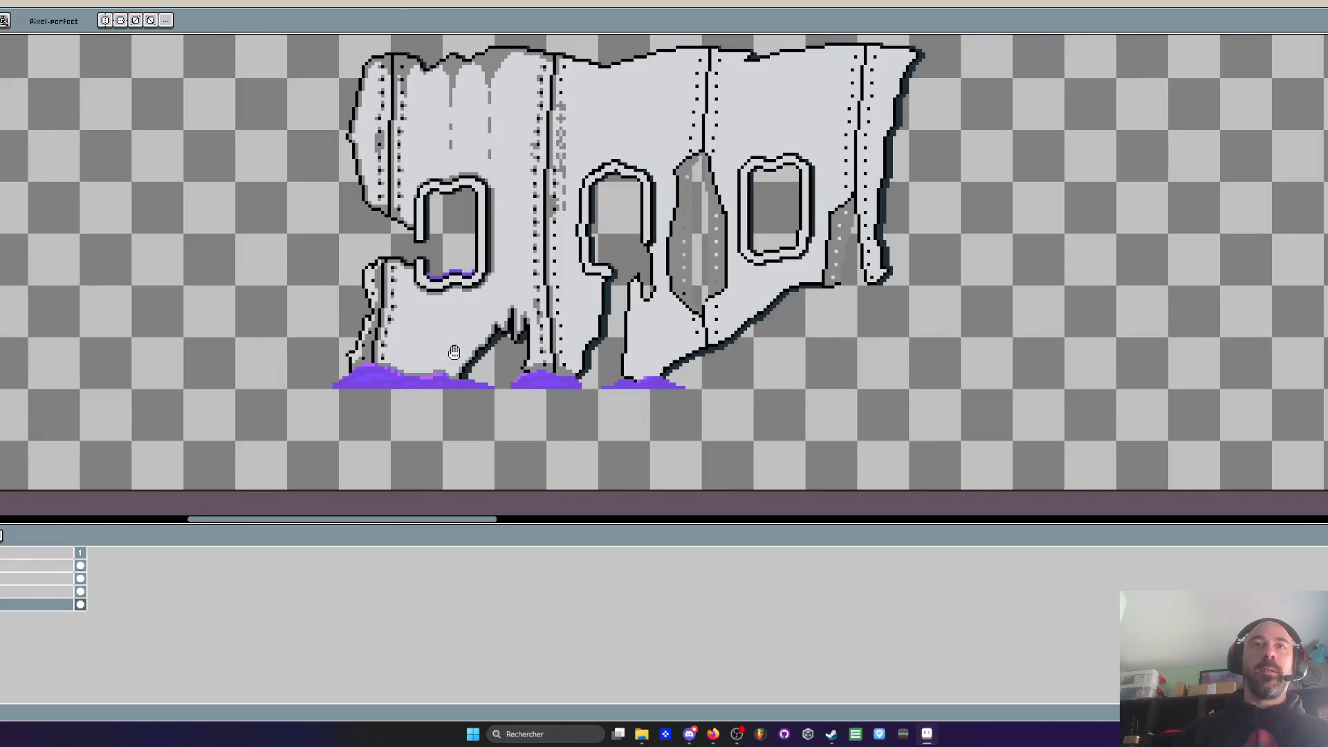
pyautogui.scroll(3, 436, 291)
pyautogui.press('i')
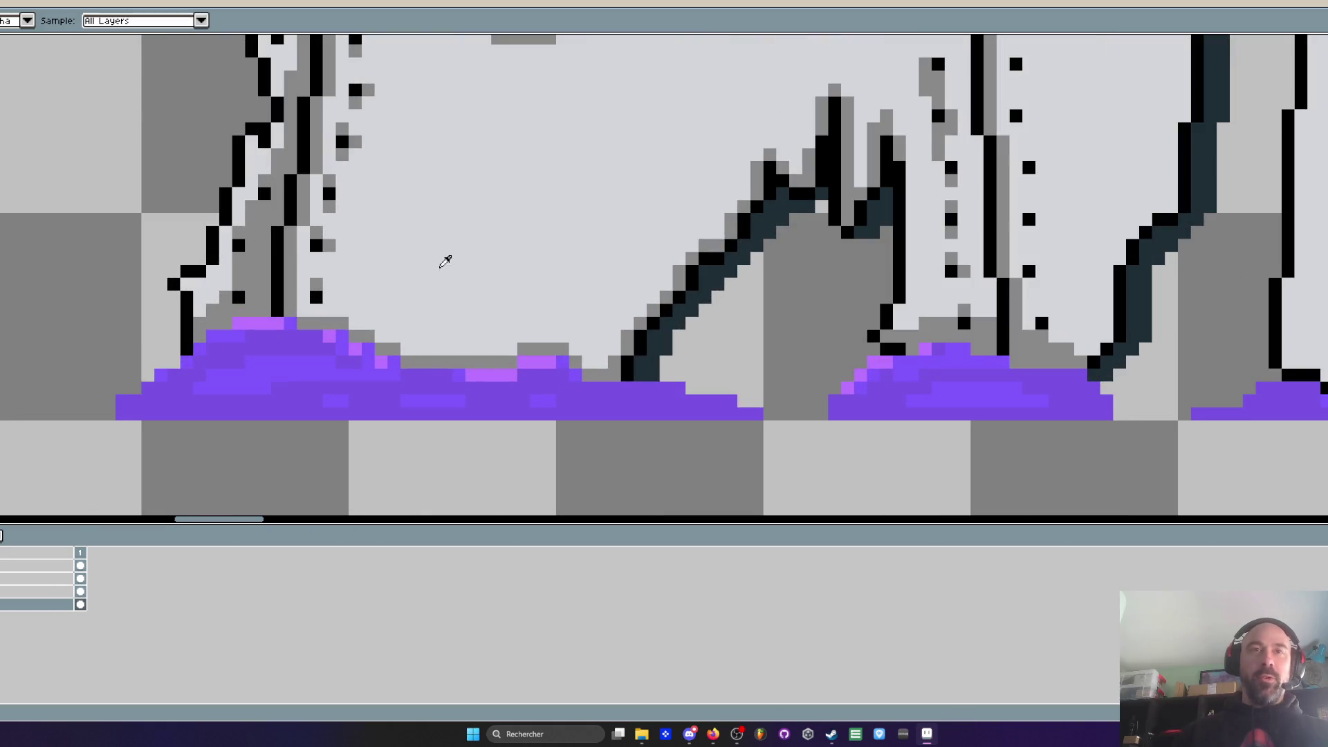
pyautogui.click(445, 354)
# Sample the fuselage's dark outline colour as the current colour
pyautogui.scroll(-2, 453, 326)
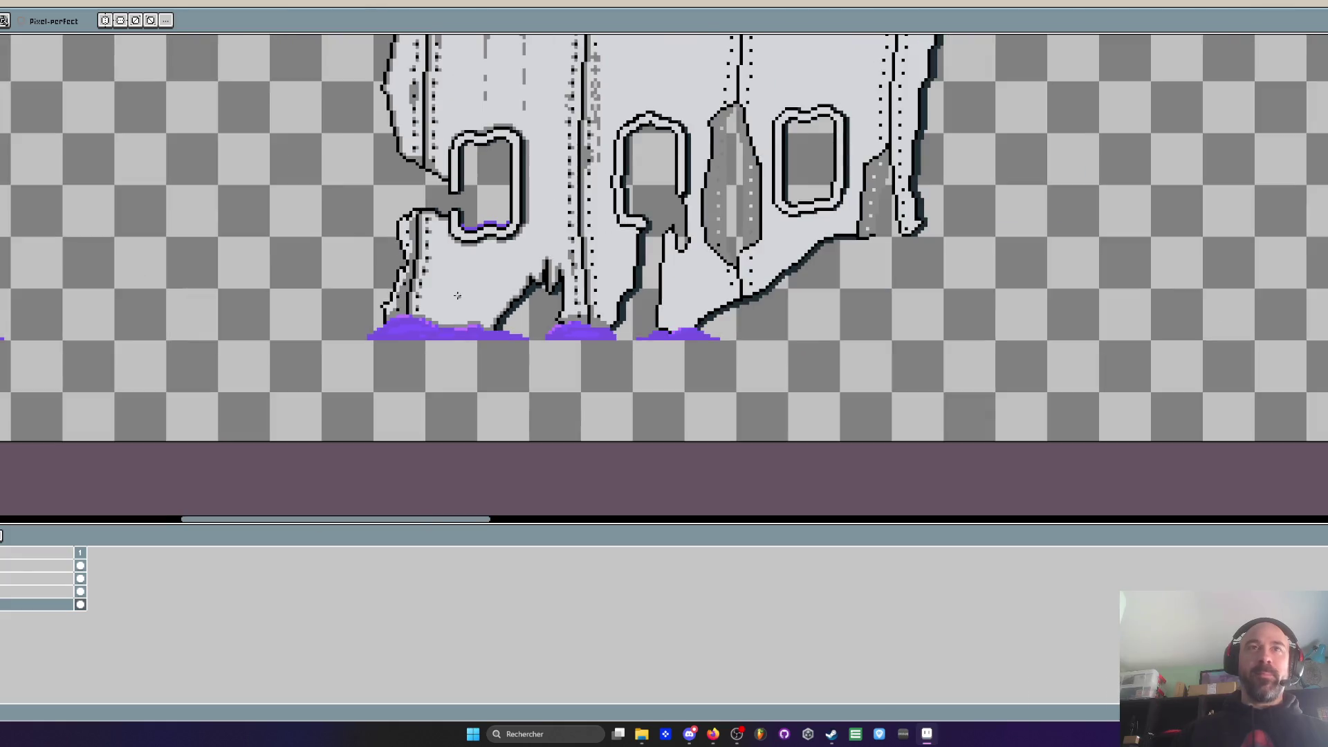
pyautogui.scroll(2, 461, 291)
pyautogui.press('i')
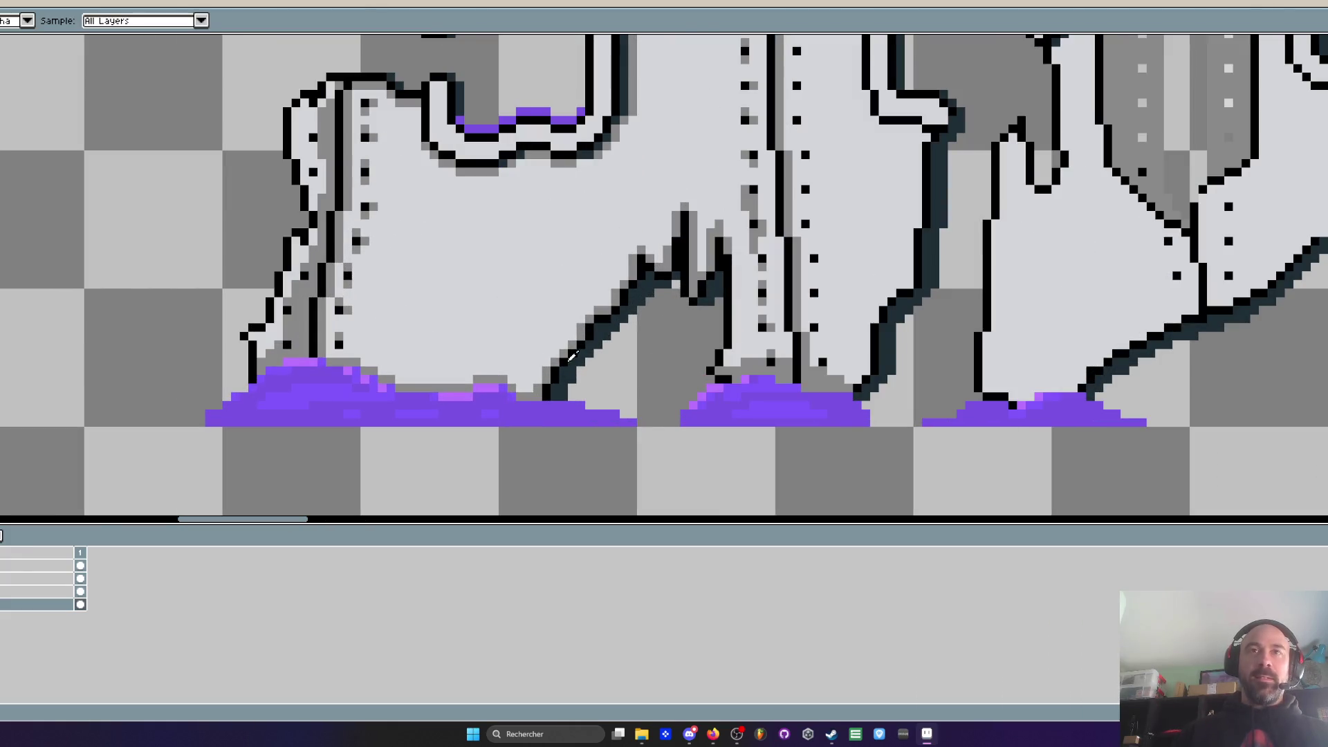
pyautogui.click(566, 354)
# Toggle the visibility of the grey shading layer
pyautogui.scroll(1, 384, 370)
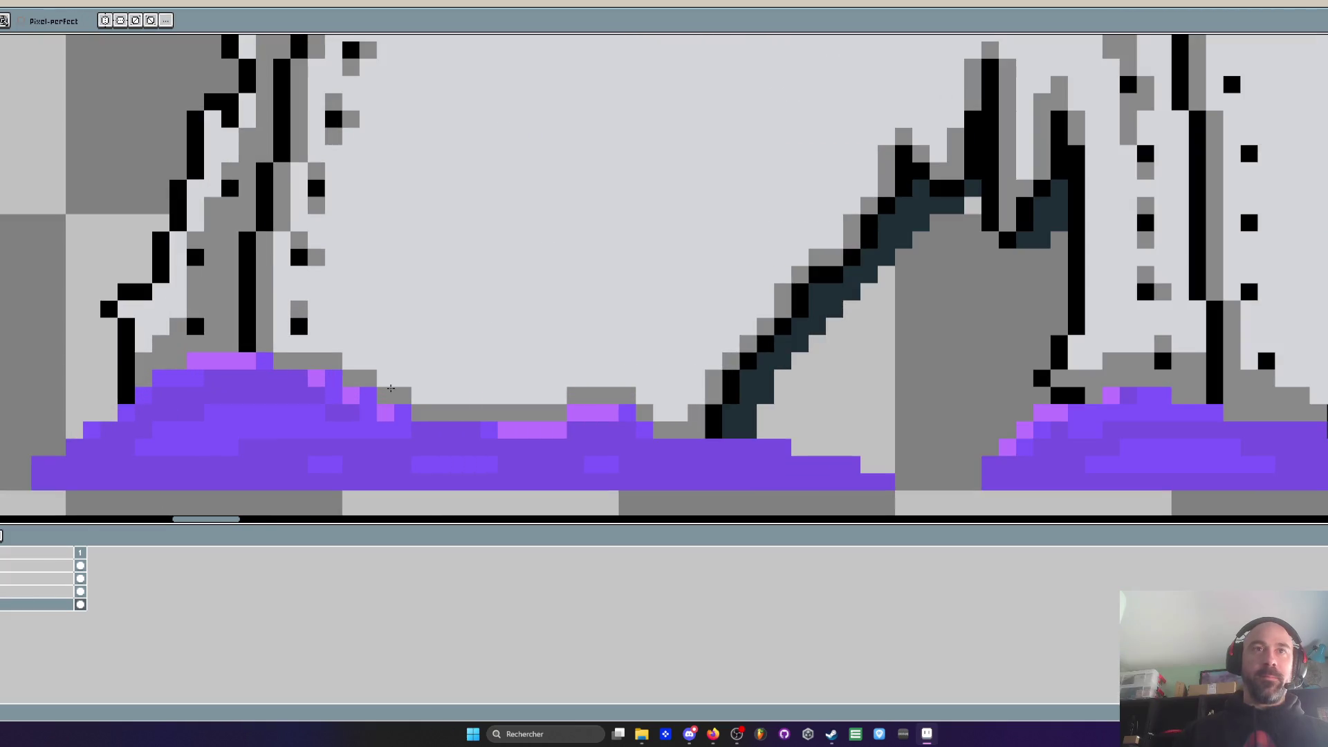
pyautogui.click(8, 604)
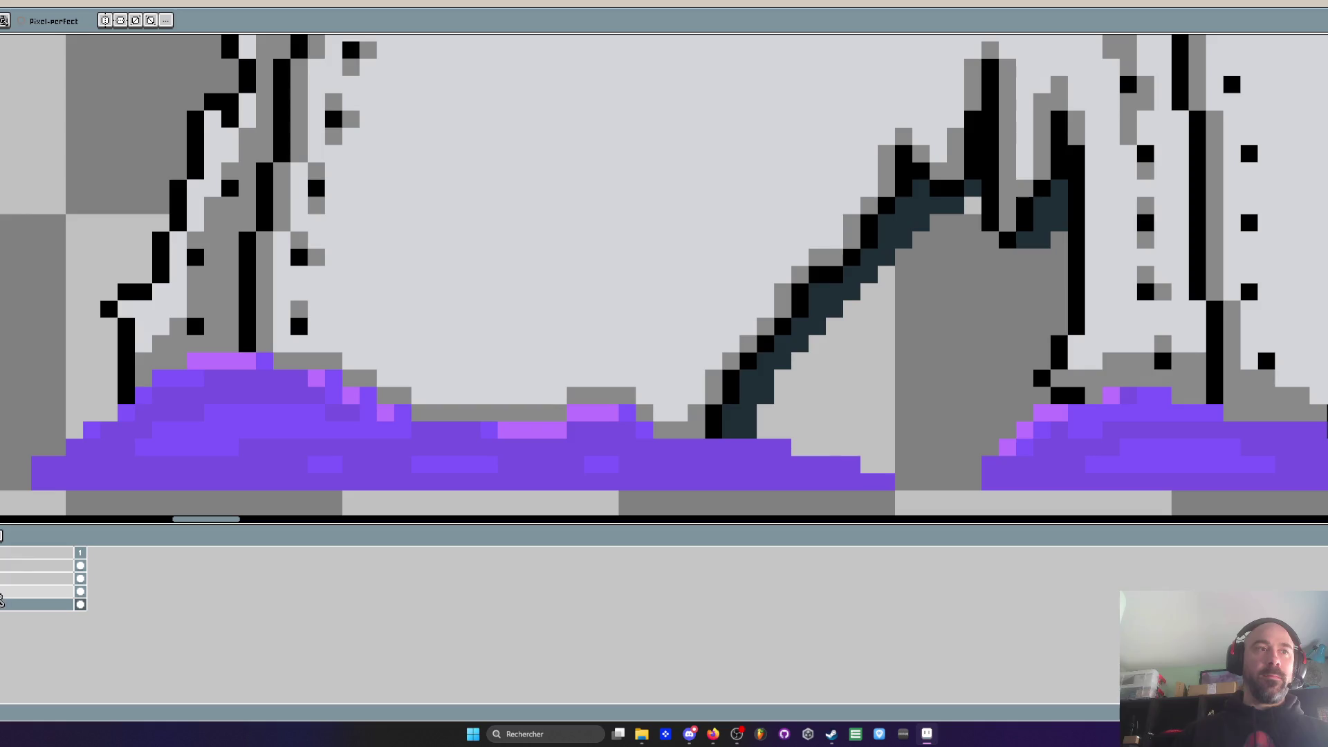
pyautogui.scroll(-3, 587, 240)
pyautogui.scroll(-3, 587, 240)
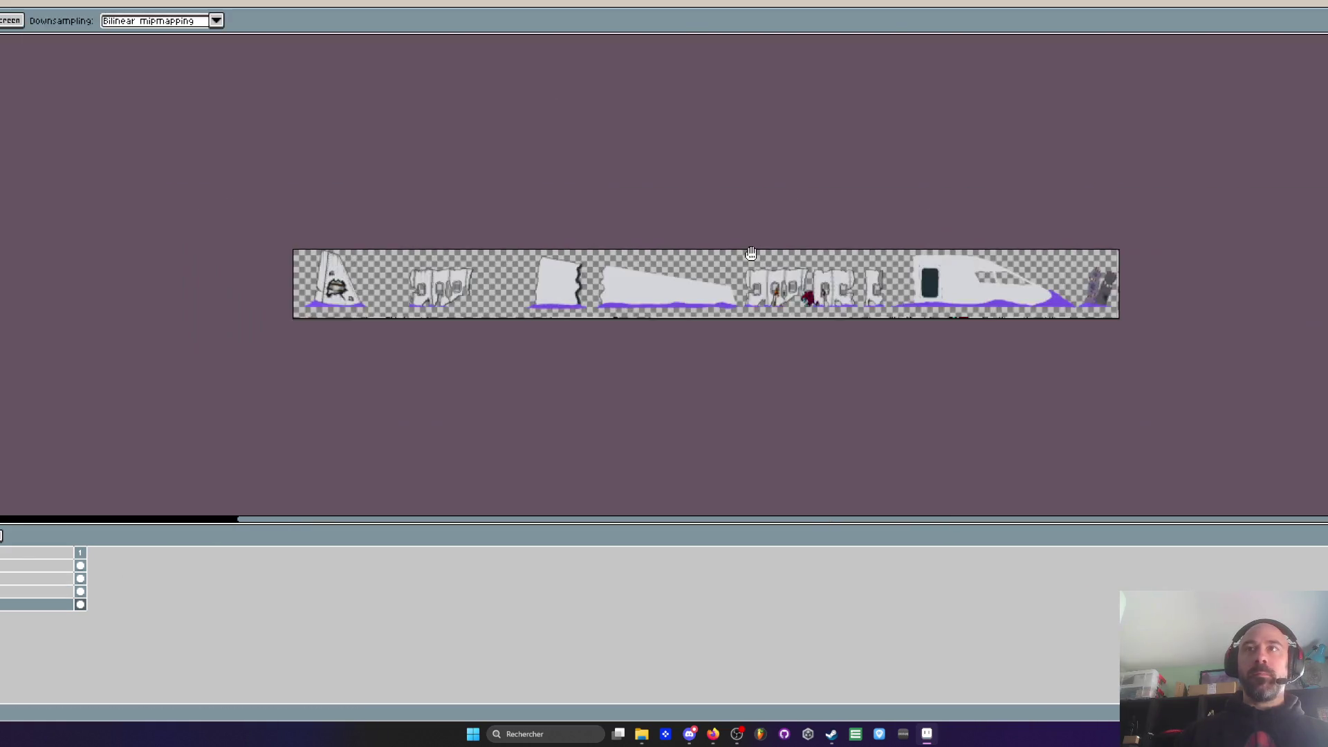
# Hide the character sprites layer in the timeline
pyautogui.scroll(3, 789, 249)
pyautogui.press('b')
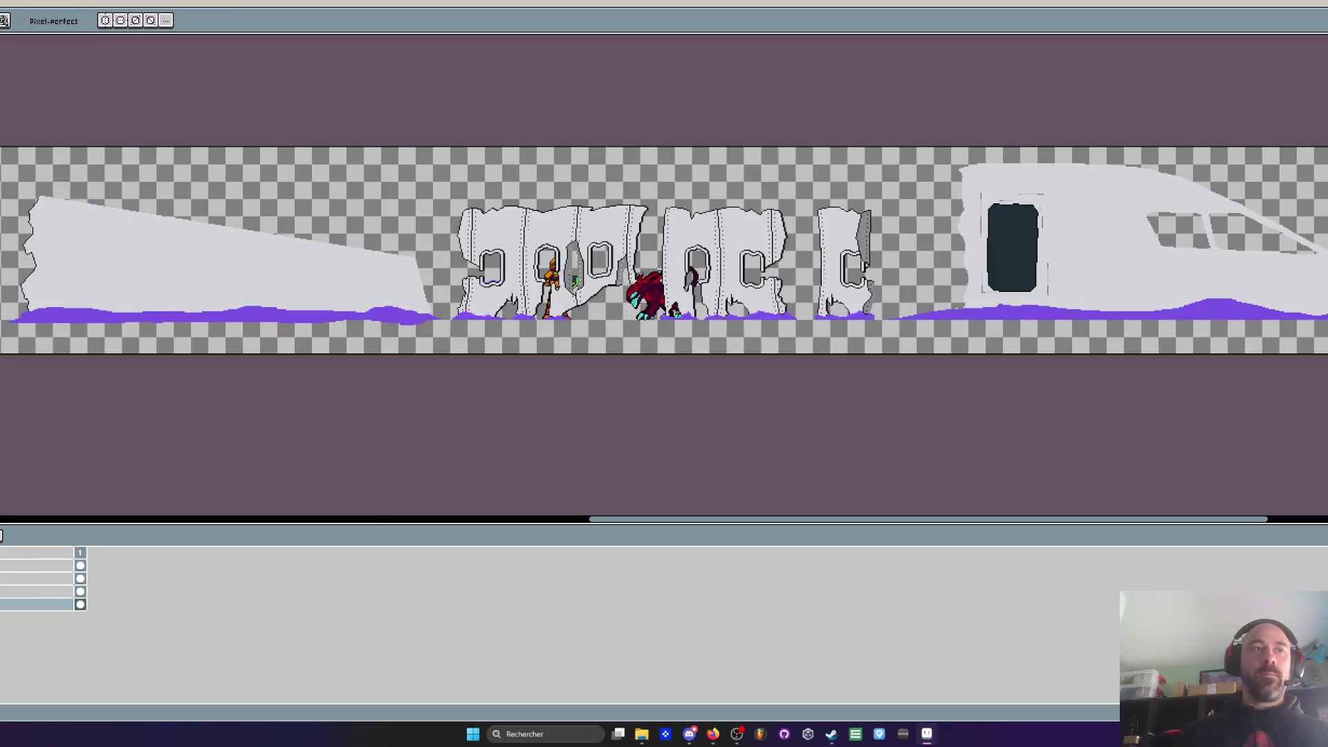
pyautogui.click(8, 565)
# Pan and zoom across the sheet to review the neighbouring props
pyautogui.press('h')
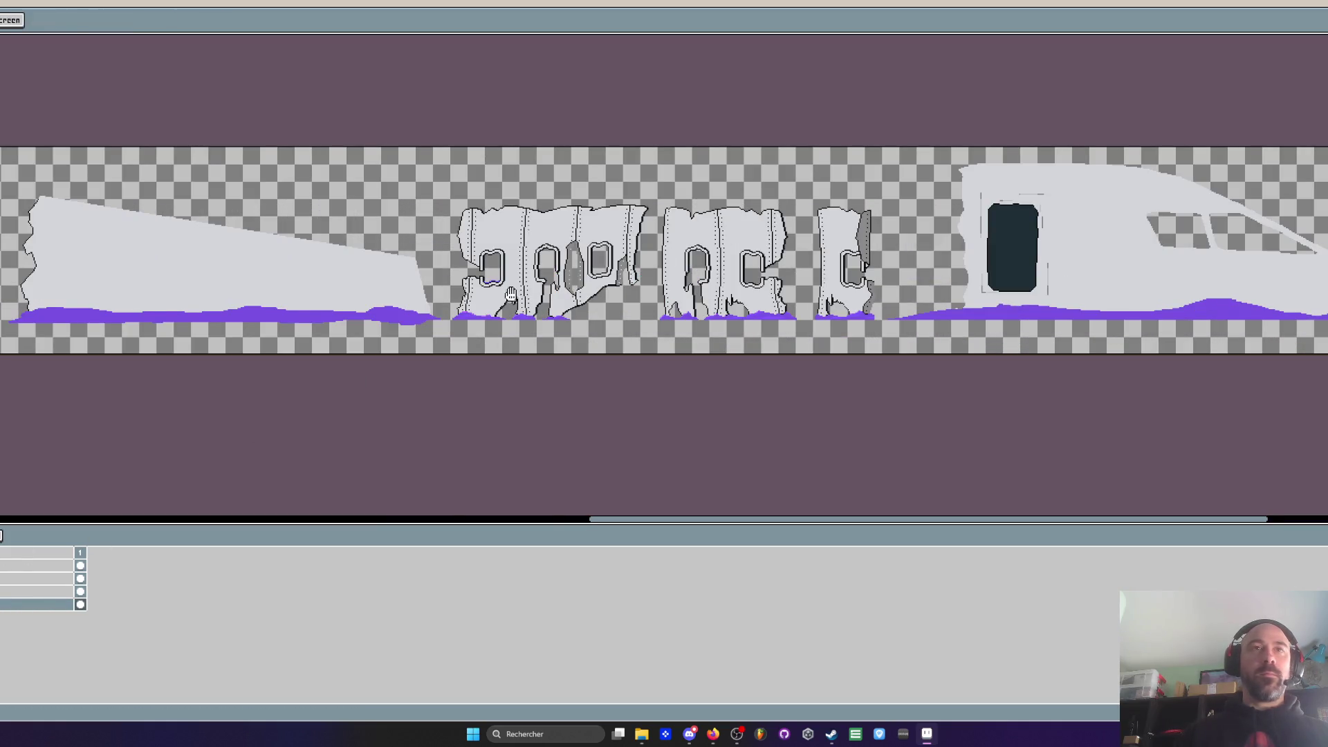
pyautogui.moveTo(113, 451); pyautogui.dragTo(444, 415)
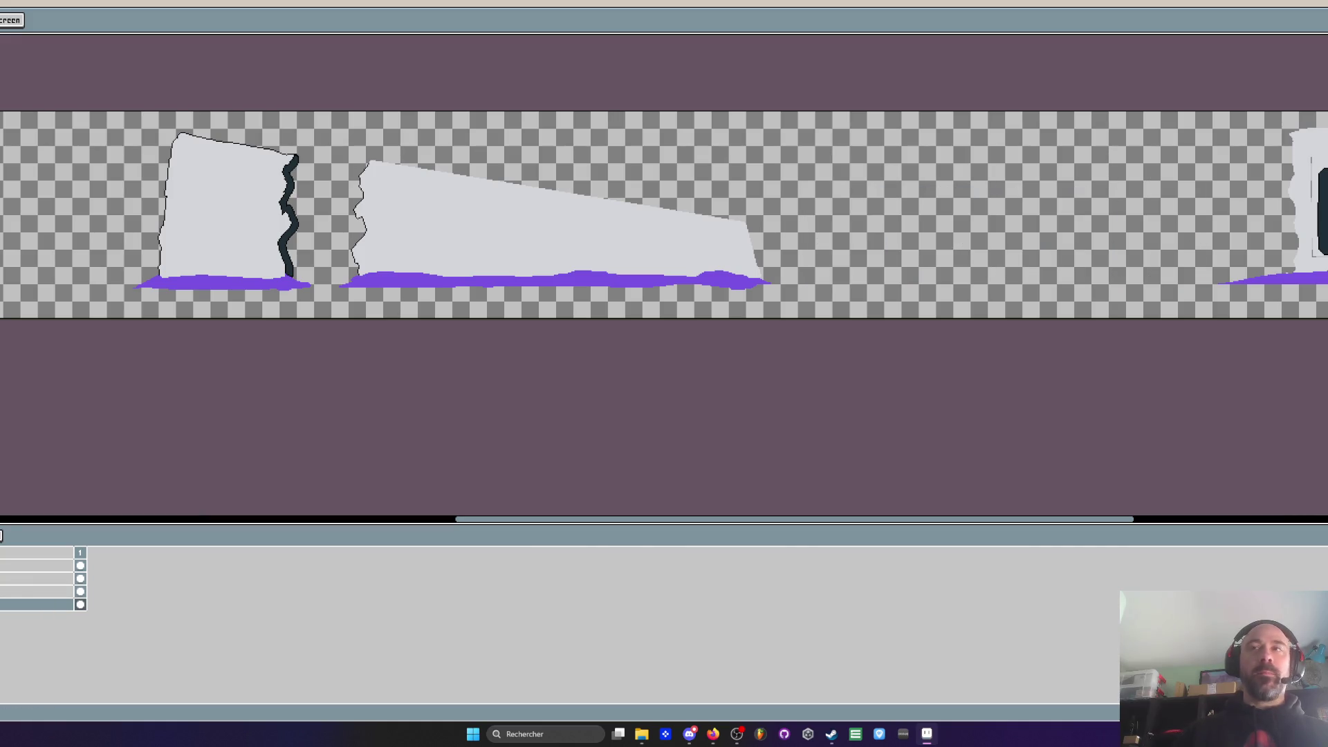
pyautogui.press('b')
pyautogui.scroll(-1, 501, 316)
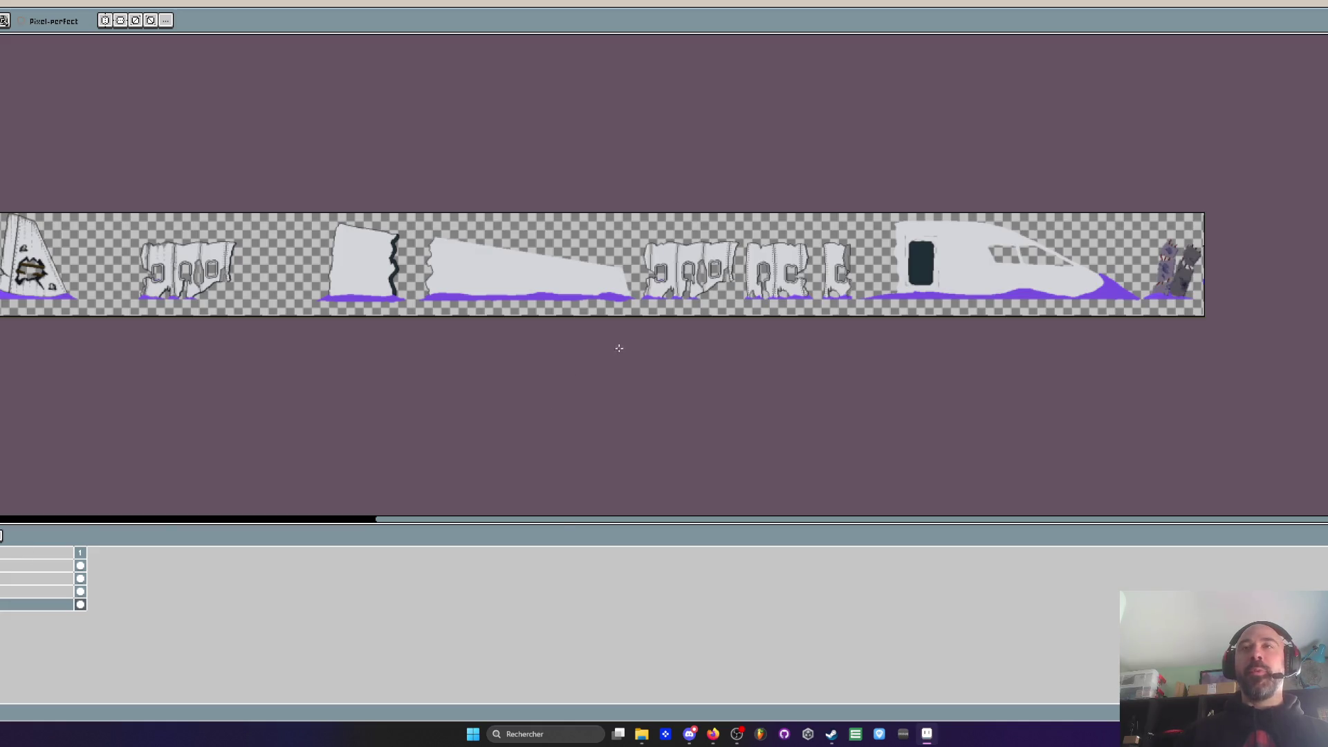
pyautogui.scroll(1, 592, 367)
pyautogui.scroll(-1, 593, 367)
pyautogui.scroll(1, 592, 367)
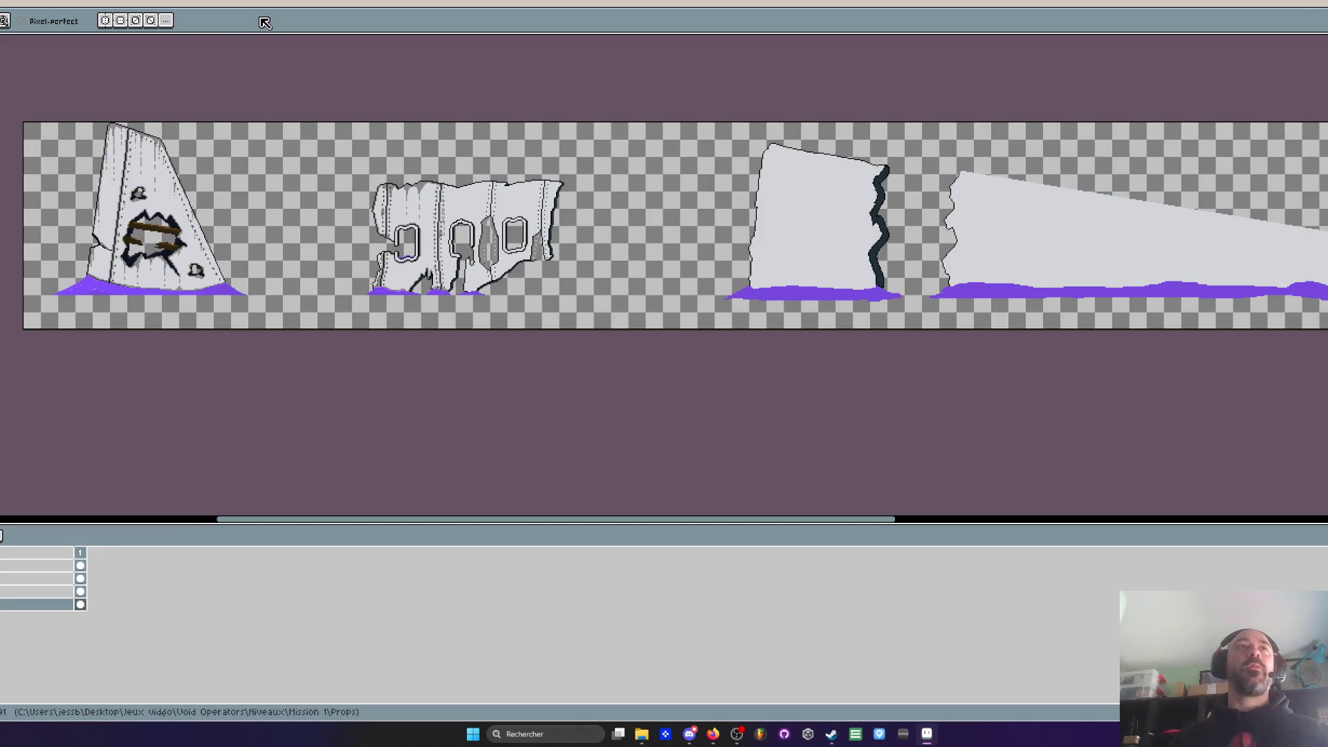
# Extend the black top outline and paint grey shading beneath it
pyautogui.scroll(5, 472, 205)
pyautogui.scroll(2, 473, 205)
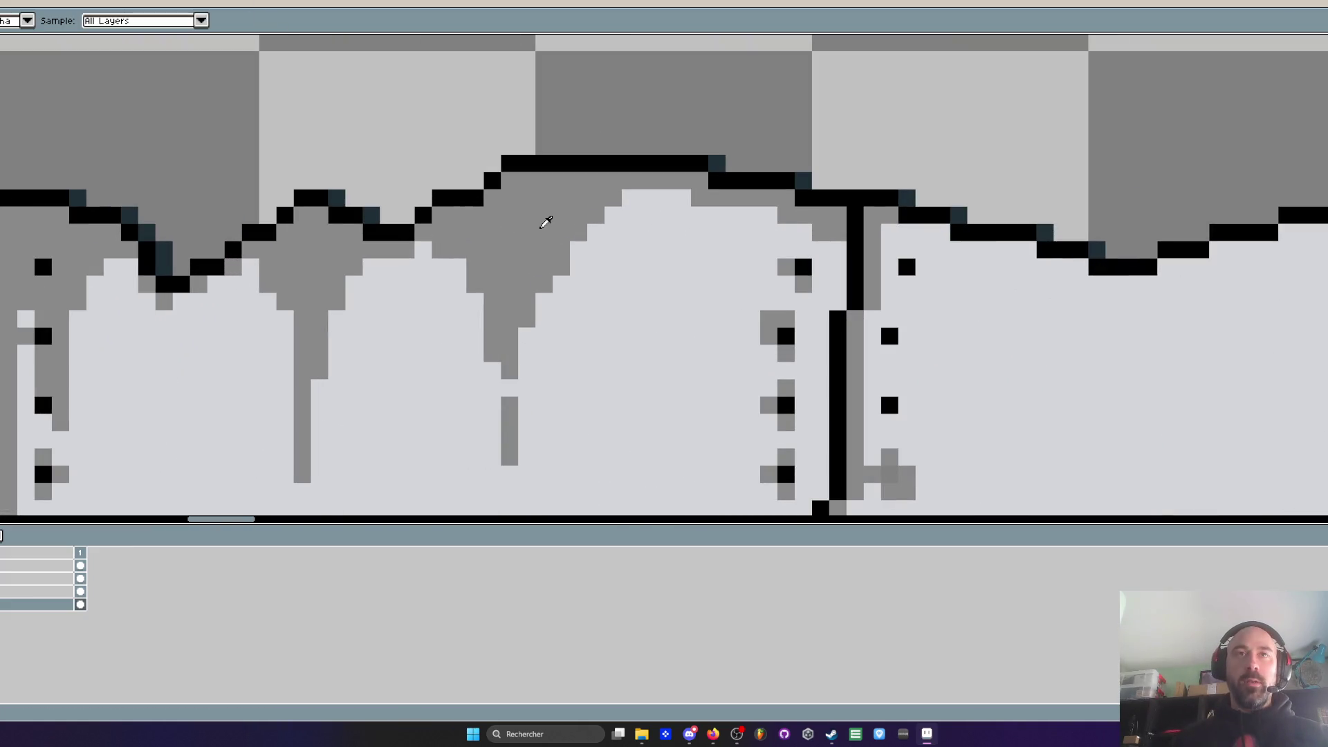
pyautogui.scroll(-4, 543, 216)
pyautogui.scroll(2, 742, 220)
pyautogui.scroll(3, 742, 221)
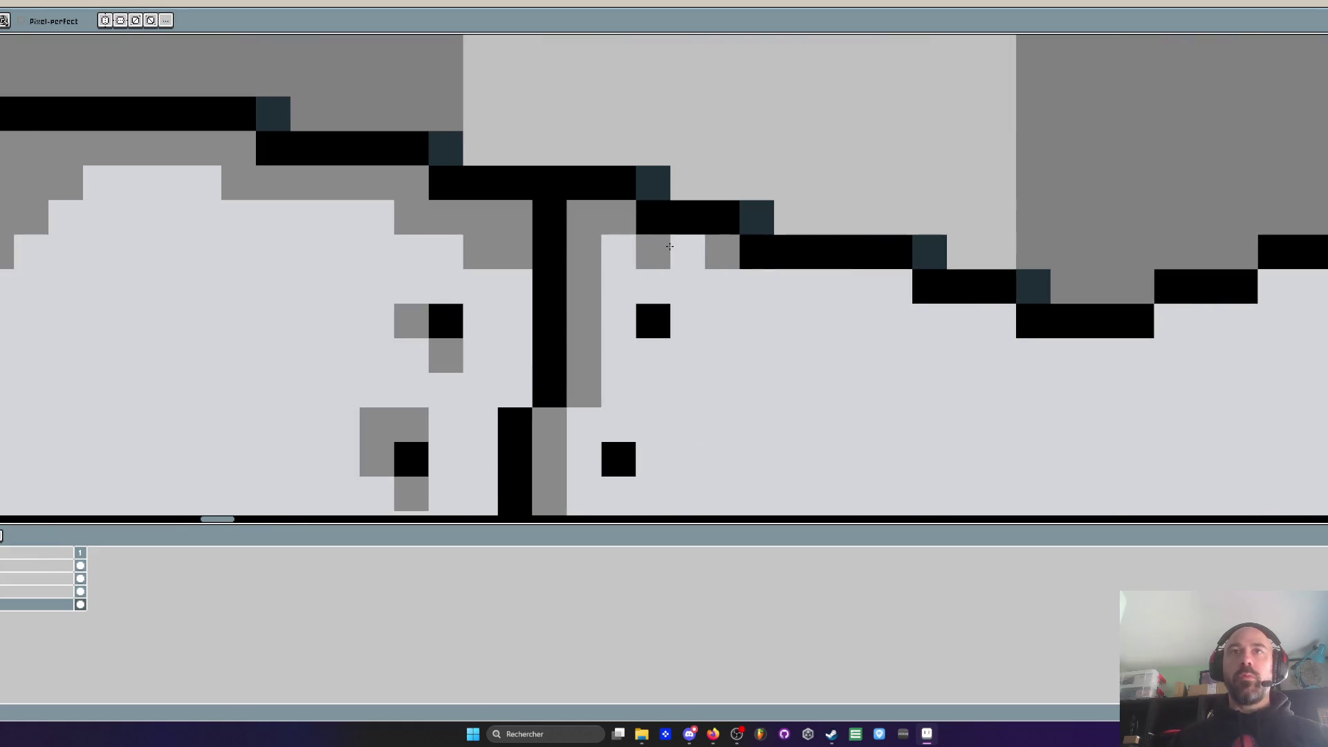
pyautogui.moveTo(862, 287)
pyautogui.mouseDown()
pyautogui.moveTo(896, 287)
pyautogui.moveTo(793, 286)
pyautogui.mouseUp()
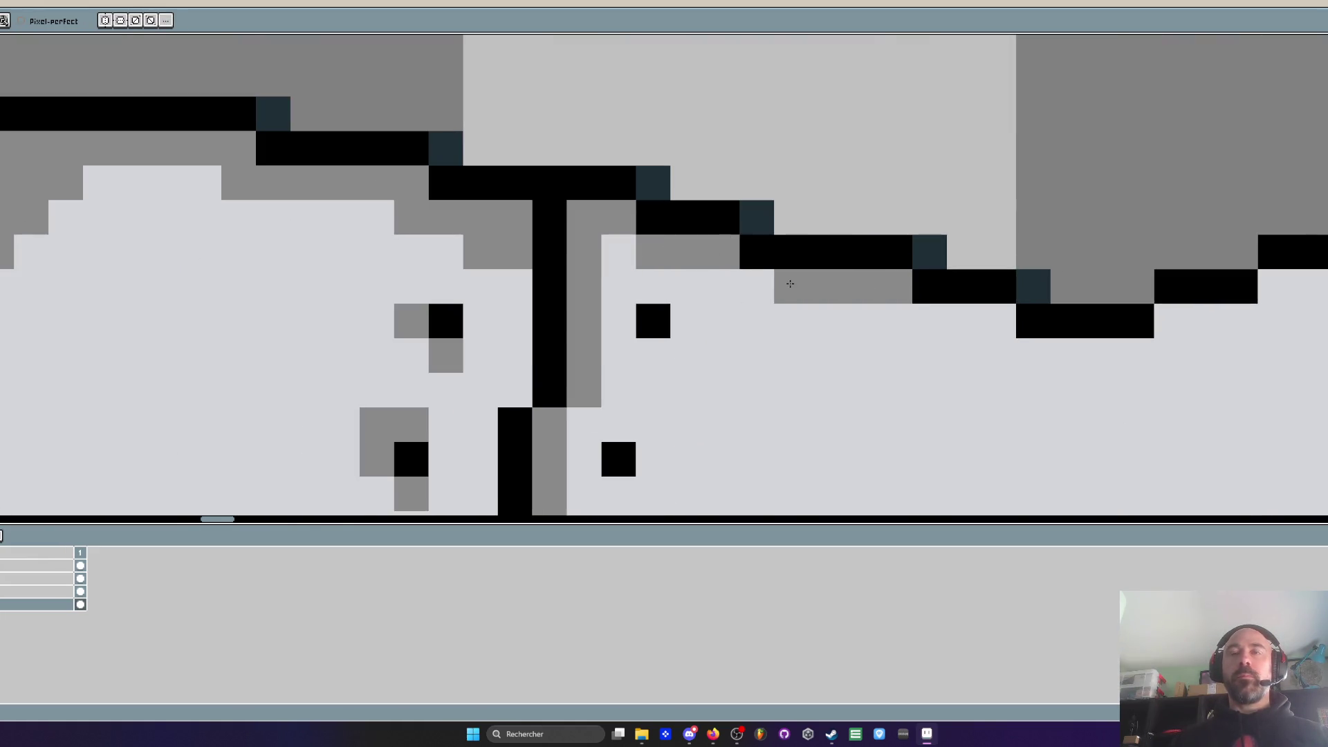
pyautogui.scroll(-3, 789, 228)
pyautogui.scroll(-3, 785, 215)
pyautogui.scroll(1, 736, 127)
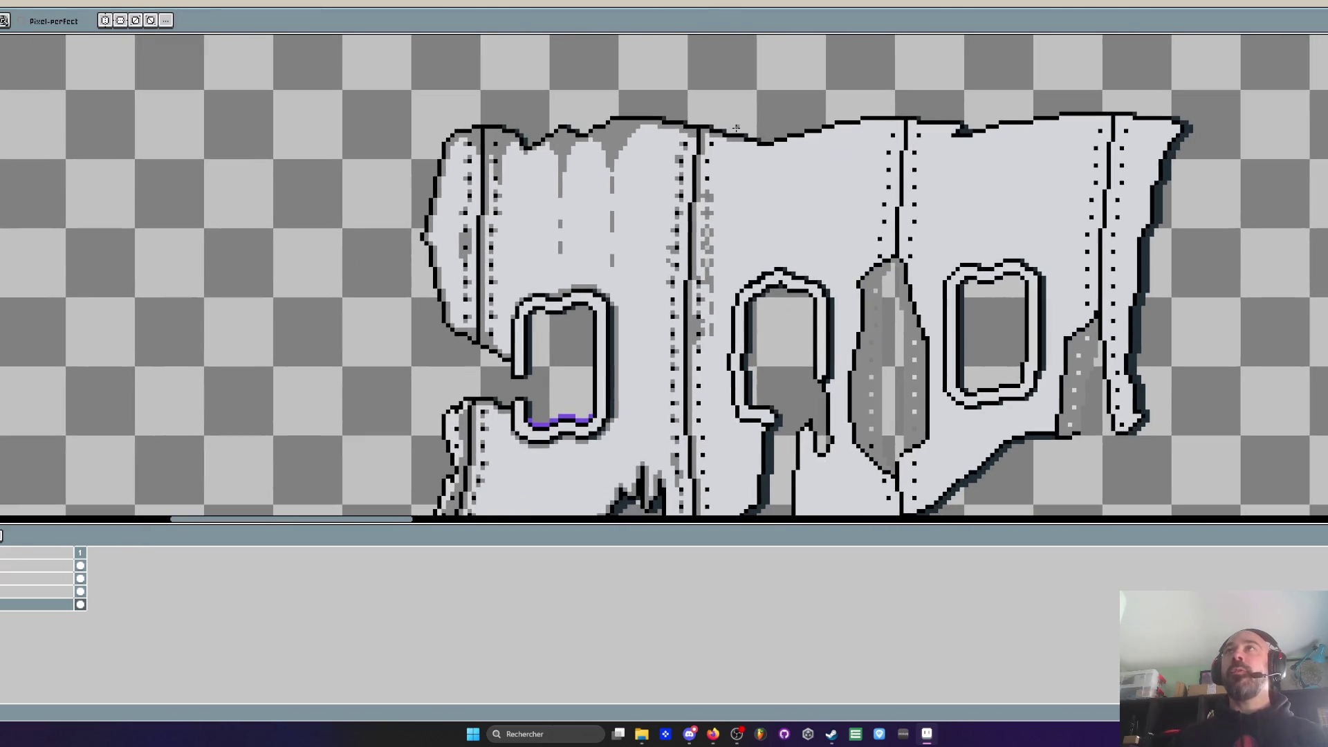
pyautogui.scroll(4, 736, 128)
pyautogui.moveTo(823, 216); pyautogui.dragTo(797, 212)
# Add grey pixels beside the rivet dots of the central column
pyautogui.scroll(-3, 797, 212)
pyautogui.scroll(3, 703, 270)
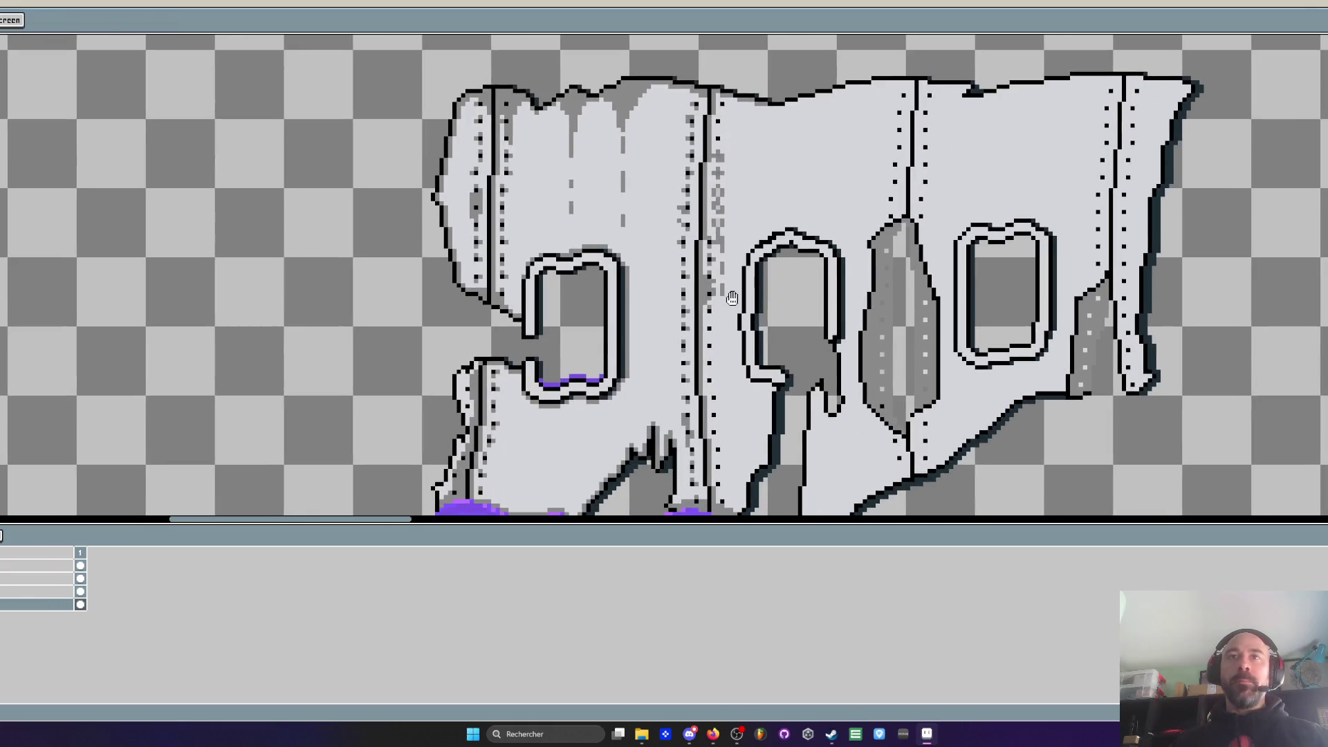
pyautogui.scroll(3, 703, 270)
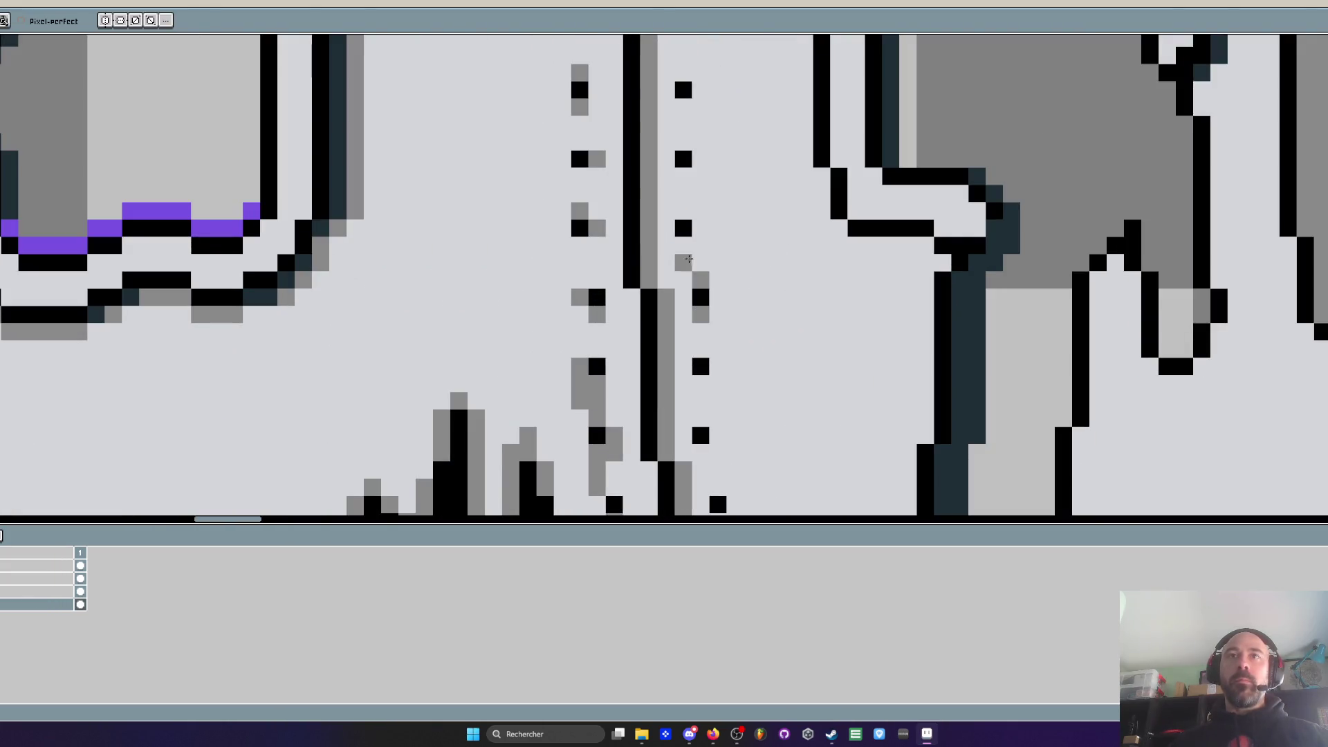
pyautogui.click(683, 211)
pyautogui.click(682, 176)
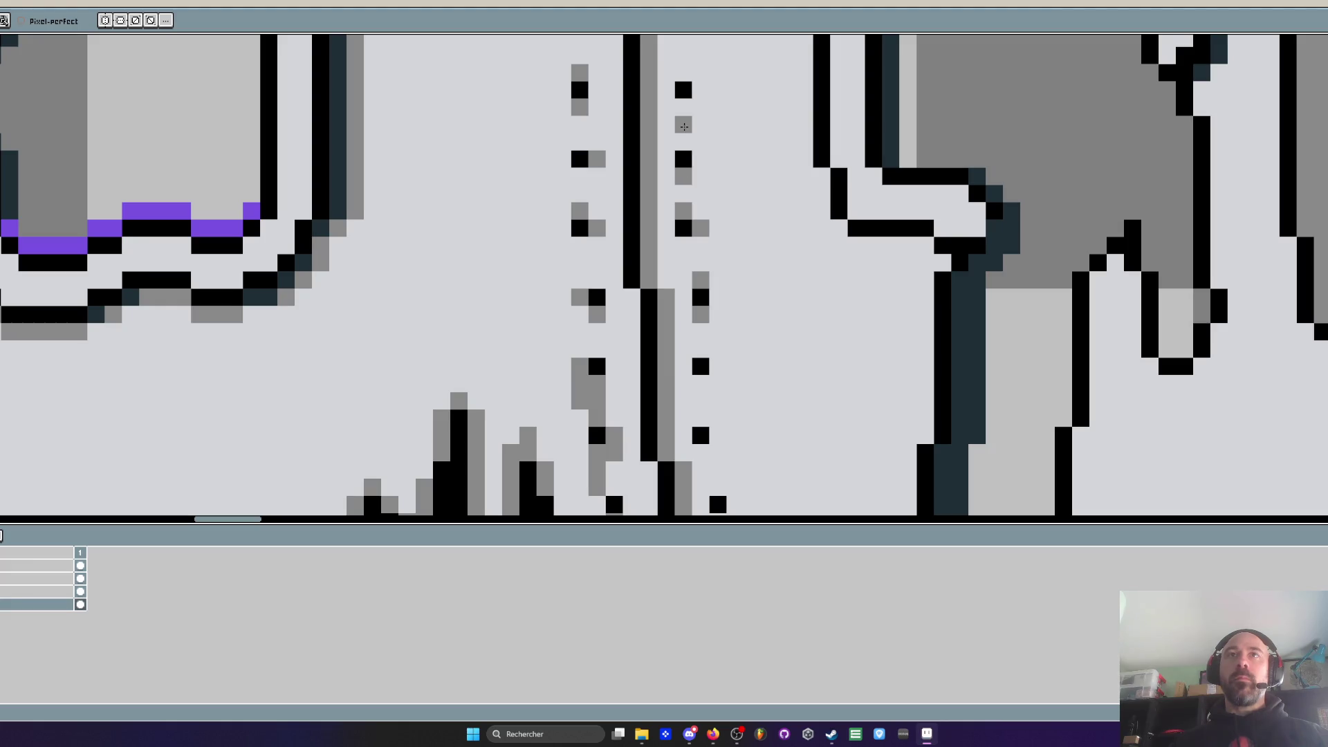
pyautogui.scroll(-3, 683, 139)
pyautogui.scroll(3, 687, 194)
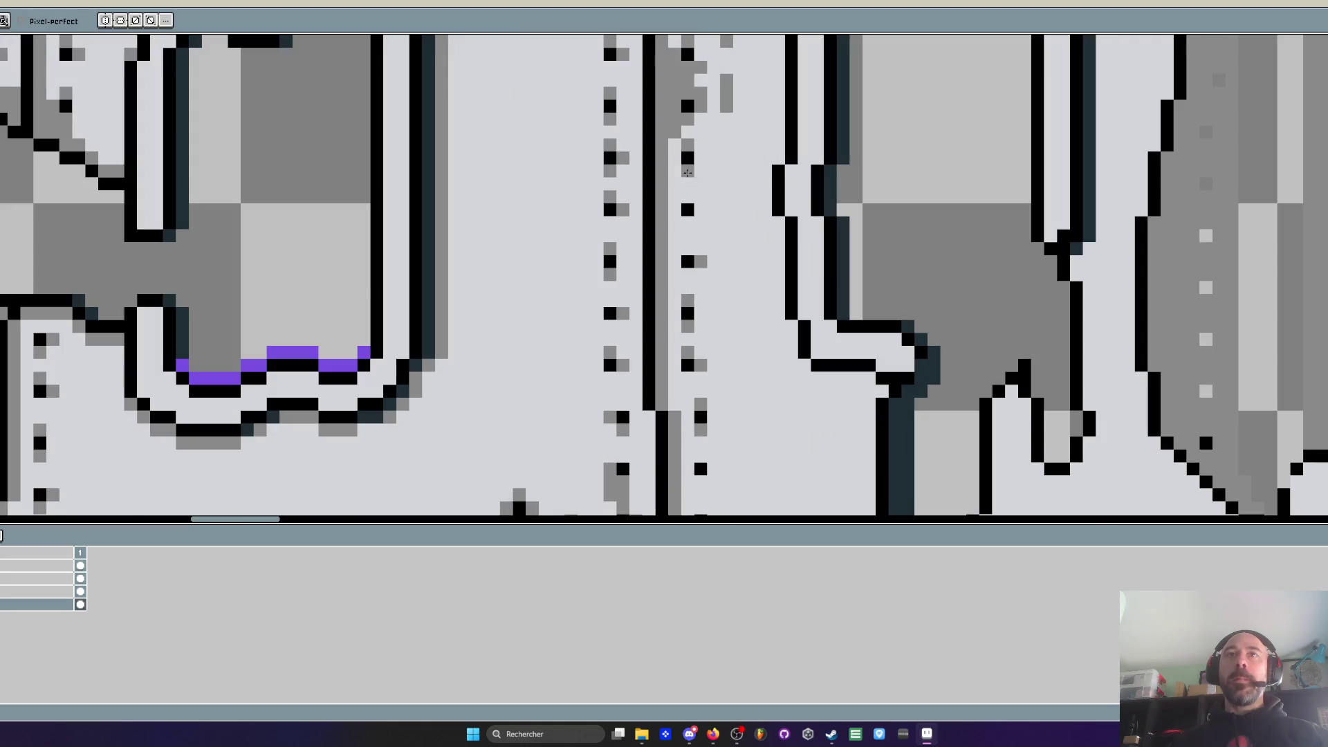
pyautogui.click(695, 214)
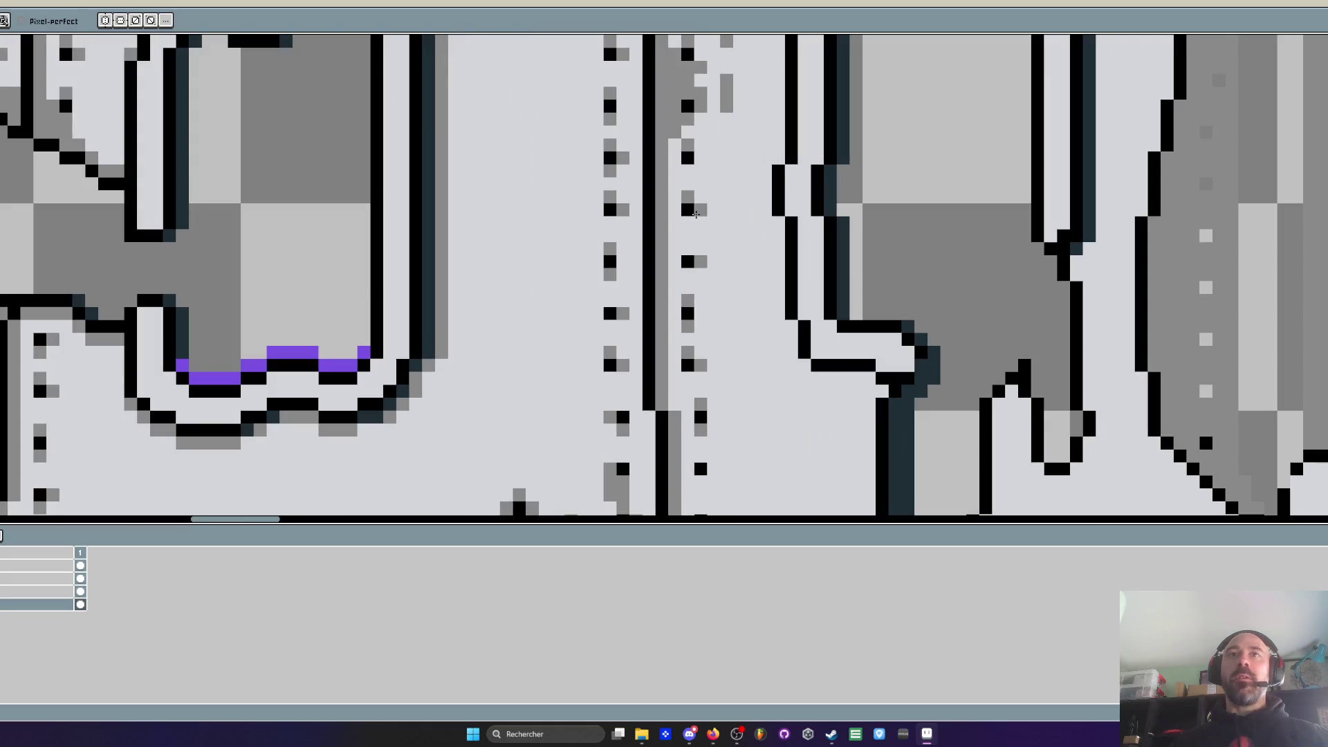
# Shade the window's left outline and arch top in grey
pyautogui.scroll(-3, 699, 218)
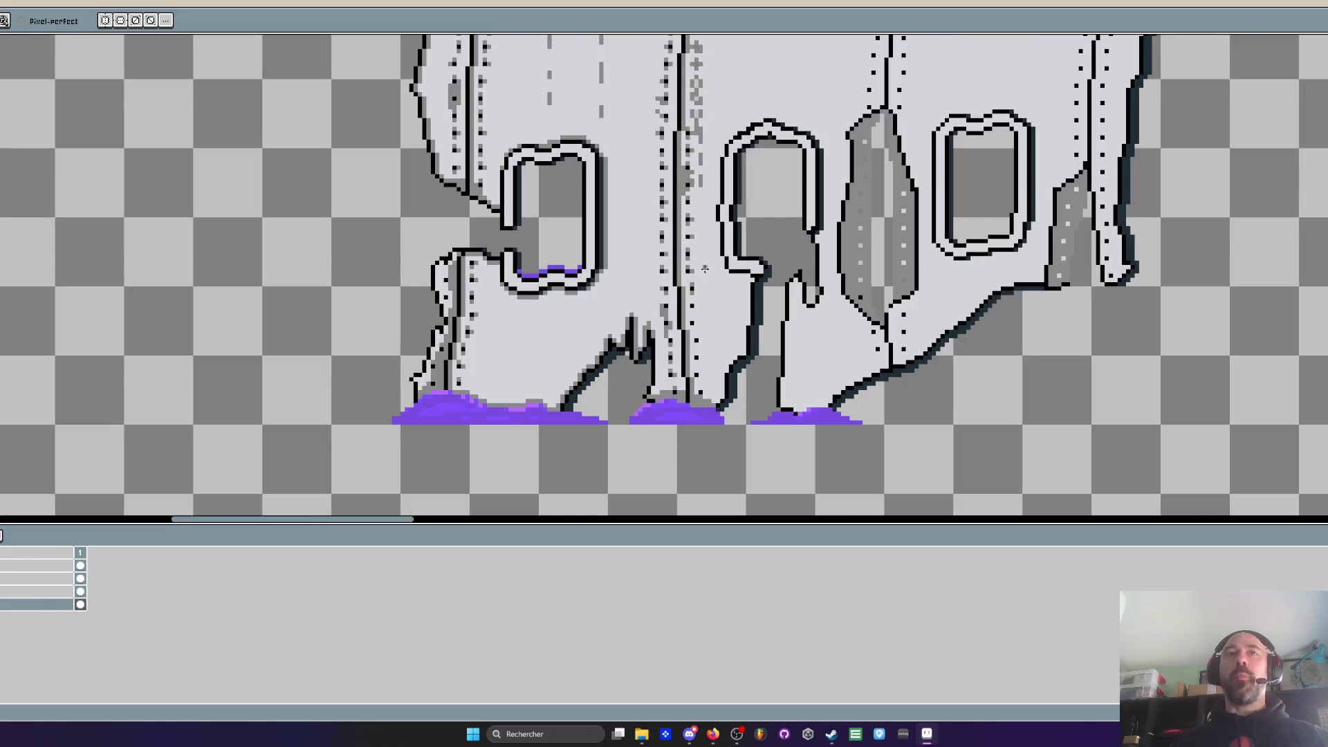
pyautogui.scroll(3, 705, 265)
pyautogui.moveTo(741, 128)
pyautogui.mouseDown()
pyautogui.moveTo(737, 218)
pyautogui.moveTo(761, 273)
pyautogui.moveTo(841, 303)
pyautogui.moveTo(830, 316)
pyautogui.mouseUp()
pyautogui.scroll(-3, 830, 316)
pyautogui.scroll(3, 808, 171)
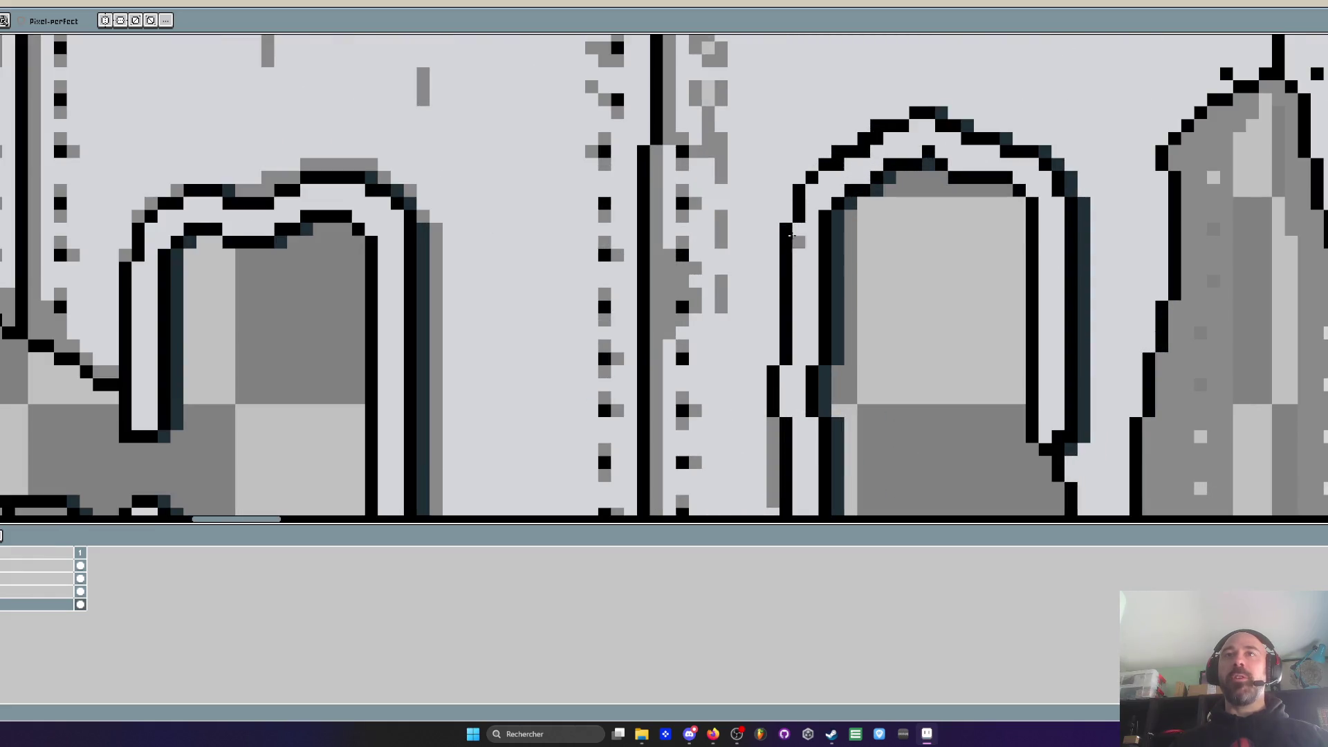
pyautogui.moveTo(825, 153); pyautogui.dragTo(853, 142)
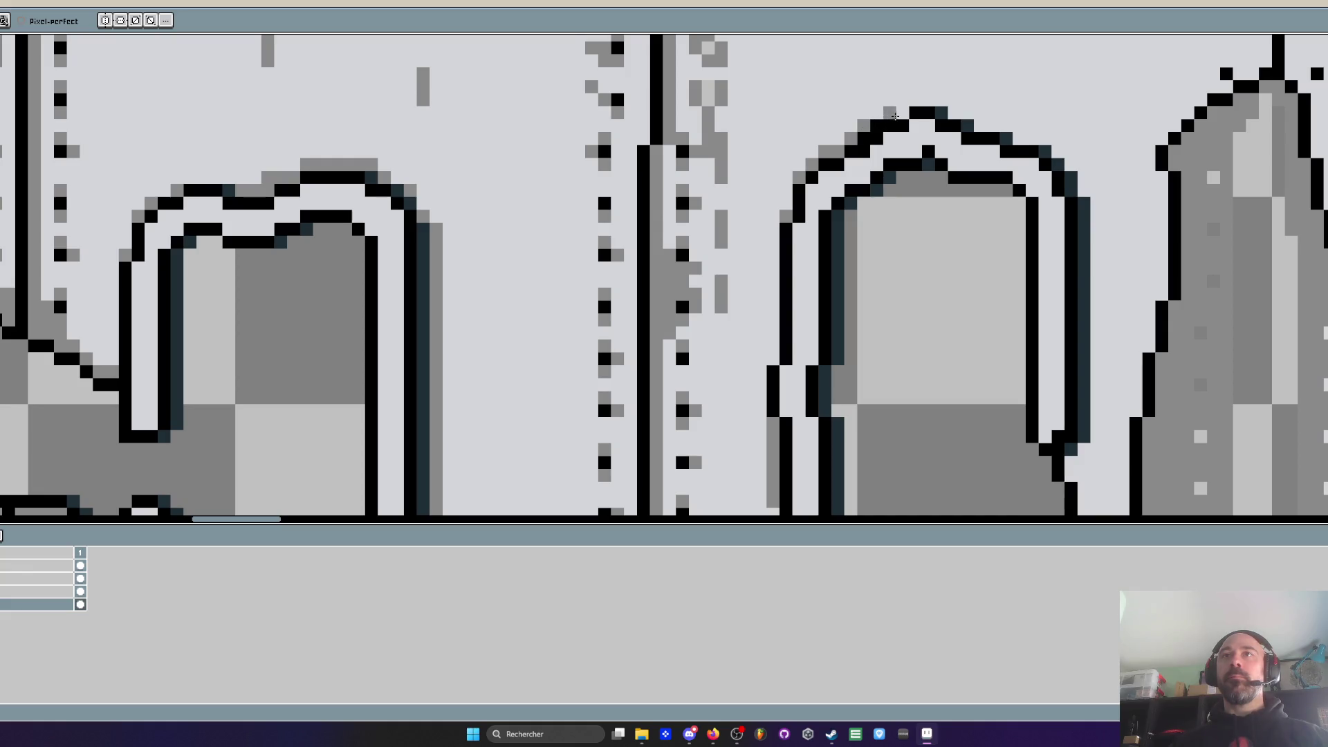
# Shade down the arch's right edge in grey, then undo those last pixels
pyautogui.scroll(-3, 895, 116)
pyautogui.scroll(4, 939, 211)
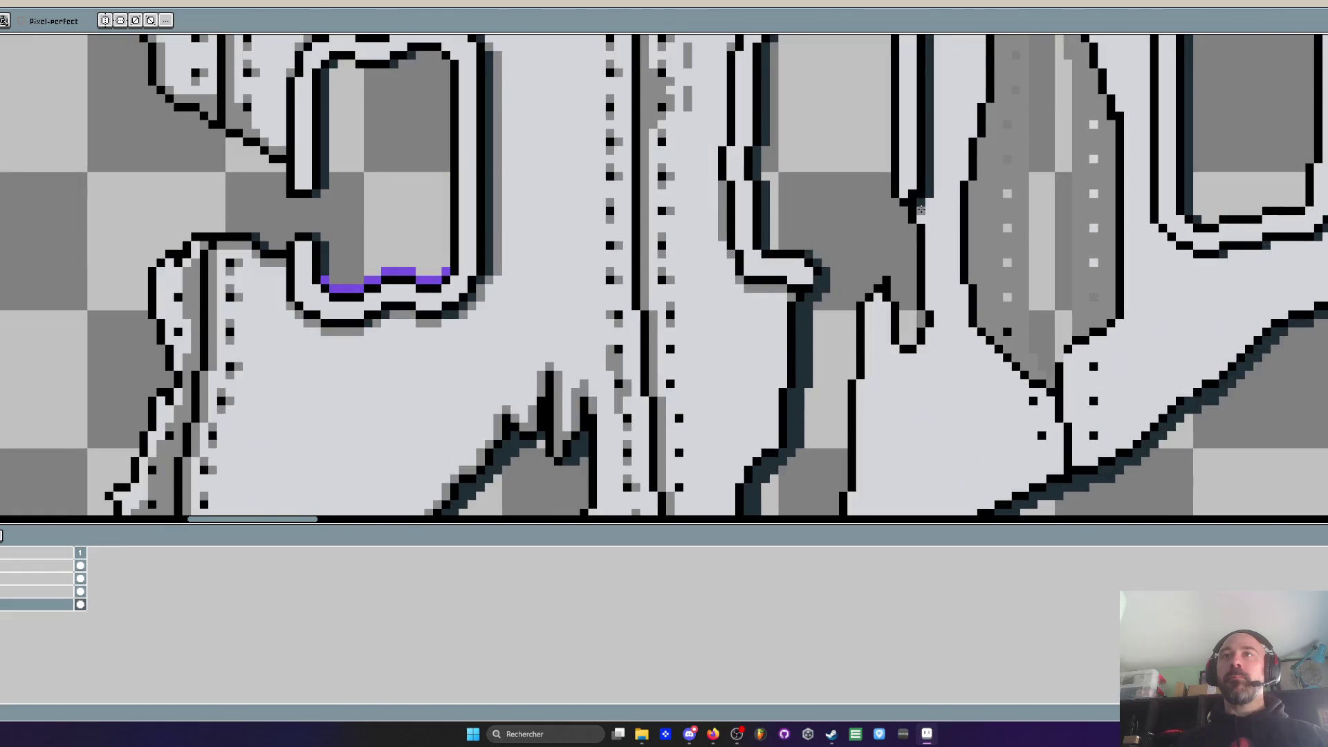
pyautogui.scroll(-4, 937, 208)
pyautogui.scroll(1, 936, 203)
pyautogui.scroll(1, 936, 205)
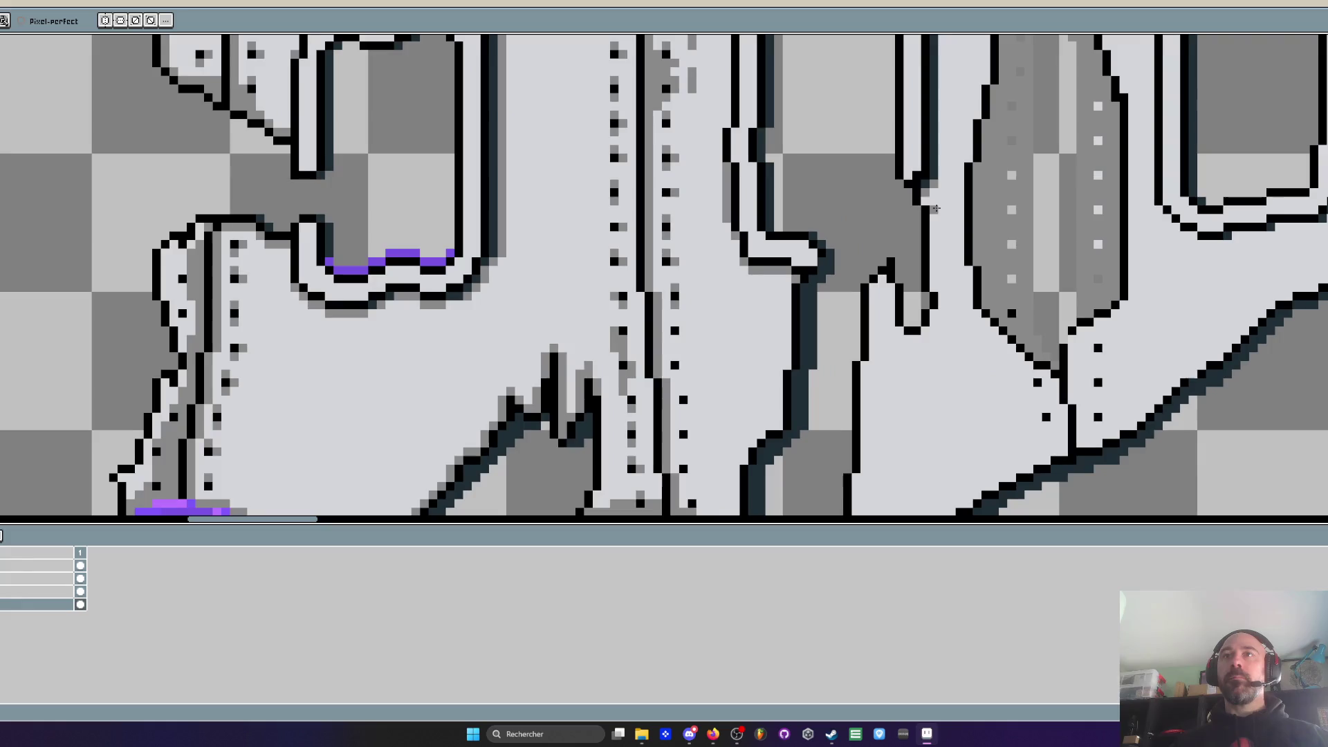
pyautogui.scroll(1, 933, 226)
pyautogui.moveTo(918, 176)
pyautogui.mouseDown()
pyautogui.moveTo(931, 198)
pyautogui.moveTo(930, 349)
pyautogui.moveTo(947, 374)
pyautogui.moveTo(931, 419)
pyautogui.moveTo(878, 451)
pyautogui.moveTo(856, 439)
pyautogui.moveTo(827, 330)
pyautogui.moveTo(844, 339)
pyautogui.moveTo(823, 349)
pyautogui.moveTo(812, 395)
pyautogui.moveTo(848, 366)
pyautogui.moveTo(841, 401)
pyautogui.moveTo(798, 253)
pyautogui.moveTo(786, 353)
pyautogui.moveTo(811, 228)
pyautogui.moveTo(846, 266)
pyautogui.moveTo(889, 236)
pyautogui.moveTo(849, 332)
pyautogui.moveTo(837, 422)
pyautogui.moveTo(849, 405)
pyautogui.moveTo(860, 445)
pyautogui.moveTo(849, 237)
pyautogui.mouseUp()
pyautogui.scroll(-1, 812, 395)
pyautogui.hotkey('ctrl', 'z')
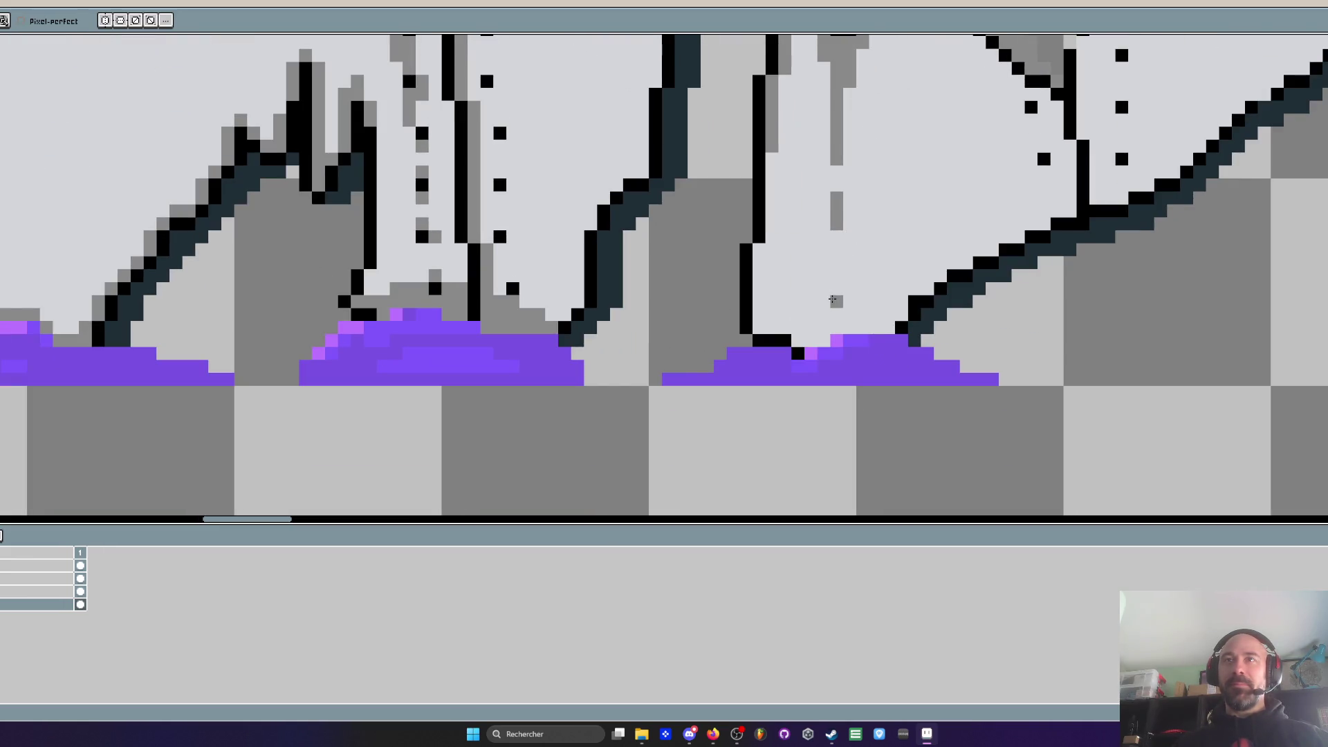
# Select the bottom layer in the timeline for painting
pyautogui.scroll(-5, 833, 300)
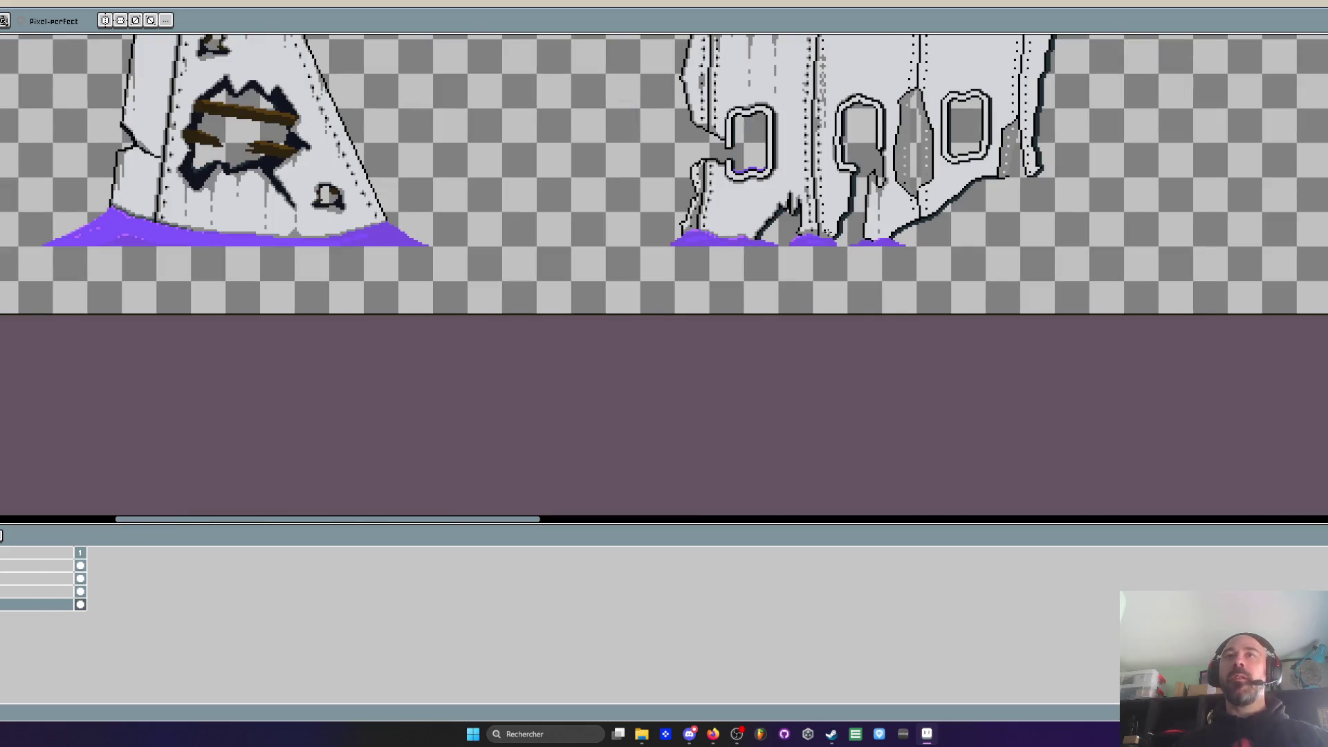
pyautogui.scroll(3, 697, 230)
pyautogui.scroll(2, 678, 214)
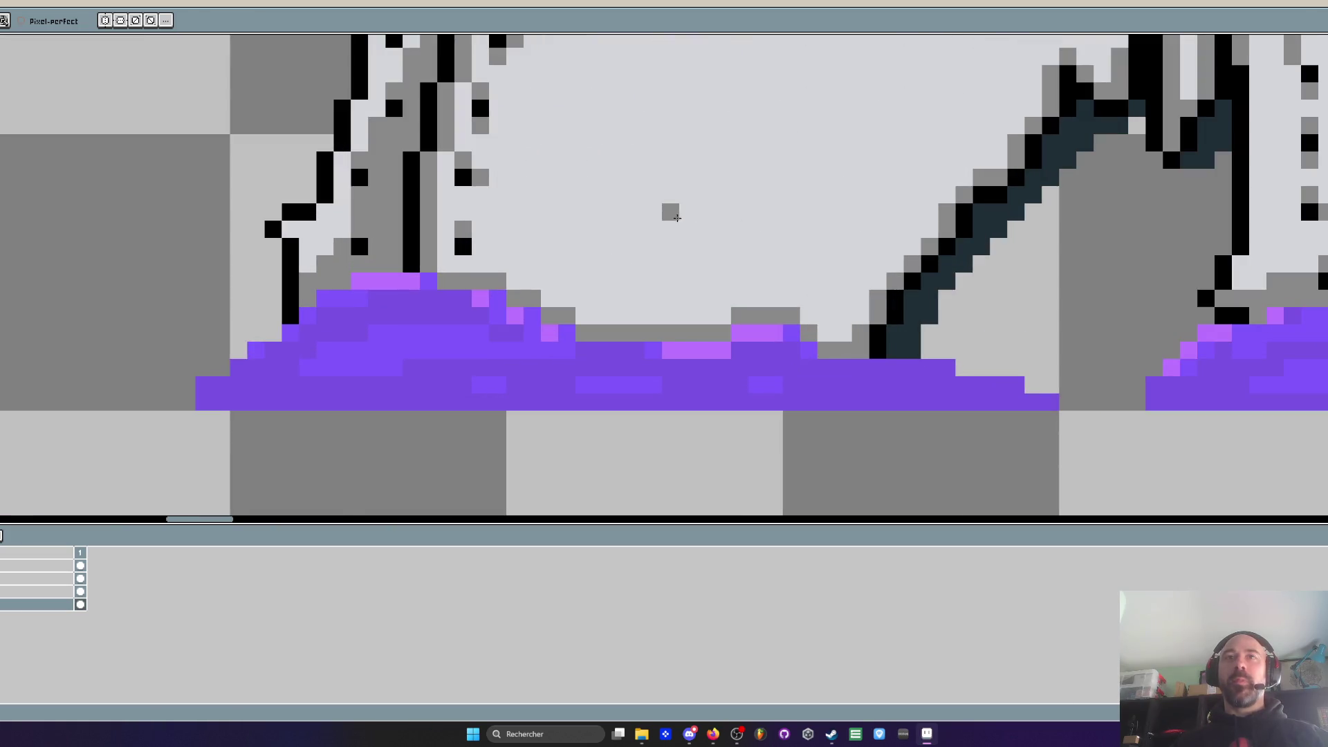
pyautogui.click(21, 593)
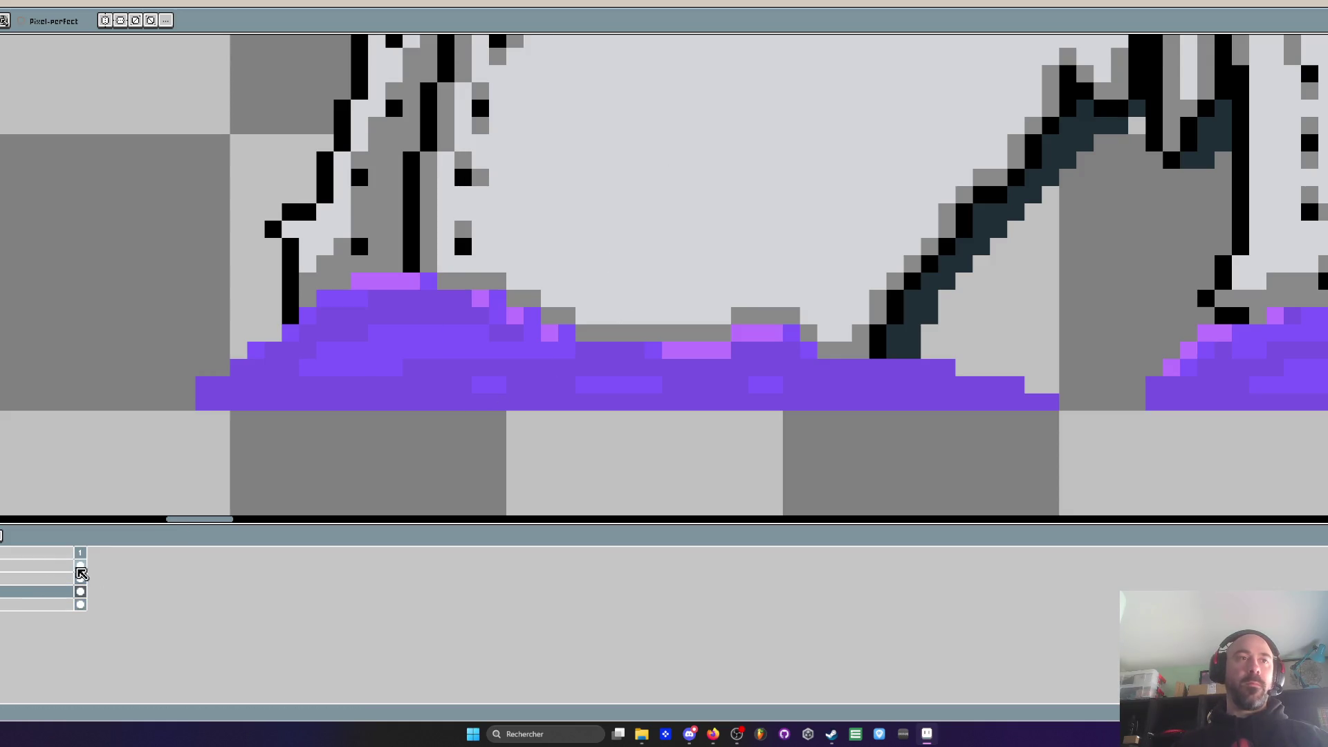
pyautogui.click(81, 565)
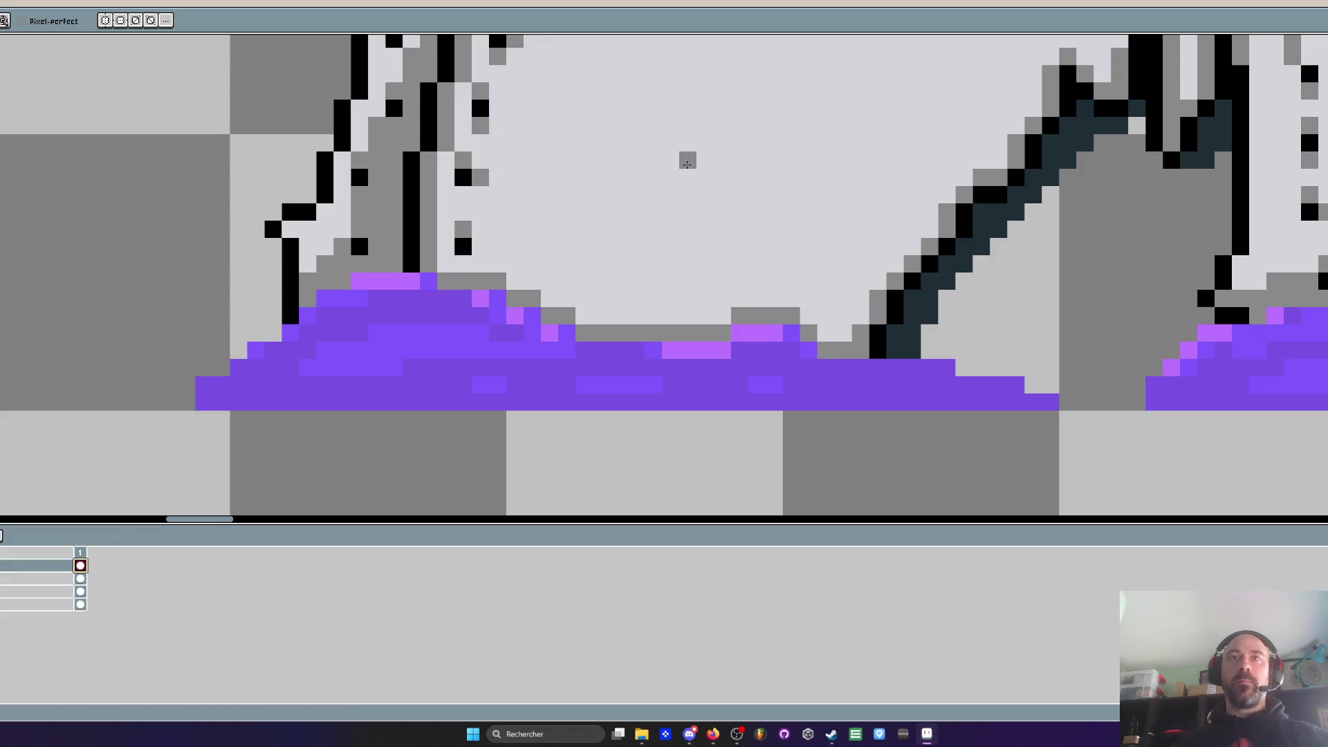
pyautogui.scroll(-4, 687, 164)
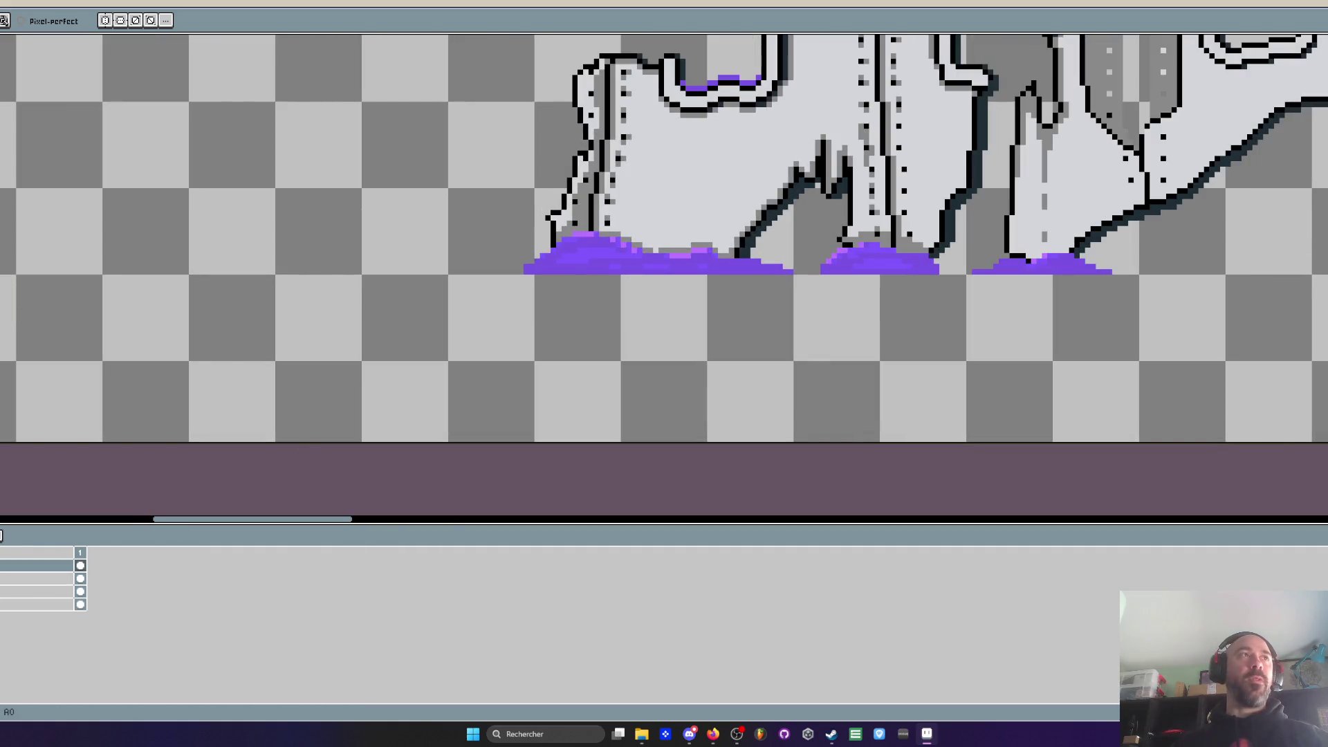
pyautogui.scroll(3, 664, 267)
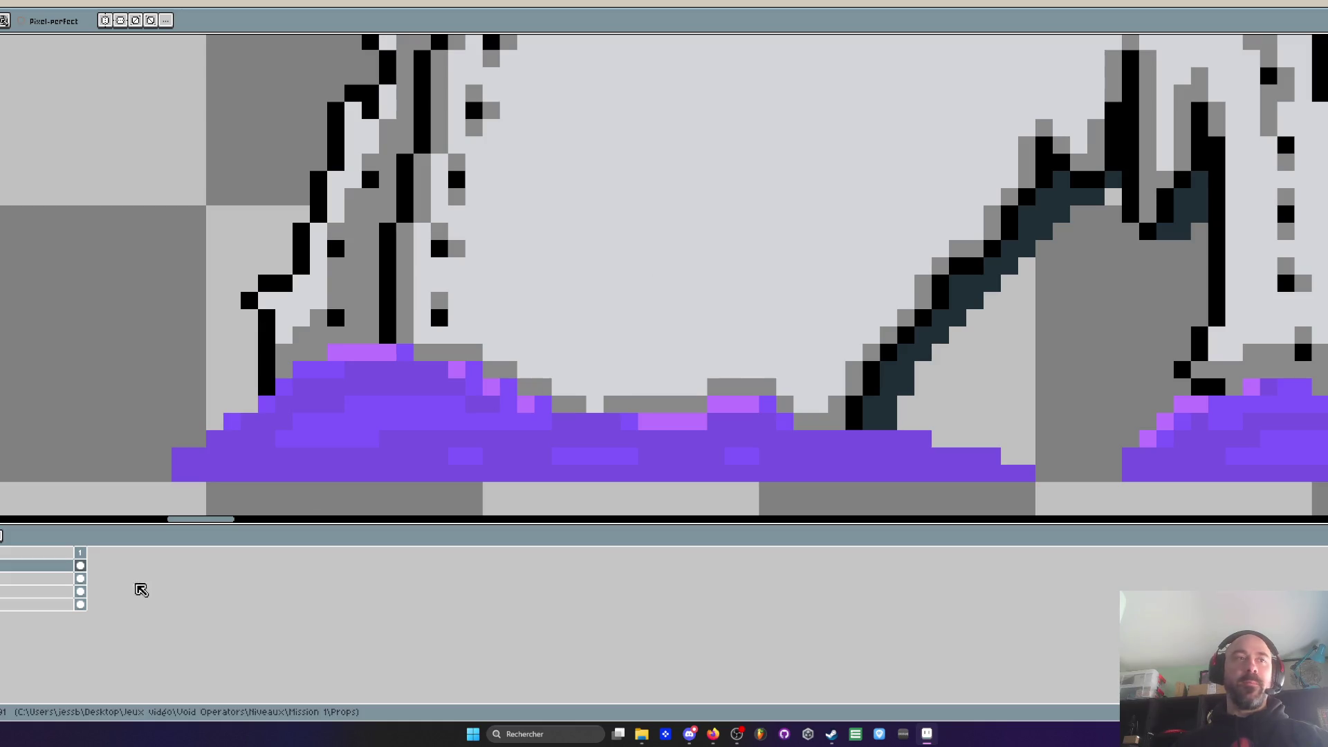
pyautogui.click(81, 592)
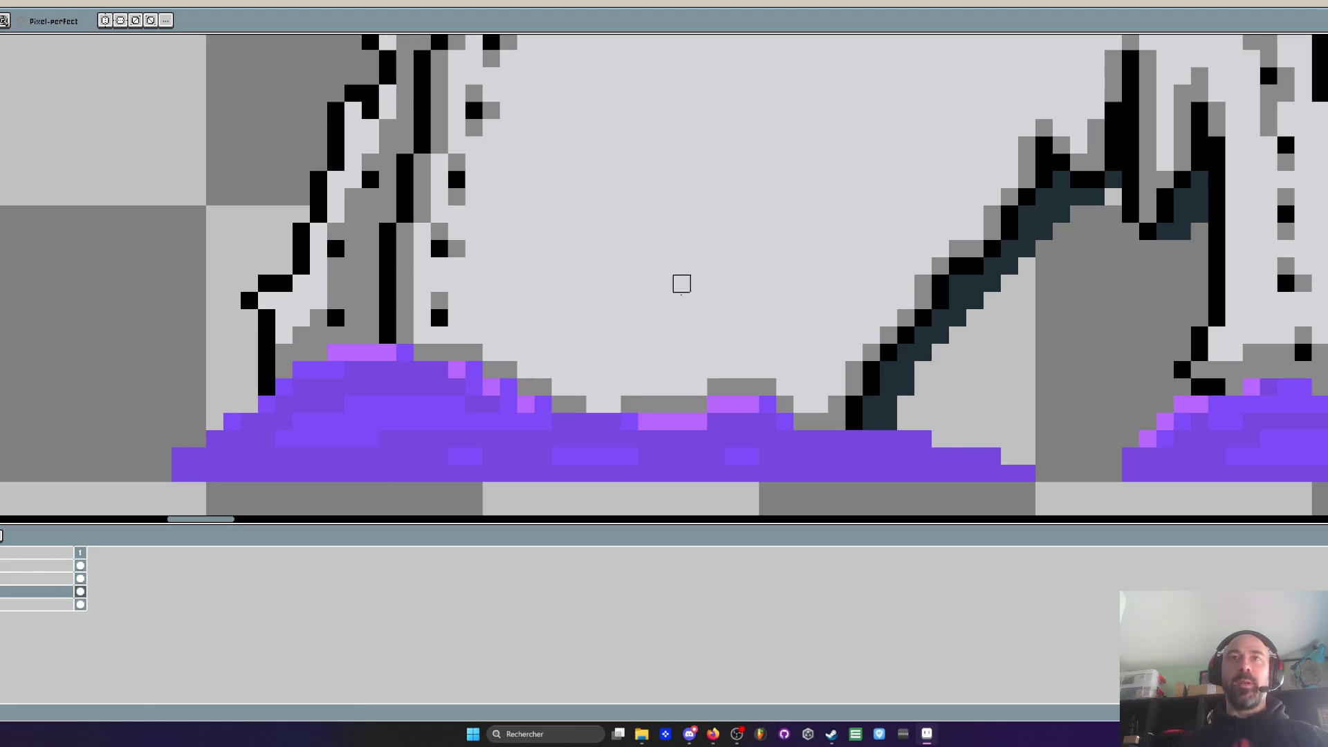
pyautogui.click(80, 605)
# Draw the grey spike's edge and fill its interior with grey
pyautogui.moveTo(698, 231)
pyautogui.mouseDown()
pyautogui.moveTo(646, 318)
pyautogui.moveTo(699, 249)
pyautogui.moveTo(681, 235)
pyautogui.moveTo(699, 215)
pyautogui.moveTo(699, 401)
pyautogui.mouseUp()
pyautogui.scroll(-1, 699, 214)
pyautogui.moveTo(699, 323)
pyautogui.mouseDown()
pyautogui.moveTo(681, 294)
pyautogui.moveTo(623, 388)
pyautogui.moveTo(659, 350)
pyautogui.moveTo(685, 347)
pyautogui.moveTo(684, 323)
pyautogui.moveTo(658, 362)
pyautogui.mouseUp()
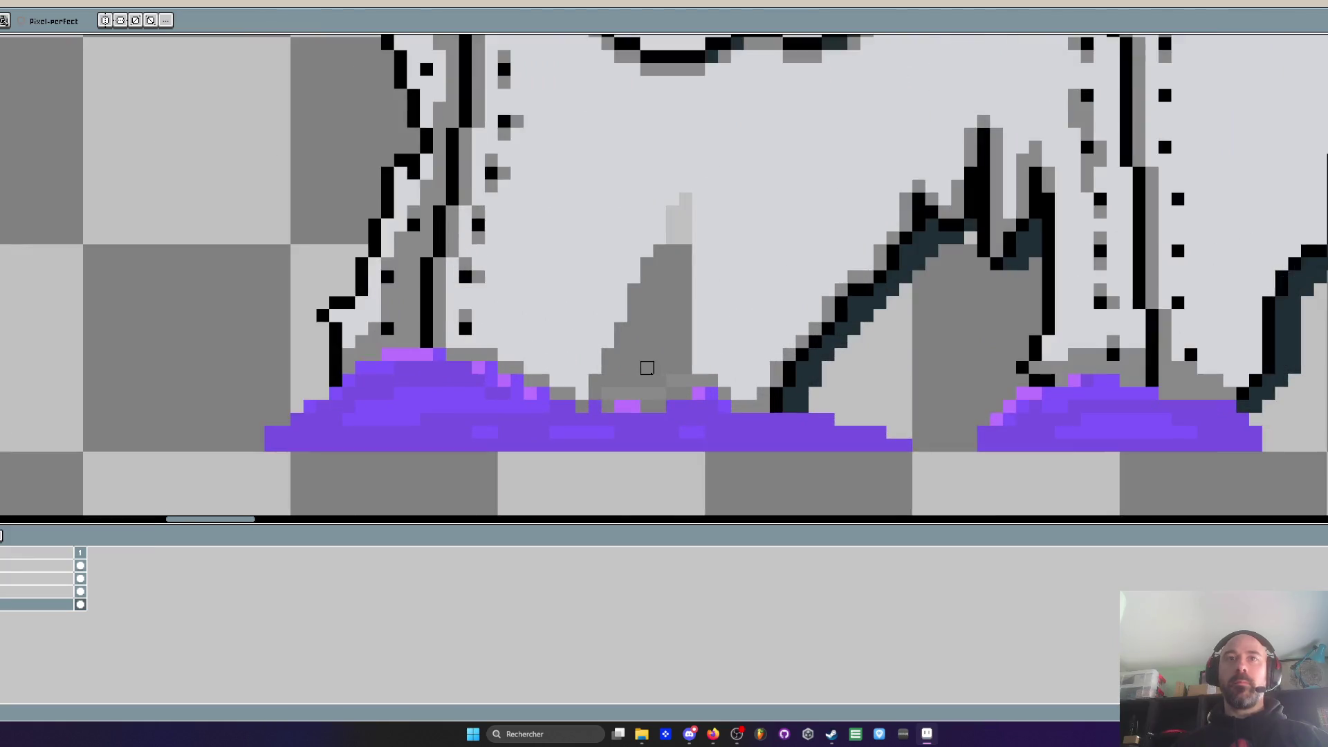
# Sample the purple goo colour and try a pixel on the spike's base, then undo it
pyautogui.scroll(1, 609, 419)
pyautogui.press('i')
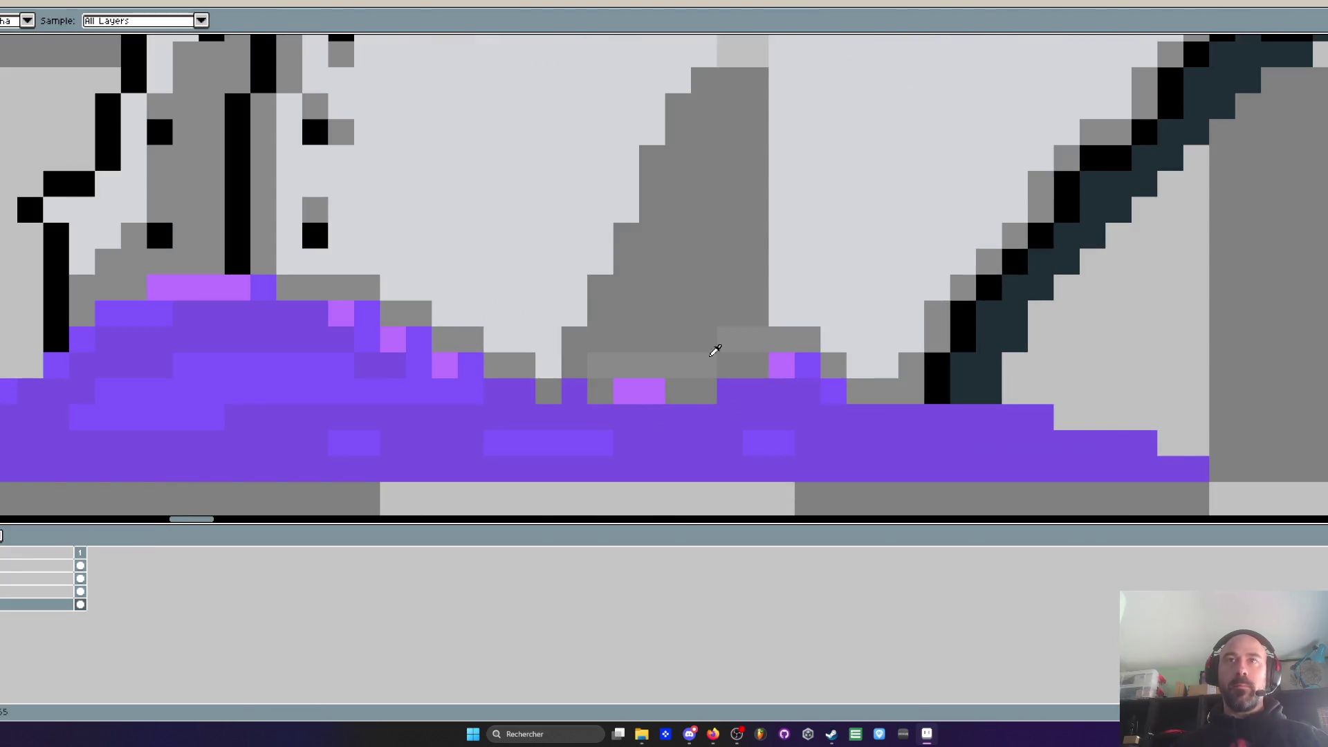
pyautogui.click(80, 591)
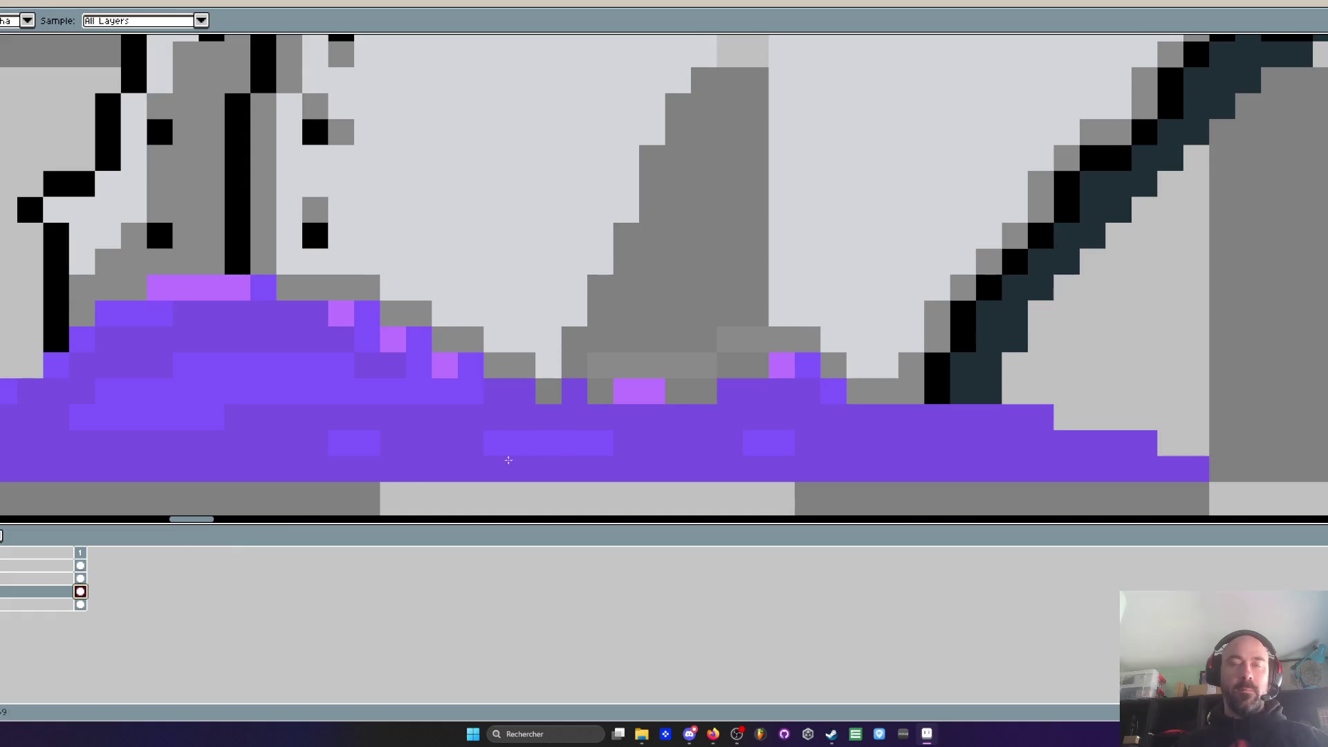
pyautogui.press('b')
pyautogui.click(587, 371)
pyautogui.hotkey('ctrl', 'z')
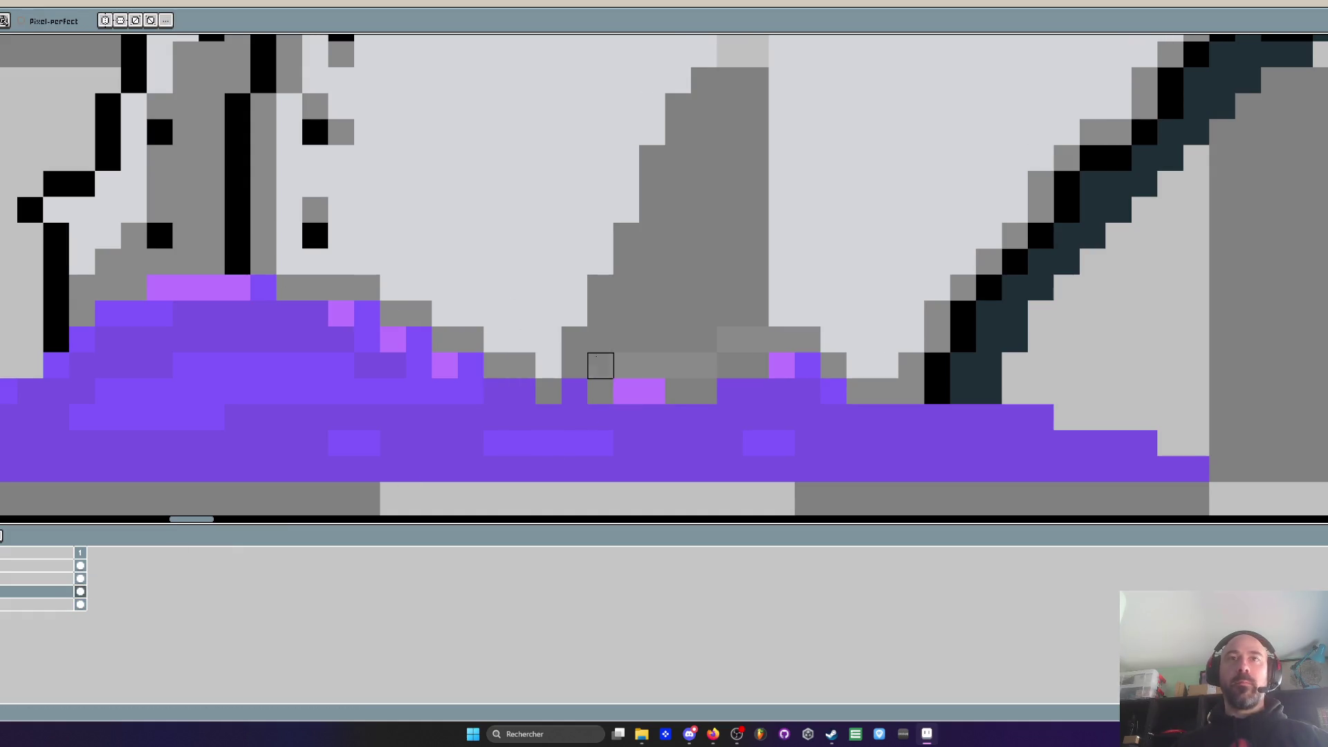
pyautogui.hotkey('ctrl', 'z')
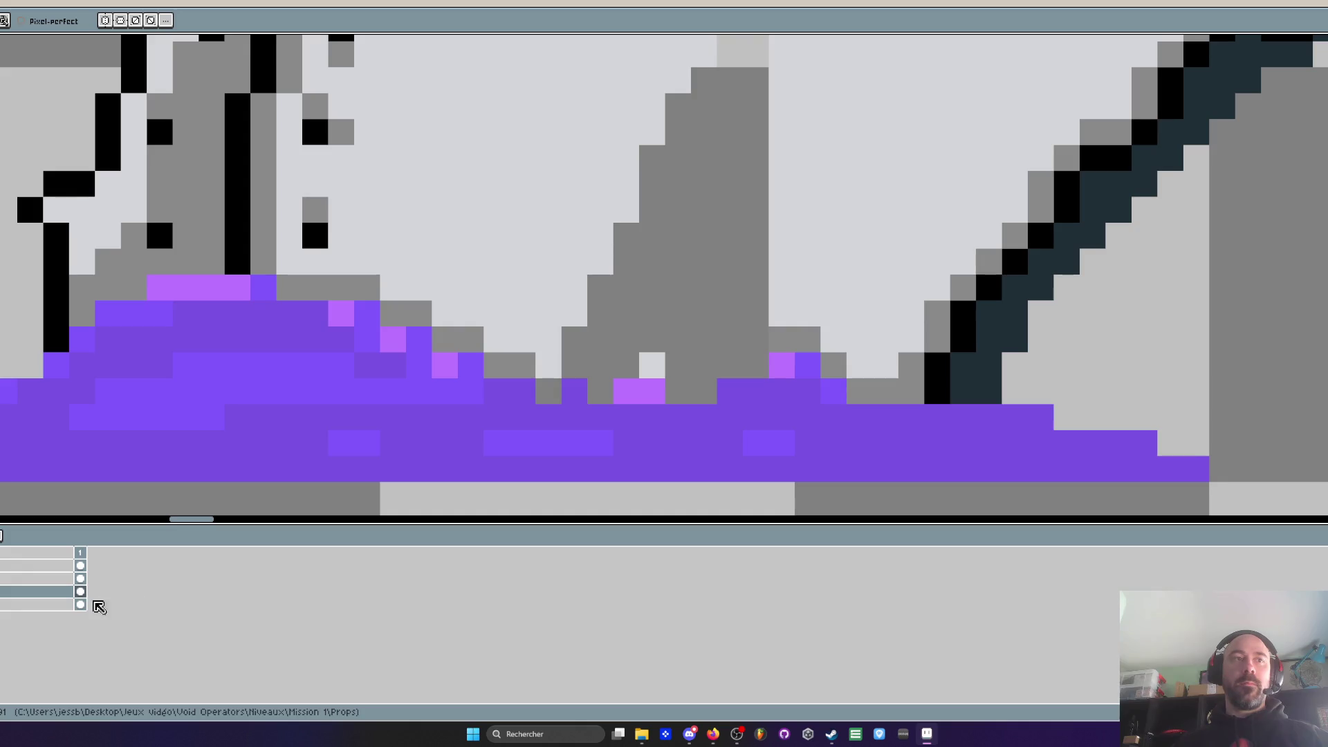
# On the bottom layer, paint grey over two stray pink pixels
pyautogui.click(82, 565)
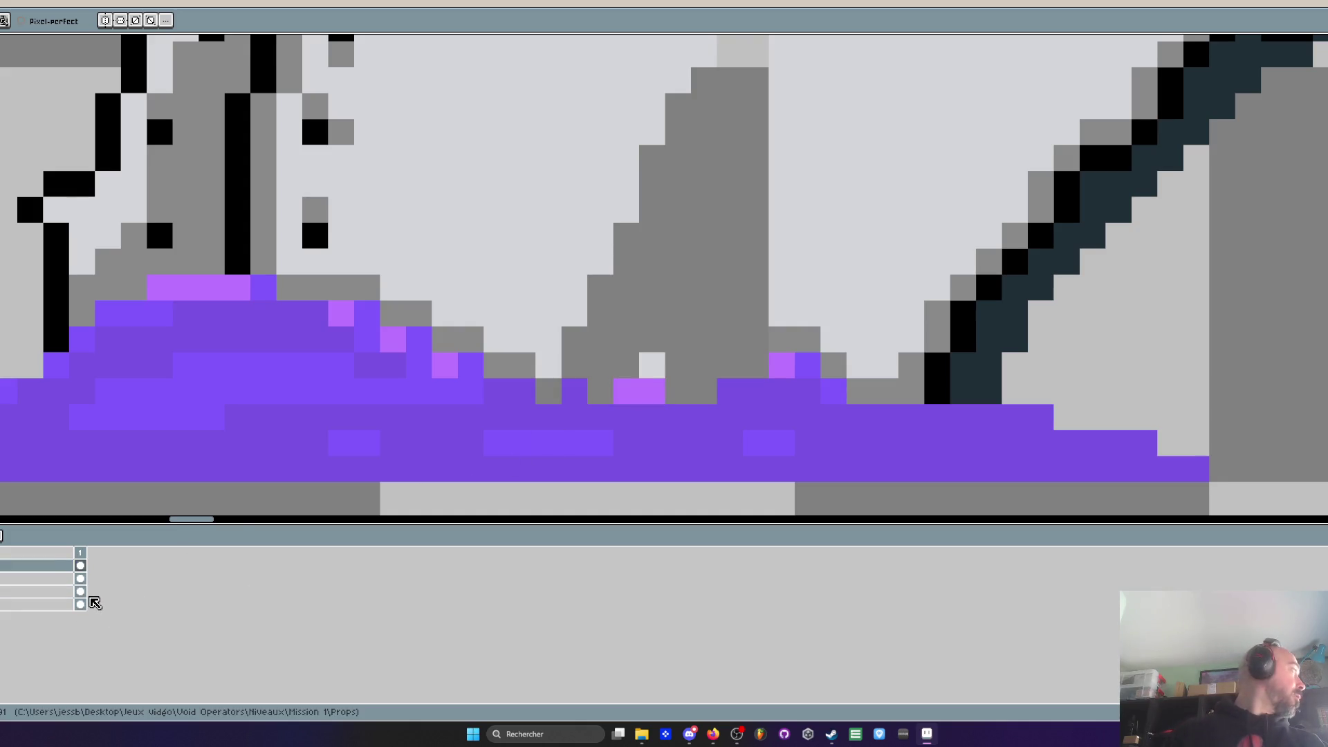
pyautogui.click(81, 604)
pyautogui.moveTo(626, 392); pyautogui.dragTo(652, 365)
# Paint purple goo over the grey spike's base
pyautogui.scroll(-3, 652, 366)
pyautogui.scroll(2, 654, 353)
pyautogui.press('alt')
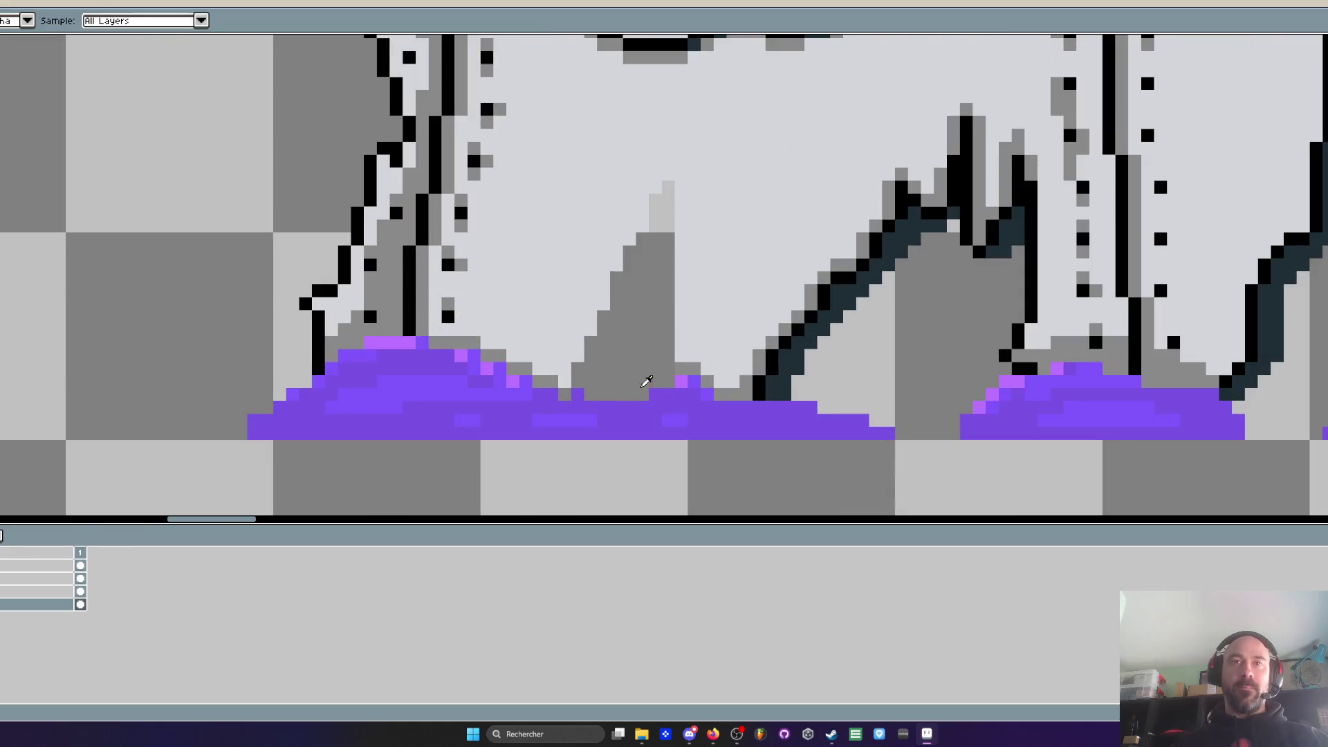
pyautogui.scroll(1, 624, 413)
pyautogui.moveTo(510, 376)
pyautogui.mouseDown()
pyautogui.moveTo(729, 362)
pyautogui.moveTo(620, 362)
pyautogui.moveTo(643, 347)
pyautogui.moveTo(588, 346)
pyautogui.mouseUp()
# Dot three light purple highlight pixels into the goo
pyautogui.hscroll(3, 623, 375)
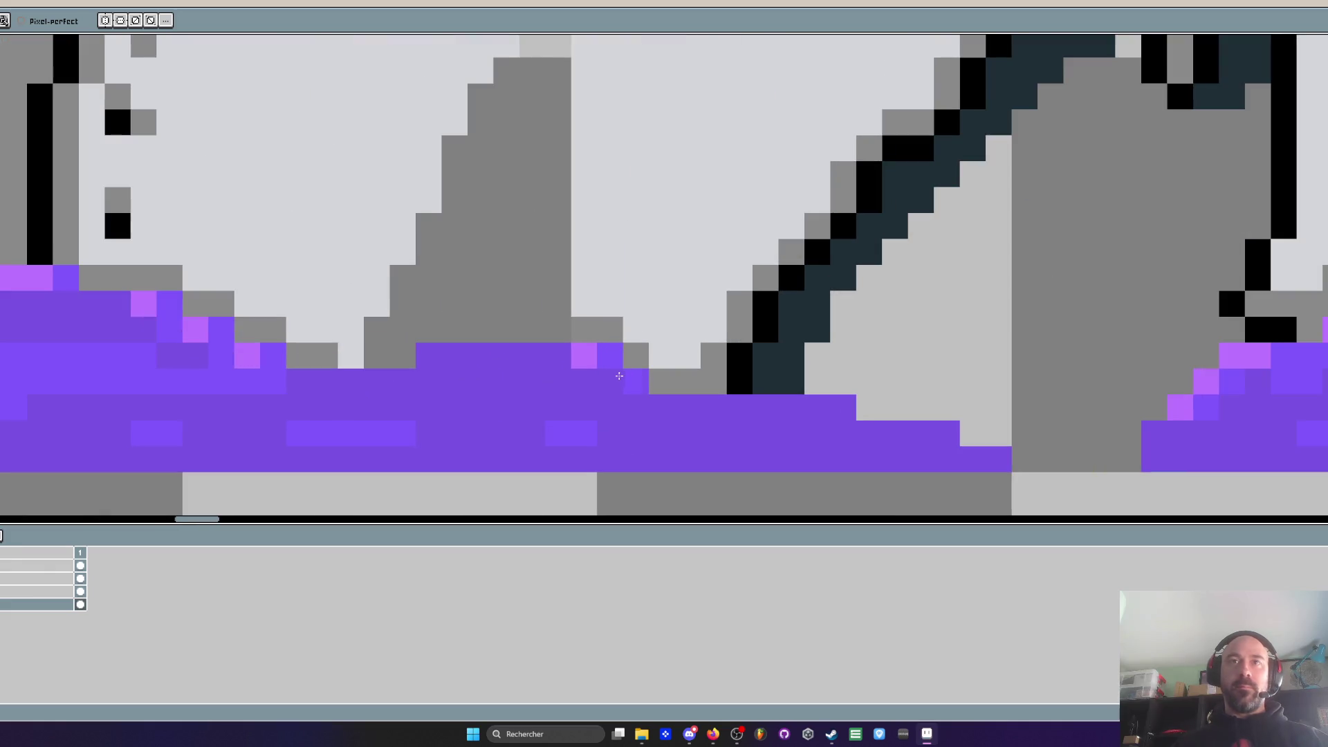
pyautogui.keyDown('alt'); pyautogui.click(589, 353); pyautogui.keyUp('alt')
pyautogui.click(429, 355)
pyautogui.click(377, 379)
pyautogui.click(400, 380)
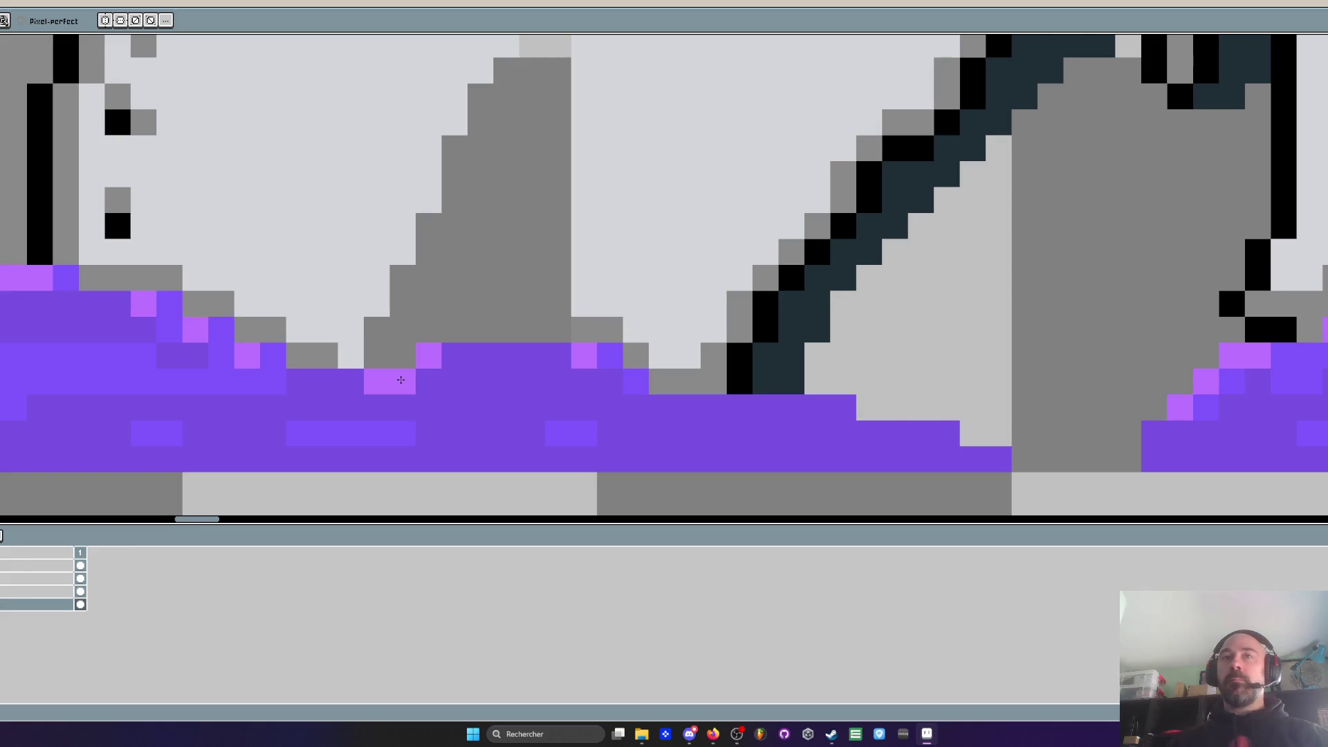
# Lighten two pixels on the spike's peak with pale grey
pyautogui.scroll(-2, 457, 200)
pyautogui.scroll(3, 476, 219)
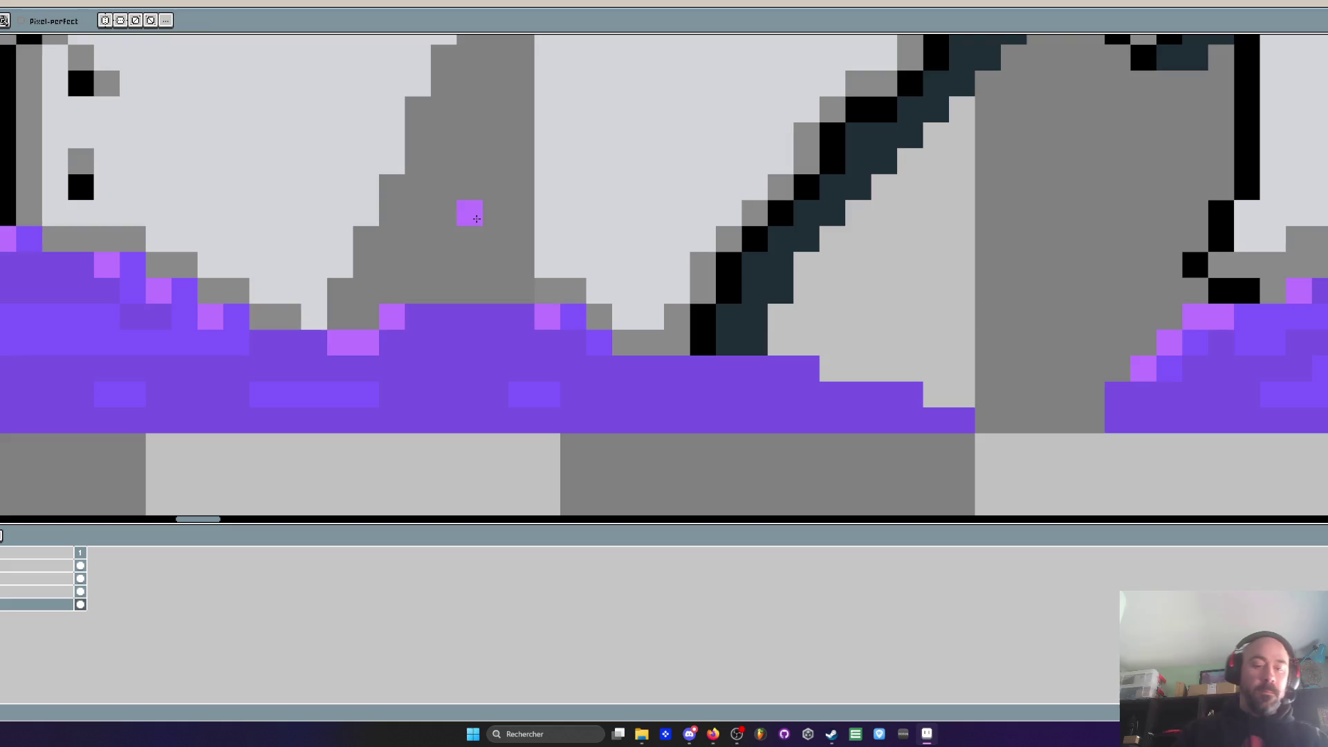
pyautogui.press('i')
pyautogui.press('b')
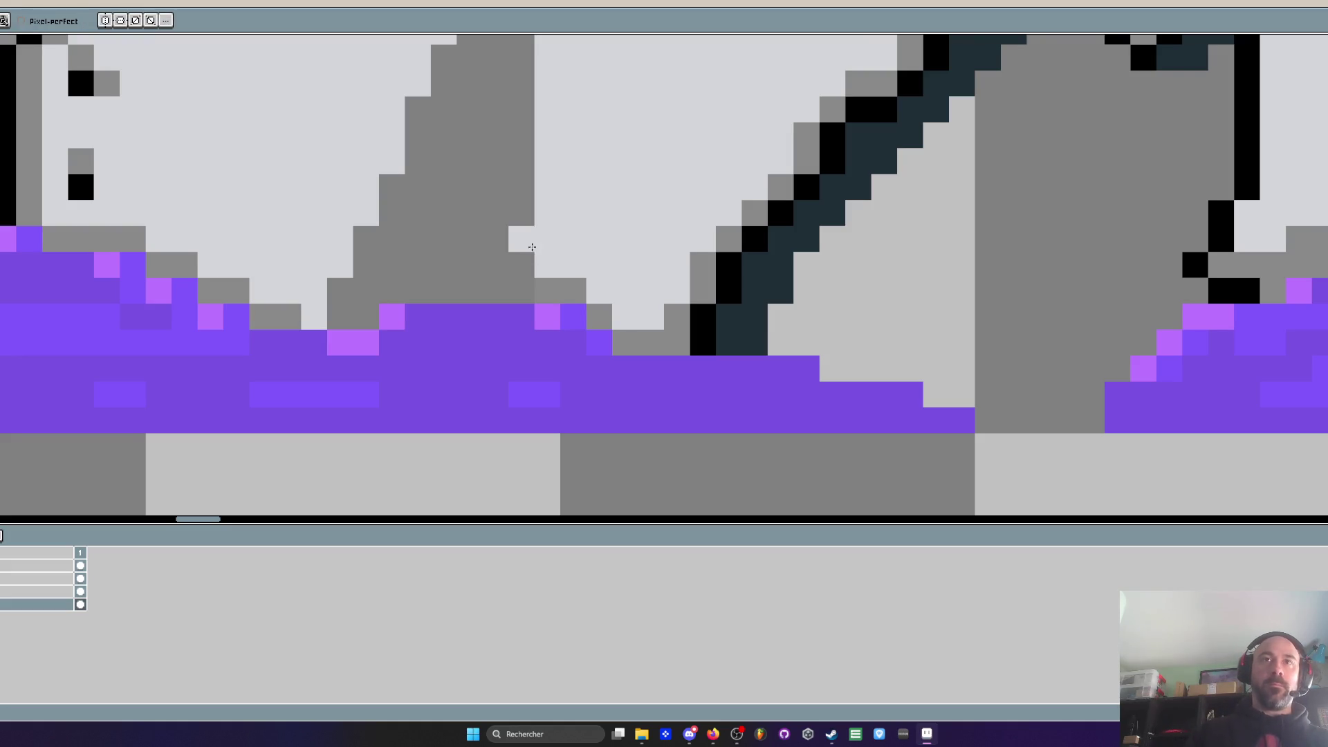
pyautogui.click(521, 290)
pyautogui.scroll(-4, 522, 291)
pyautogui.click(531, 281)
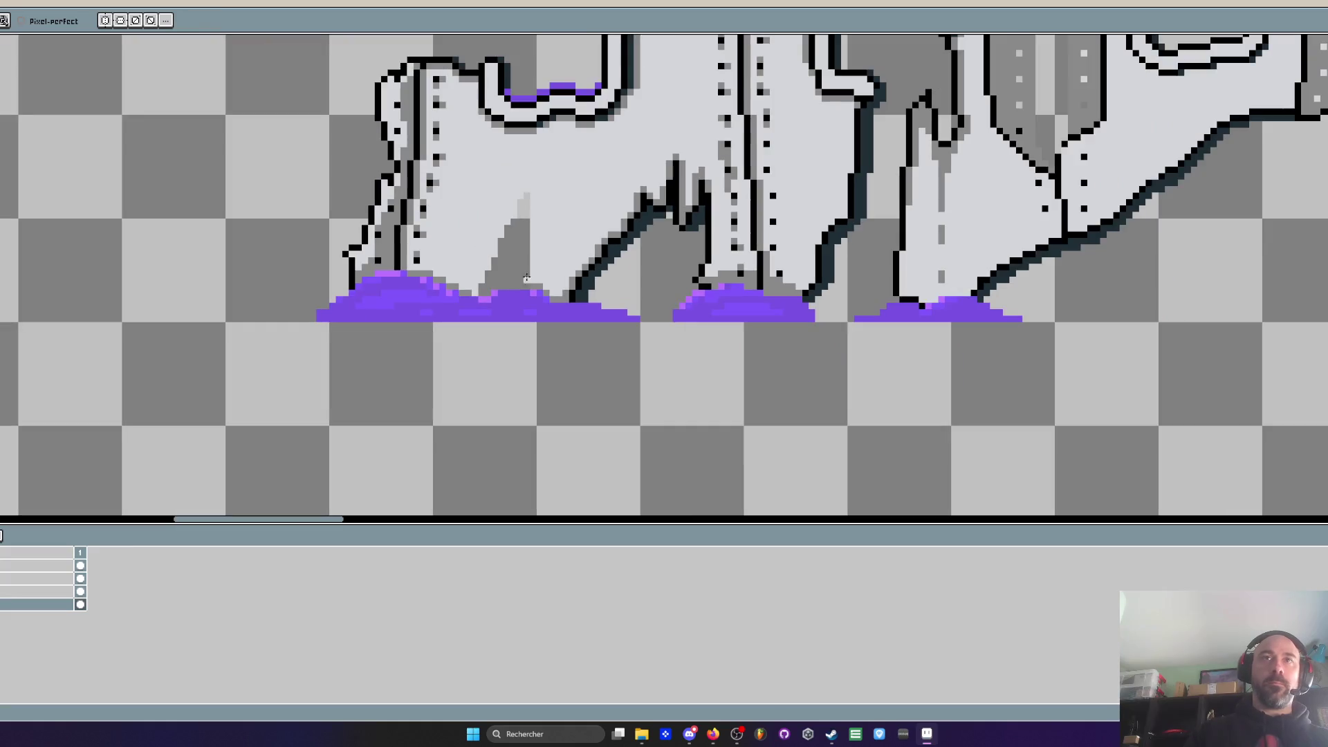
# Lighten one more peak pixel, then start a black outline along the peak's lower left edge
pyautogui.click(515, 232)
pyautogui.scroll(2, 515, 233)
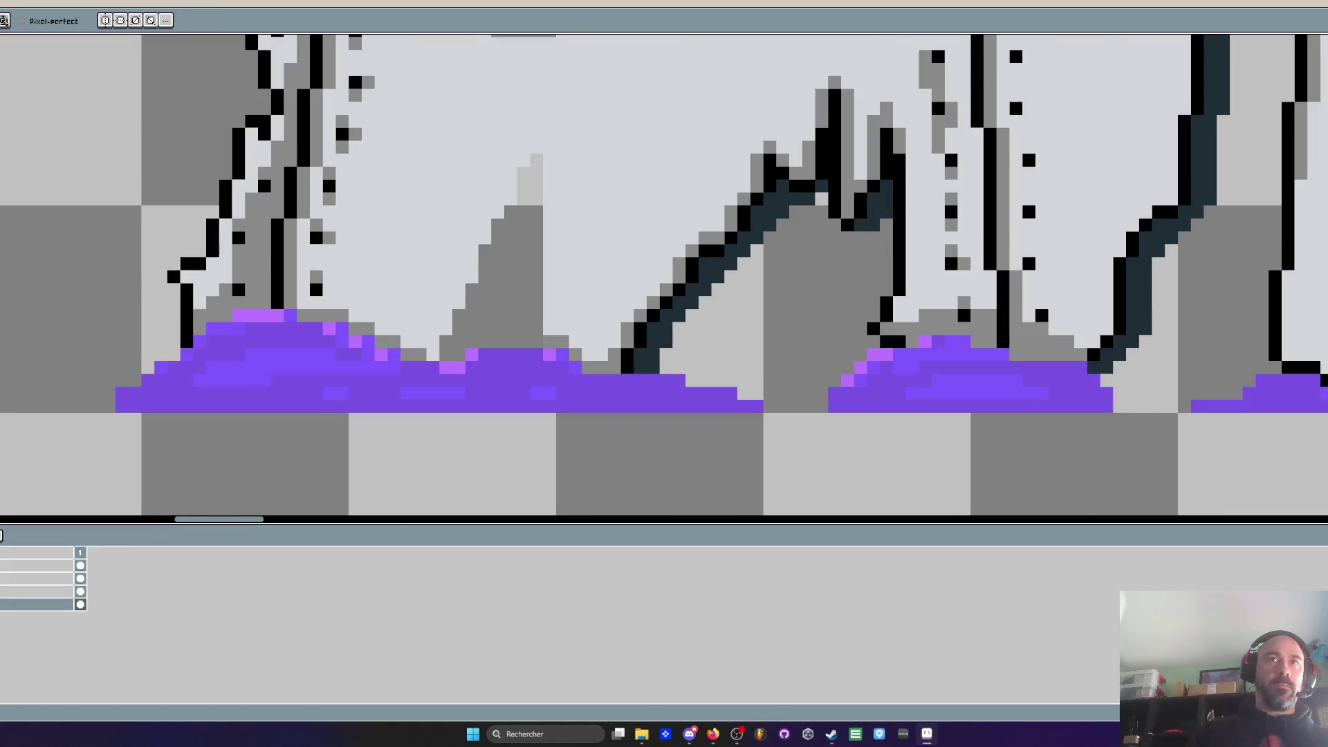
pyautogui.press('Up')
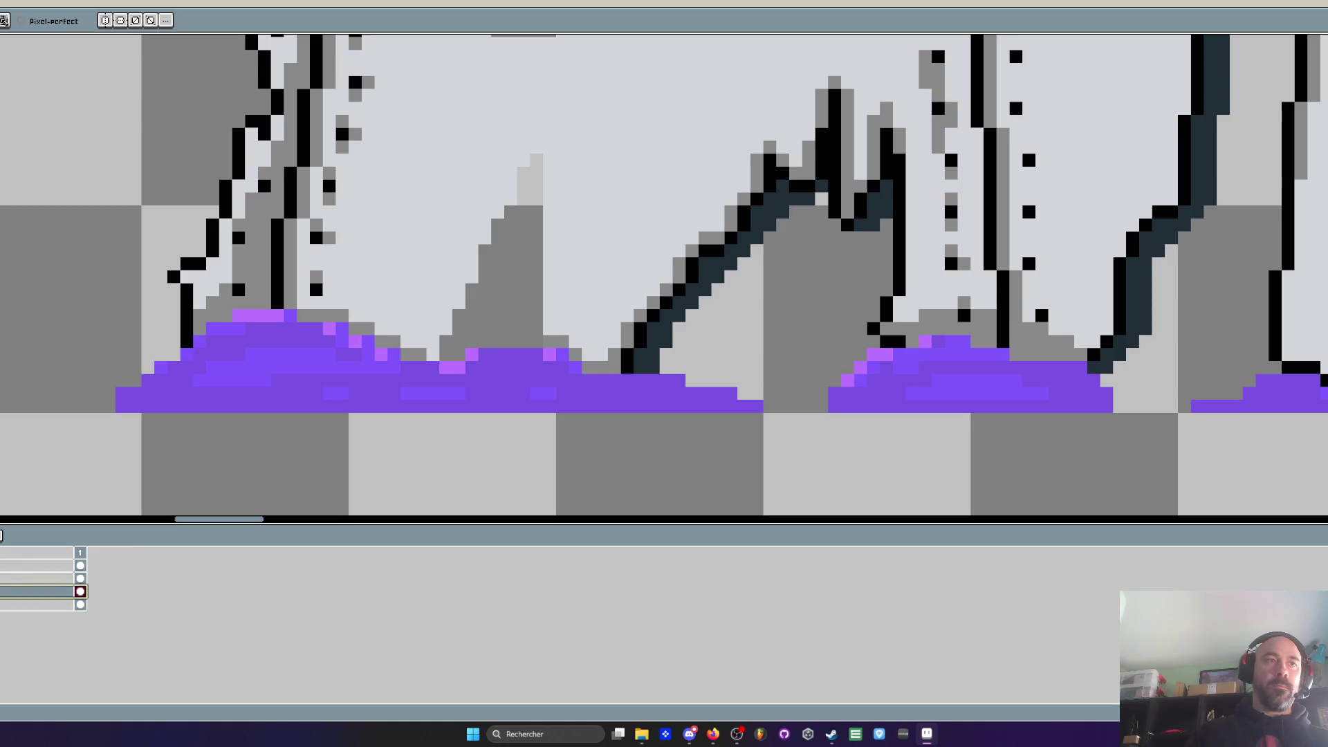
pyautogui.press('Up')
pyautogui.press('Up')
pyautogui.press('i')
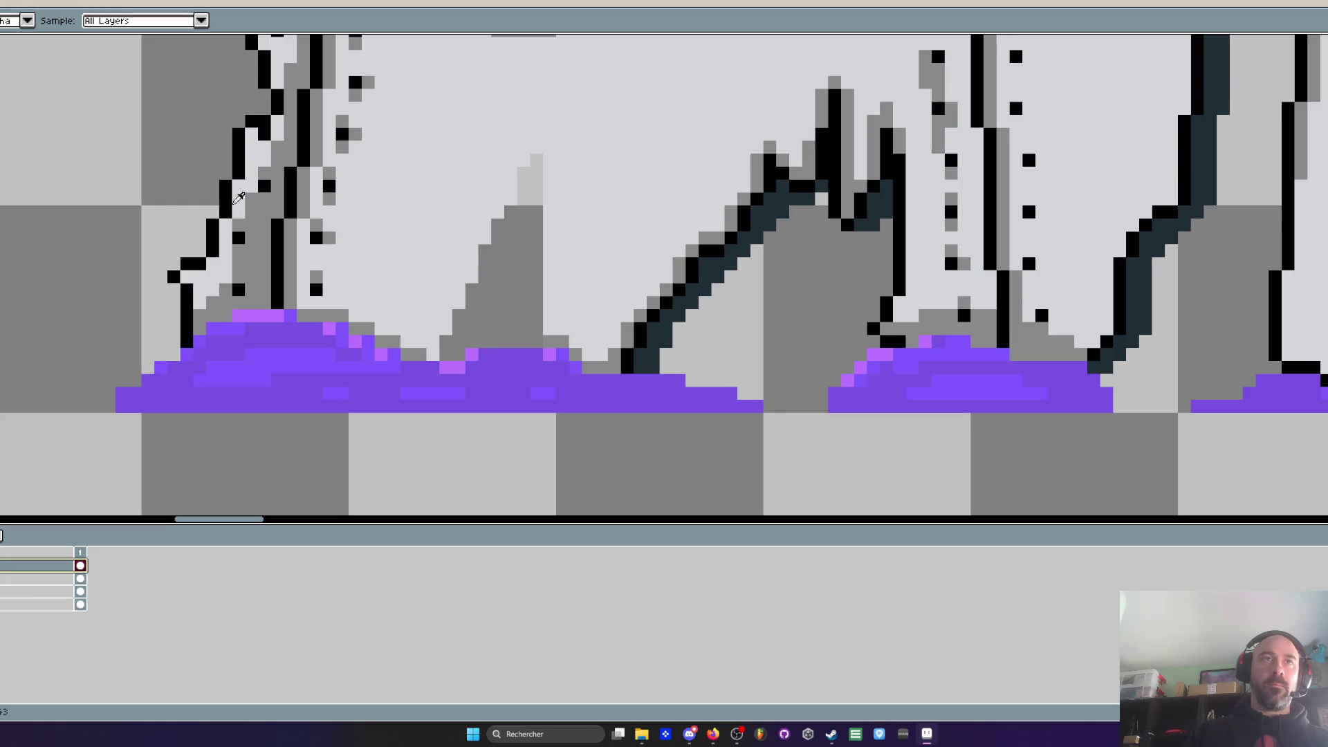
pyautogui.press('b')
pyautogui.scroll(4, 446, 314)
pyautogui.click(417, 410)
pyautogui.click(451, 341)
pyautogui.click(485, 271)
pyautogui.click(520, 202)
# Extend the black outline up to the peak's top and down its right edge
pyautogui.scroll(-4, 513, 221)
pyautogui.scroll(3, 498, 360)
pyautogui.click(517, 328)
pyautogui.click(534, 310)
pyautogui.click(551, 258)
pyautogui.click(569, 241)
pyautogui.click(587, 314)
pyautogui.moveTo(592, 336); pyautogui.dragTo(595, 256)
pyautogui.moveTo(595, 183)
pyautogui.mouseDown()
pyautogui.moveTo(595, 360)
pyautogui.moveTo(633, 434)
pyautogui.mouseUp()
# Paint grey pixels below the black column on the bottom layer, undoing a light grey attempt
pyautogui.press('i')
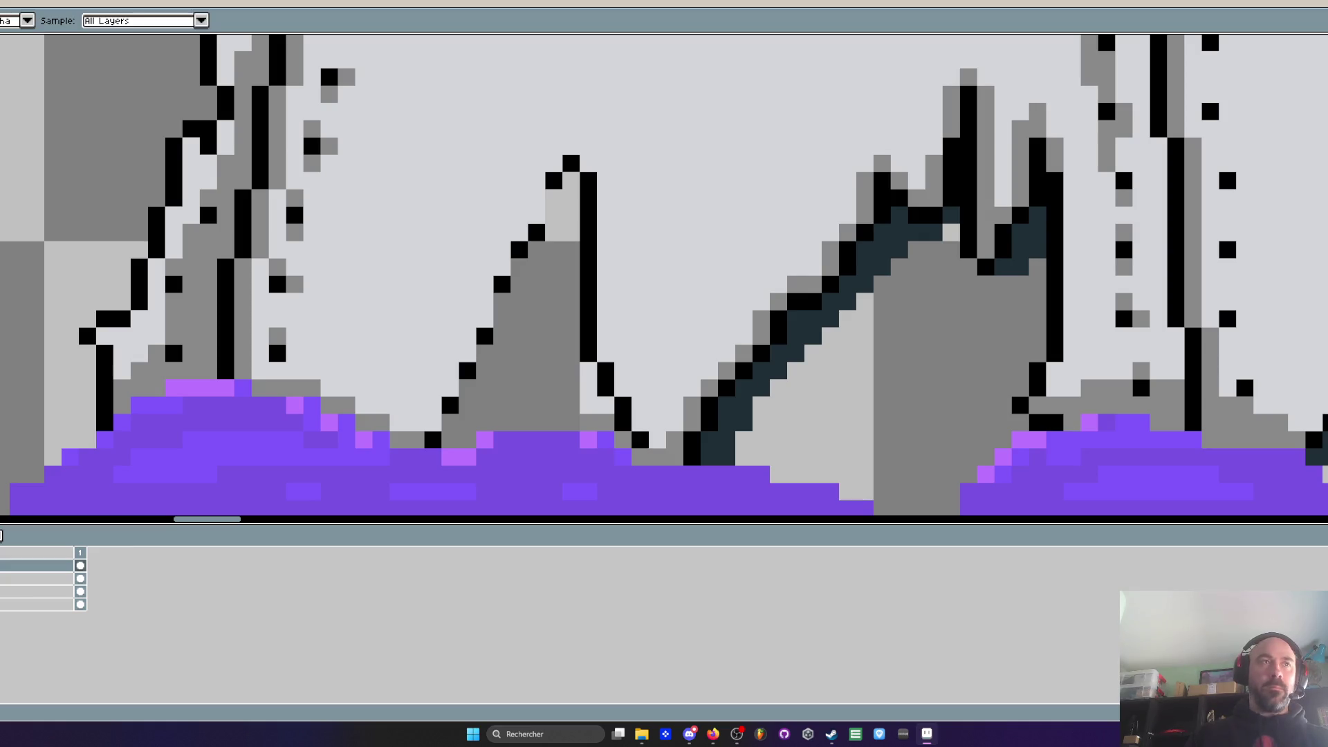
pyautogui.press('b')
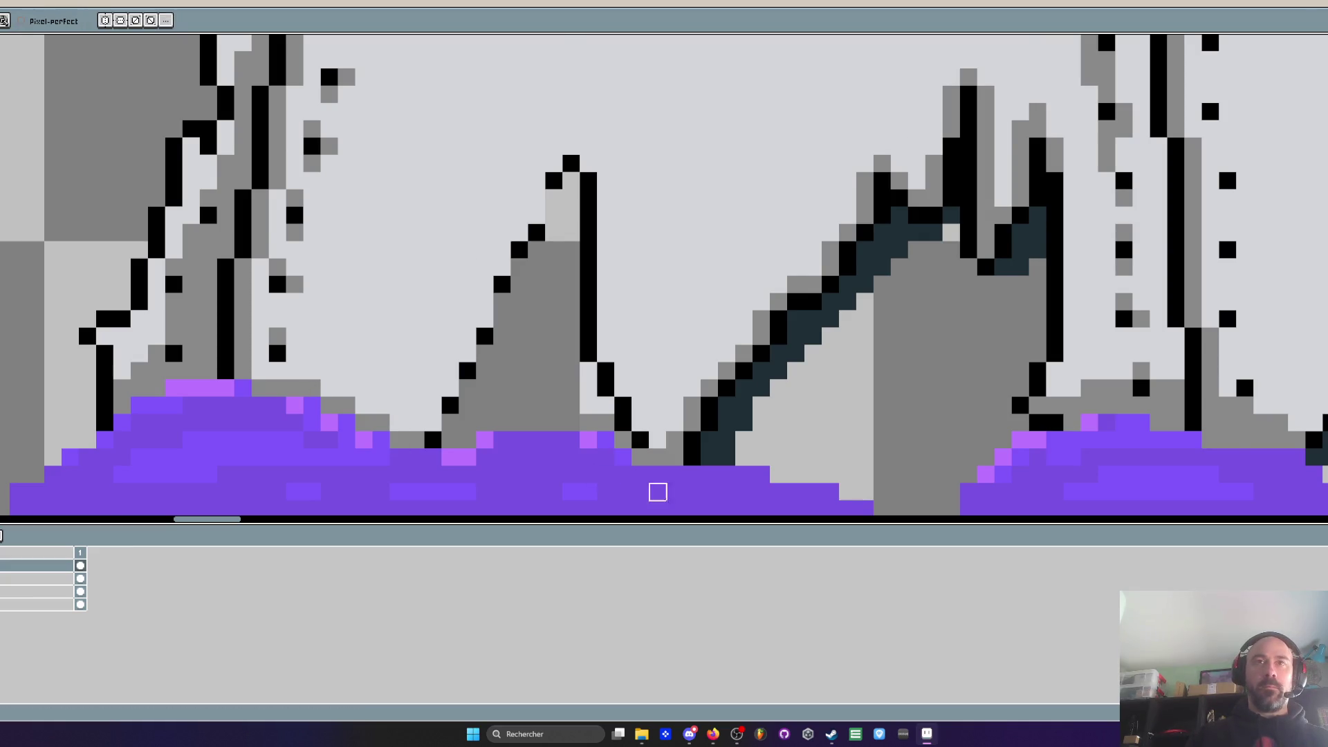
pyautogui.scroll(1, 604, 388)
pyautogui.moveTo(605, 366); pyautogui.dragTo(606, 415)
pyautogui.hotkey('ctrl', 'z')
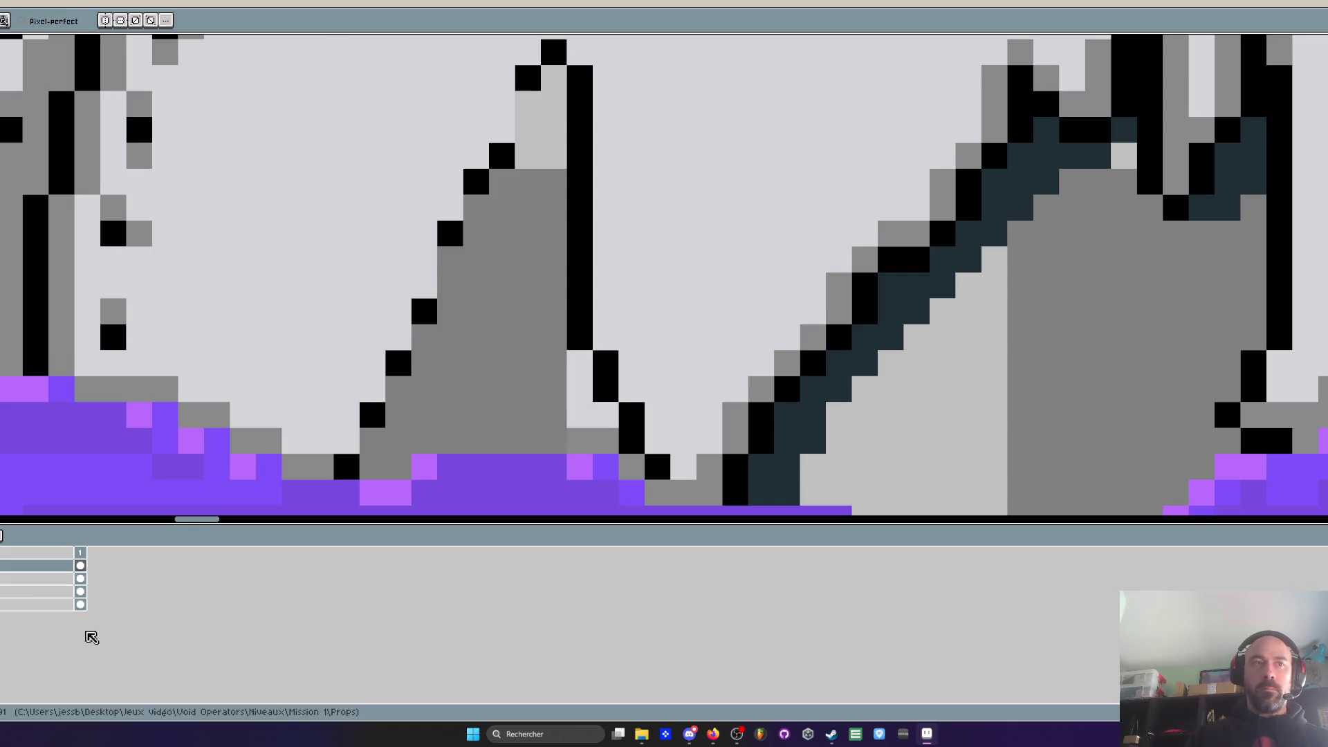
pyautogui.click(80, 604)
pyautogui.moveTo(579, 363); pyautogui.dragTo(580, 415)
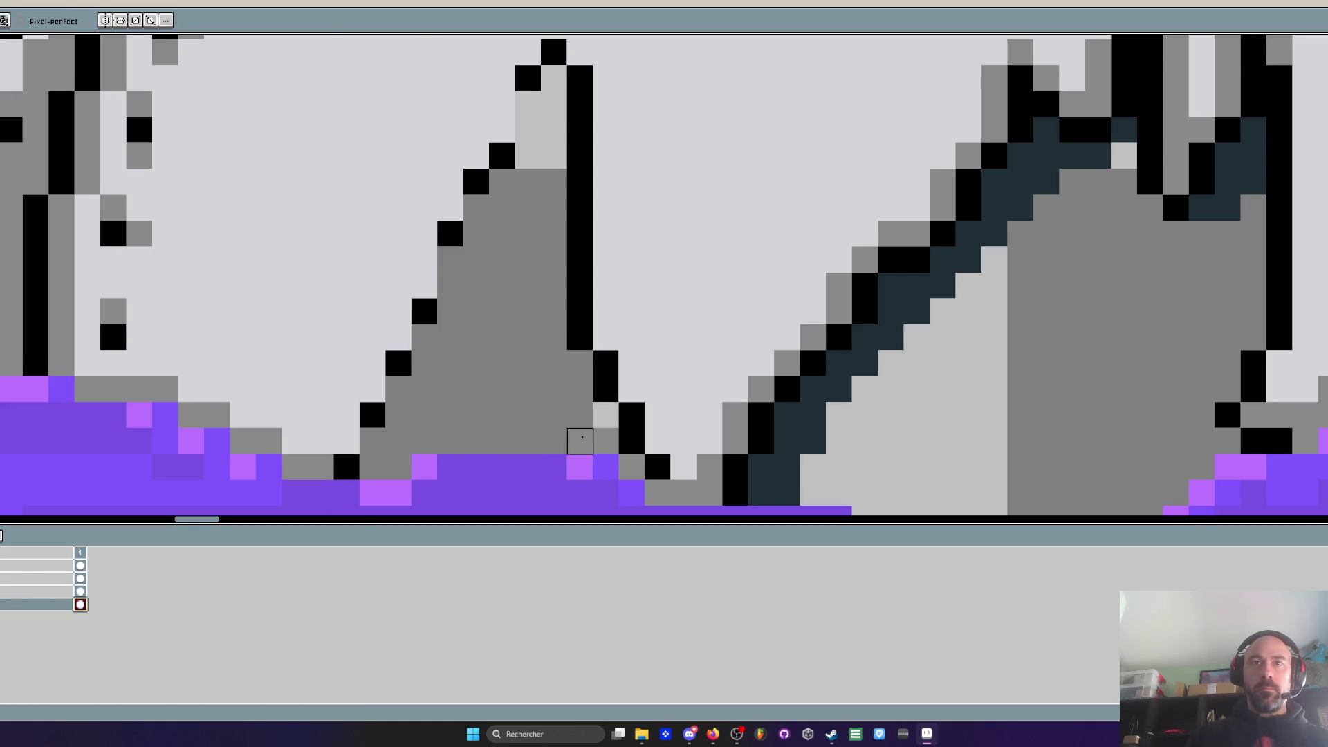
pyautogui.scroll(-1, 578, 436)
pyautogui.scroll(-5, 508, 425)
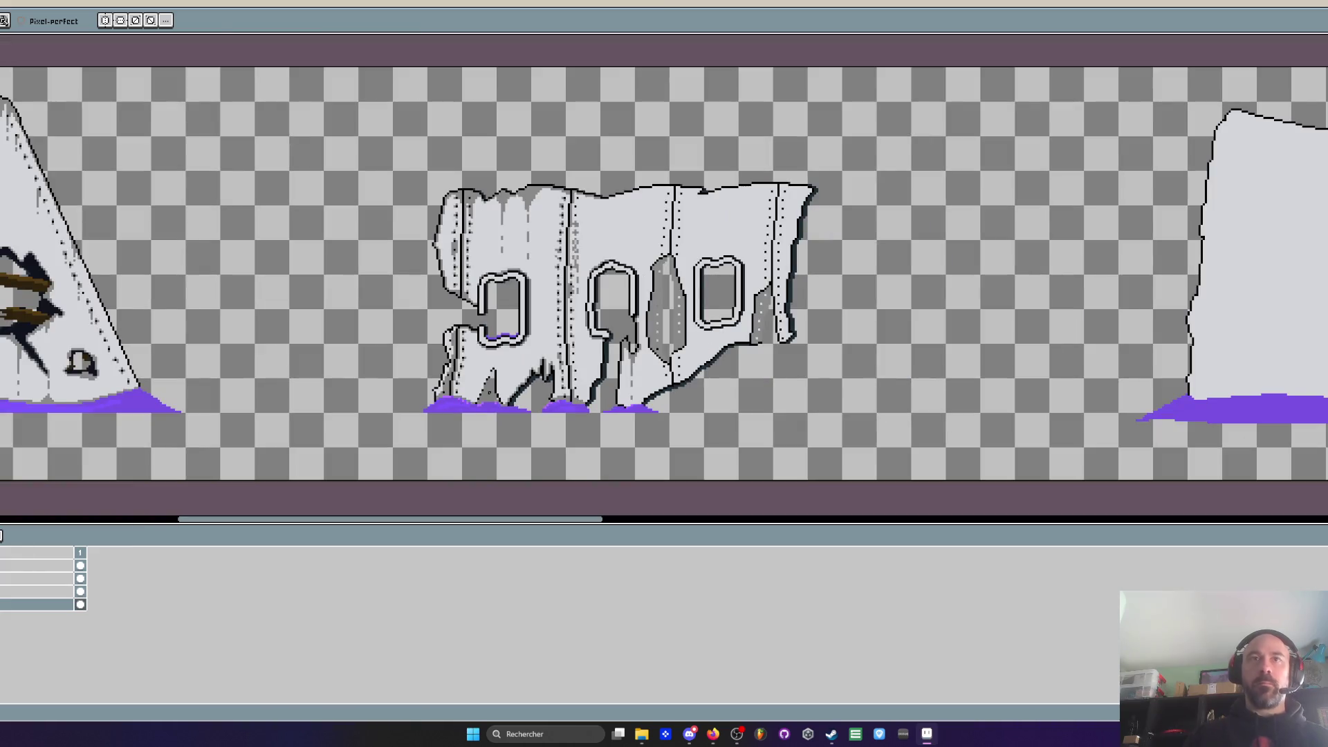
# On the second layer, sample black from the peak outline
pyautogui.scroll(1, 488, 390)
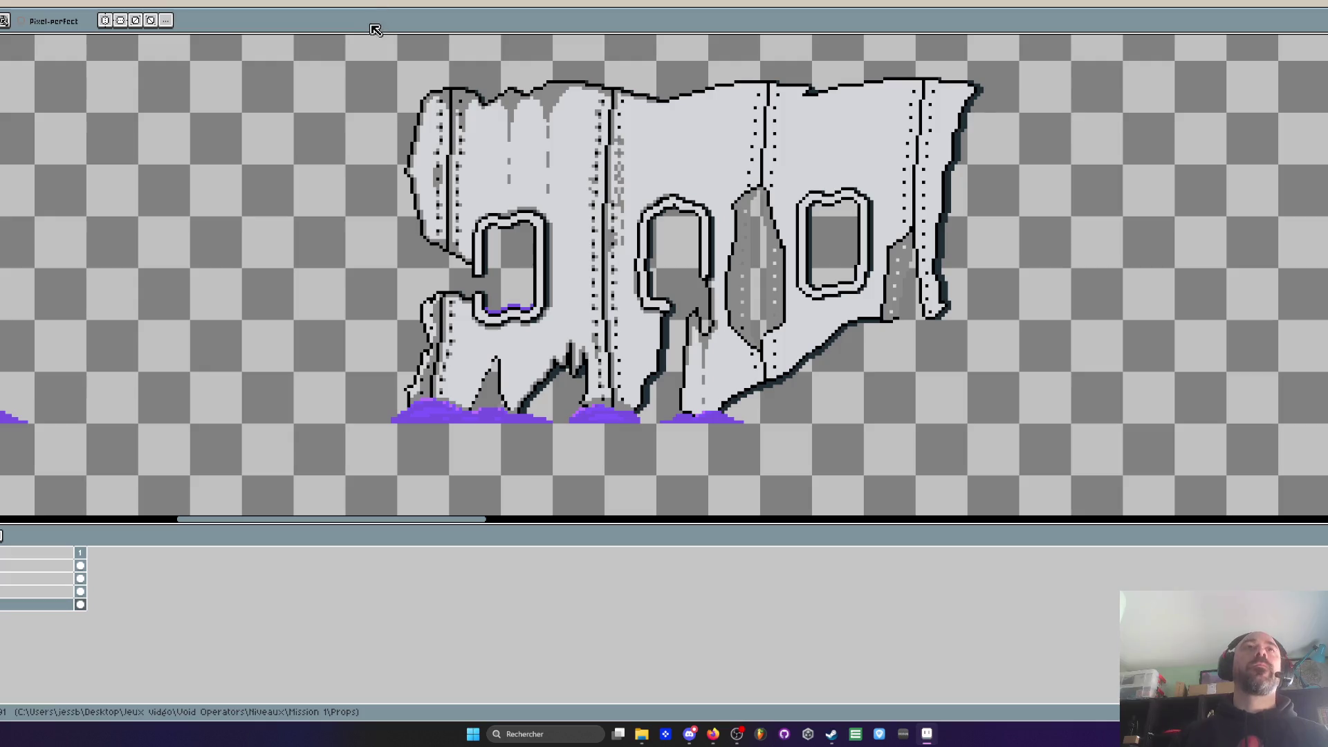
pyautogui.scroll(3, 492, 384)
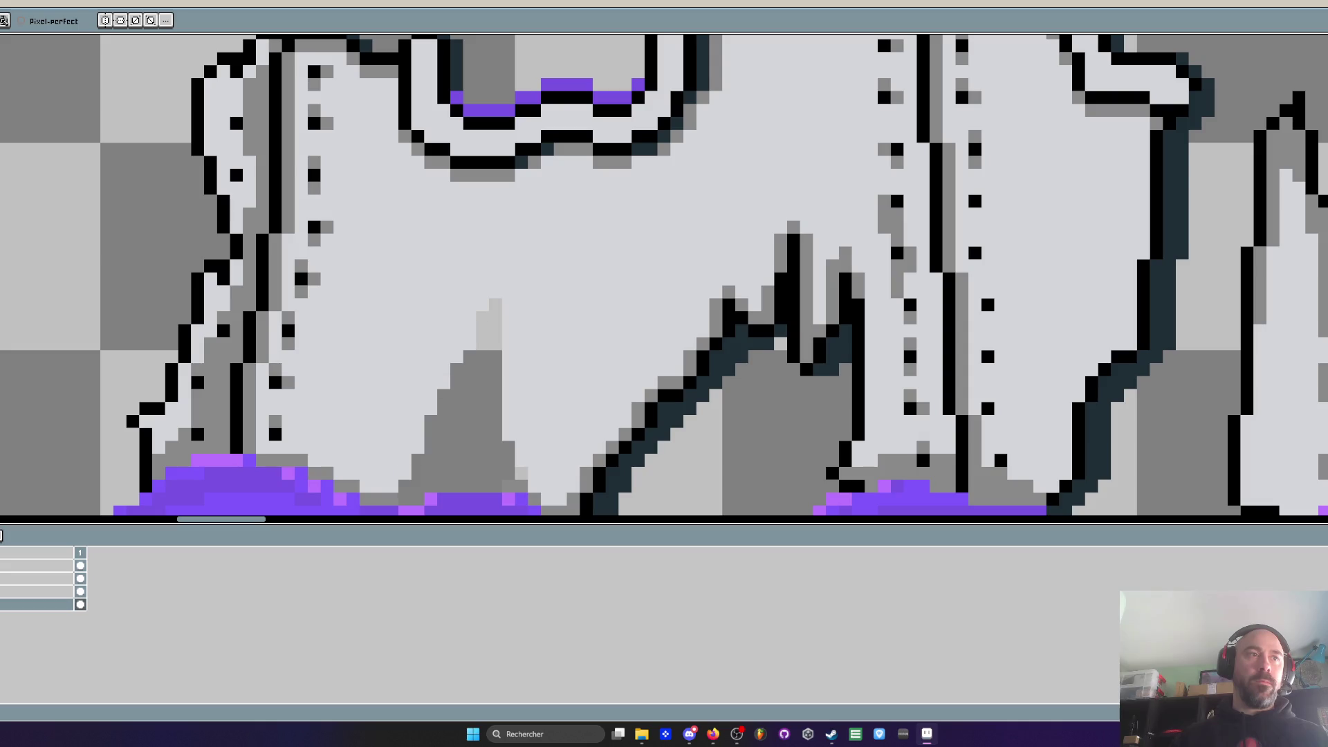
pyautogui.click(80, 566)
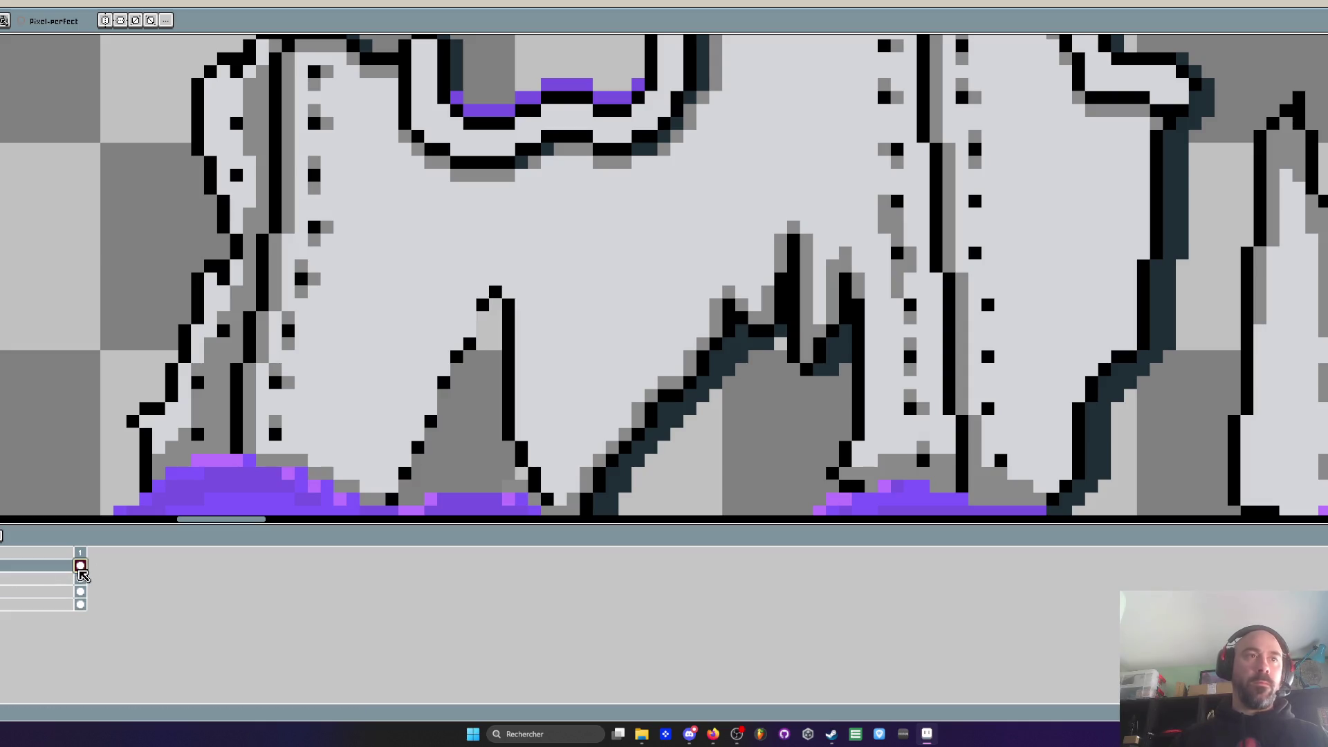
pyautogui.press('i')
pyautogui.scroll(2, 474, 339)
pyautogui.scroll(1, 480, 275)
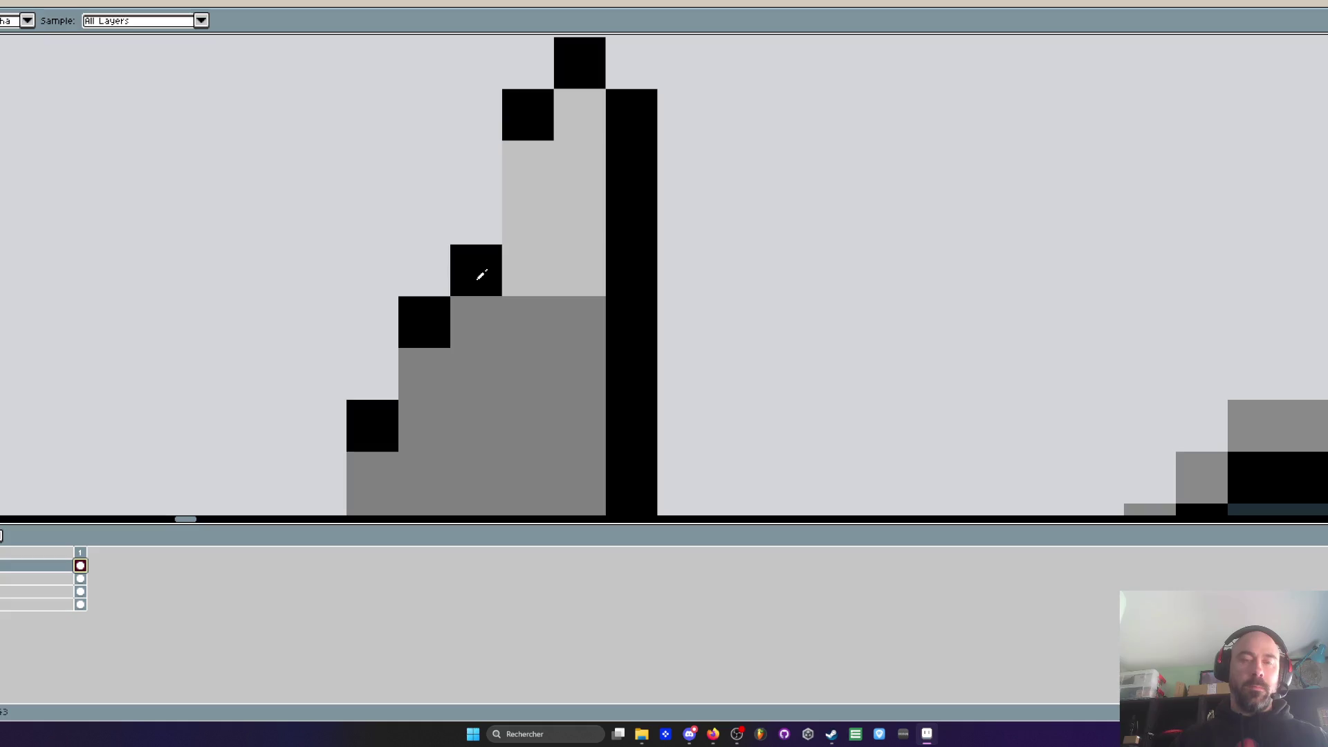
pyautogui.press('b')
pyautogui.click(484, 170)
# Fill four gaps in the left peak's outline and one on the right peak's edge
pyautogui.scroll(-2, 435, 297)
pyautogui.click(435, 291)
pyautogui.click(417, 342)
pyautogui.click(399, 377)
pyautogui.click(382, 412)
pyautogui.click(552, 399)
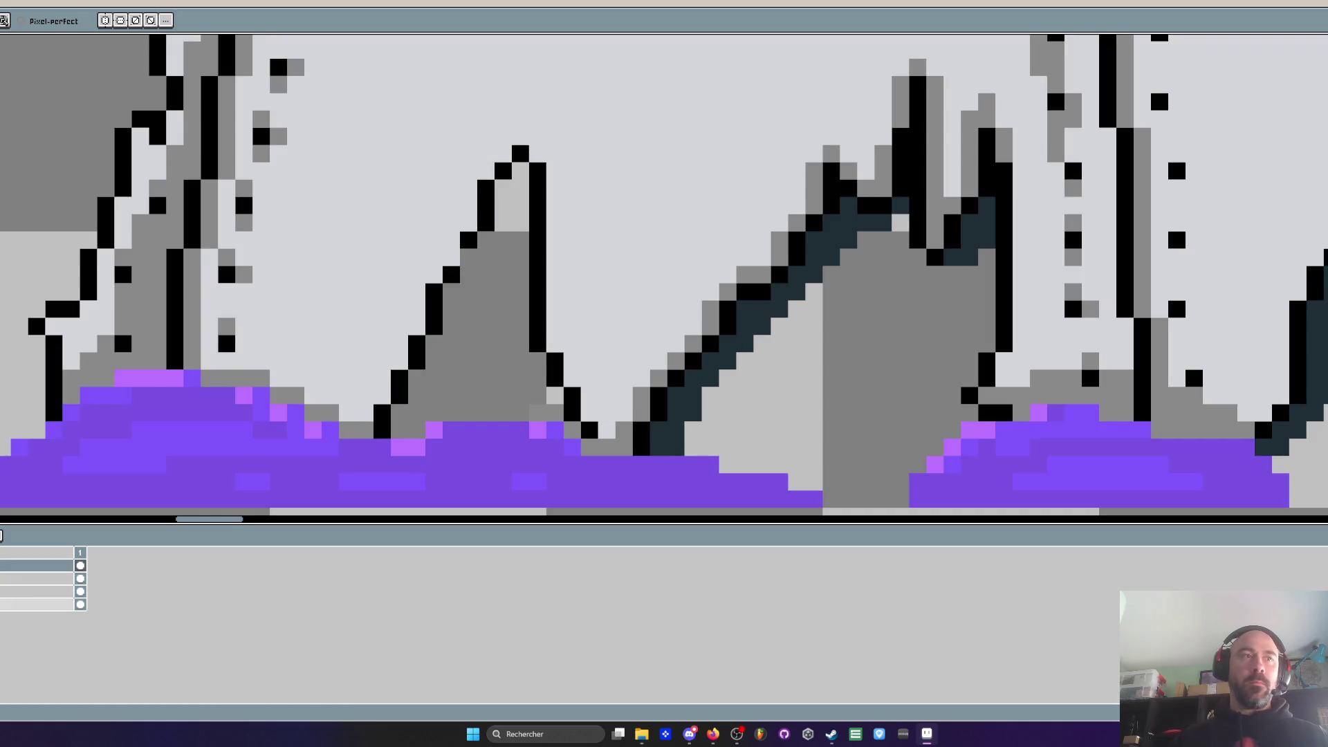
# Show all hidden layers again and touch up the grey shading around the peaks
pyautogui.click(35, 591)
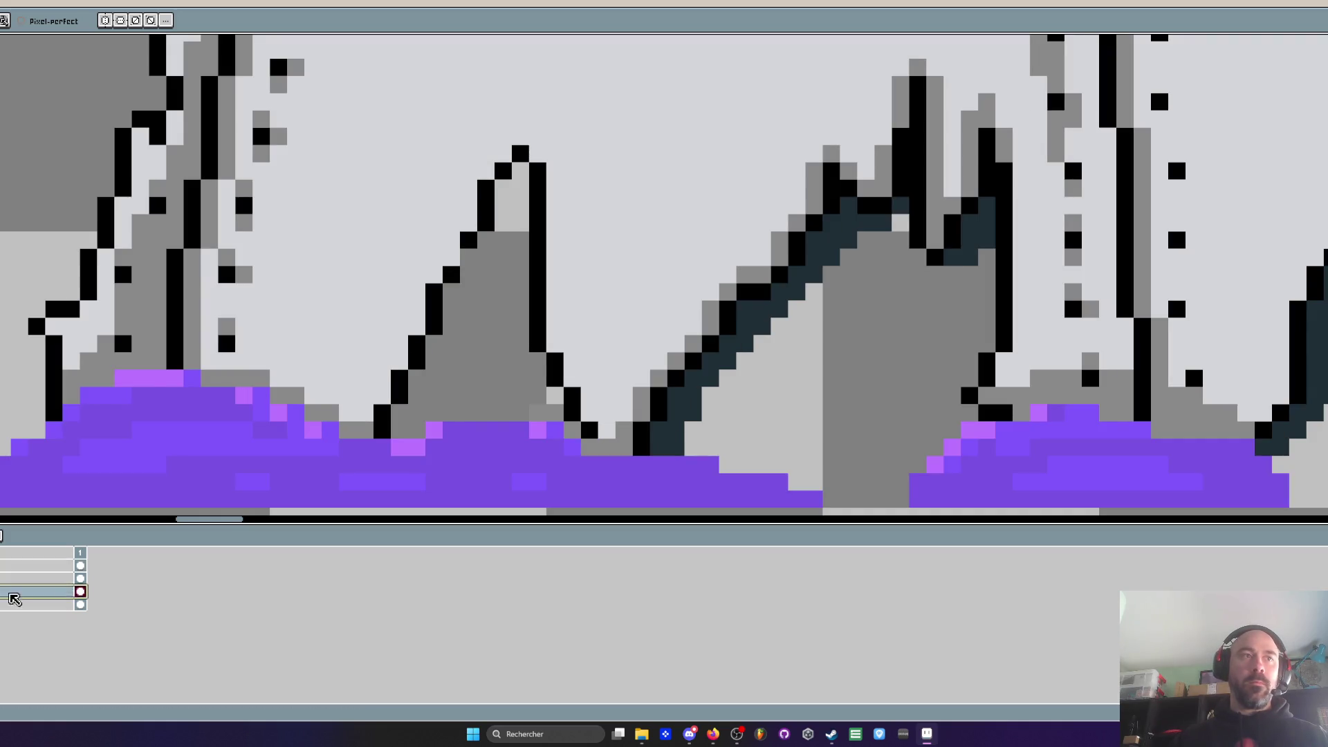
pyautogui.moveTo(544, 413); pyautogui.dragTo(555, 413)
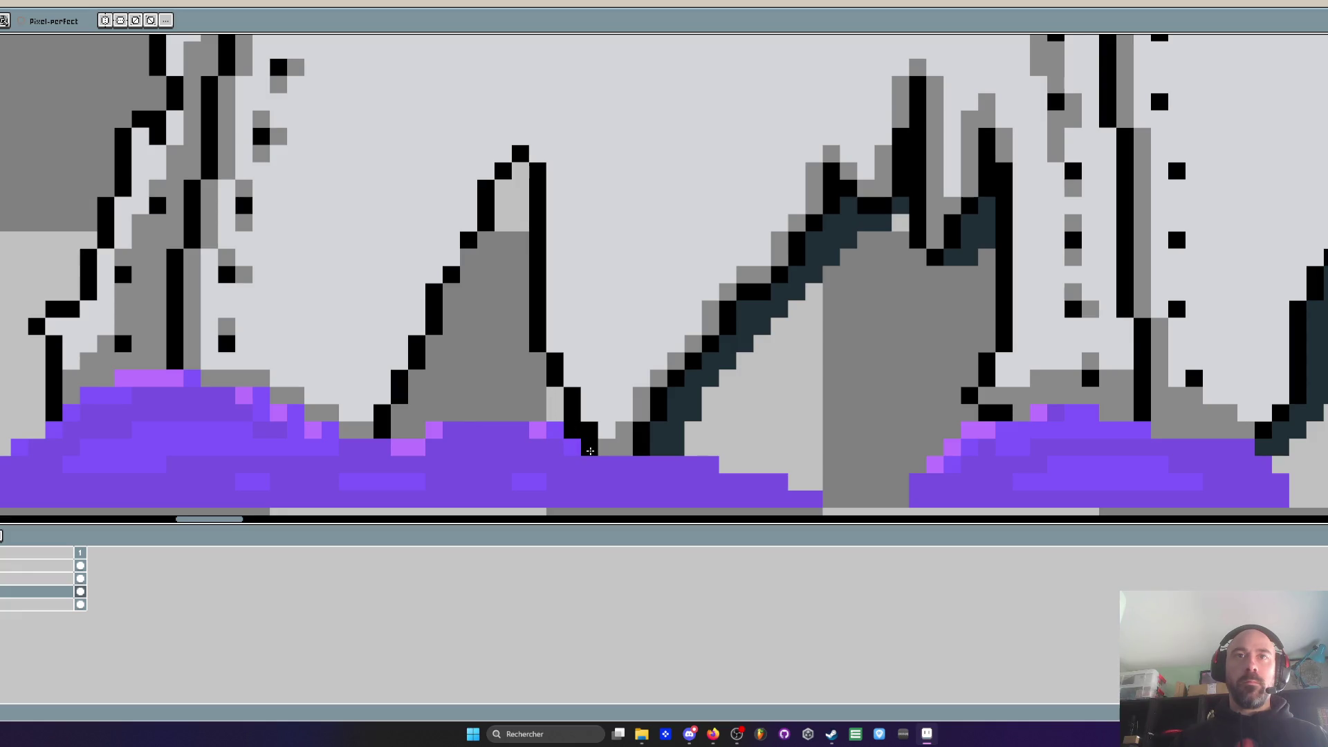
pyautogui.scroll(-5, 593, 448)
pyautogui.scroll(5, 617, 472)
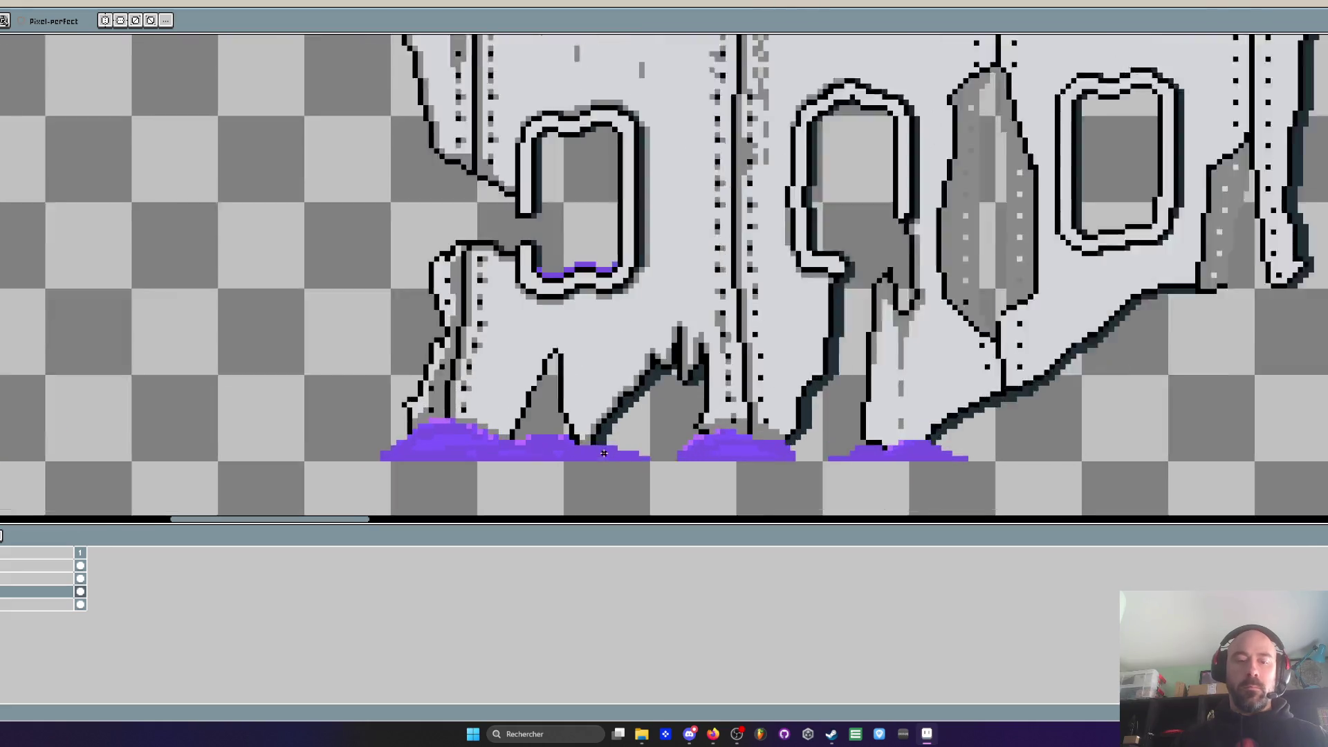
pyautogui.scroll(1, 334, 397)
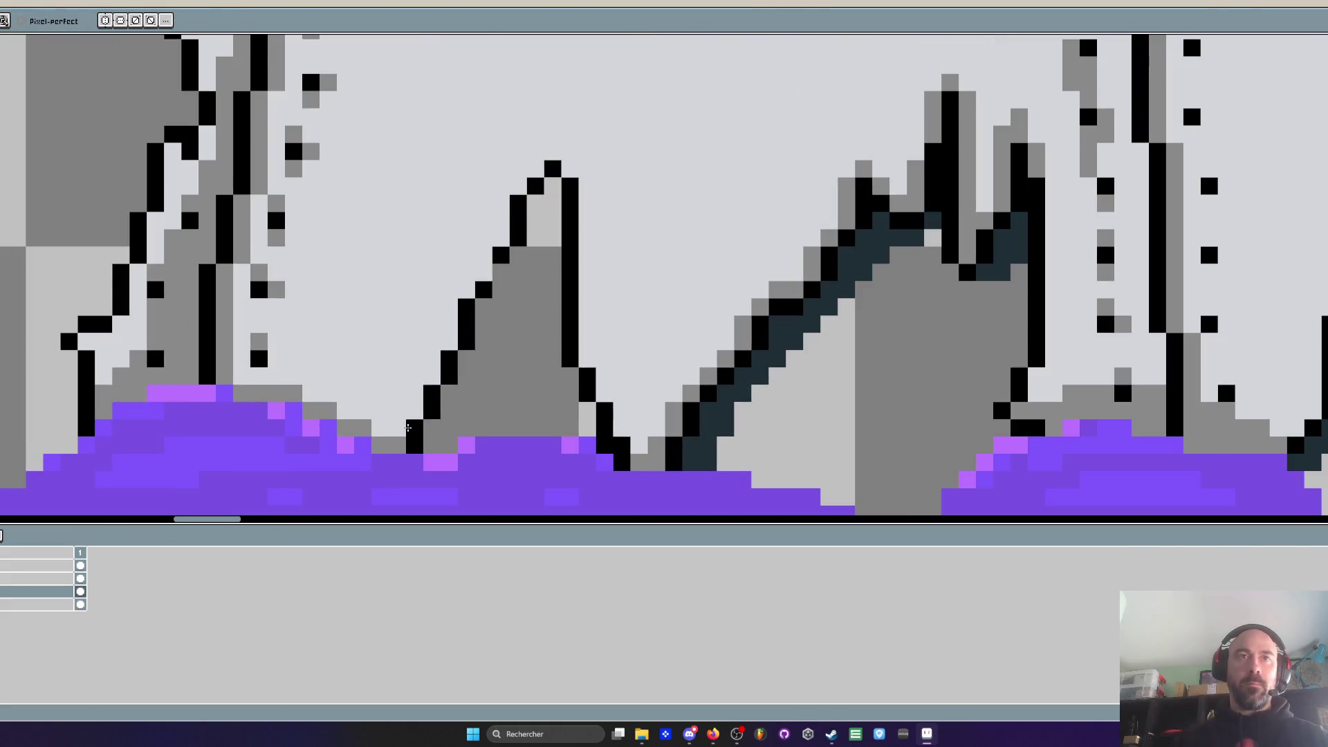
pyautogui.moveTo(437, 339); pyautogui.dragTo(450, 314)
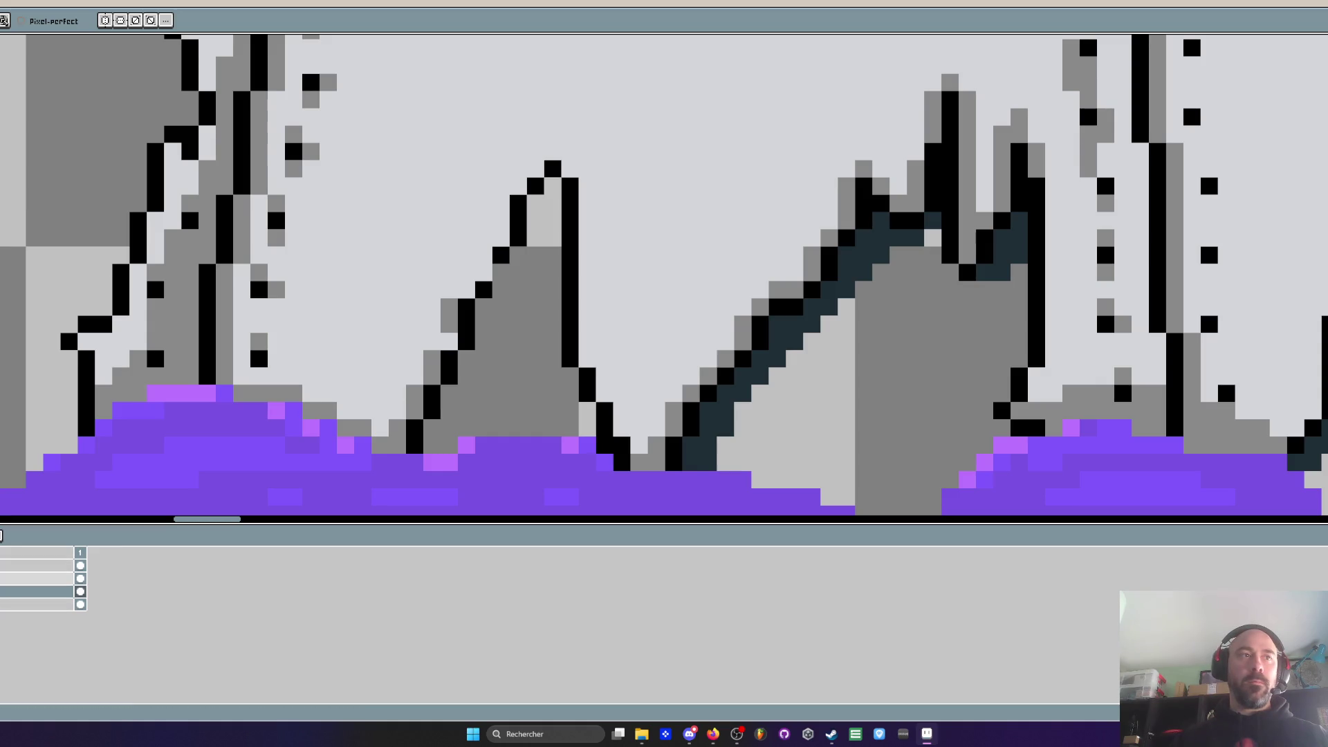
pyautogui.click(80, 578)
# Flatten the visible layers into one with Flatten Visible
pyautogui.rightClick(42, 578)
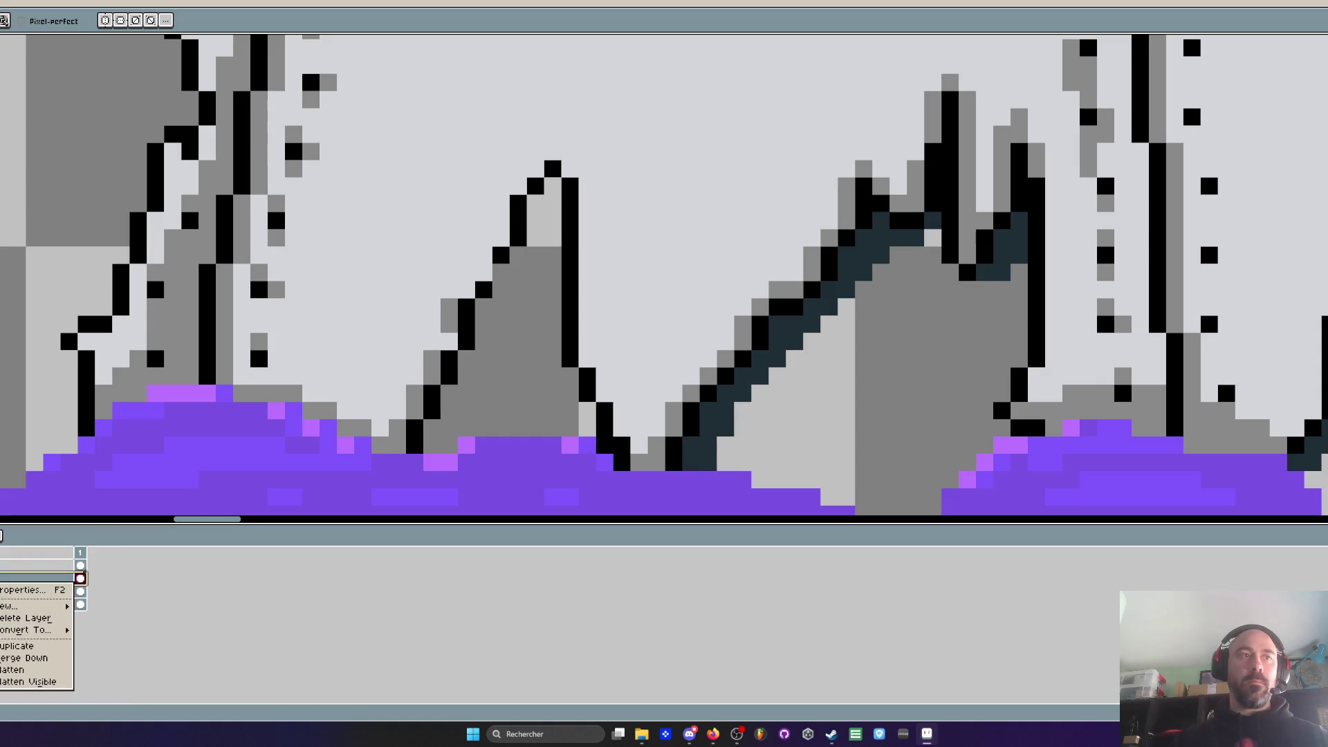
pyautogui.click(42, 682)
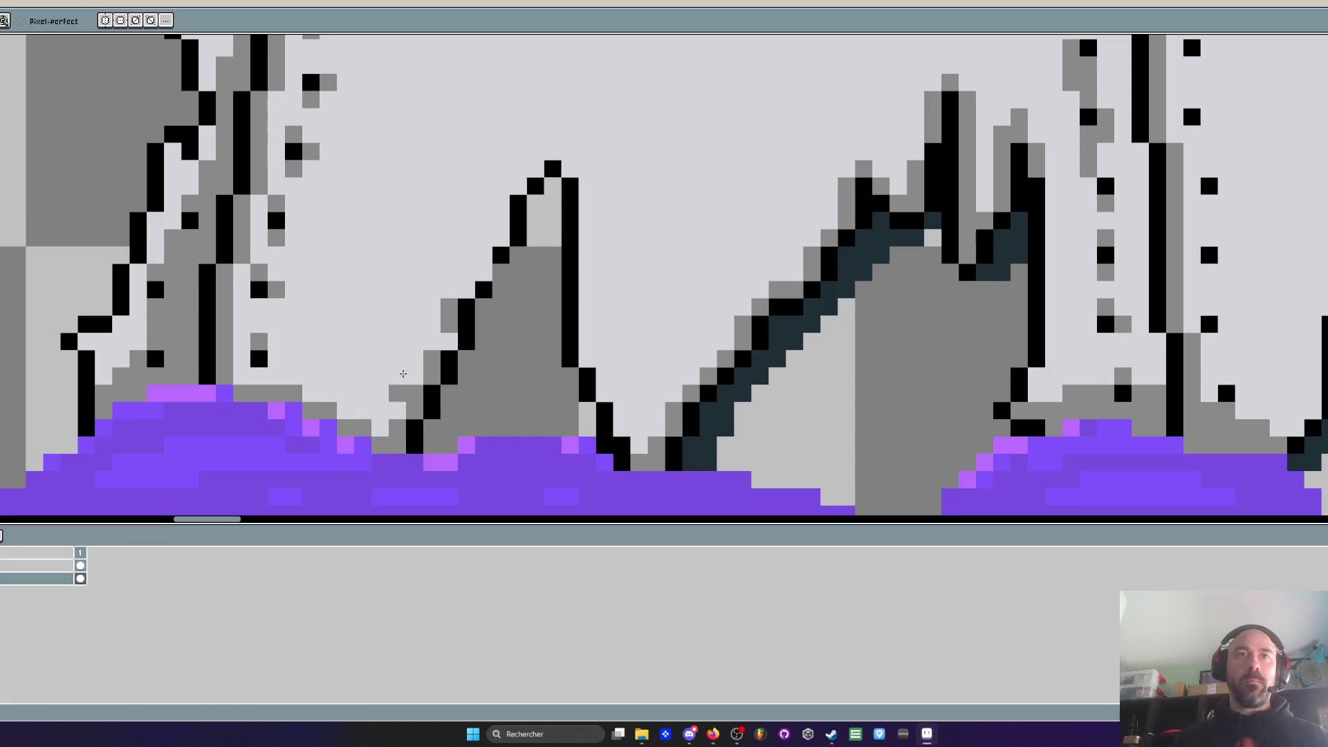
pyautogui.scroll(2, 396, 389)
# Add grey pixels diagonally along the peak and down the spike's right edge
pyautogui.moveTo(548, 174); pyautogui.dragTo(599, 122)
pyautogui.scroll(-4, 573, 129)
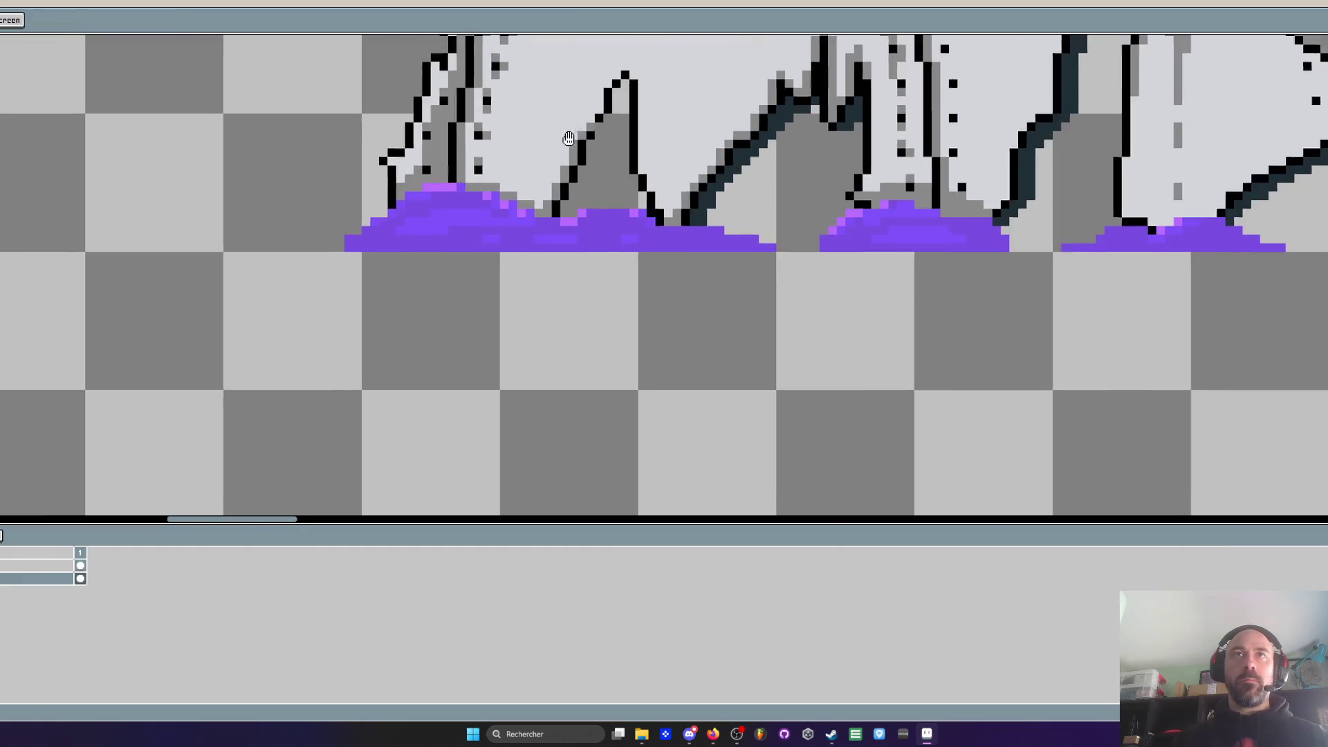
pyautogui.scroll(2, 573, 129)
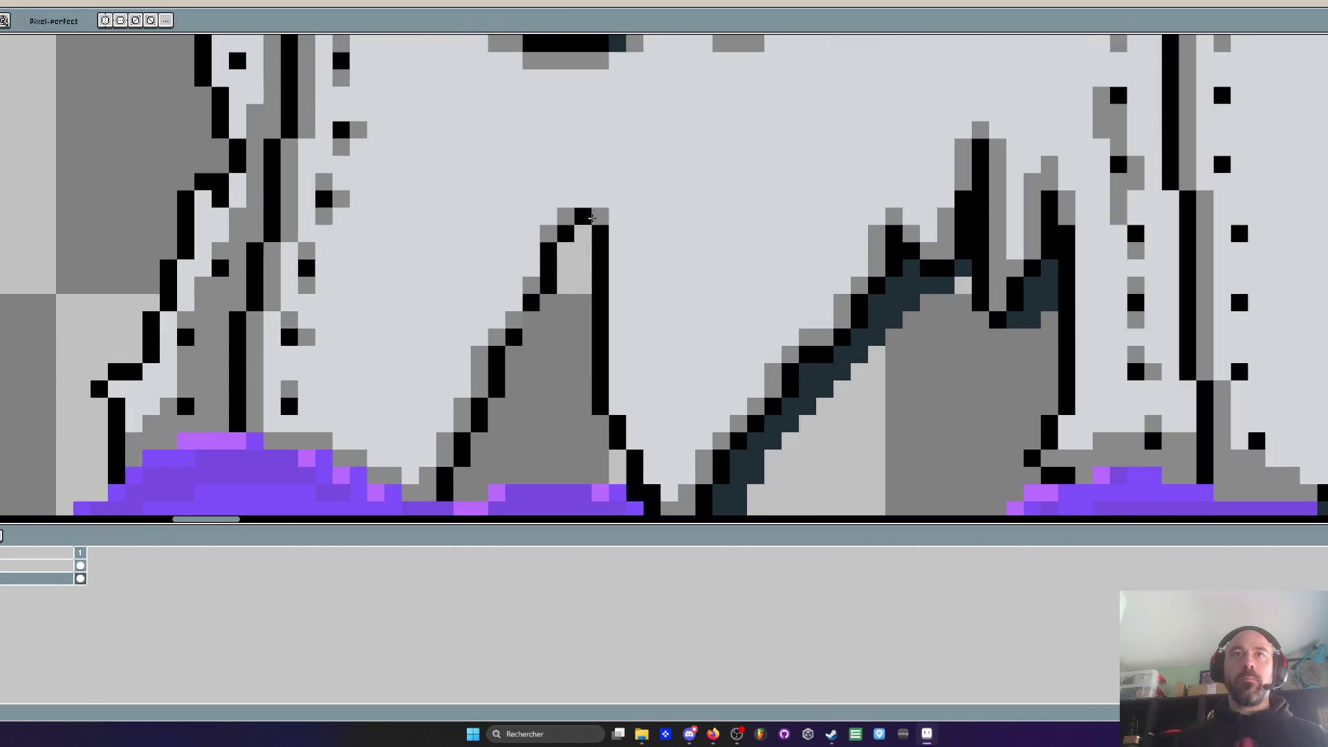
pyautogui.scroll(-3, 567, 295)
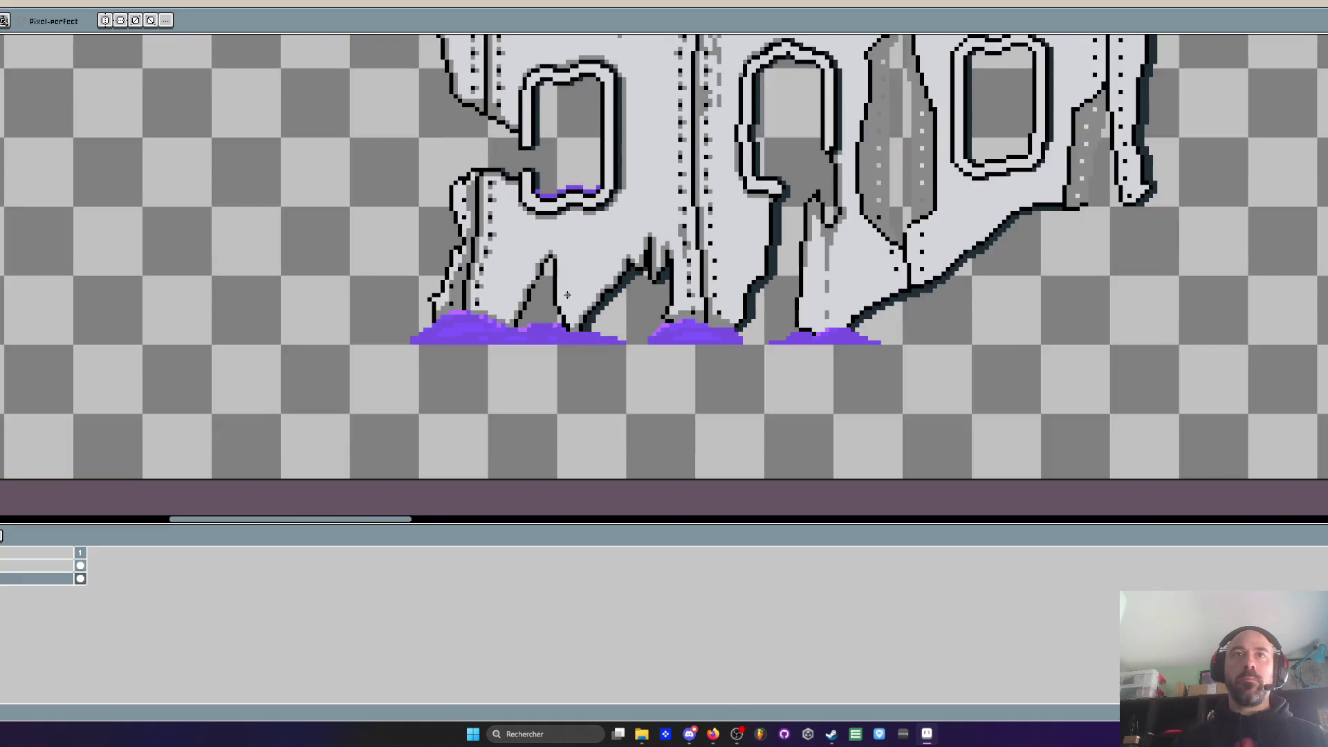
pyautogui.scroll(2, 567, 295)
pyautogui.moveTo(576, 251)
pyautogui.mouseDown()
pyautogui.moveTo(579, 321)
pyautogui.moveTo(617, 392)
pyautogui.mouseUp()
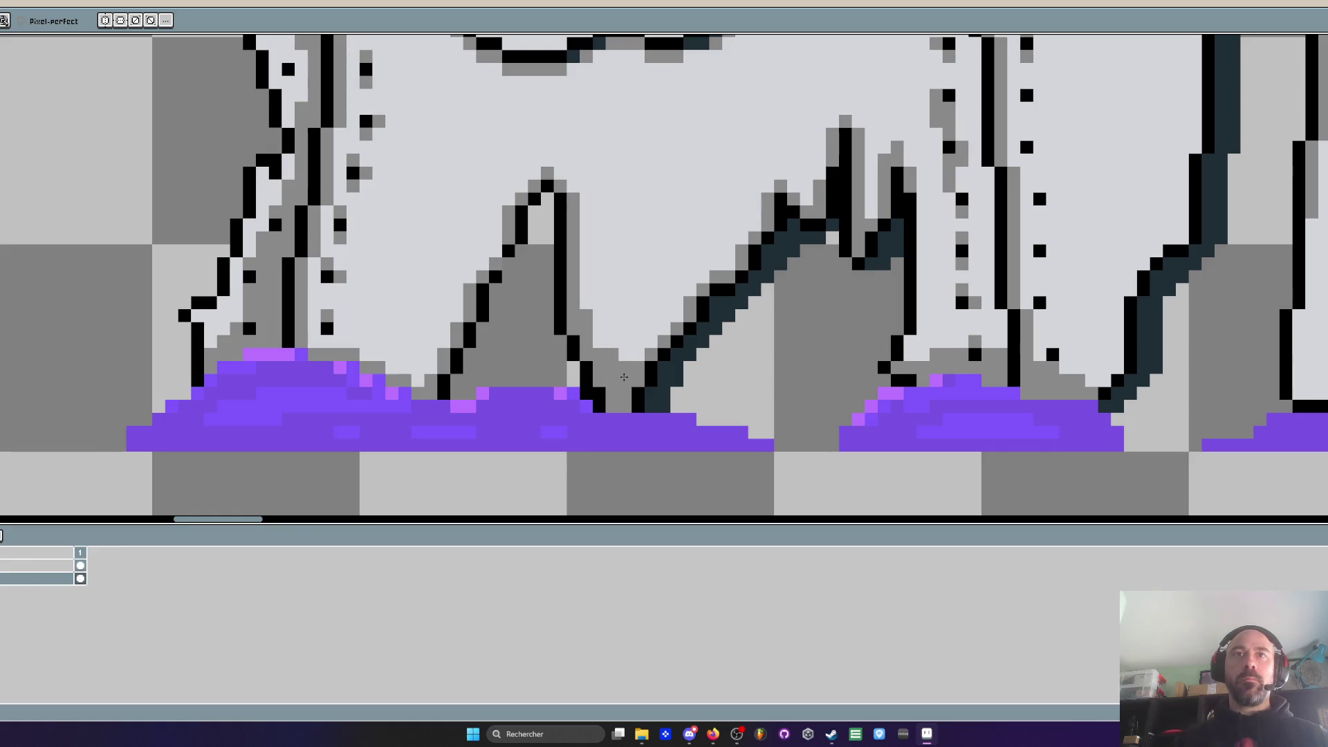
# Fill a grey band under the curved edge and repaint stray grey pixels with the background colour
pyautogui.scroll(-3, 615, 360)
pyautogui.scroll(5, 612, 242)
pyautogui.moveTo(603, 161)
pyautogui.mouseDown()
pyautogui.moveTo(505, 174)
pyautogui.moveTo(633, 148)
pyautogui.moveTo(589, 180)
pyautogui.moveTo(408, 204)
pyautogui.moveTo(426, 317)
pyautogui.moveTo(417, 258)
pyautogui.moveTo(450, 261)
pyautogui.mouseUp()
pyautogui.keyDown('alt'); pyautogui.click(528, 284); pyautogui.keyUp('alt')
pyautogui.moveTo(464, 250); pyautogui.dragTo(425, 252)
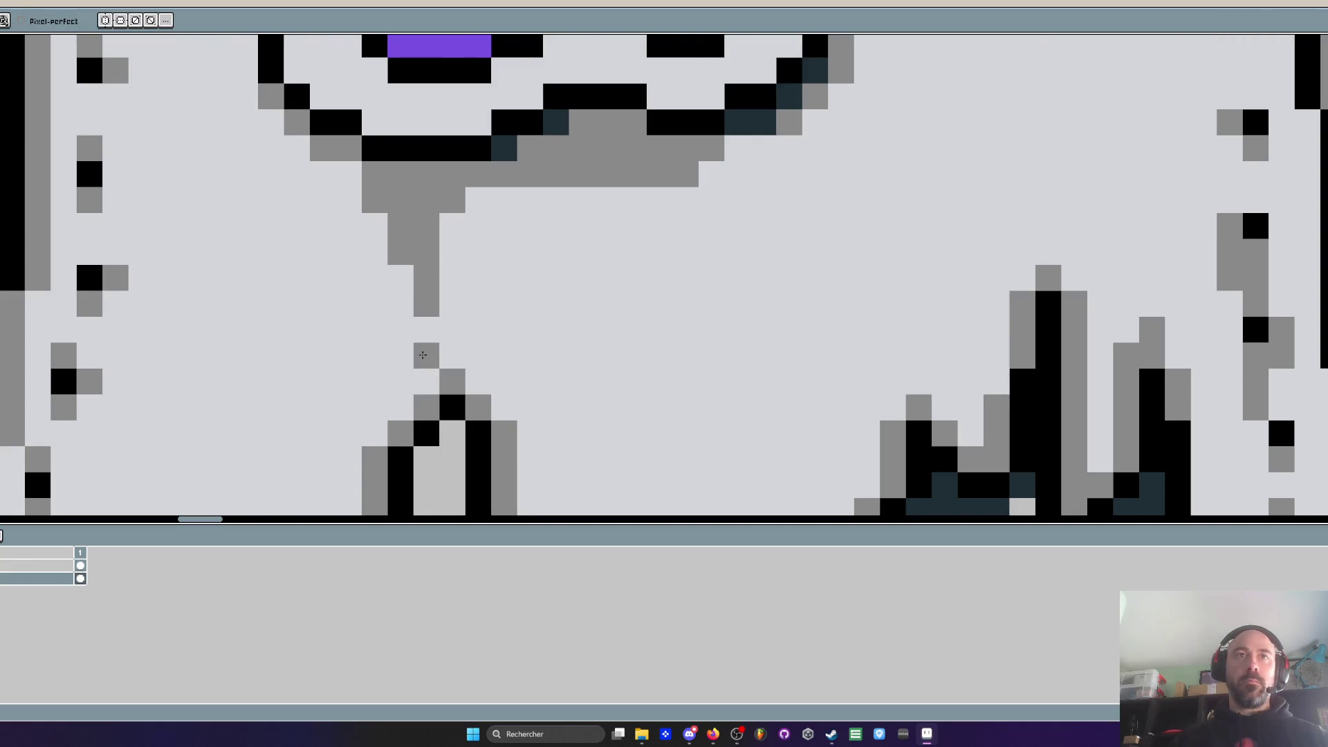
# Paint grey drips below the window
pyautogui.scroll(-3, 494, 337)
pyautogui.scroll(3, 495, 336)
pyautogui.moveTo(524, 294)
pyautogui.mouseDown()
pyautogui.moveTo(552, 297)
pyautogui.moveTo(556, 313)
pyautogui.moveTo(542, 481)
pyautogui.moveTo(544, 349)
pyautogui.moveTo(526, 309)
pyautogui.mouseUp()
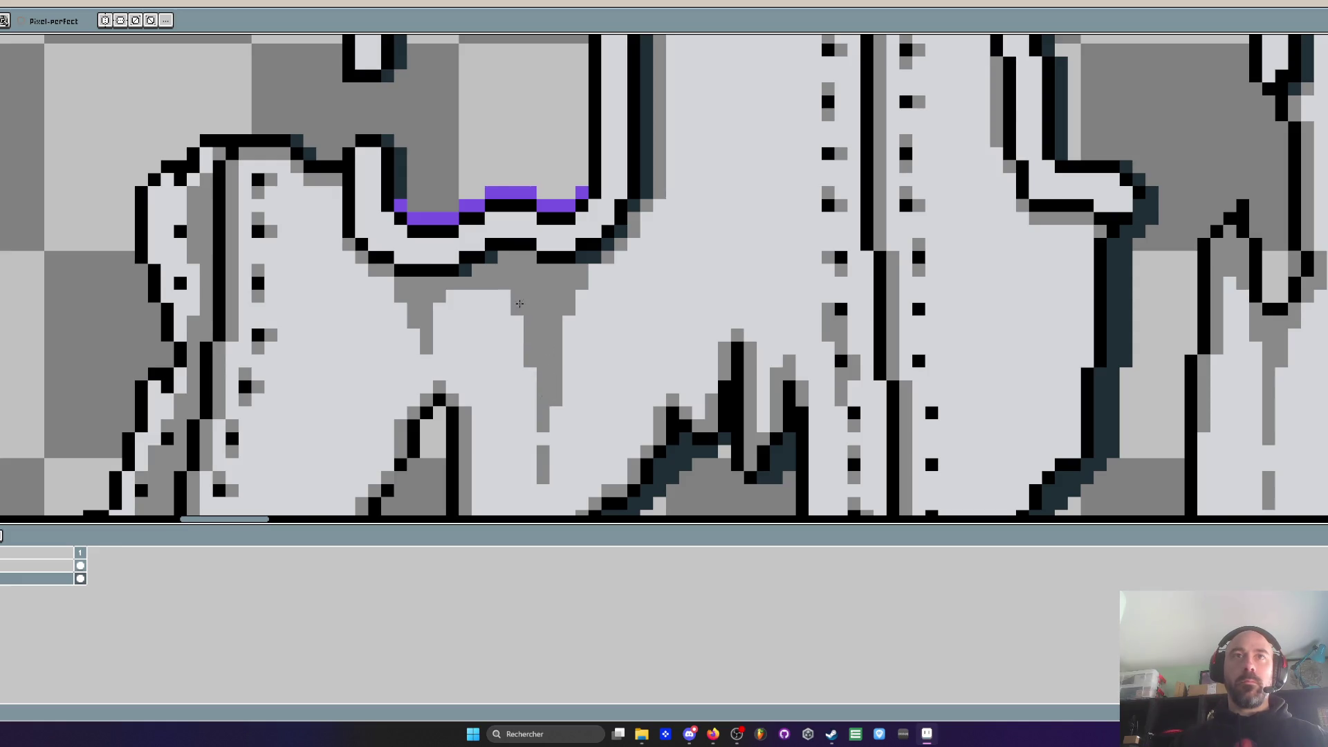
# Add a row of four grey pixels under the window's purple edge
pyautogui.scroll(-5, 520, 304)
pyautogui.scroll(4, 541, 315)
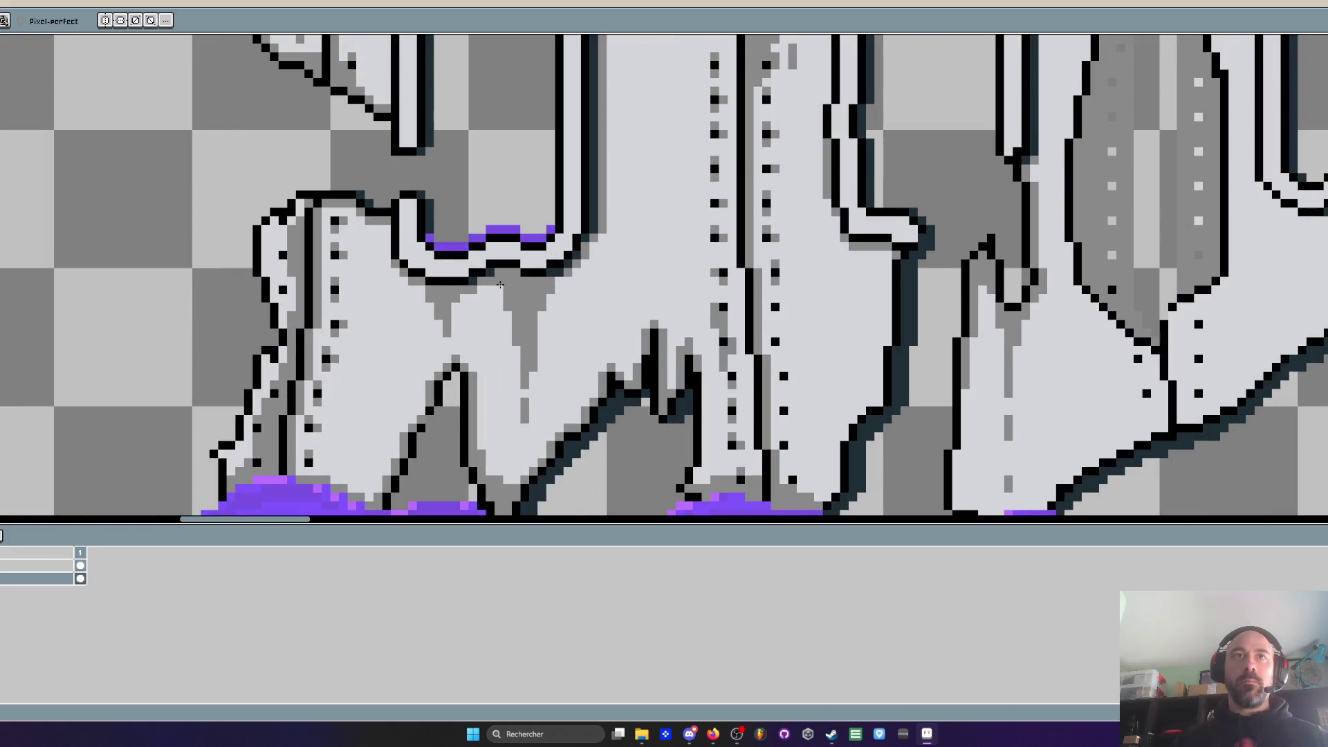
pyautogui.scroll(-4, 524, 436)
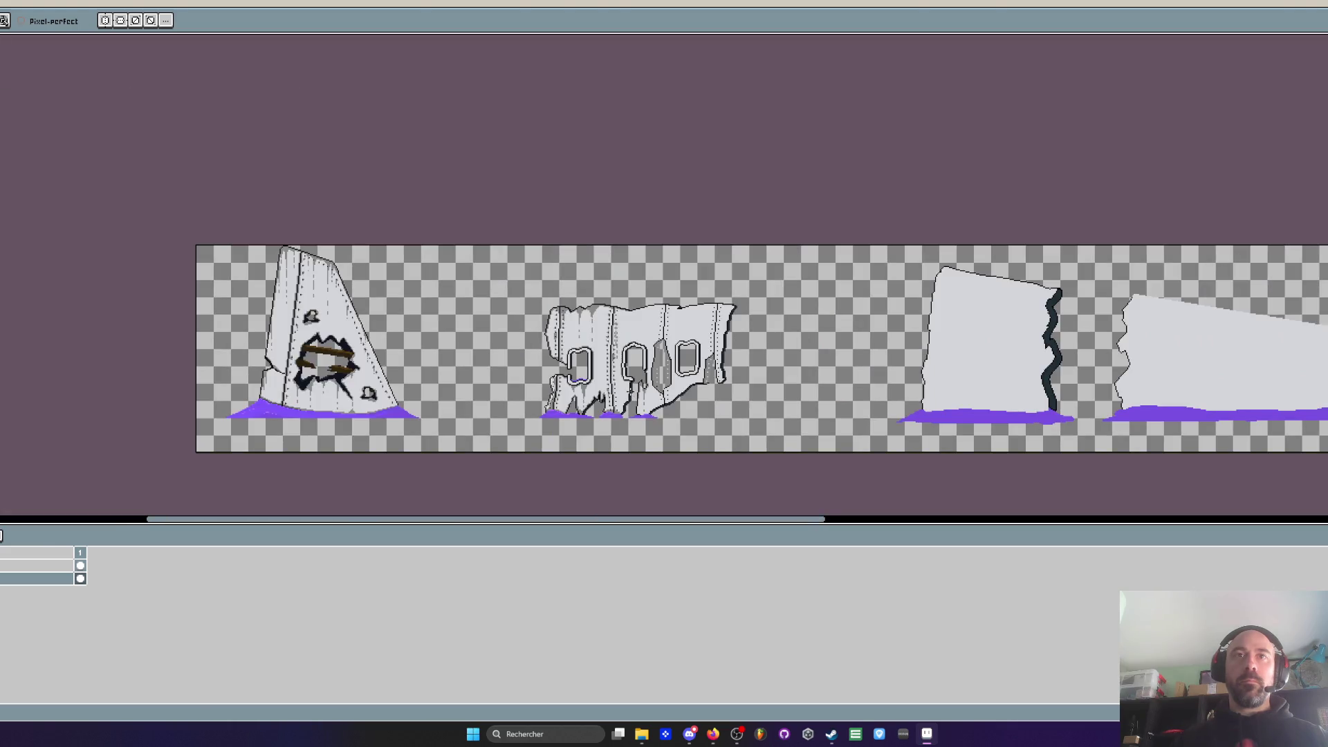
pyautogui.scroll(5, 581, 381)
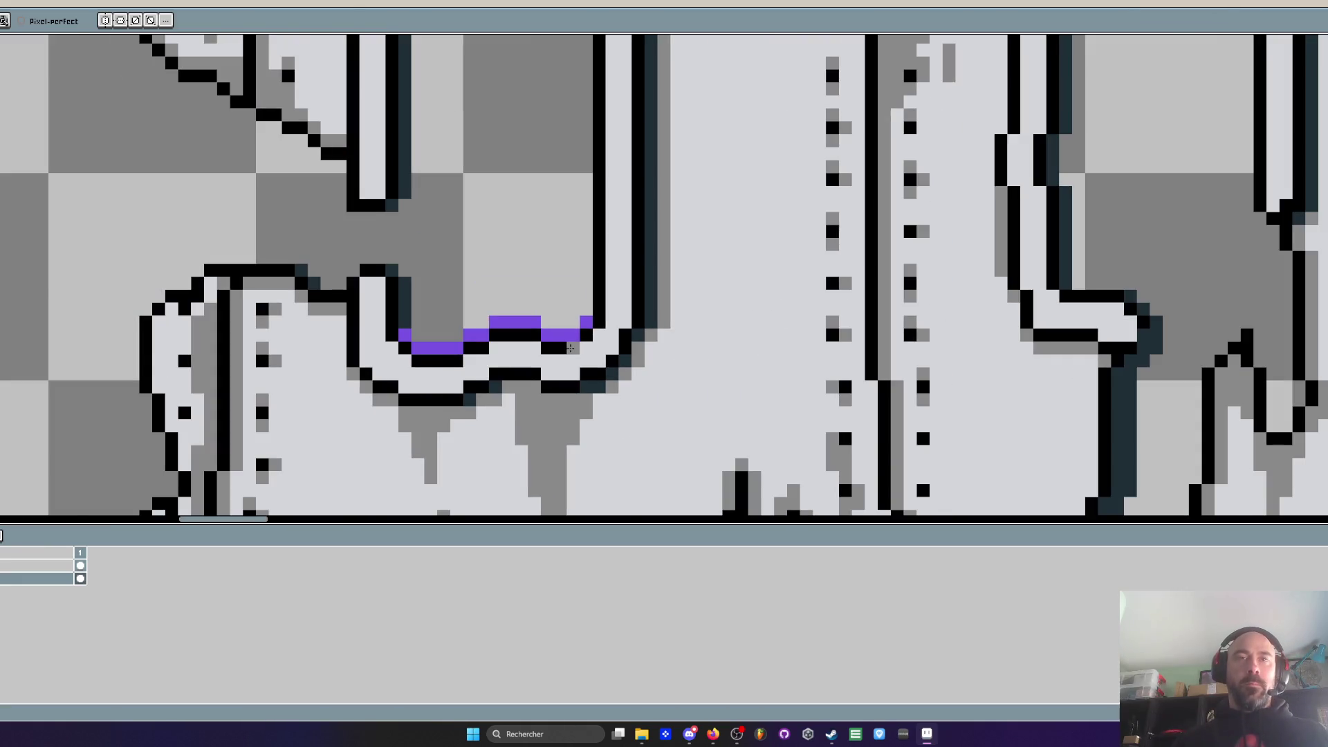
pyautogui.scroll(2, 570, 348)
pyautogui.click(492, 354)
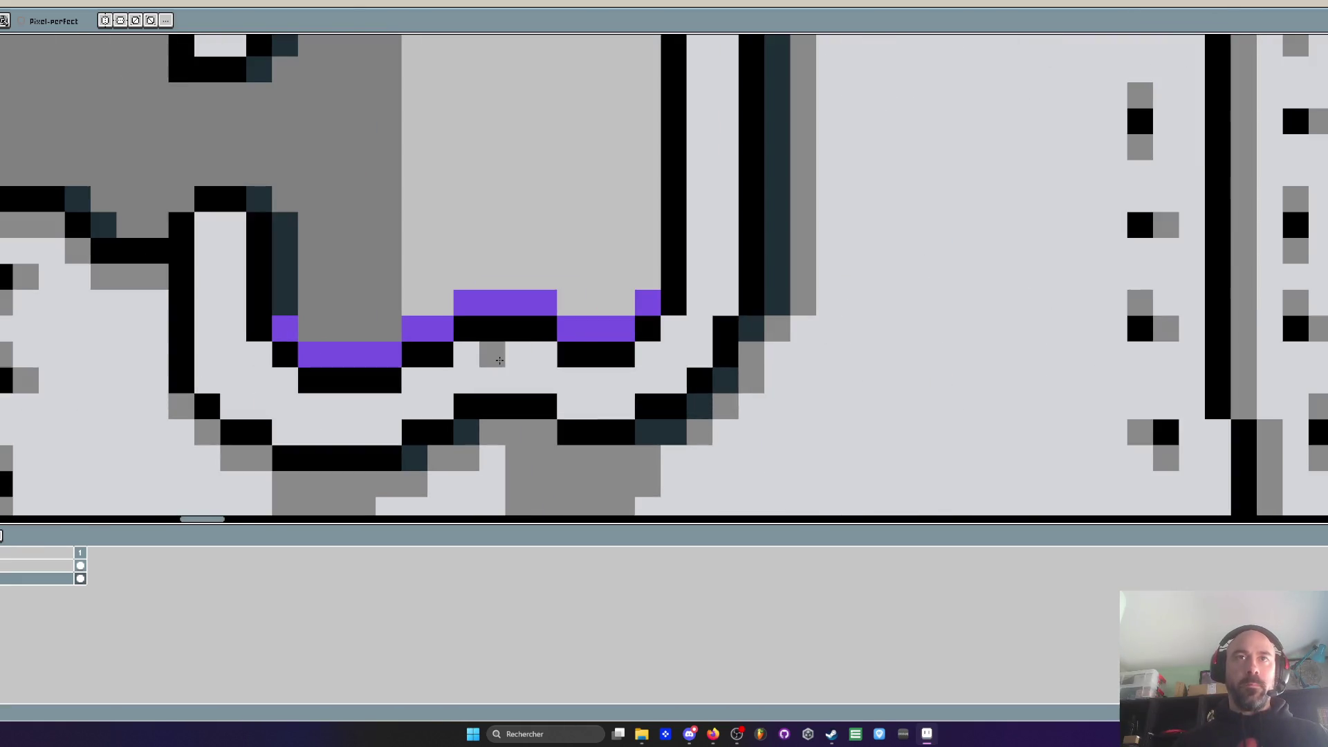
pyautogui.click(544, 354)
pyautogui.click(648, 354)
pyautogui.click(595, 355)
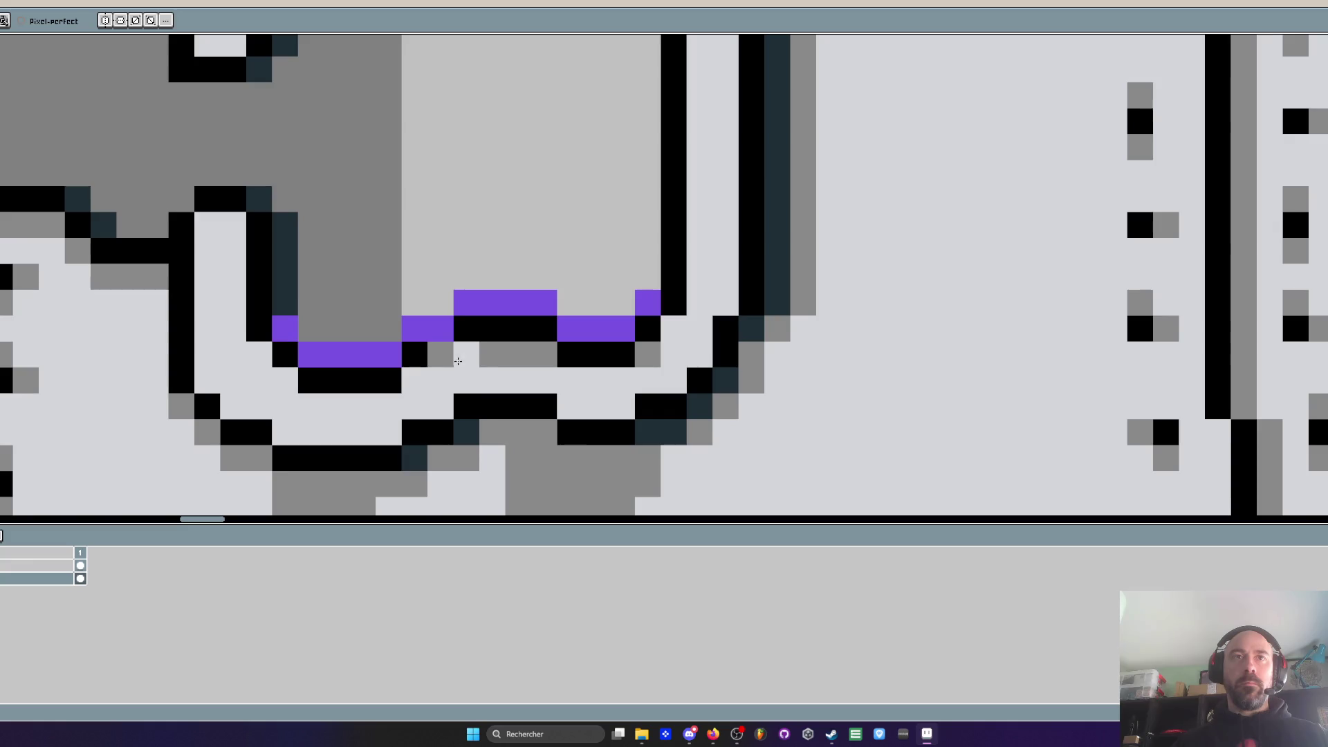
pyautogui.scroll(-6, 443, 344)
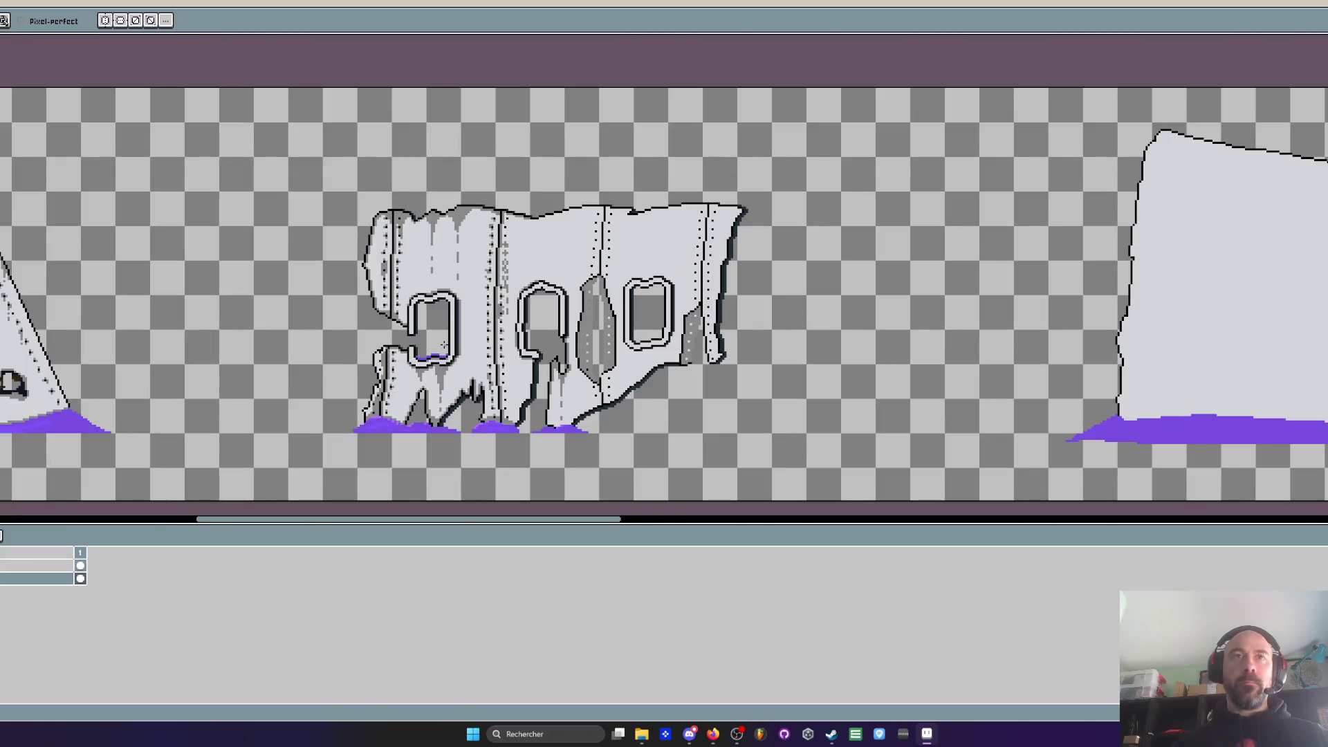
# Shade the fuselage's lower diagonal edge with grey pixels
pyautogui.moveTo(443, 344); pyautogui.dragTo(587, 338)
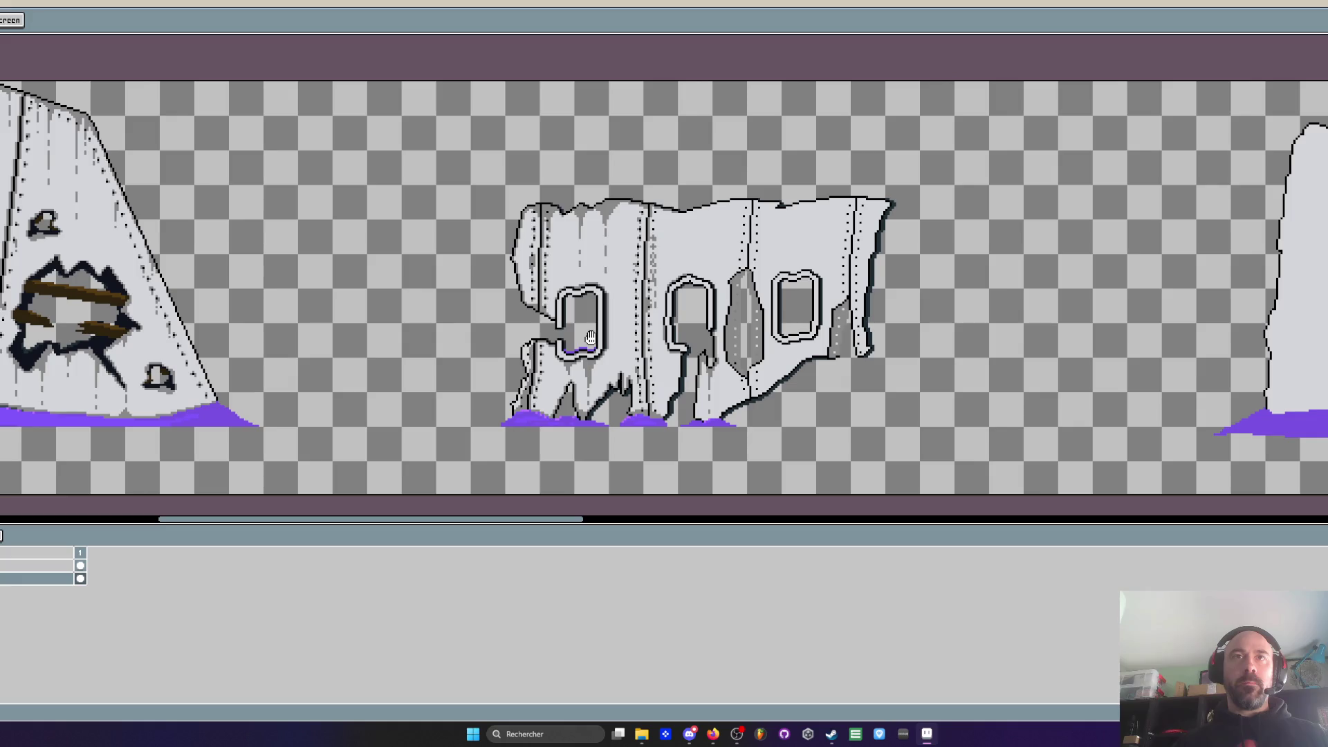
pyautogui.scroll(2, 588, 338)
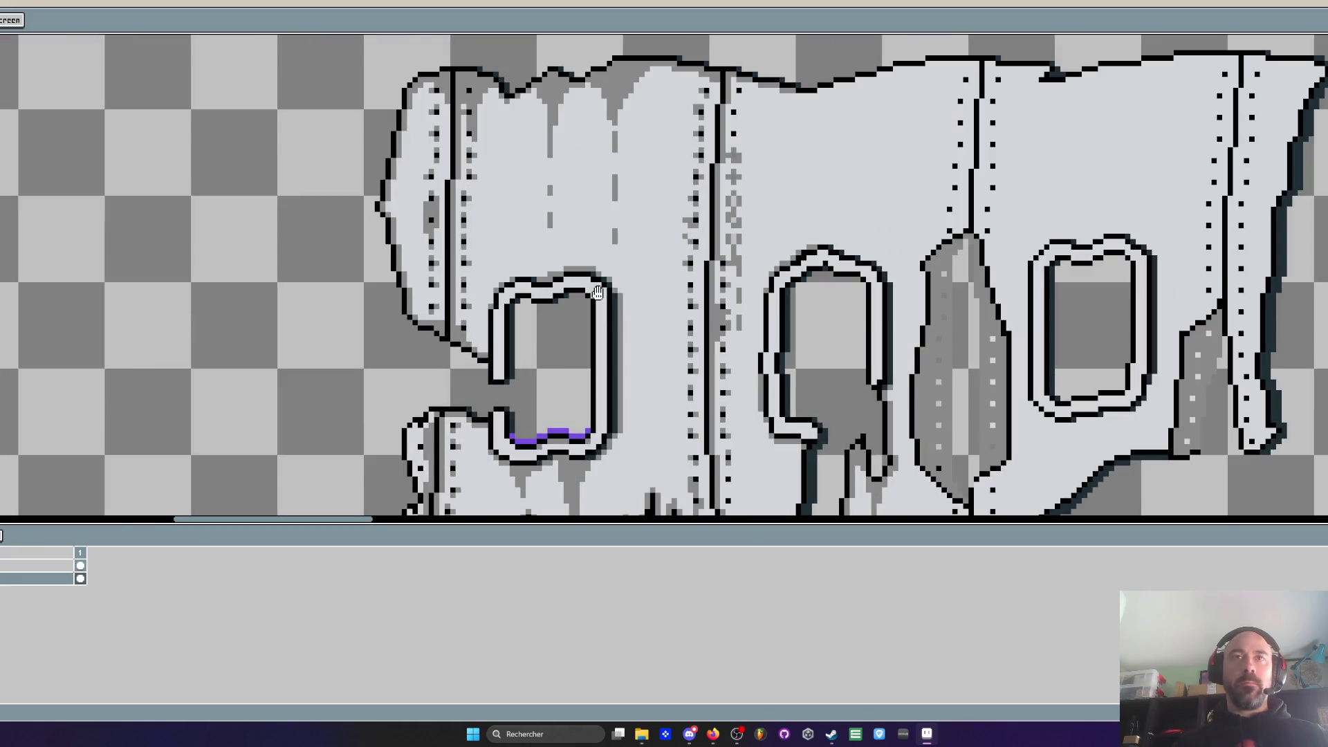
pyautogui.scroll(-2, 597, 292)
pyautogui.press('b')
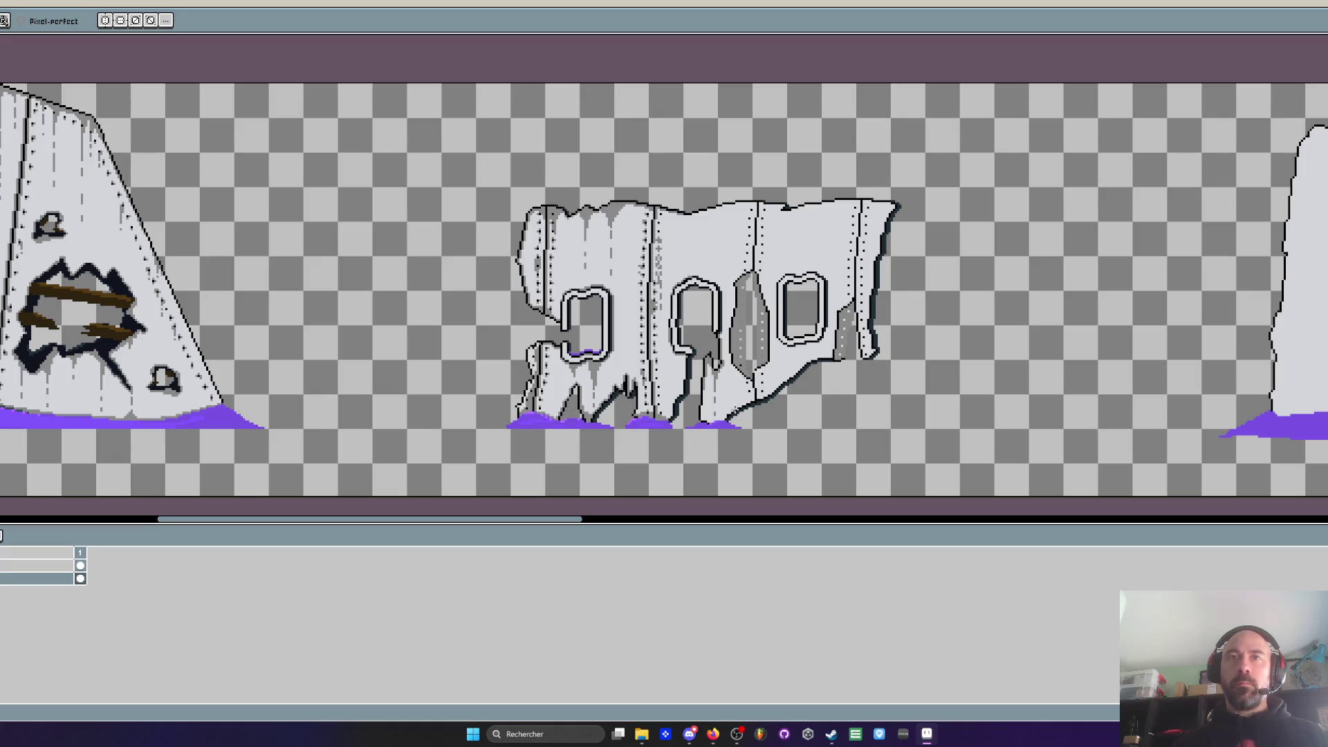
pyautogui.scroll(4, 734, 409)
pyautogui.moveTo(807, 354)
pyautogui.mouseDown()
pyautogui.moveTo(647, 445)
pyautogui.moveTo(602, 435)
pyautogui.mouseUp()
pyautogui.scroll(-3, 593, 421)
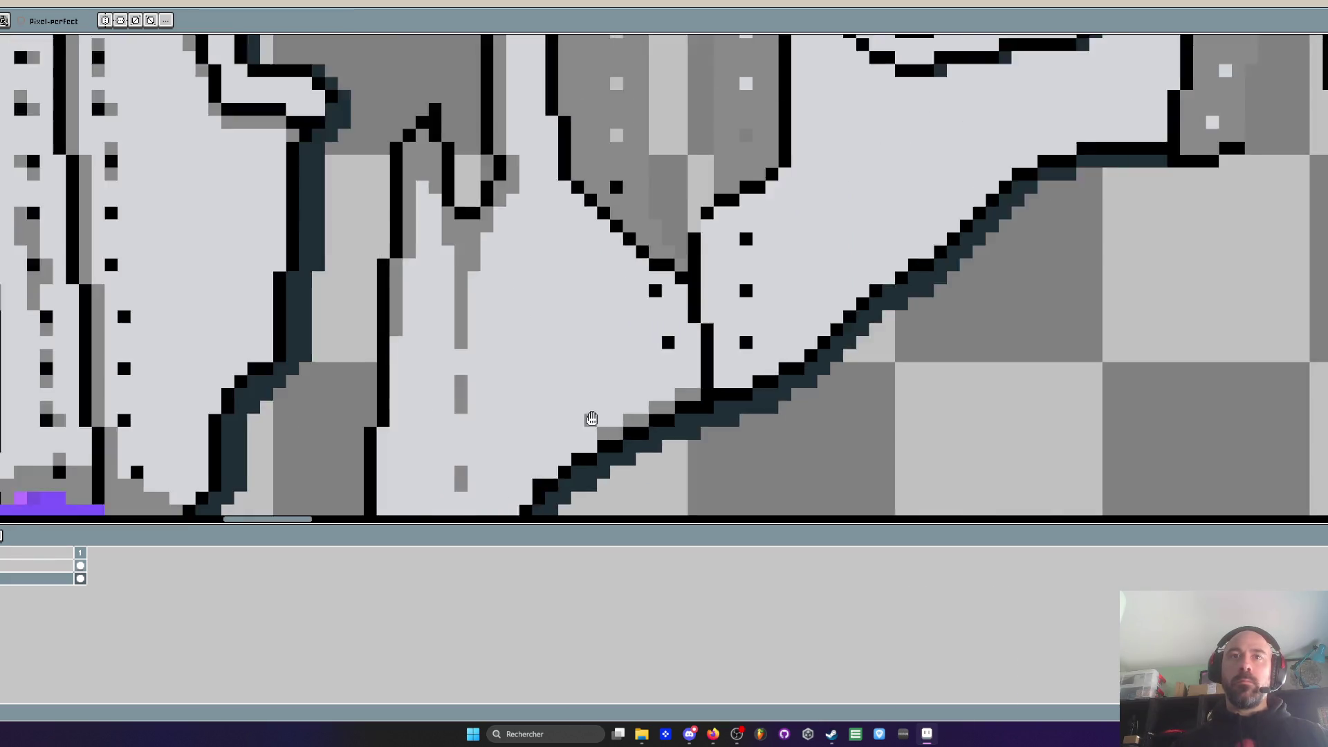
pyautogui.scroll(2, 593, 421)
pyautogui.moveTo(594, 307)
pyautogui.mouseDown()
pyautogui.moveTo(562, 346)
pyautogui.moveTo(537, 346)
pyautogui.moveTo(512, 398)
pyautogui.moveTo(486, 411)
pyautogui.mouseUp()
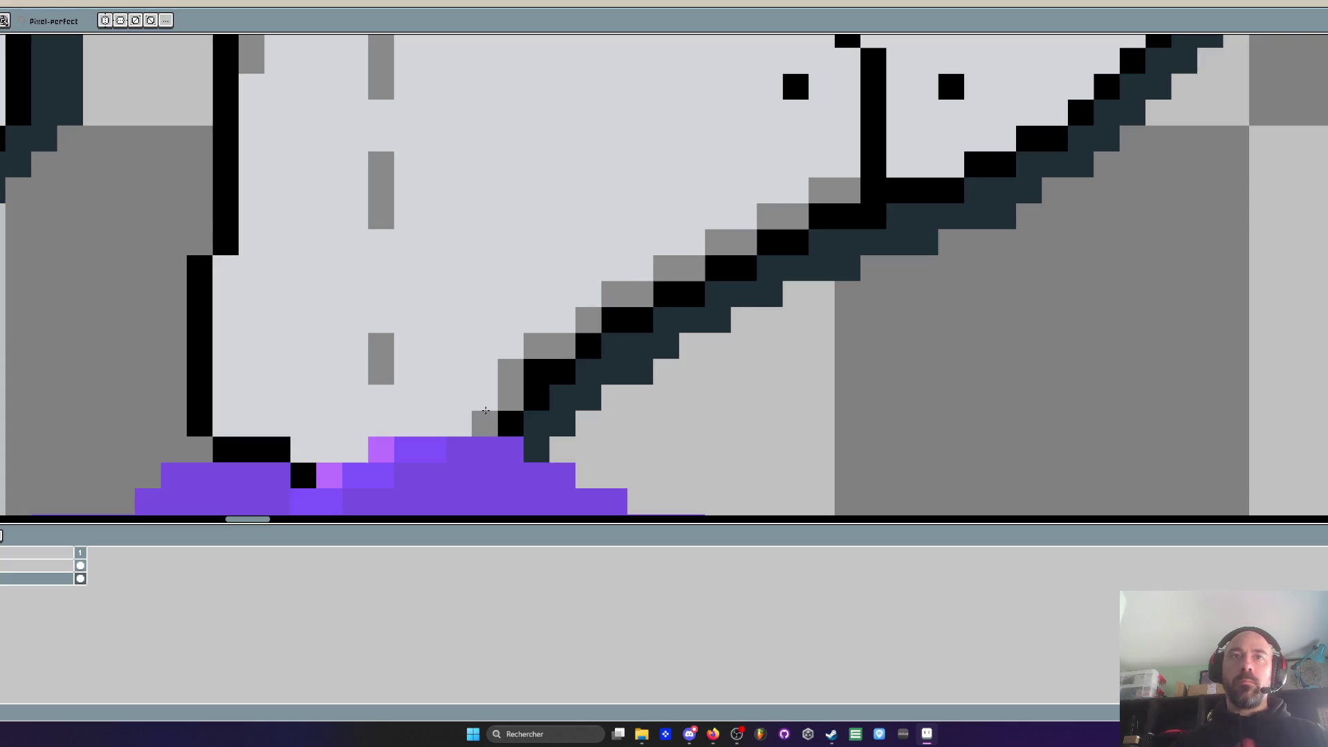
# Add grey shading beside the vertical black seam
pyautogui.scroll(-2, 486, 410)
pyautogui.scroll(2, 561, 337)
pyautogui.moveTo(561, 235)
pyautogui.mouseDown()
pyautogui.moveTo(579, 339)
pyautogui.moveTo(575, 289)
pyautogui.mouseUp()
pyautogui.moveTo(579, 357)
pyautogui.mouseDown()
pyautogui.moveTo(557, 303)
pyautogui.moveTo(578, 304)
pyautogui.mouseUp()
# Shade the upper diagonal edge in grey and add grey pixels beside the rivet dots
pyautogui.scroll(-3, 563, 315)
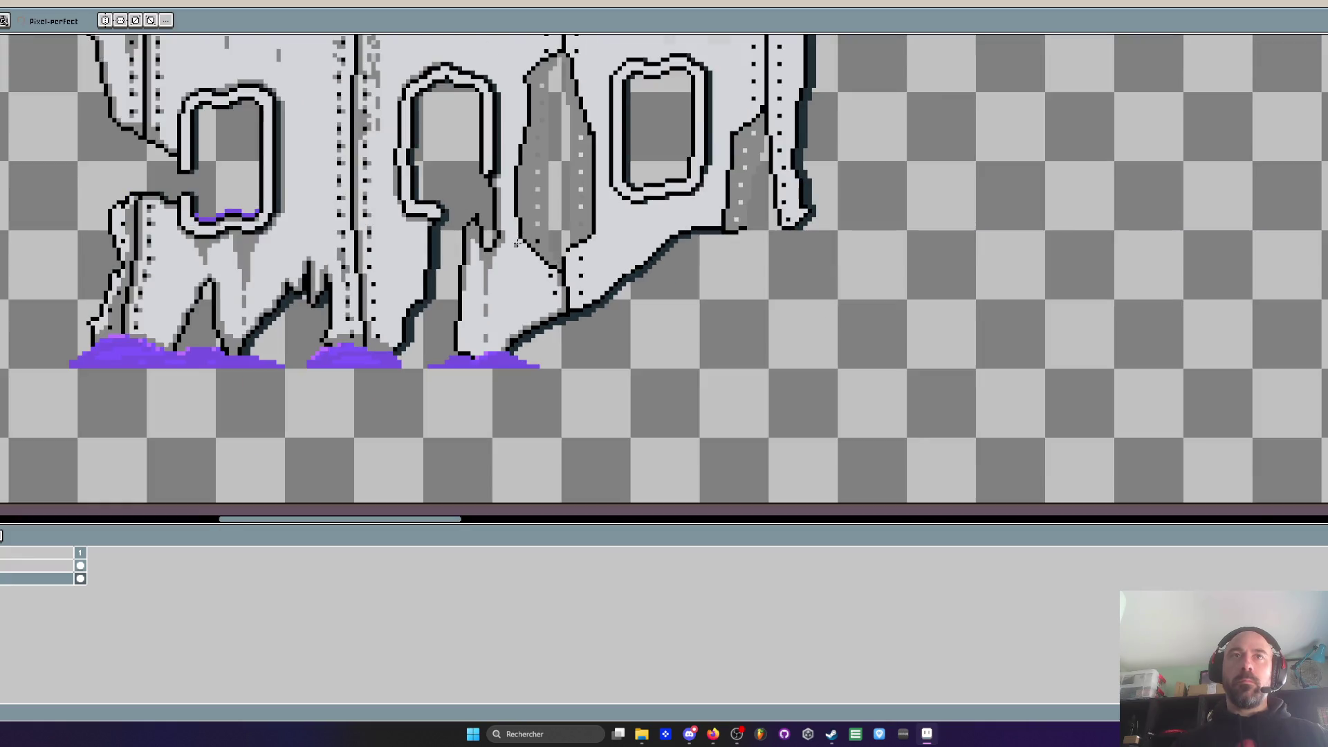
pyautogui.scroll(3, 541, 260)
pyautogui.moveTo(529, 246)
pyautogui.mouseDown()
pyautogui.moveTo(651, 366)
pyautogui.moveTo(622, 332)
pyautogui.mouseUp()
pyautogui.scroll(-3, 651, 370)
pyautogui.scroll(3, 654, 375)
pyautogui.click(639, 351)
pyautogui.scroll(-5, 651, 395)
pyautogui.scroll(4, 673, 346)
pyautogui.moveTo(673, 346); pyautogui.dragTo(686, 328)
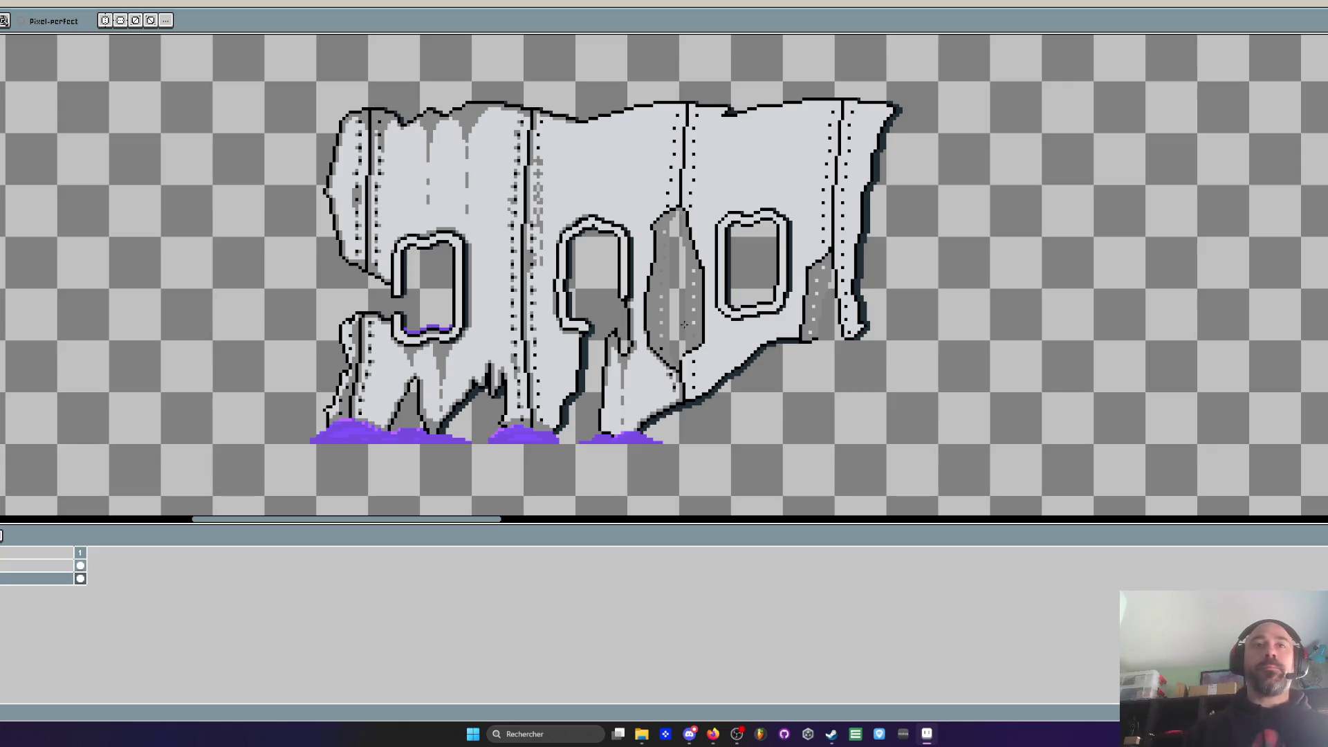
pyautogui.scroll(5, 603, 313)
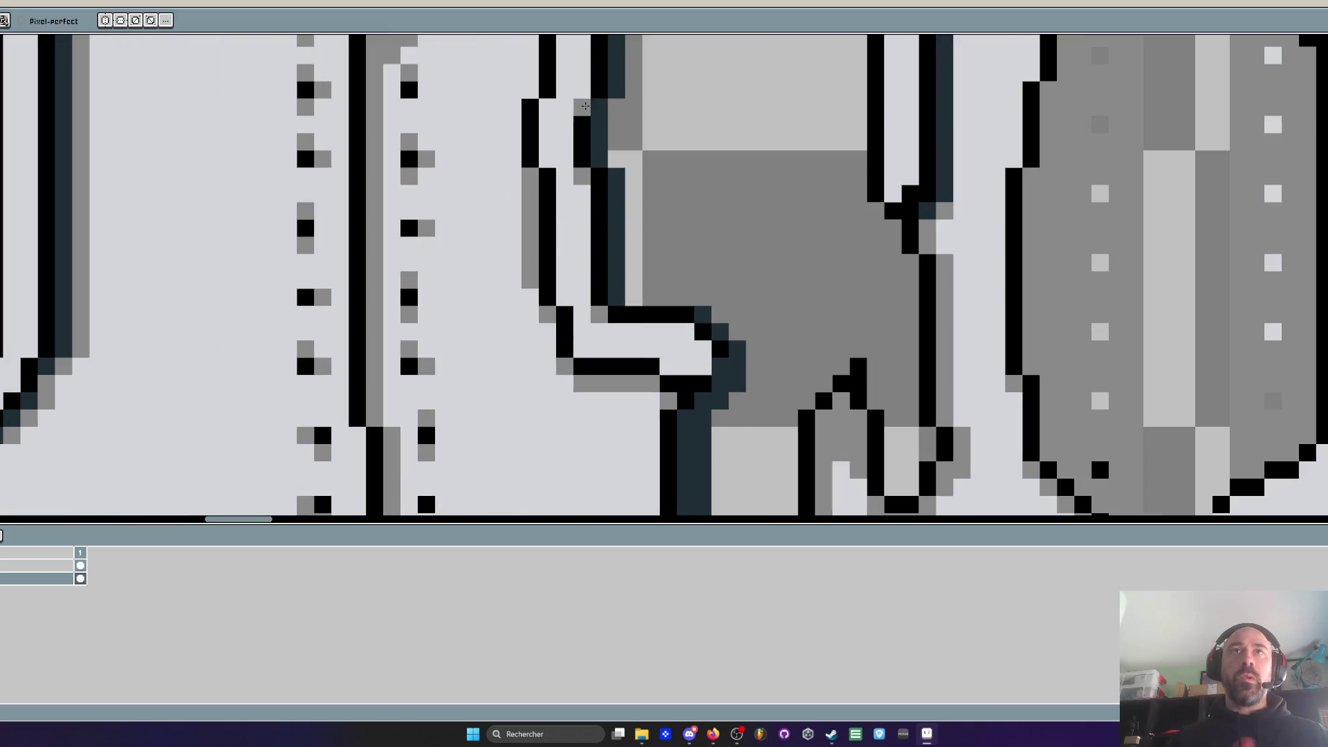
# Add a grey pixel at the middle window's arch corner and a dark pixel near its top
pyautogui.moveTo(574, 94); pyautogui.dragTo(597, 214)
pyautogui.click(619, 147)
pyautogui.click(687, 96)
# Paint a vertical run of grey shading along the lower supports above the purple goo
pyautogui.scroll(-4, 727, 123)
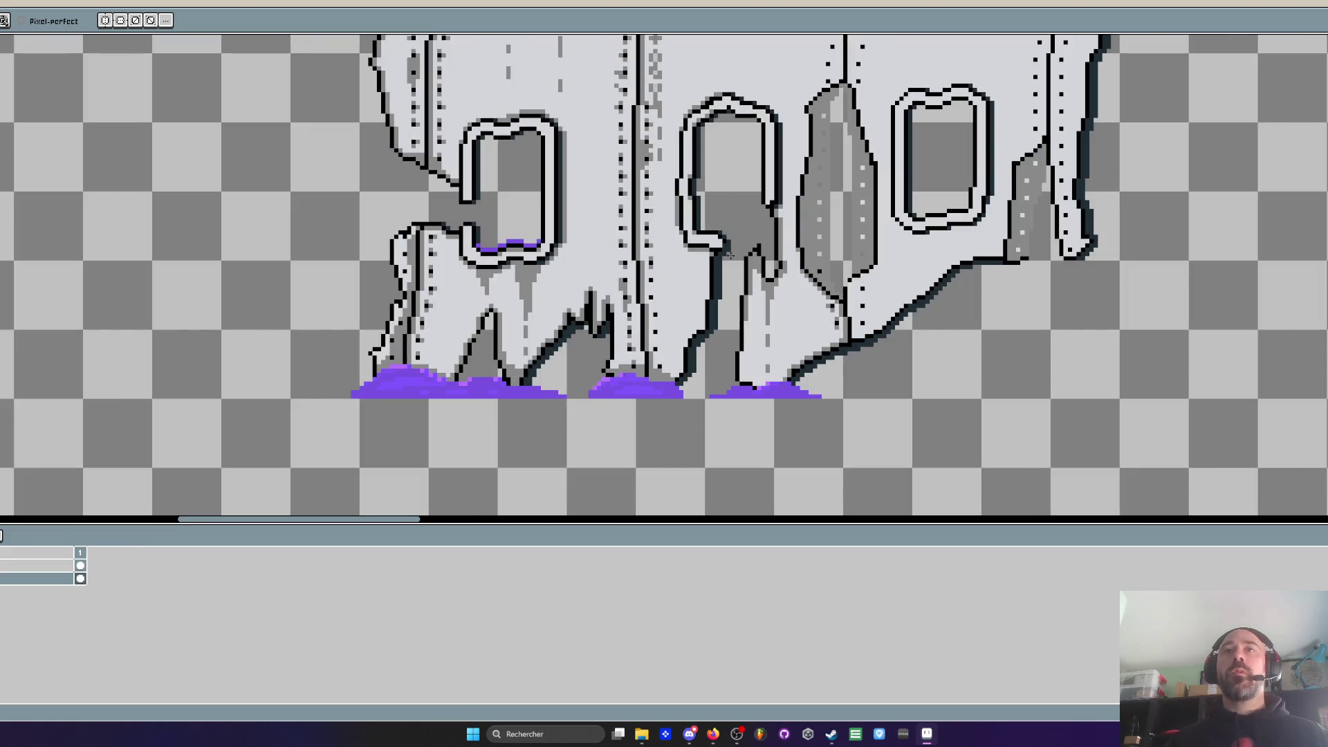
pyautogui.scroll(4, 651, 314)
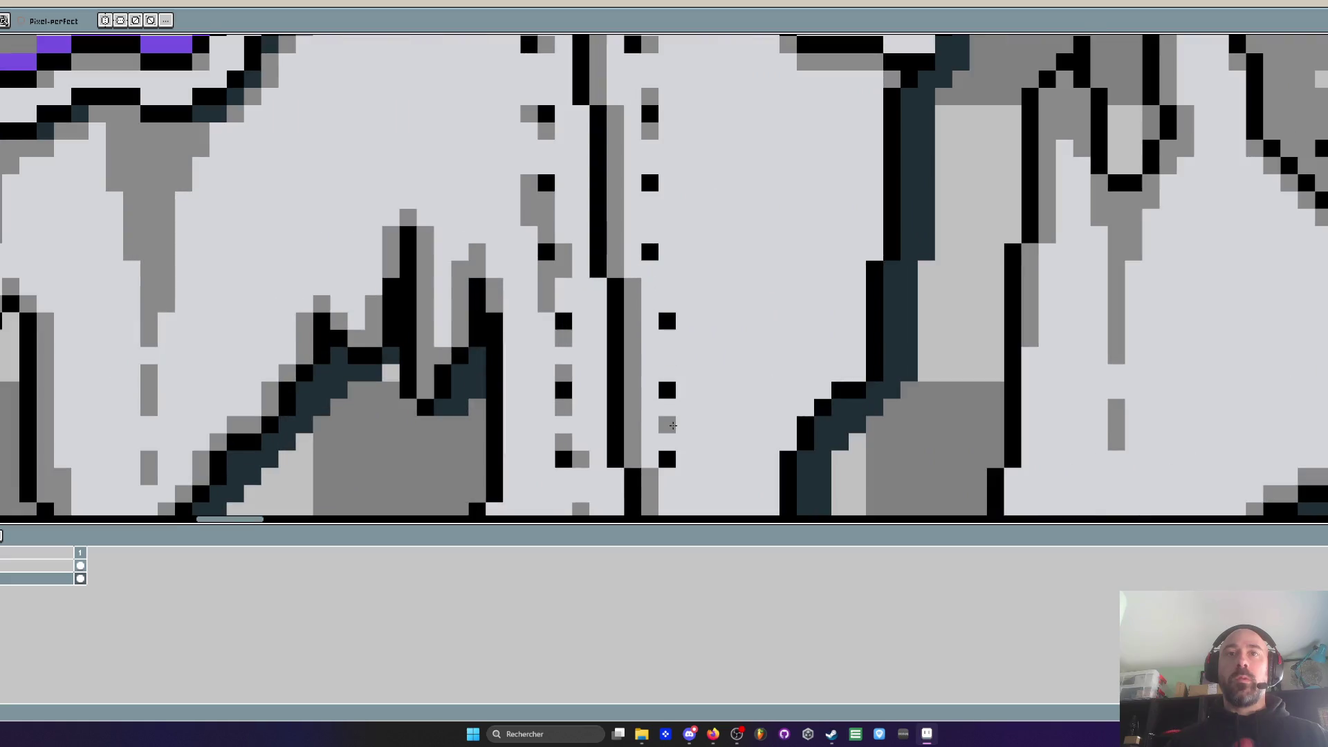
pyautogui.press('space')
pyautogui.moveTo(670, 389); pyautogui.dragTo(660, 185)
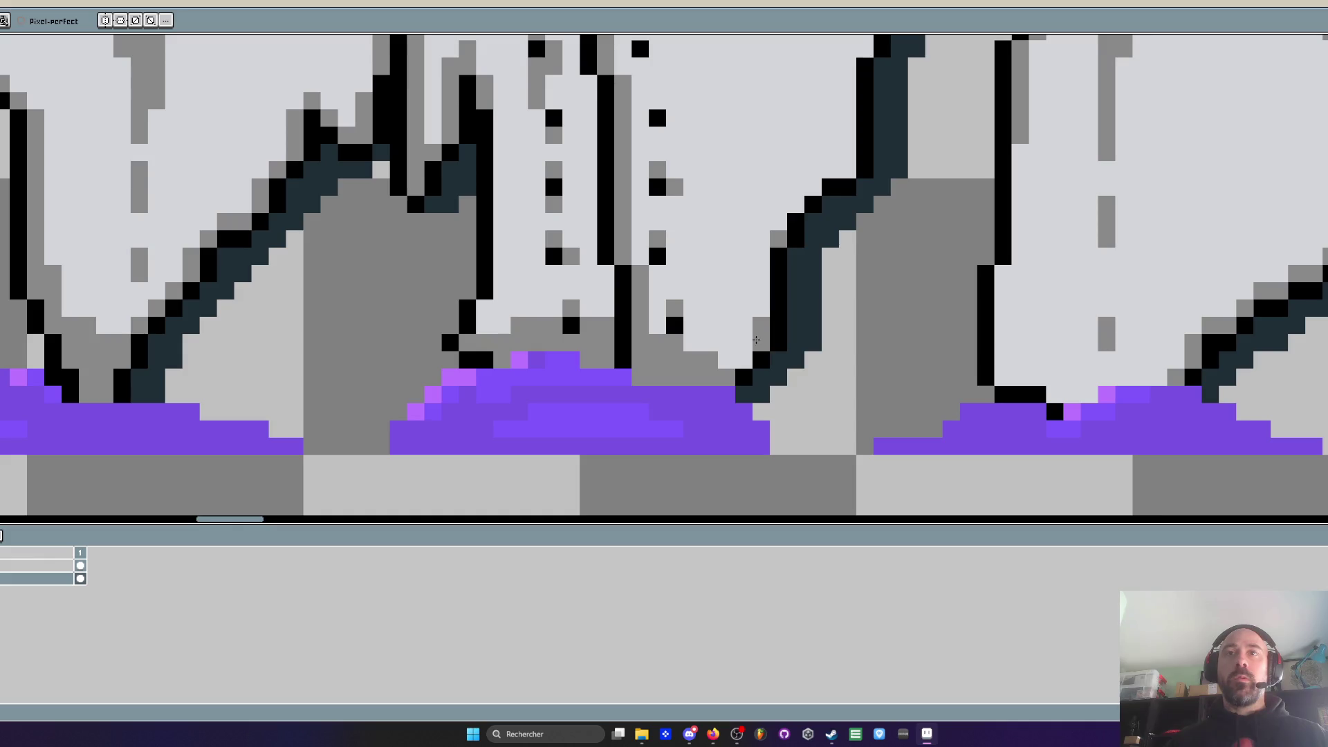
pyautogui.moveTo(746, 355); pyautogui.dragTo(769, 254)
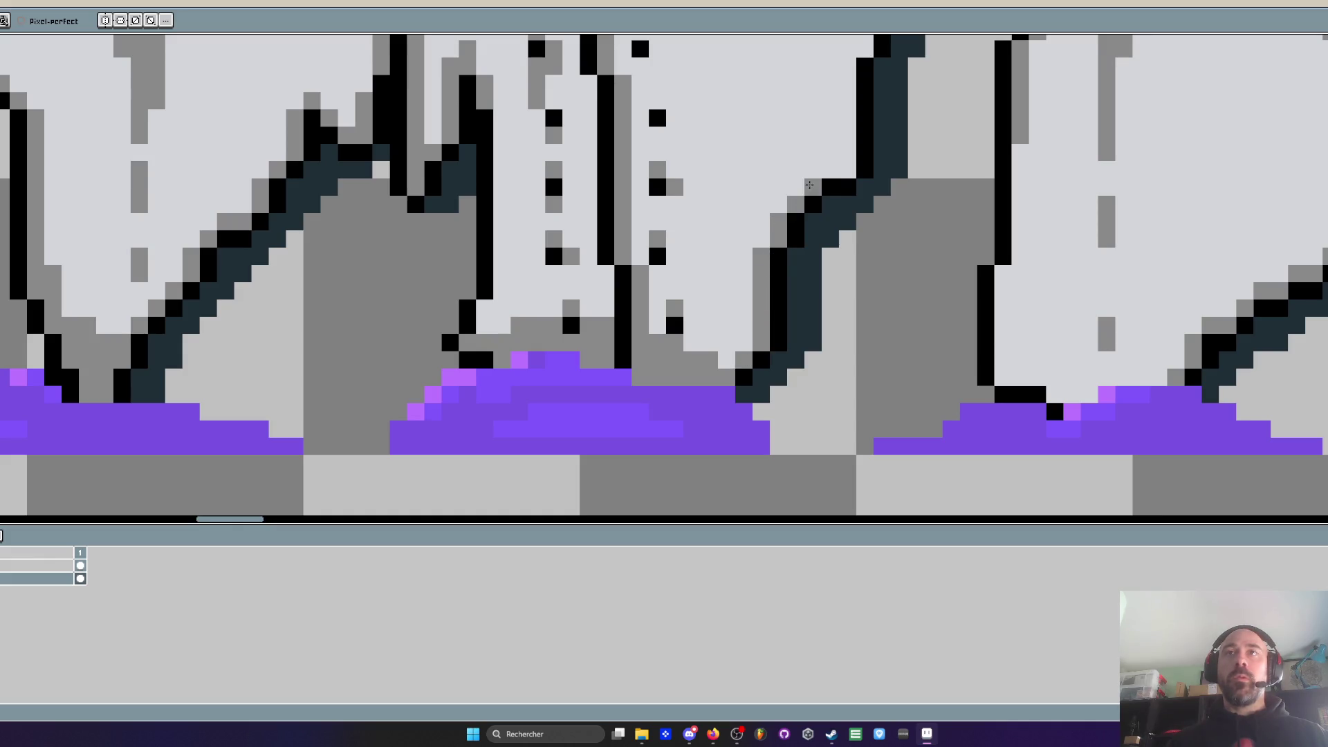
pyautogui.moveTo(848, 170)
pyautogui.mouseDown()
pyautogui.moveTo(812, 268)
pyautogui.moveTo(823, 73)
pyautogui.mouseUp()
pyautogui.scroll(-4, 818, 85)
pyautogui.scroll(4, 818, 85)
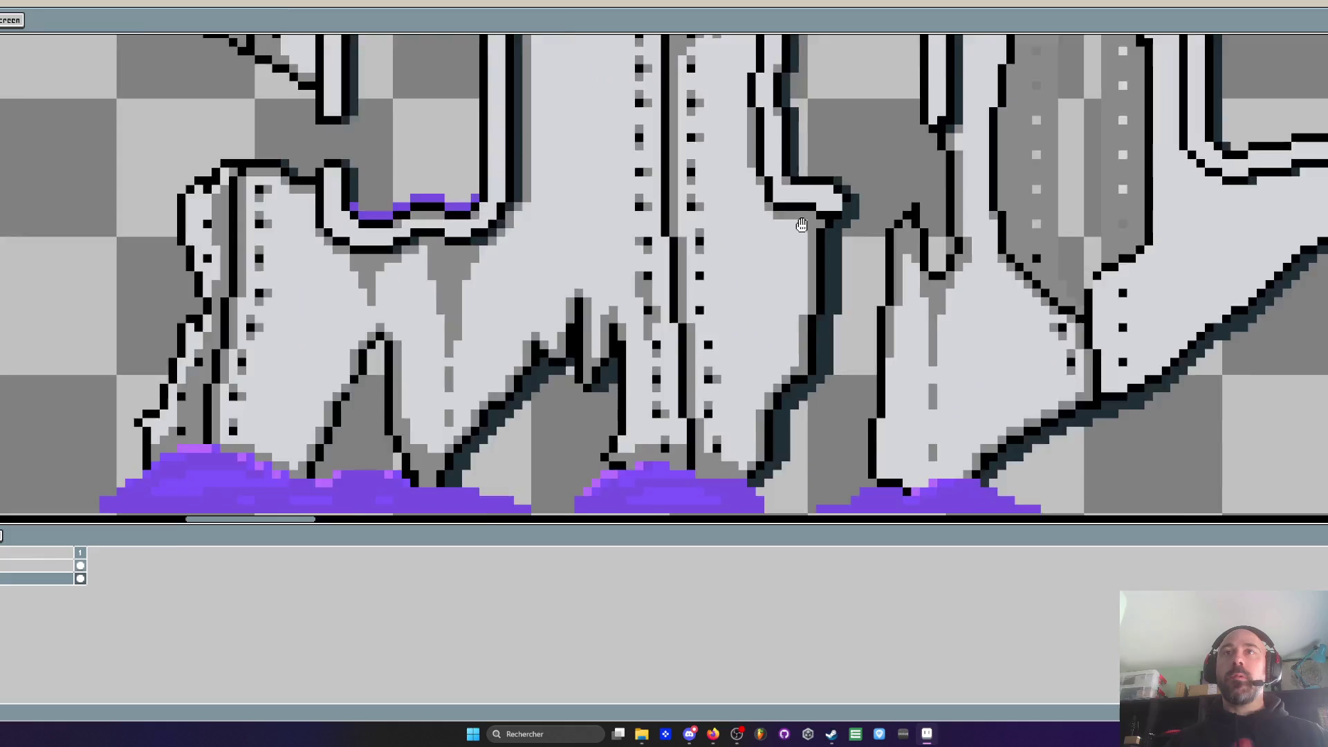
# Draw grey shadow strokes just beneath the black top outline across the fuselage section
pyautogui.scroll(-4, 803, 230)
pyautogui.scroll(4, 803, 230)
pyautogui.scroll(-4, 802, 229)
pyautogui.scroll(2, 743, 446)
pyautogui.scroll(-2, 743, 447)
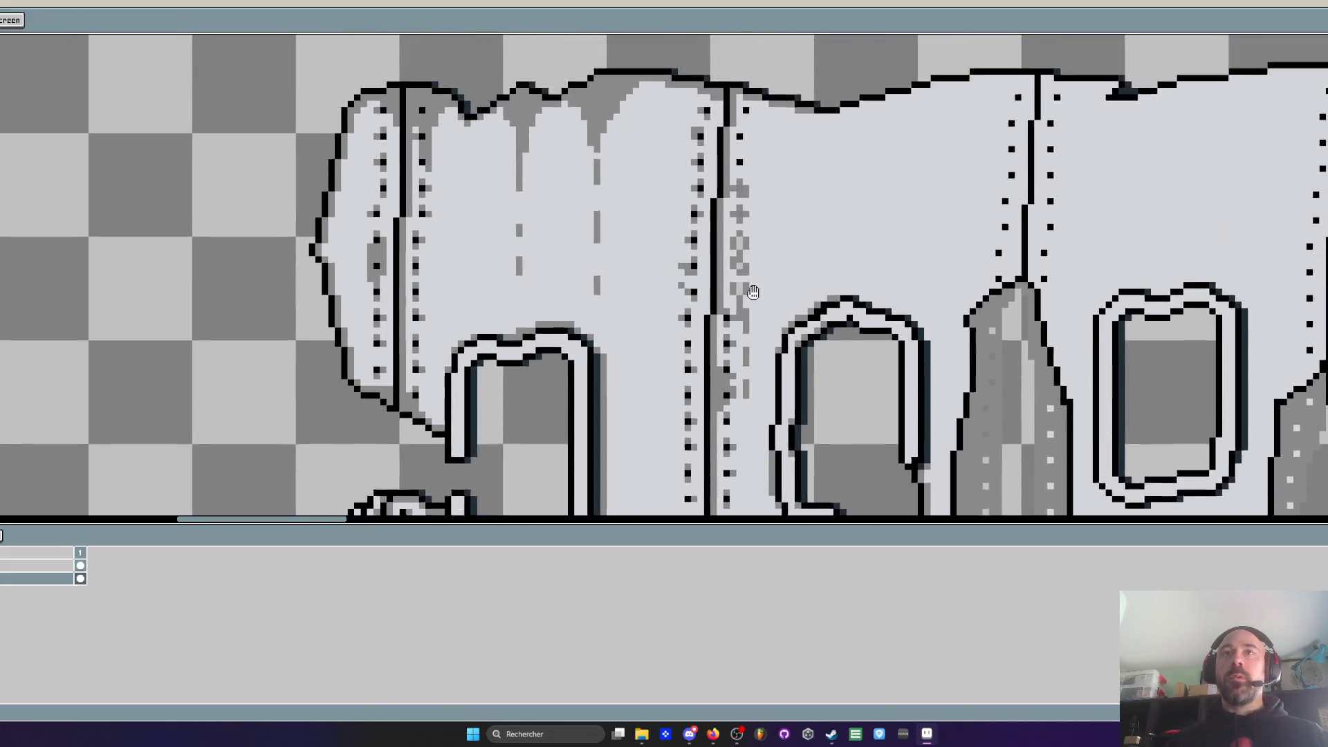
pyautogui.scroll(4, 732, 114)
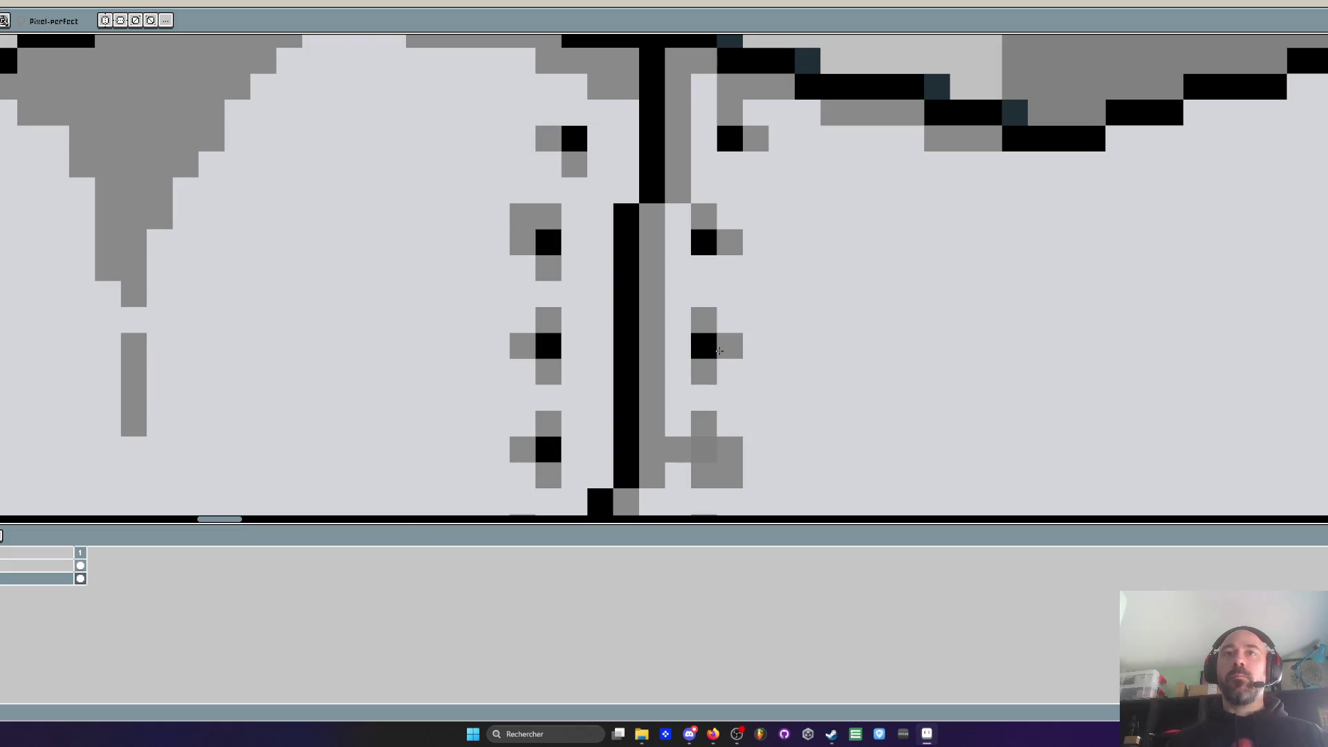
pyautogui.scroll(-3, 723, 340)
pyautogui.scroll(-1, 722, 339)
pyautogui.scroll(5, 845, 202)
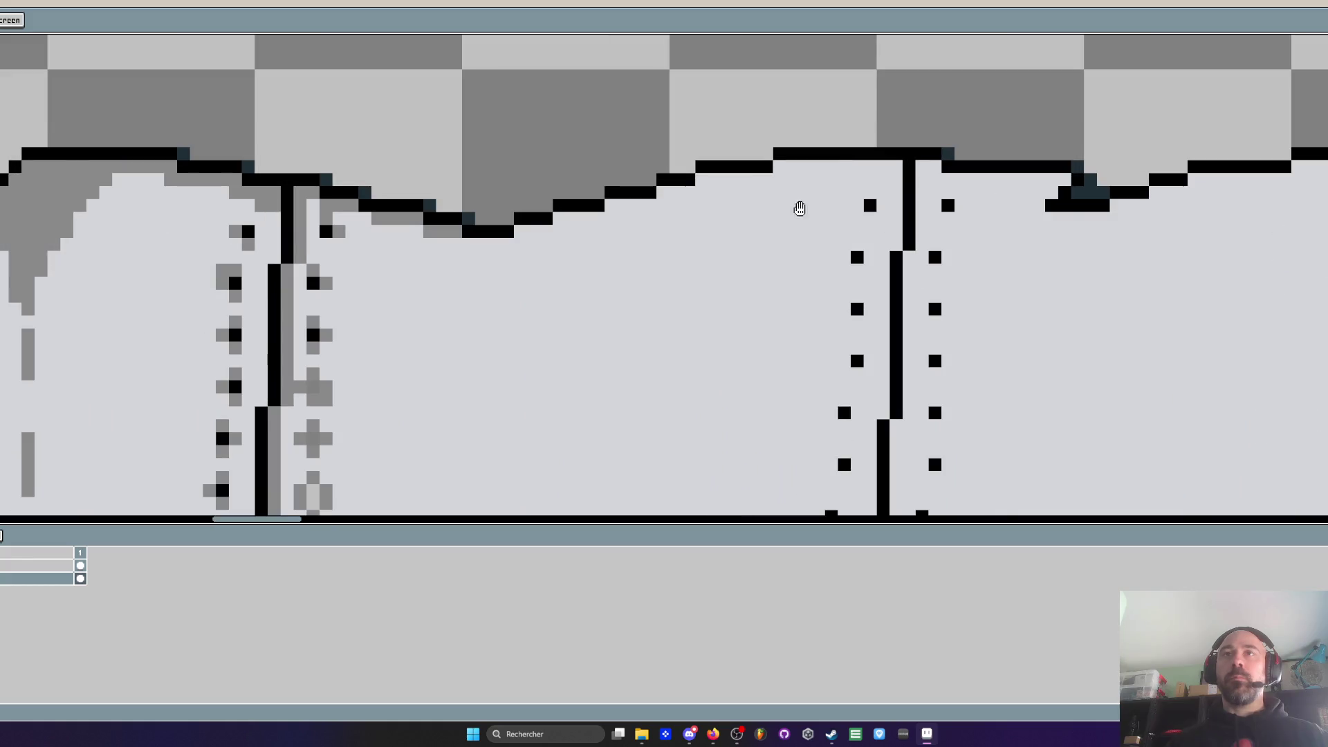
pyautogui.moveTo(501, 224)
pyautogui.mouseDown()
pyautogui.moveTo(657, 197)
pyautogui.moveTo(706, 164)
pyautogui.moveTo(747, 170)
pyautogui.mouseUp()
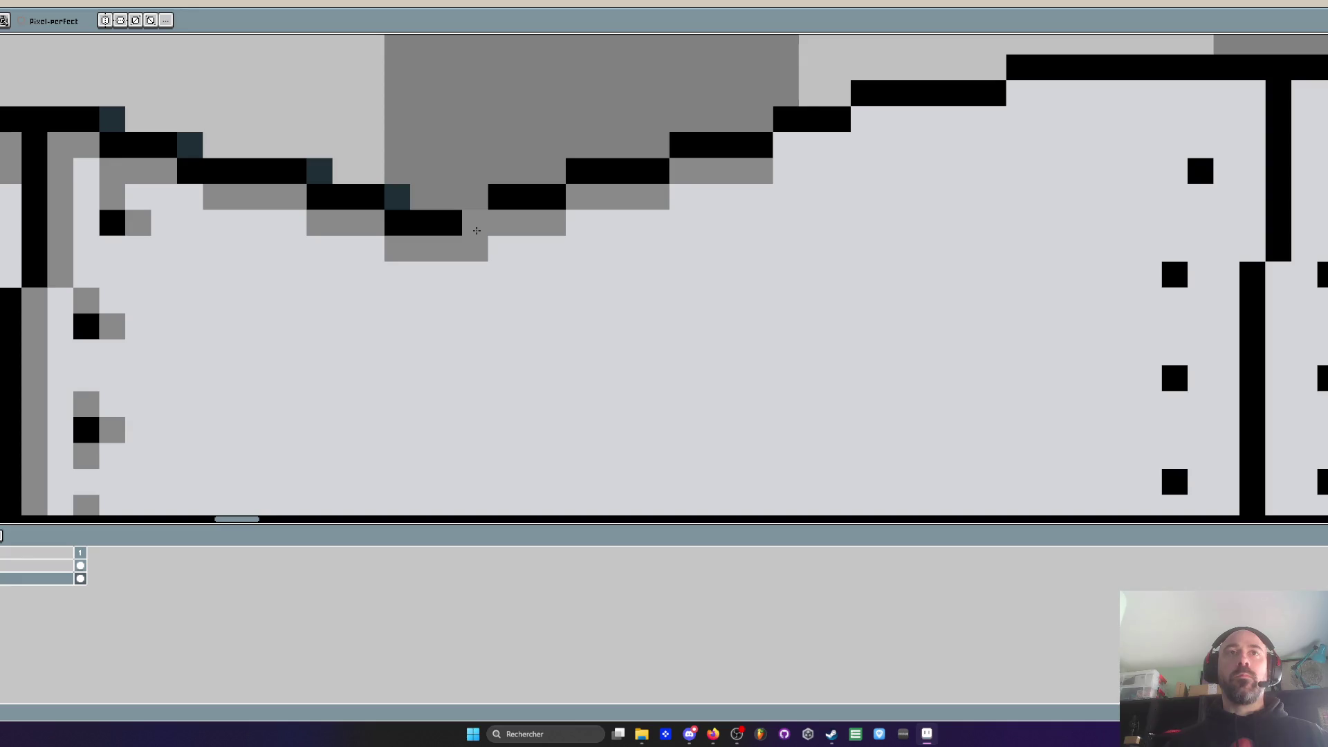
pyautogui.moveTo(378, 252); pyautogui.dragTo(470, 249)
# Add a short grey run and continue the shadow down under the outline's V-shaped notch
pyautogui.scroll(-3, 458, 235)
pyautogui.scroll(3, 458, 230)
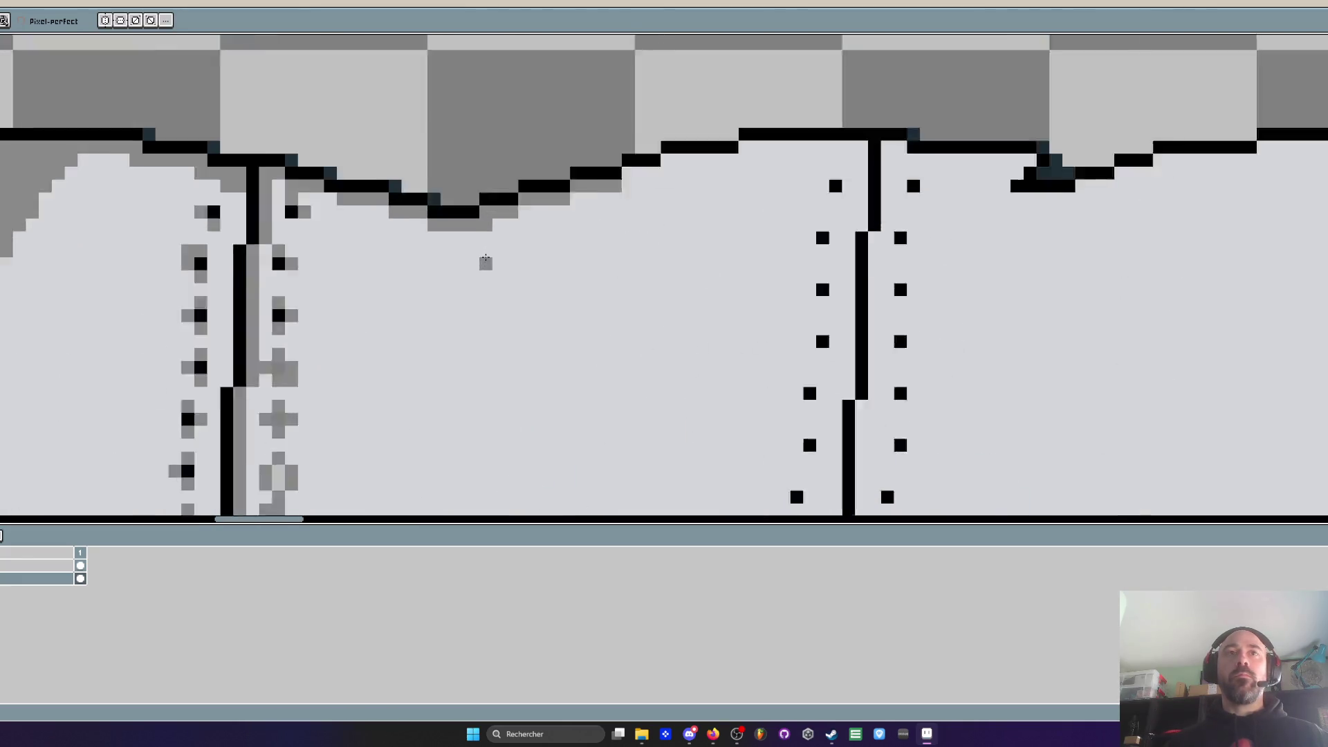
pyautogui.scroll(1, 458, 230)
pyautogui.moveTo(415, 214); pyautogui.dragTo(484, 214)
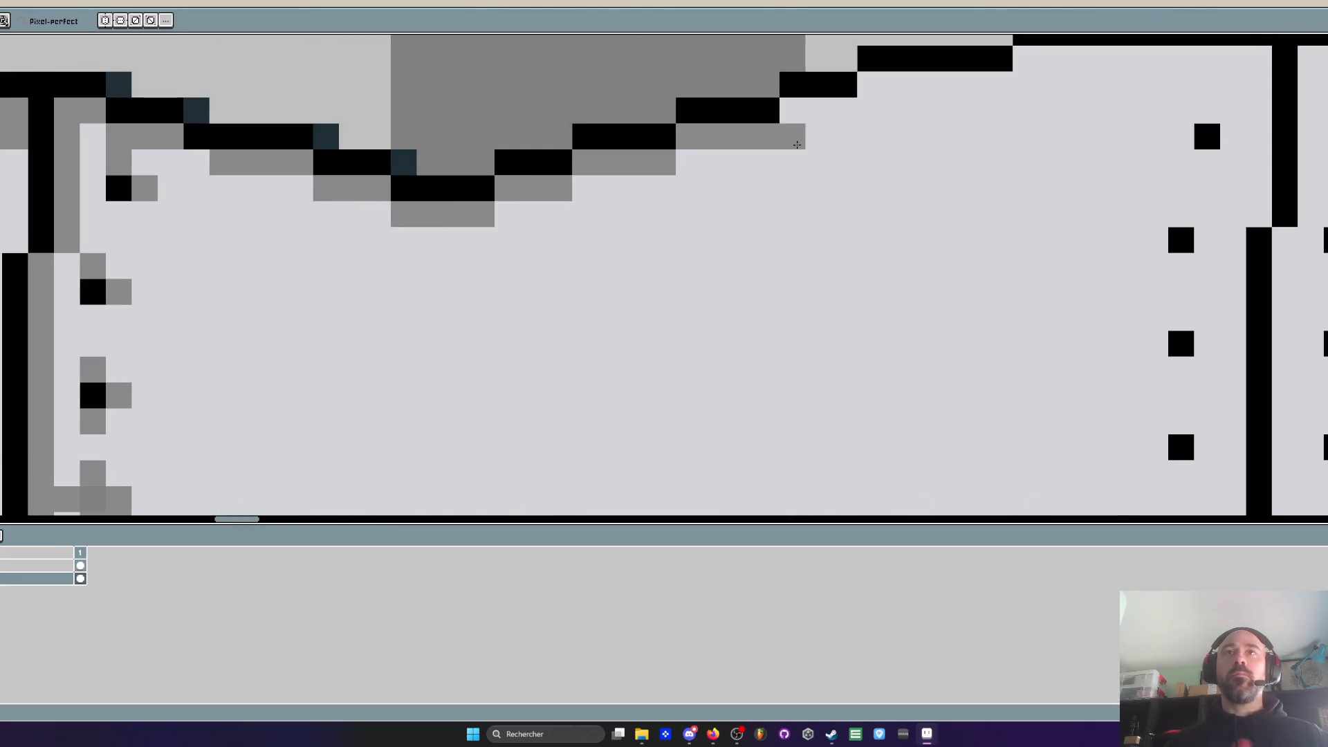
pyautogui.moveTo(787, 112)
pyautogui.mouseDown()
pyautogui.moveTo(844, 110)
pyautogui.moveTo(732, 238)
pyautogui.moveTo(1124, 185)
pyautogui.moveTo(879, 222)
pyautogui.mouseUp()
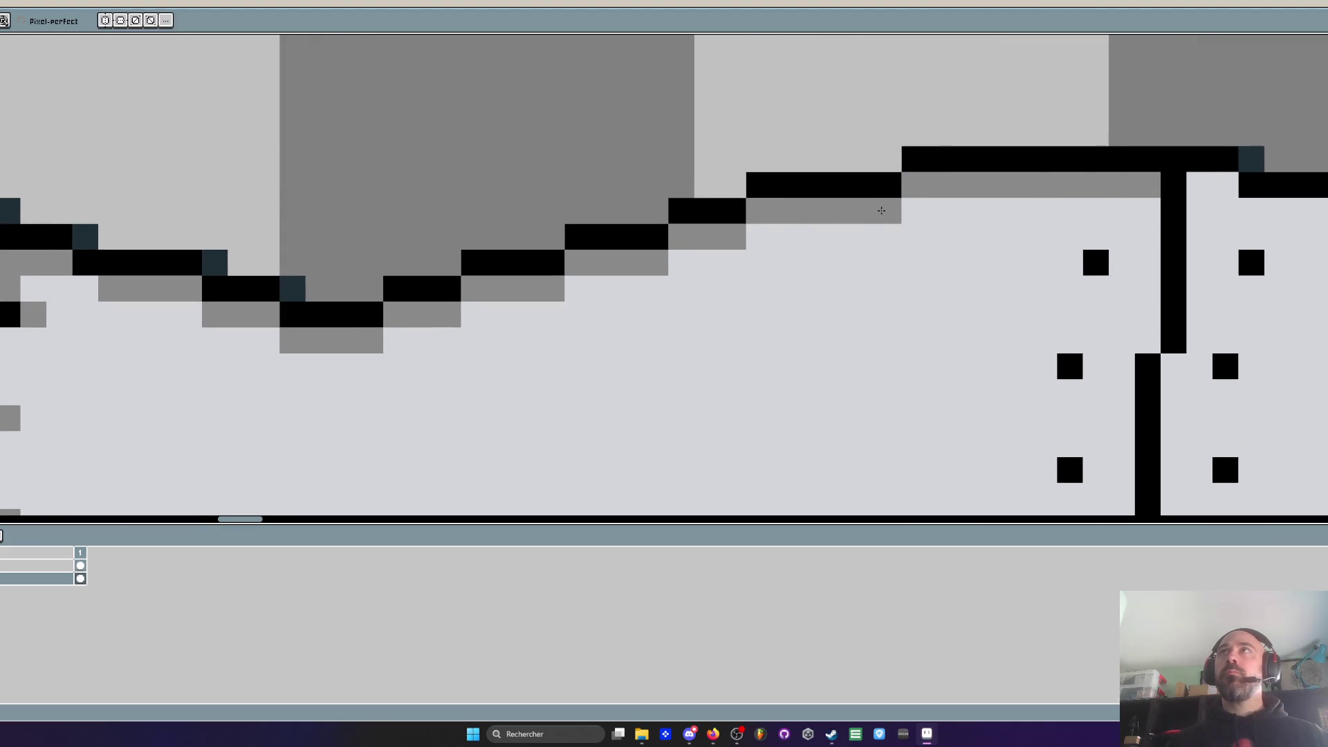
pyautogui.scroll(-4, 882, 211)
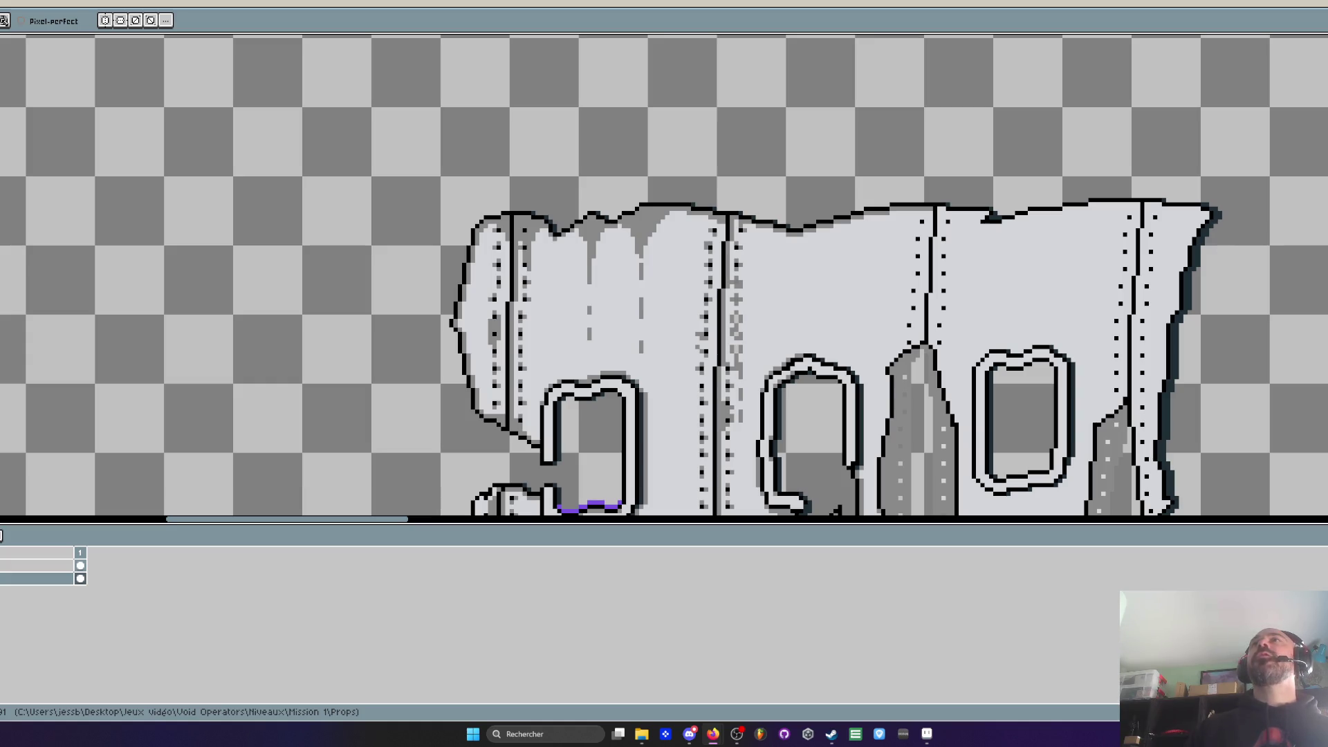
# Paint a long grey shading stroke below the fuselage's top outline
pyautogui.scroll(1, 862, 238)
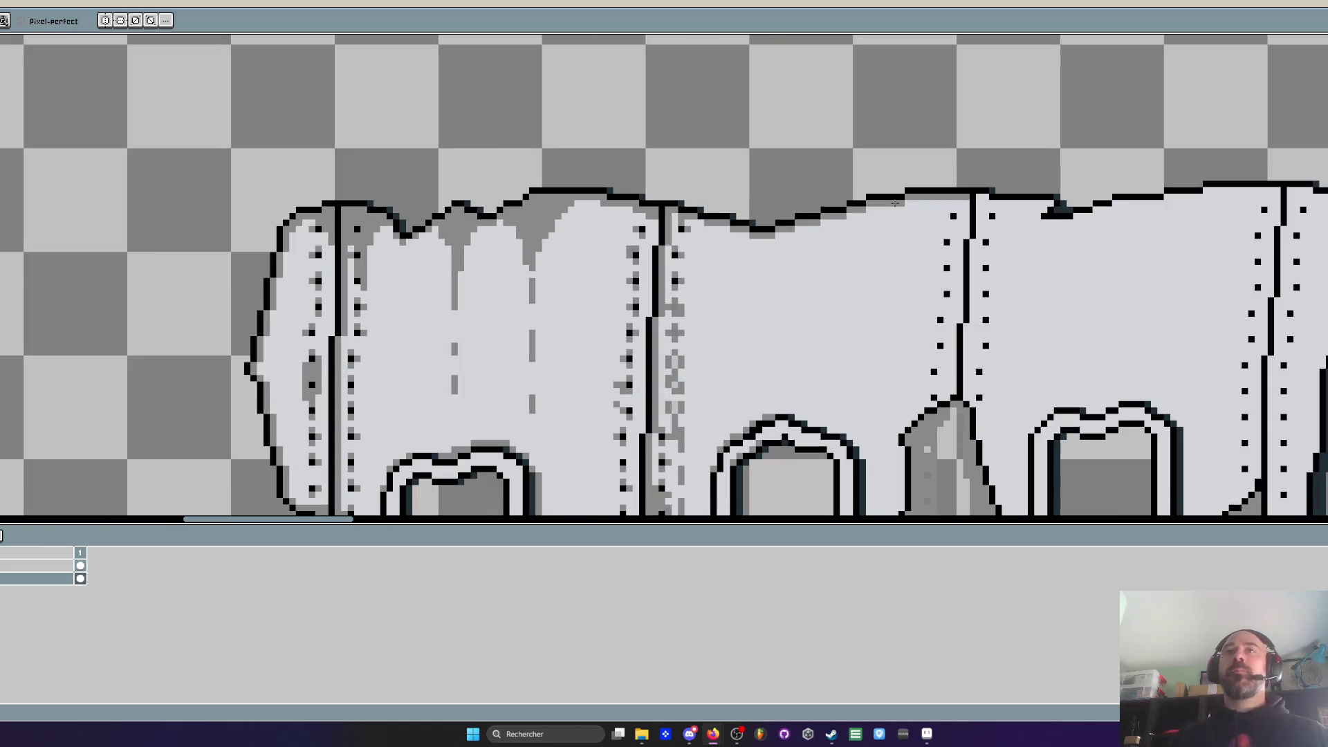
pyautogui.scroll(-2, 863, 178)
pyautogui.scroll(4, 812, 169)
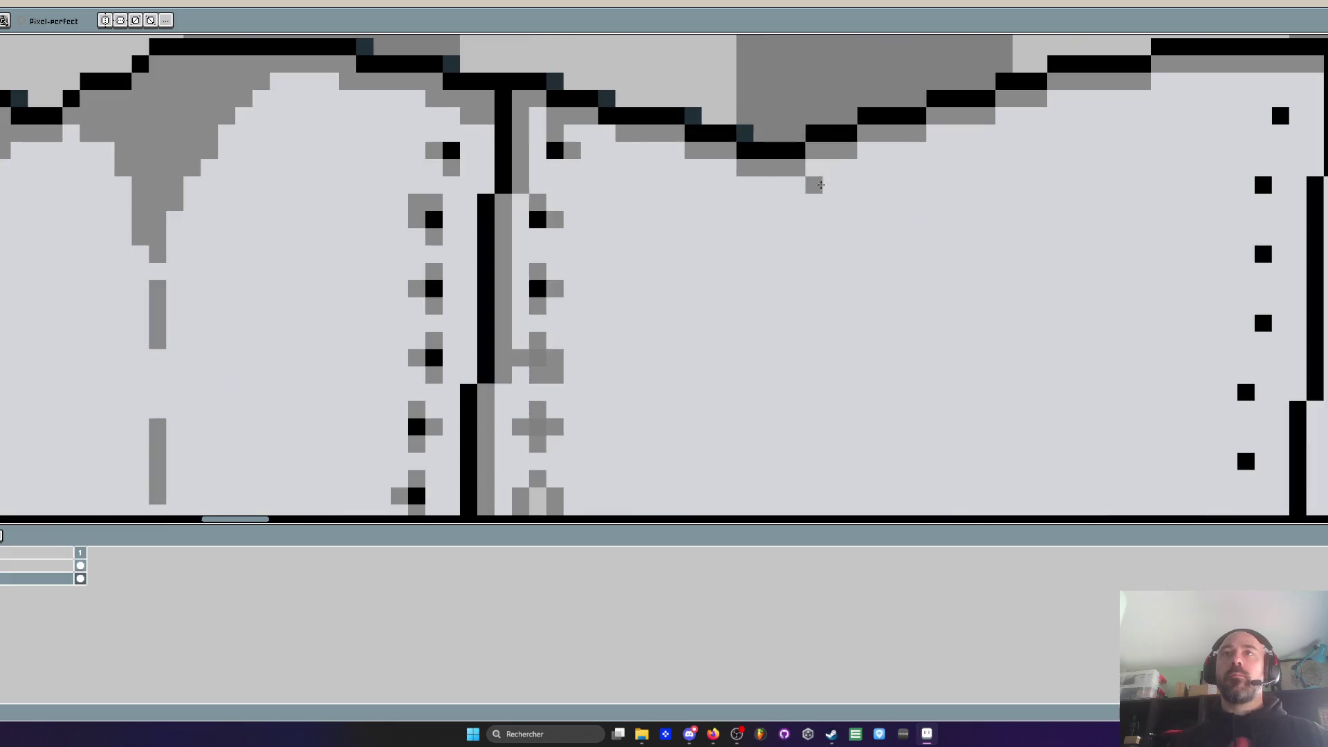
pyautogui.moveTo(812, 169)
pyautogui.mouseDown()
pyautogui.moveTo(934, 142)
pyautogui.moveTo(830, 197)
pyautogui.moveTo(802, 187)
pyautogui.moveTo(842, 285)
pyautogui.moveTo(848, 200)
pyautogui.moveTo(941, 156)
pyautogui.moveTo(857, 221)
pyautogui.moveTo(1098, 93)
pyautogui.mouseUp()
# Draw a long vertical grey drip running down the fuselage
pyautogui.scroll(-3, 1098, 93)
pyautogui.scroll(3, 920, 168)
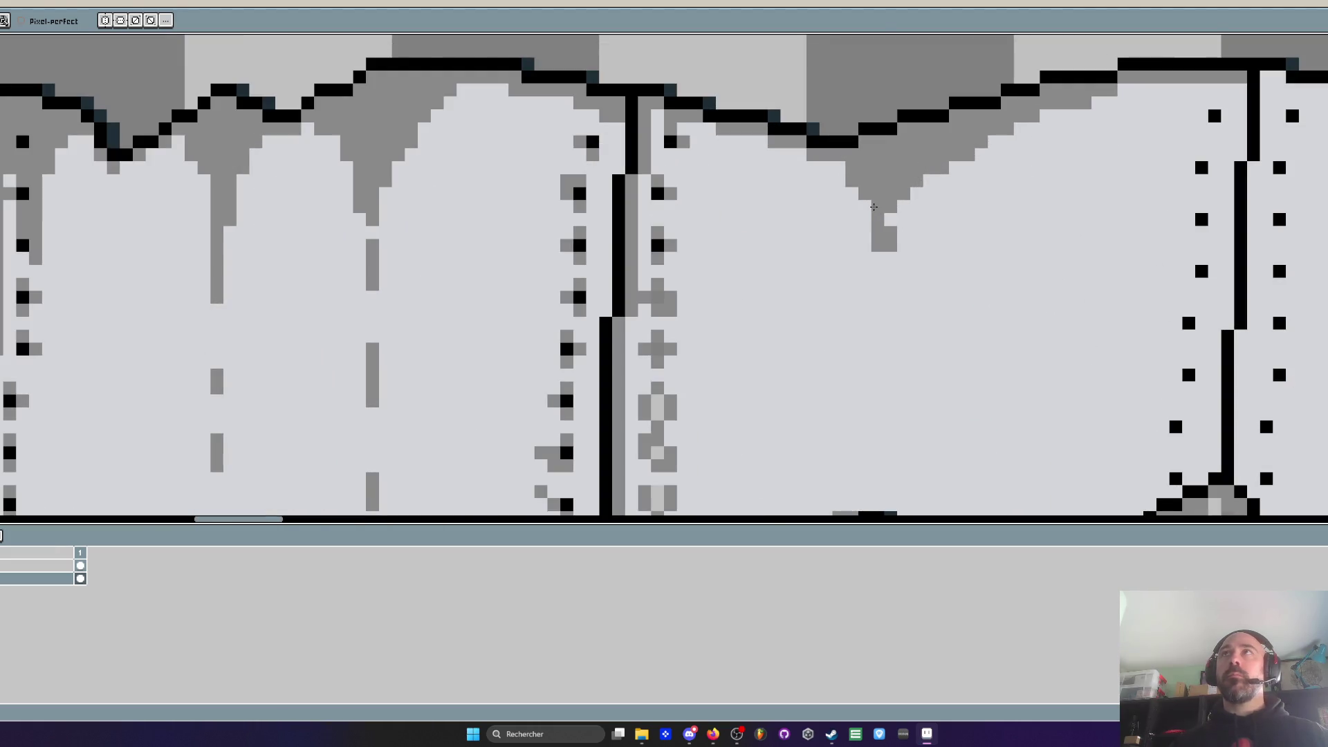
pyautogui.moveTo(895, 216)
pyautogui.mouseDown()
pyautogui.moveTo(878, 277)
pyautogui.moveTo(878, 432)
pyautogui.mouseUp()
pyautogui.scroll(-5, 895, 213)
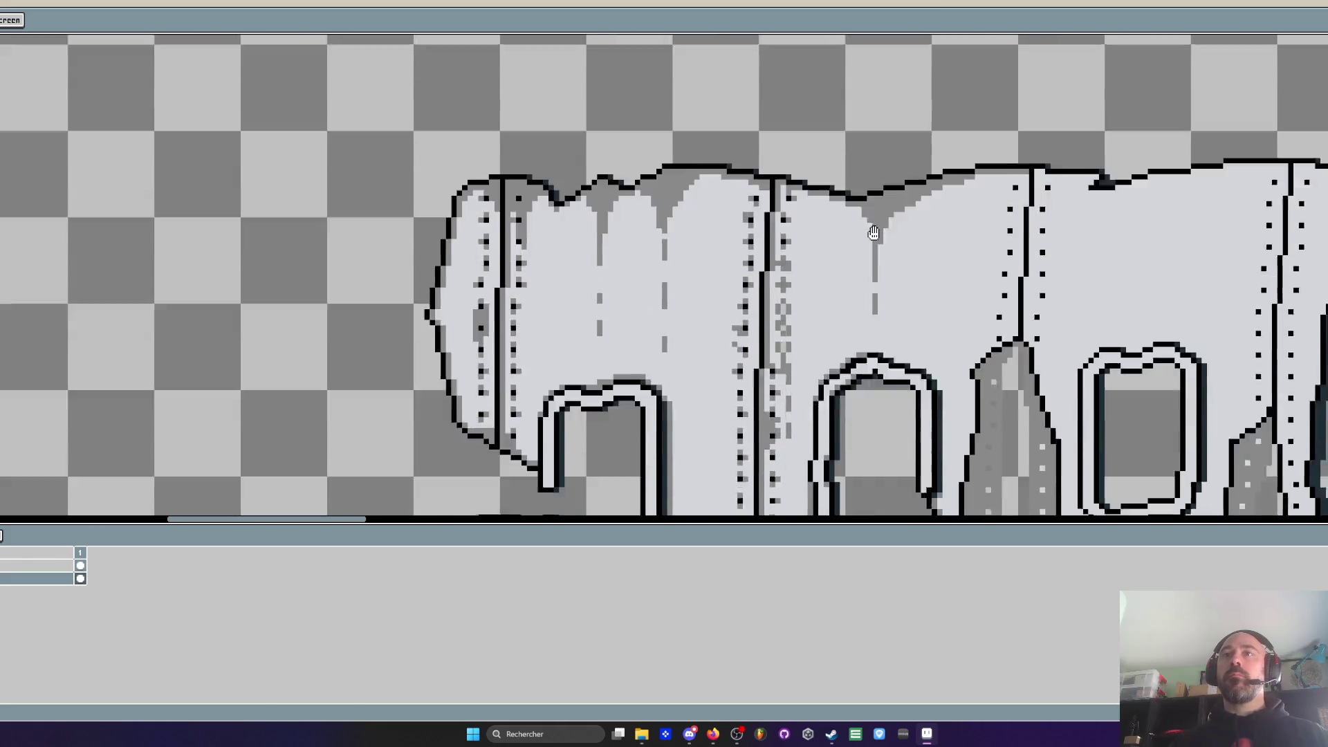
pyautogui.scroll(5, 895, 213)
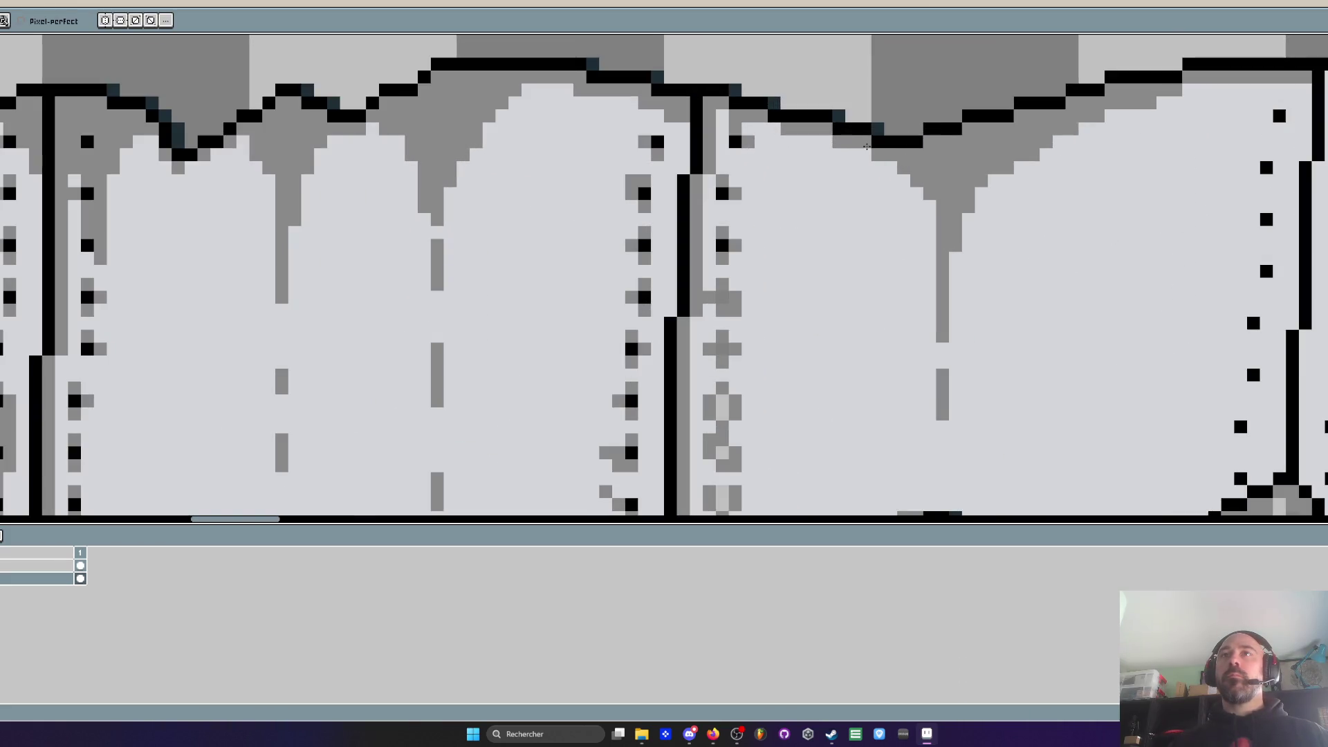
pyautogui.scroll(-5, 1048, 149)
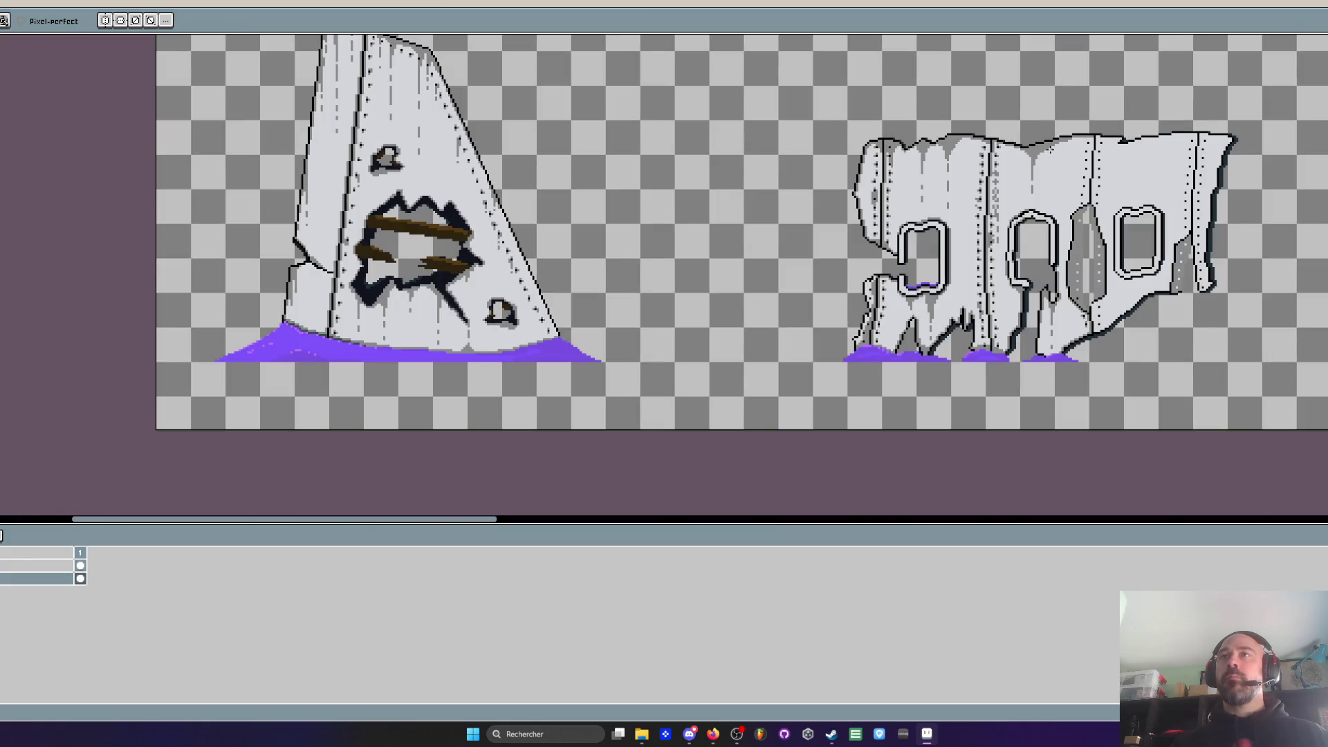
pyautogui.scroll(5, 1049, 150)
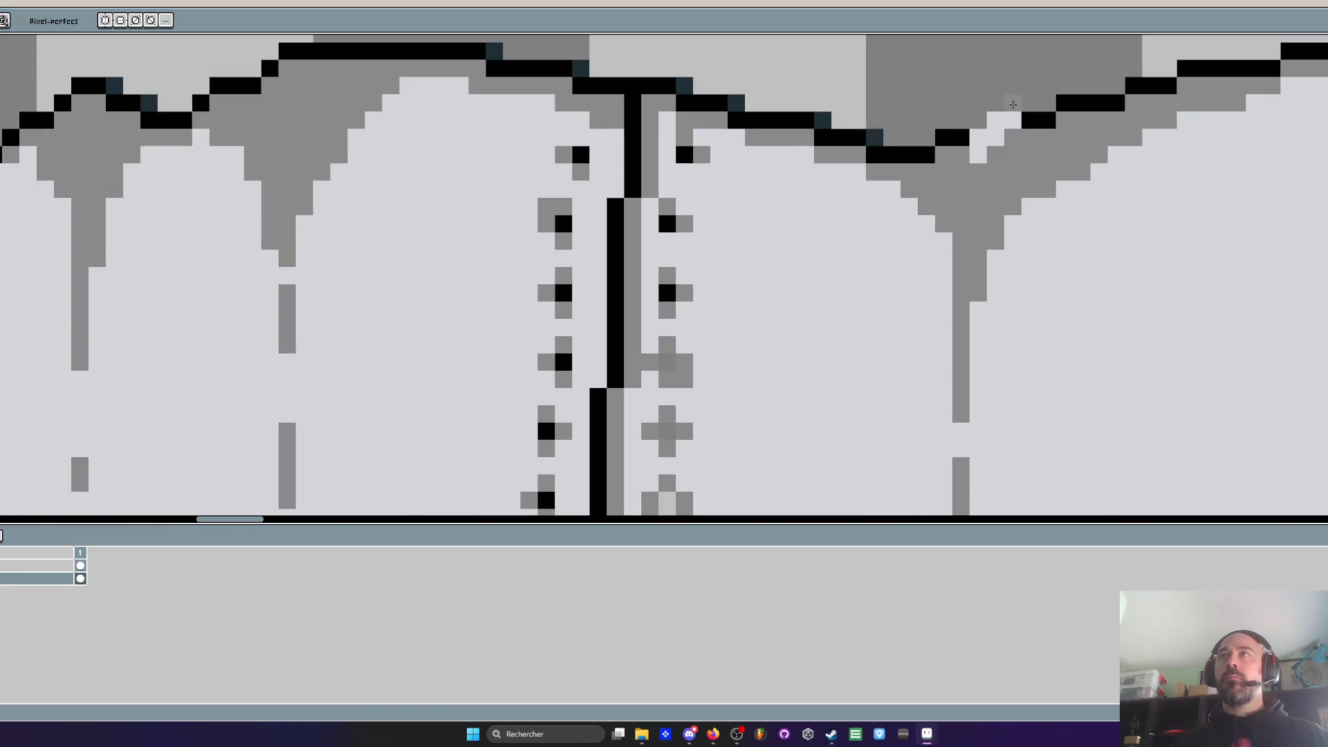
pyautogui.scroll(1, 550, 155)
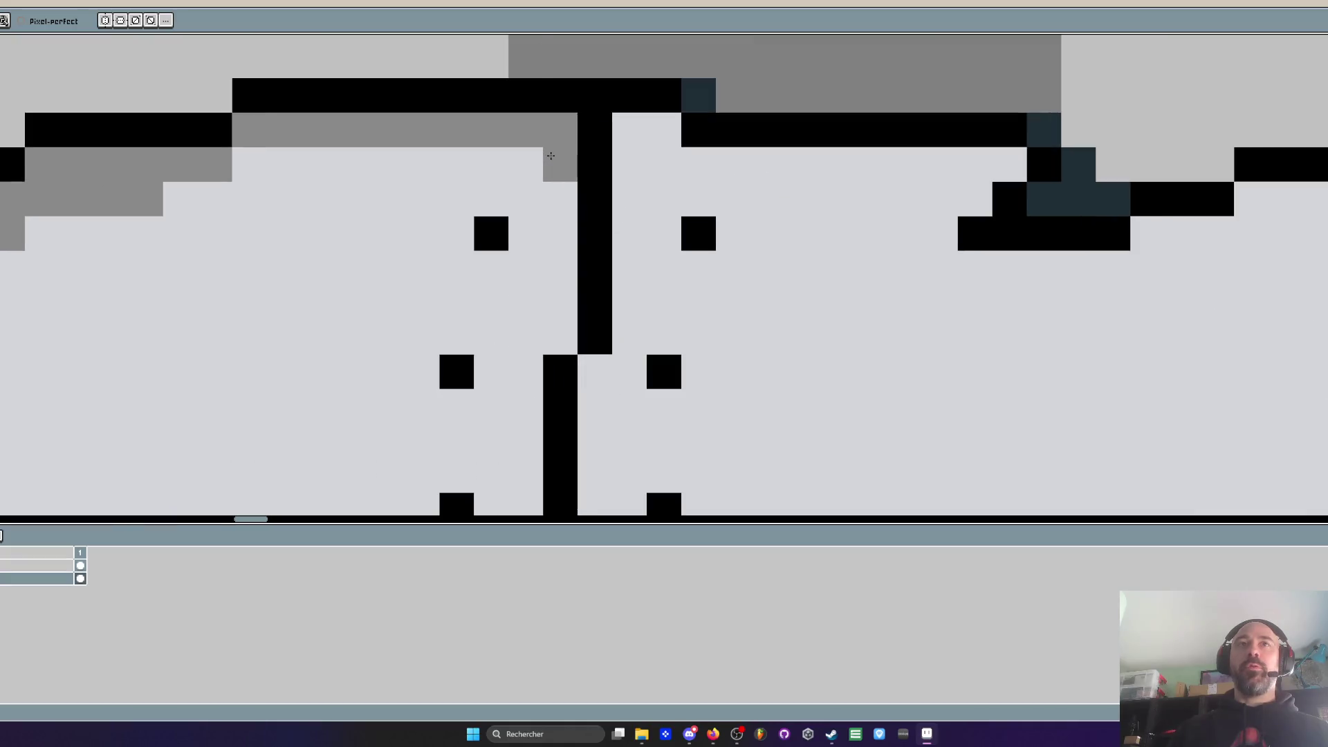
# Place grey shading pixels around the first, second and third rivet dots
pyautogui.click(491, 199)
pyautogui.click(526, 234)
pyautogui.click(491, 268)
pyautogui.click(457, 337)
pyautogui.click(491, 372)
pyautogui.click(469, 398)
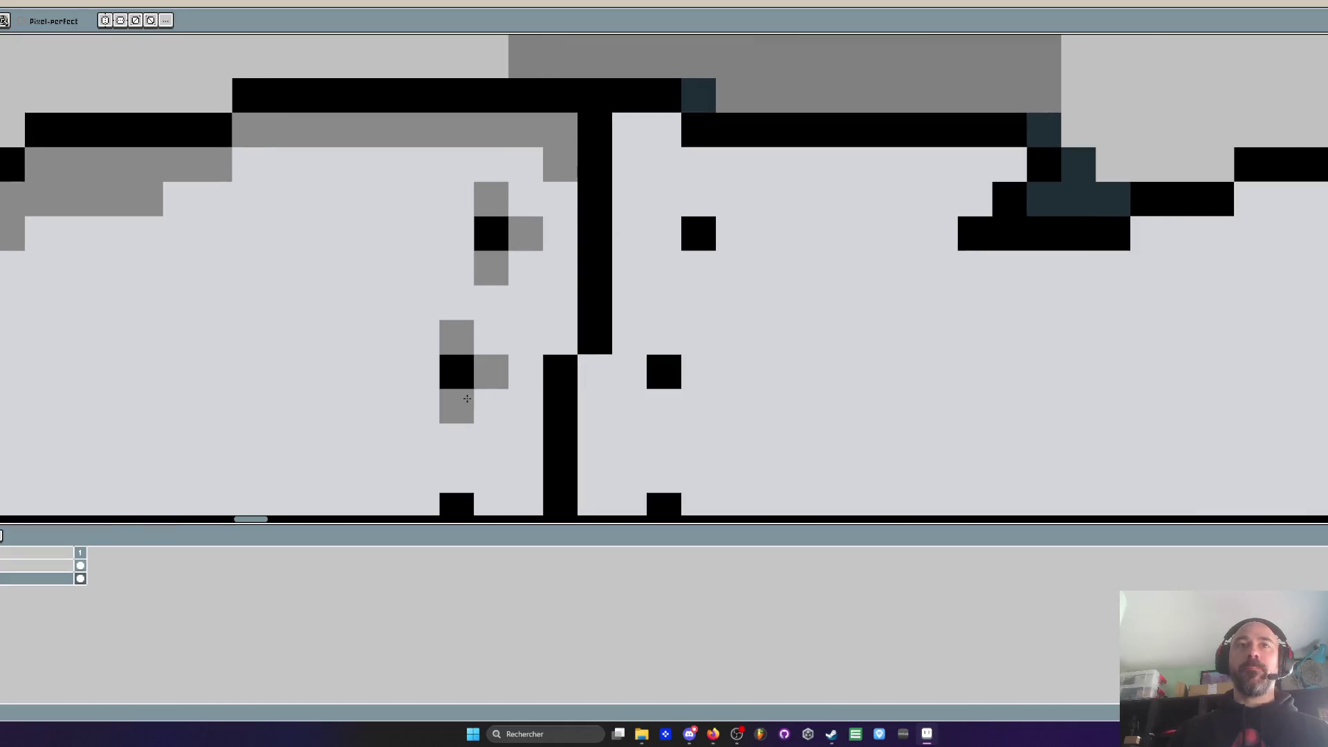
pyautogui.moveTo(469, 398); pyautogui.dragTo(454, 184)
pyautogui.click(451, 267)
pyautogui.click(485, 301)
pyautogui.click(451, 336)
pyautogui.scroll(-2, 453, 337)
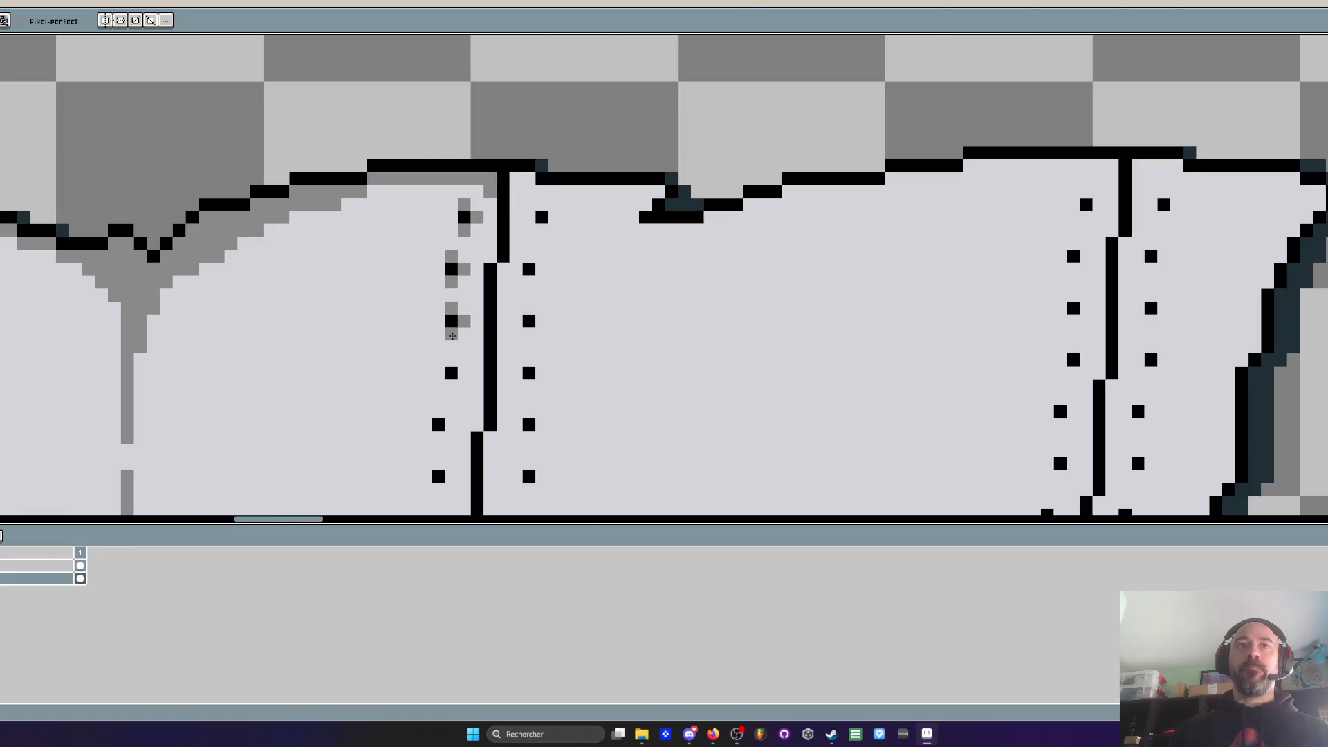
pyautogui.click(451, 361)
# Paint a grey column beside the seam line and extend it upward
pyautogui.scroll(1, 444, 373)
pyautogui.scroll(2, 498, 214)
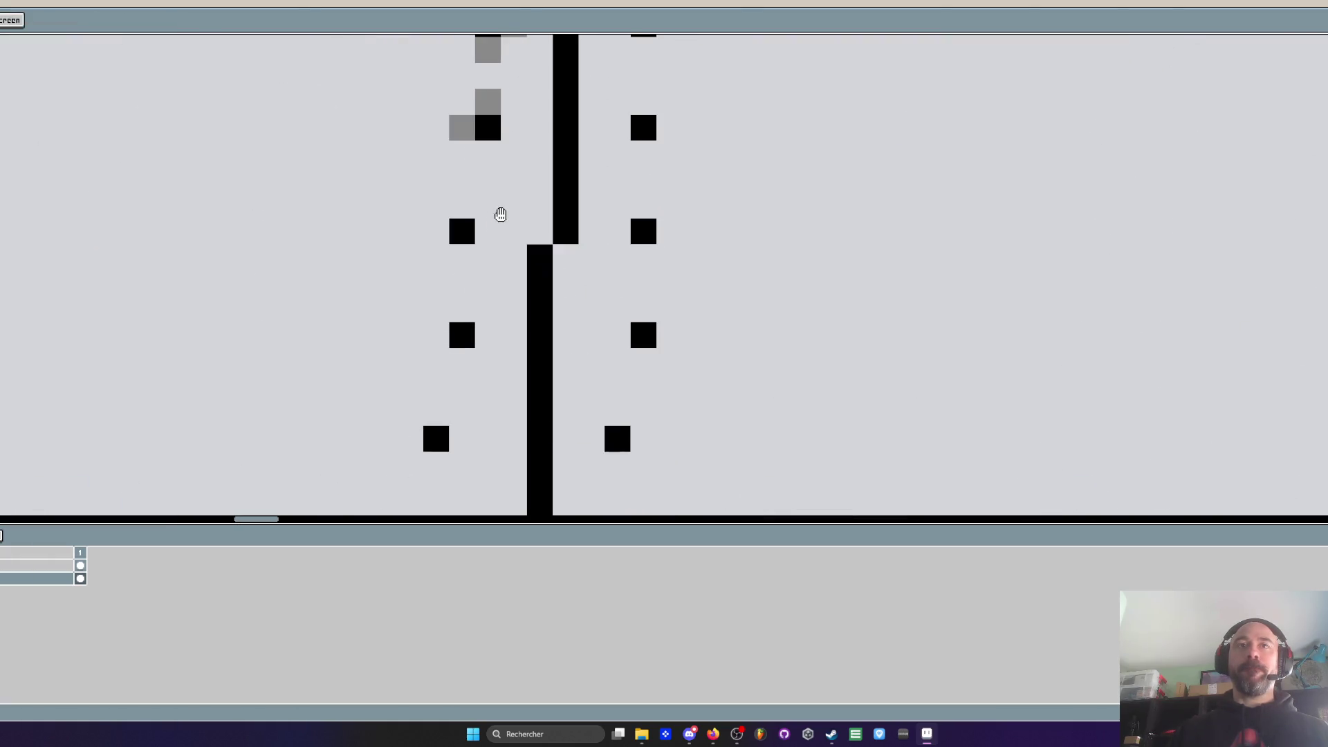
pyautogui.moveTo(591, 232)
pyautogui.mouseDown()
pyautogui.moveTo(591, 154)
pyautogui.moveTo(590, 315)
pyautogui.moveTo(591, 65)
pyautogui.moveTo(586, 350)
pyautogui.moveTo(612, 177)
pyautogui.moveTo(638, 176)
pyautogui.moveTo(664, 202)
pyautogui.moveTo(875, 207)
pyautogui.moveTo(848, 250)
pyautogui.moveTo(870, 280)
pyautogui.moveTo(987, 261)
pyautogui.mouseUp()
pyautogui.click(615, 321)
# Run grey shading pixels beneath the jagged top outline right of the notch
pyautogui.click(1078, 228)
pyautogui.click(1130, 228)
pyautogui.moveTo(1127, 228); pyautogui.dragTo(946, 249)
pyautogui.click(976, 225)
pyautogui.click(1001, 224)
pyautogui.click(1157, 224)
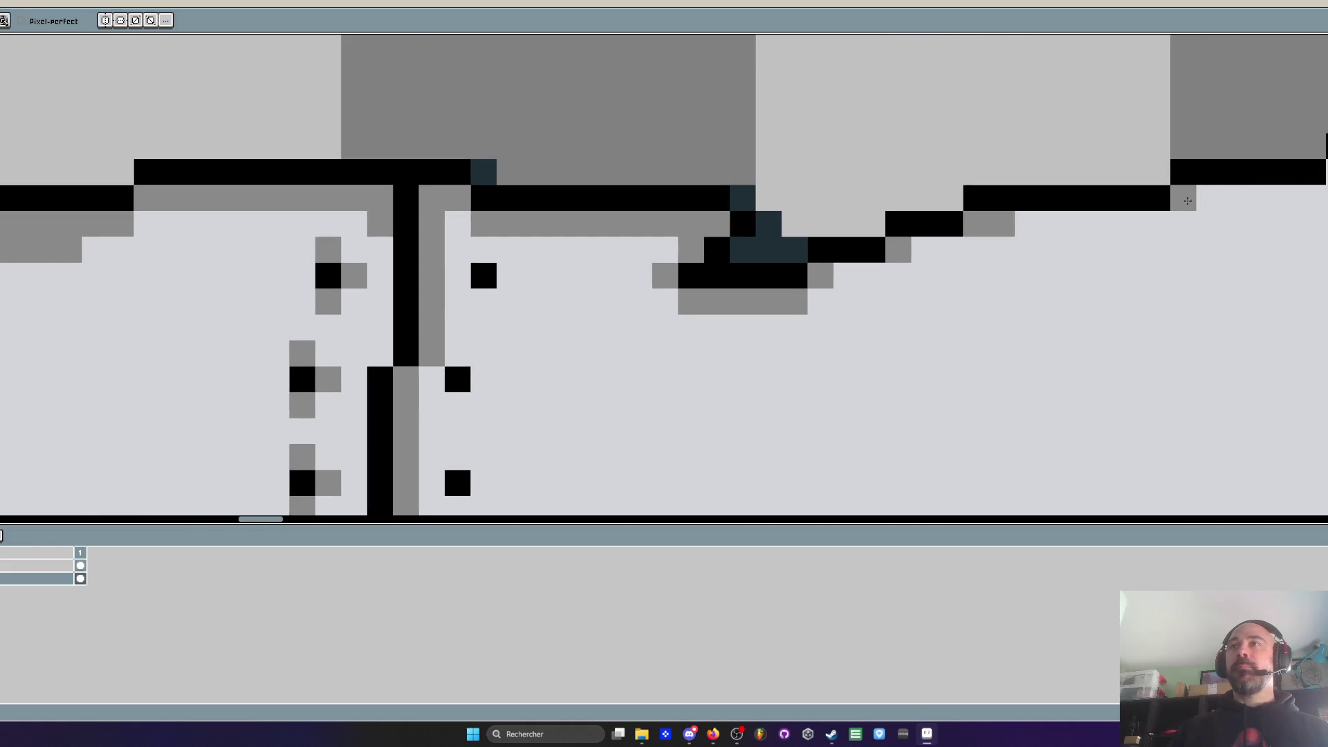
# Add grey pixels under the staircase top outline and along its top edge
pyautogui.scroll(-5, 1294, 197)
pyautogui.scroll(-1, 1052, 122)
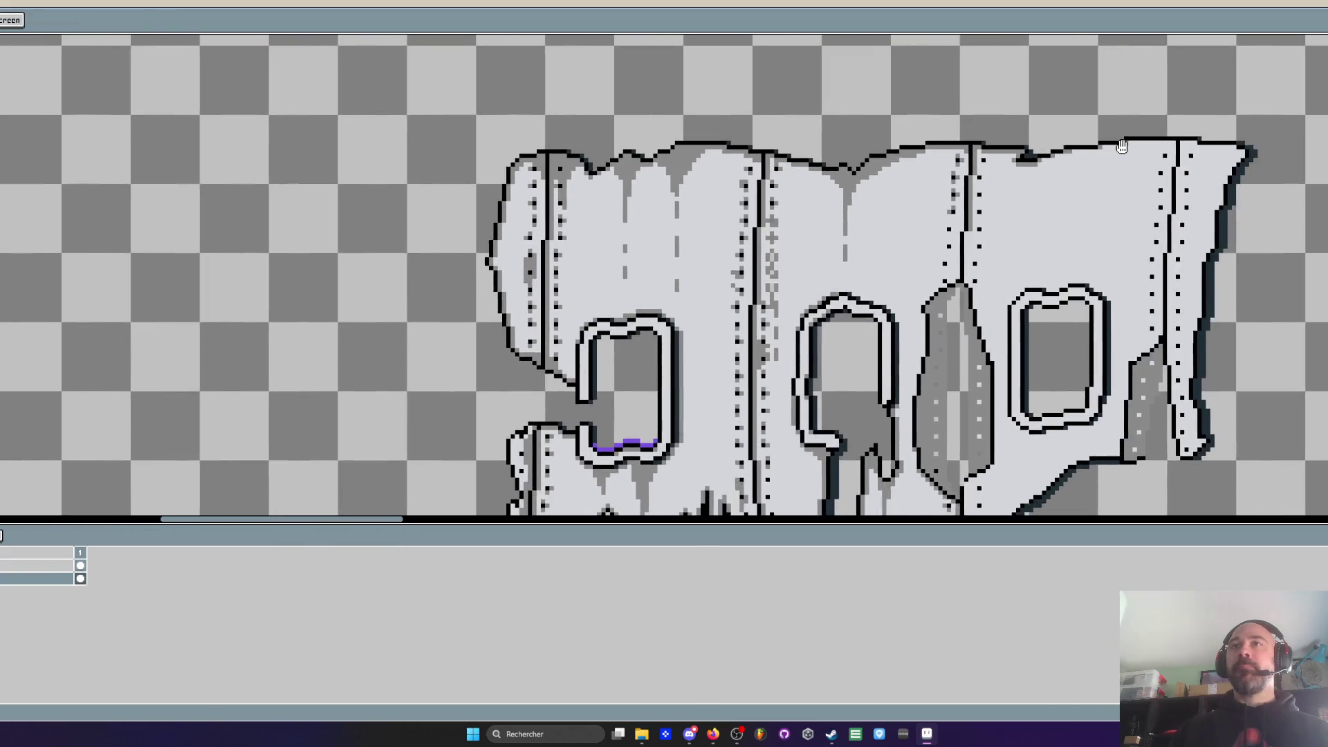
pyautogui.scroll(7, 1052, 121)
pyautogui.click(967, 286)
pyautogui.click(1043, 259)
pyautogui.click(1022, 260)
pyautogui.moveTo(1125, 234)
pyautogui.mouseDown()
pyautogui.moveTo(1246, 234)
pyautogui.moveTo(1018, 222)
pyautogui.moveTo(1228, 170)
pyautogui.moveTo(1321, 169)
pyautogui.moveTo(1293, 196)
pyautogui.moveTo(1176, 196)
pyautogui.mouseUp()
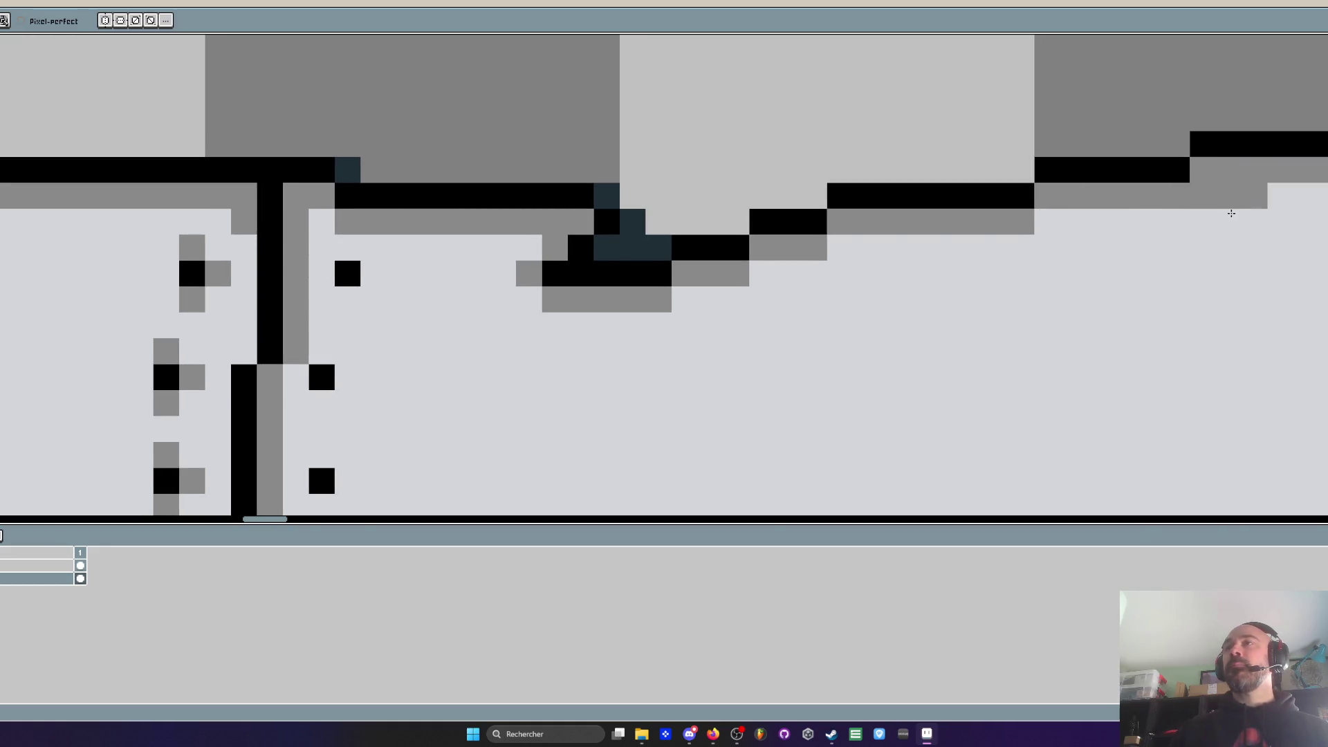
pyautogui.scroll(-5, 1247, 236)
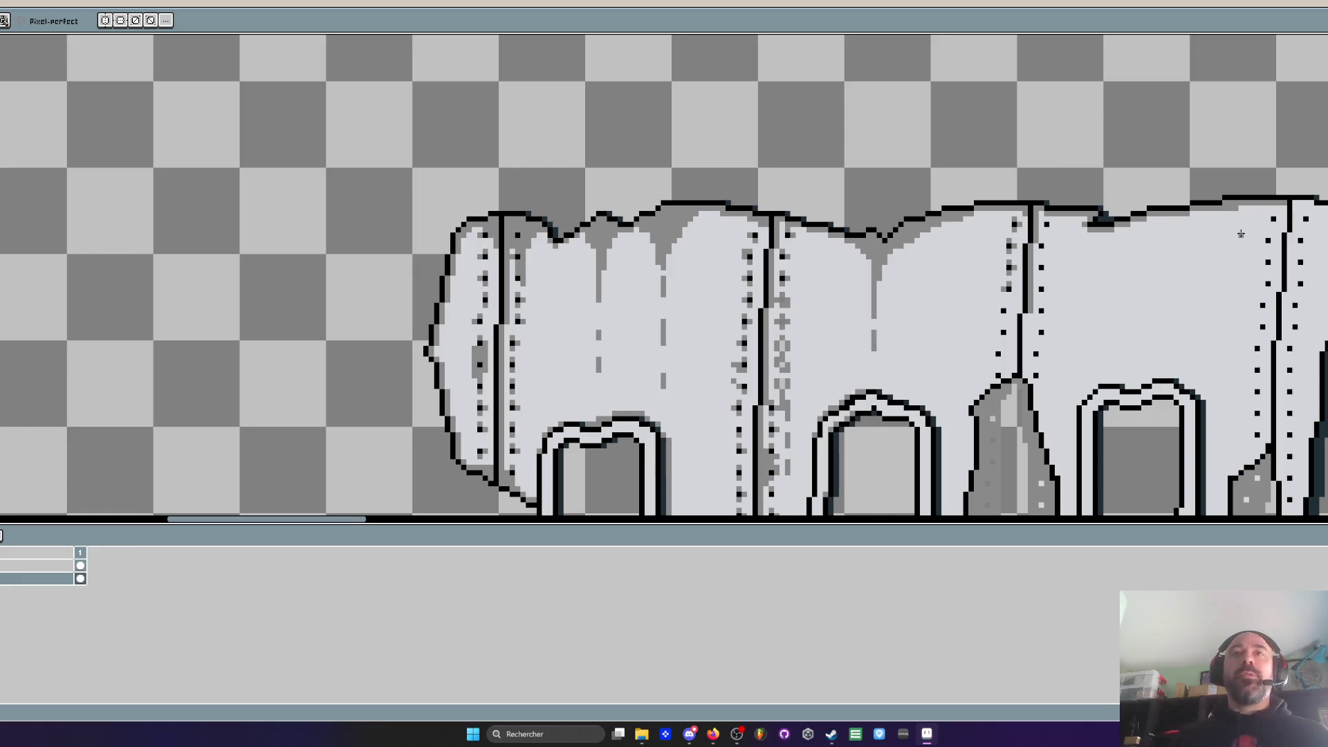
# Soften the arched window's outer edge with three grey anti-aliasing pixels
pyautogui.scroll(-2, 736, 224)
pyautogui.scroll(2, 747, 387)
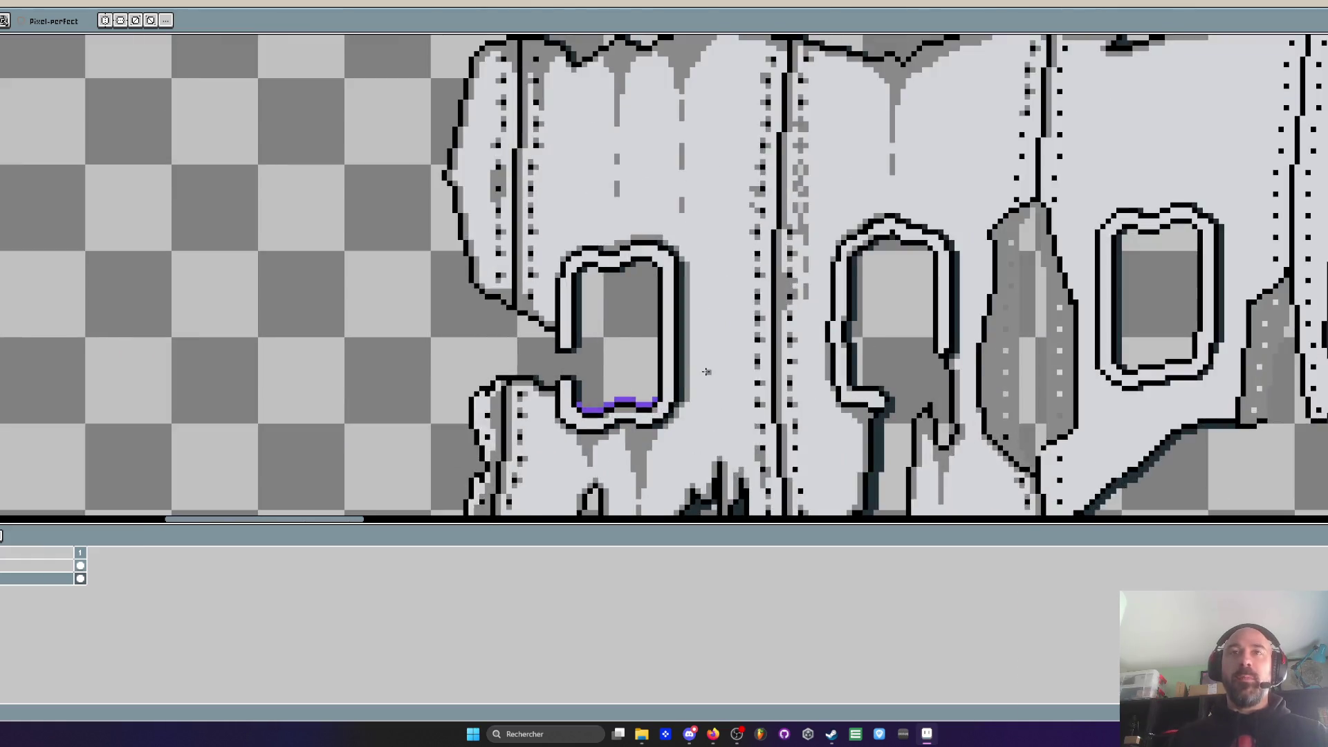
pyautogui.scroll(-2, 747, 428)
pyautogui.scroll(2, 756, 474)
pyautogui.scroll(-2, 823, 361)
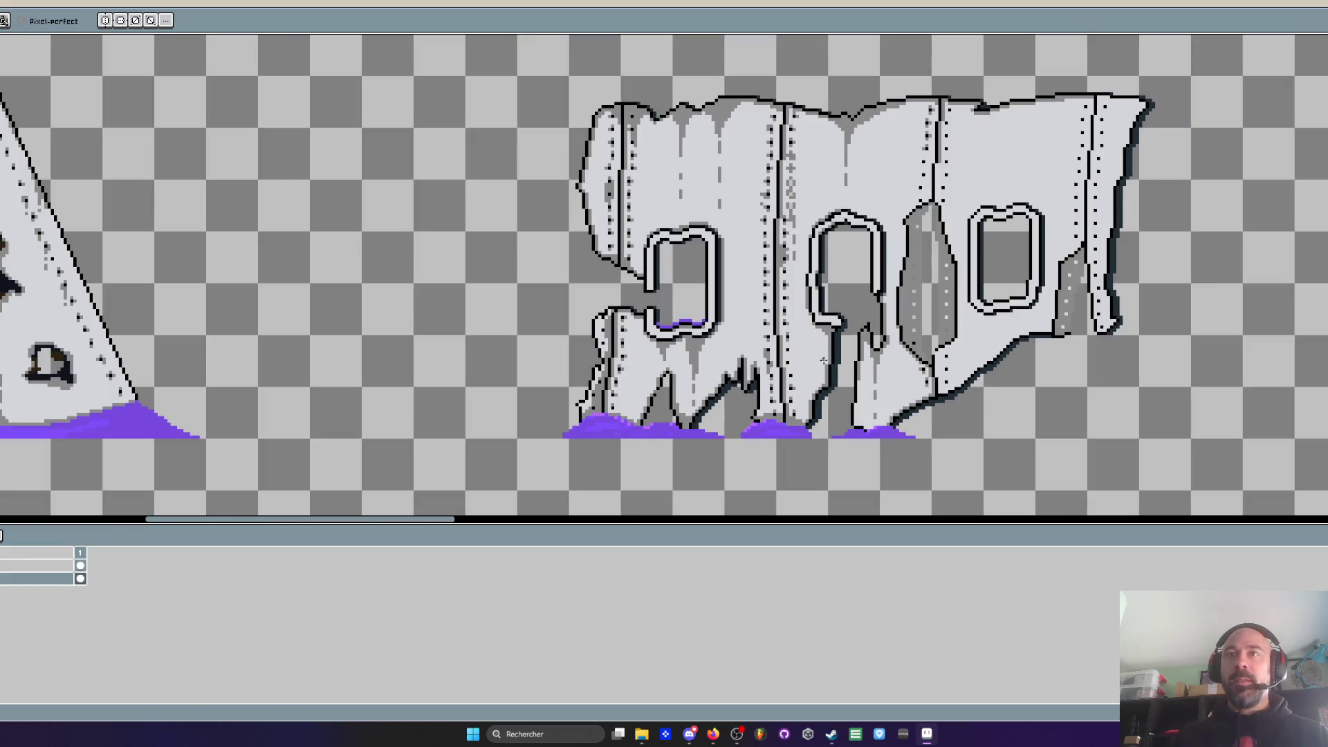
pyautogui.scroll(3, 892, 250)
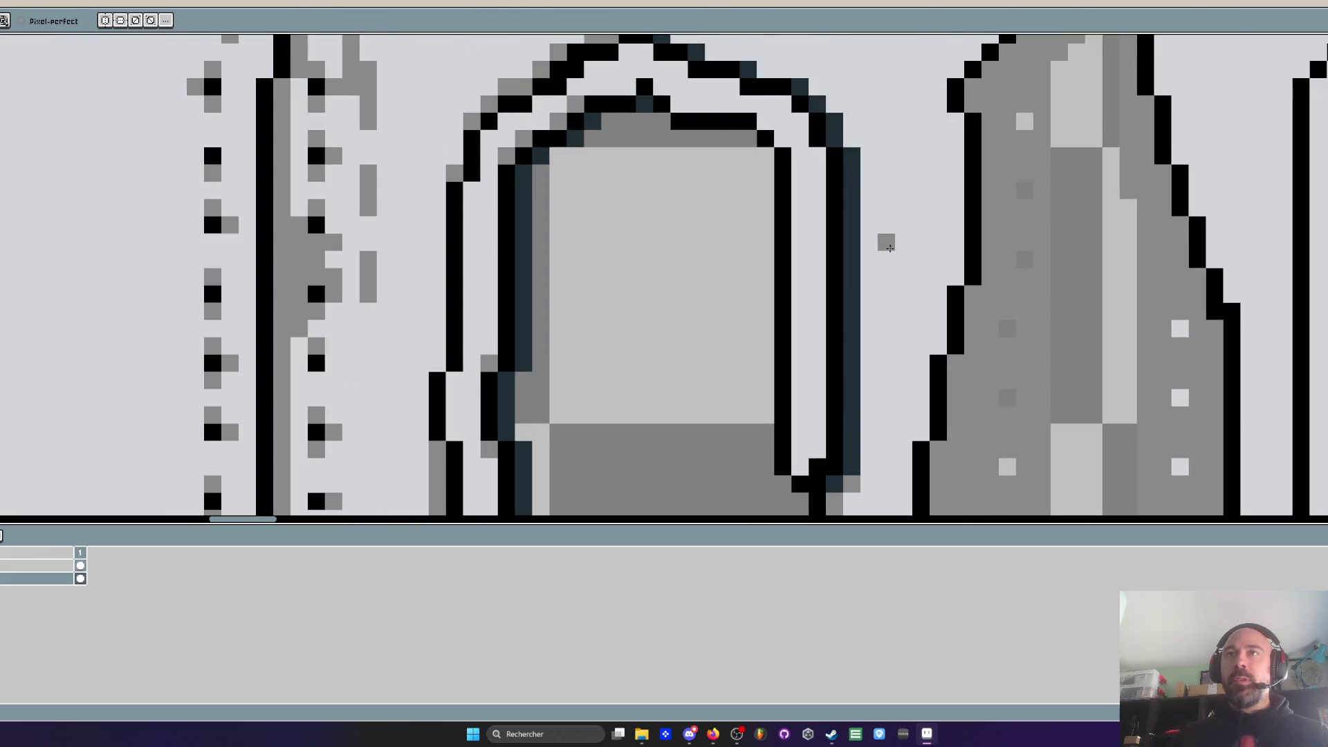
pyautogui.click(835, 103)
pyautogui.click(817, 86)
pyautogui.click(767, 67)
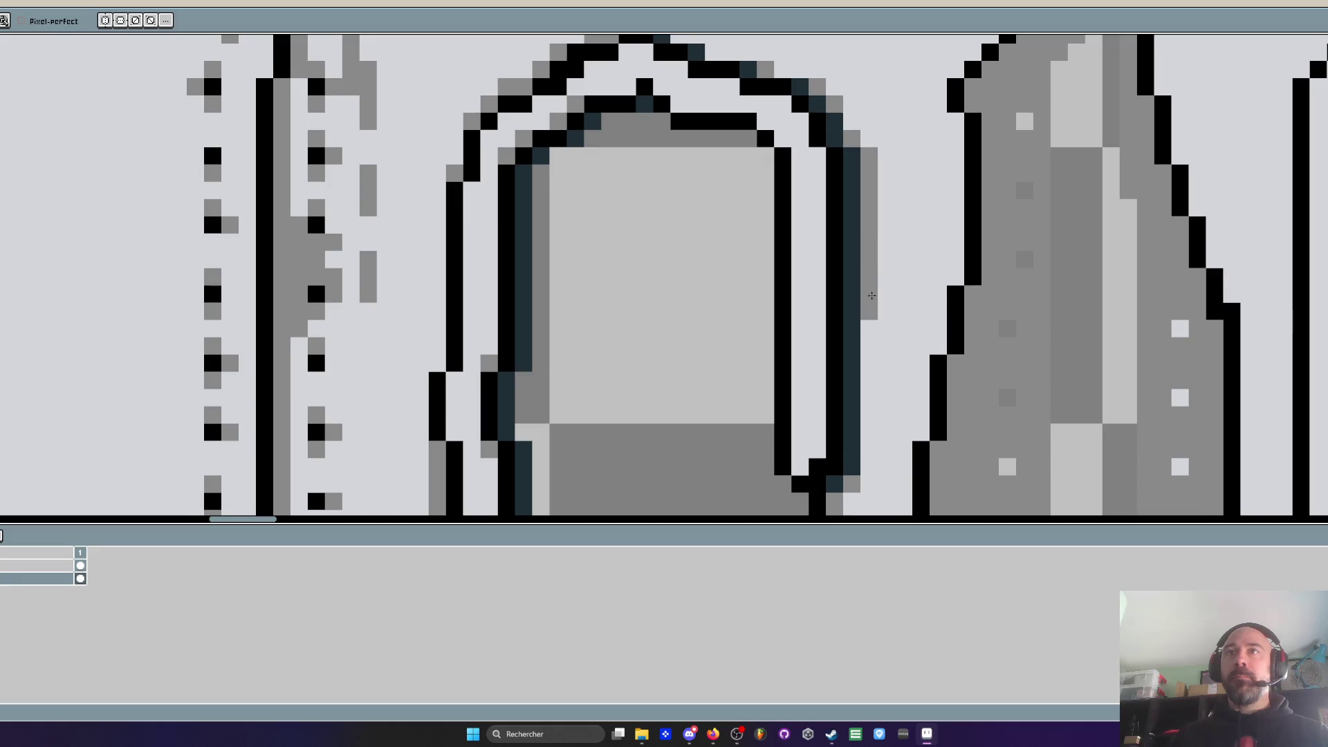
# Shade the slanted panel's right edge grey from top to bottom
pyautogui.scroll(-3, 861, 305)
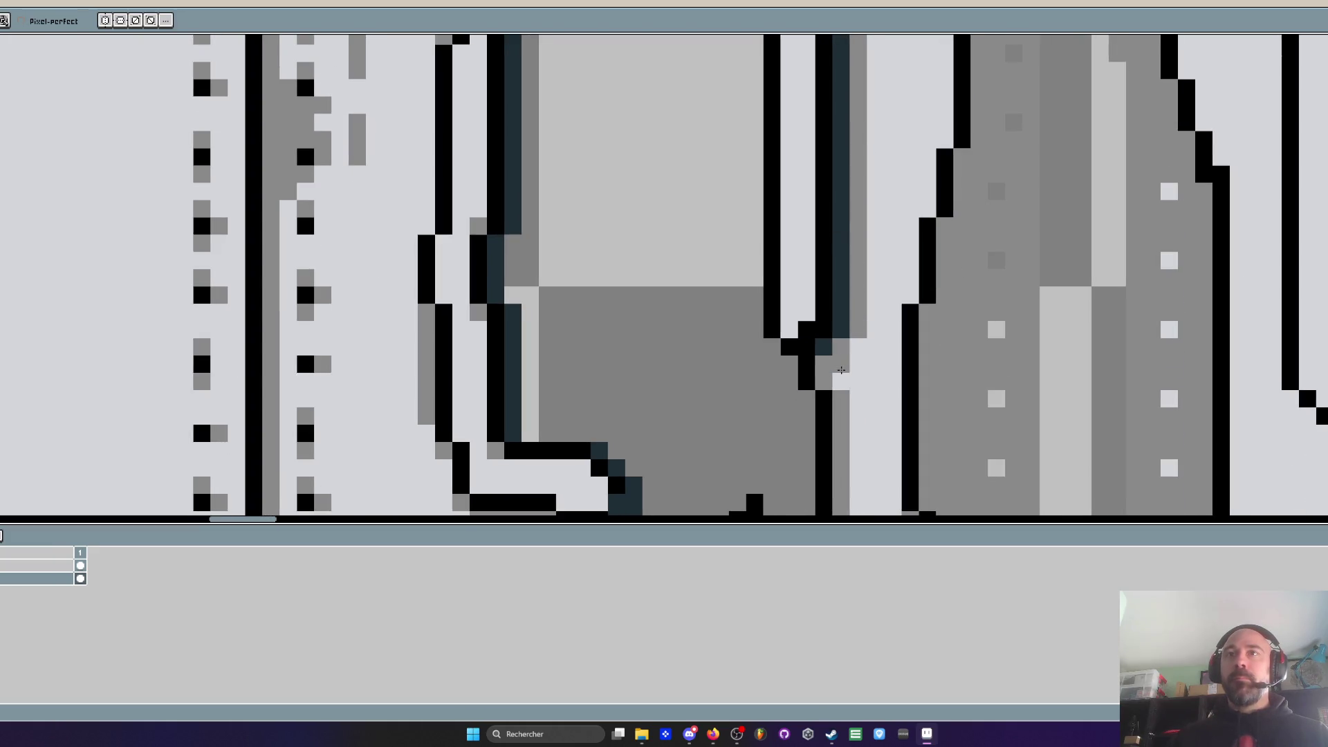
pyautogui.scroll(-3, 841, 370)
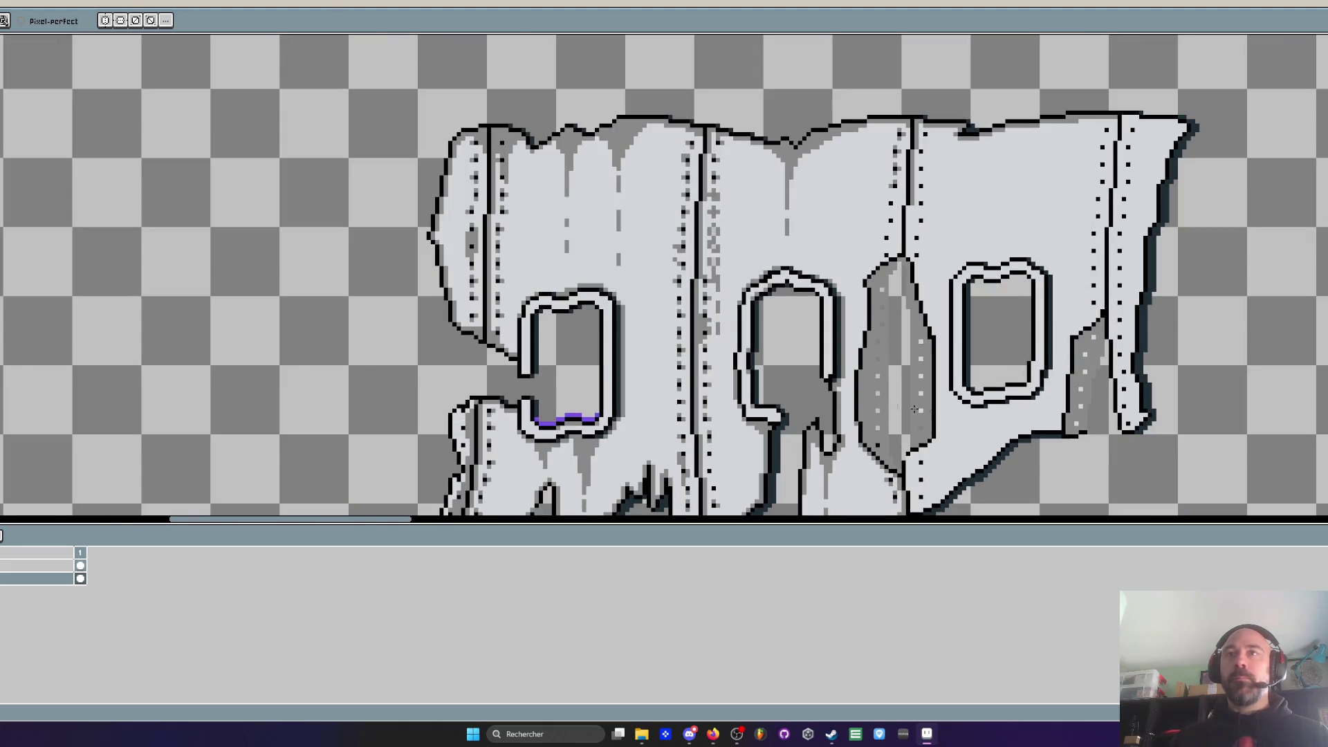
pyautogui.scroll(2, 941, 335)
pyautogui.moveTo(953, 242)
pyautogui.mouseDown()
pyautogui.moveTo(953, 312)
pyautogui.moveTo(932, 202)
pyautogui.mouseUp()
pyautogui.moveTo(970, 343)
pyautogui.mouseDown()
pyautogui.moveTo(963, 360)
pyautogui.moveTo(911, 307)
pyautogui.moveTo(925, 349)
pyautogui.moveTo(924, 307)
pyautogui.mouseUp()
pyautogui.moveTo(898, 193)
pyautogui.mouseDown()
pyautogui.moveTo(946, 415)
pyautogui.moveTo(931, 283)
pyautogui.moveTo(937, 350)
pyautogui.mouseUp()
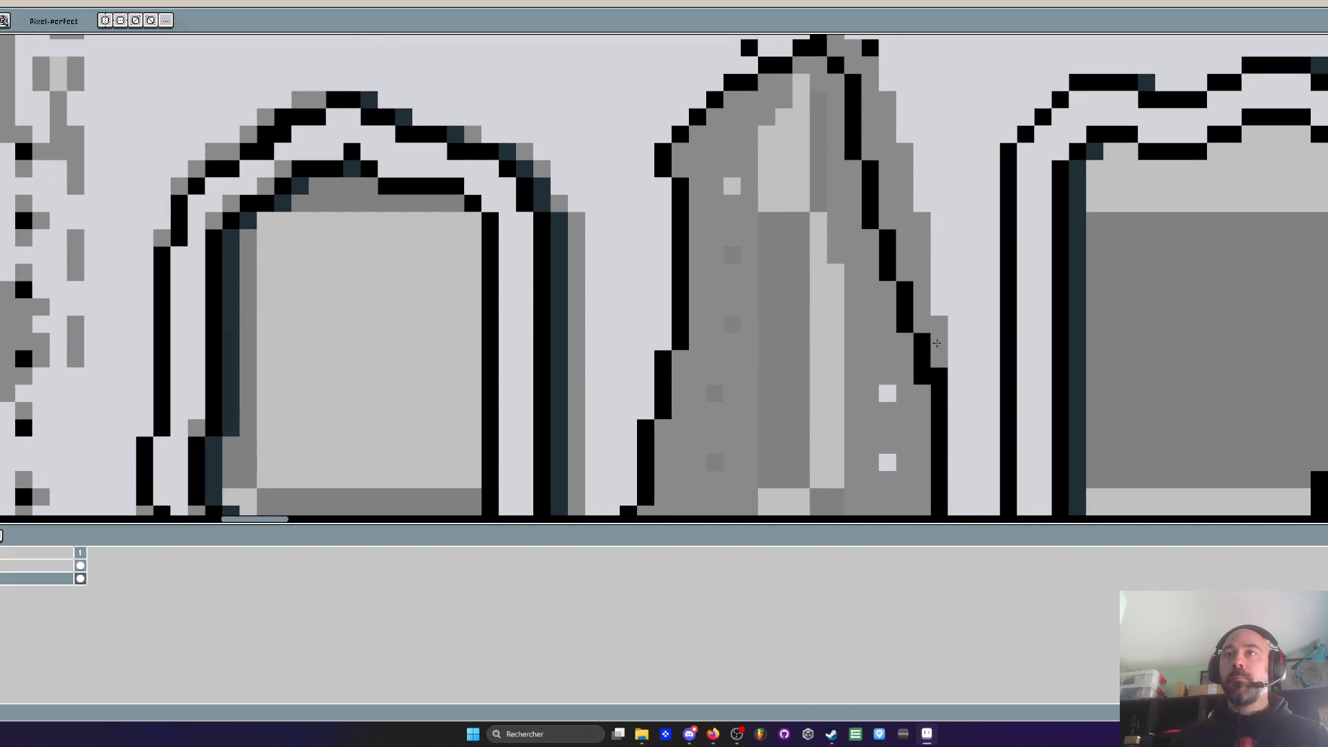
# Add a black pixel above an upper rivet dot
pyautogui.scroll(-2, 947, 322)
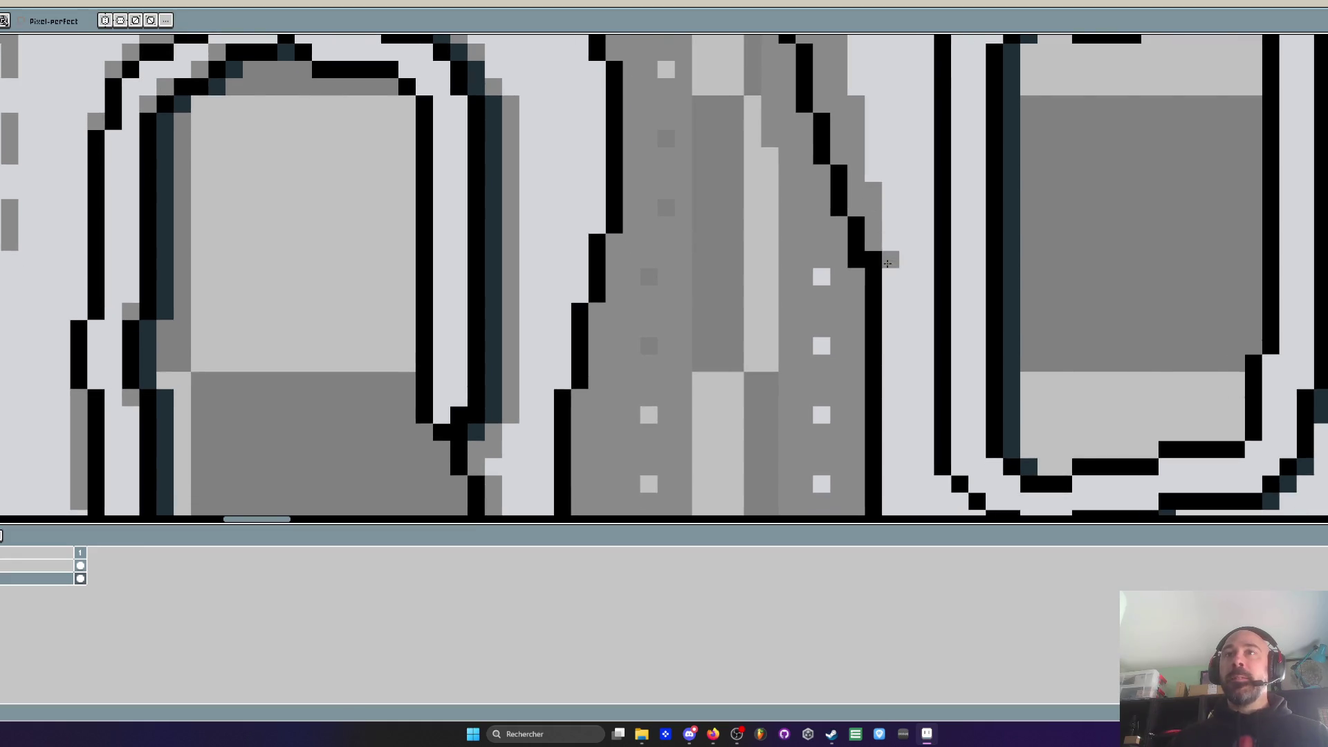
pyautogui.scroll(-2, 904, 293)
pyautogui.scroll(3, 905, 293)
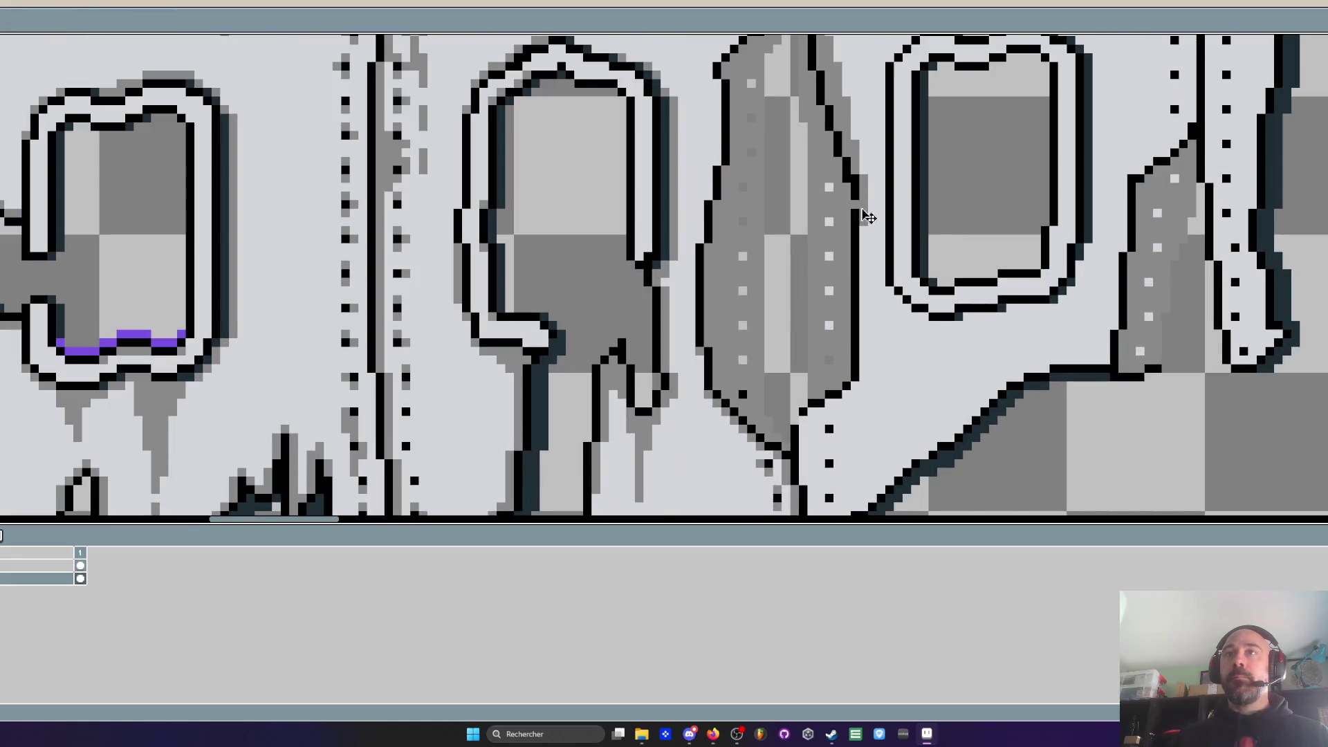
pyautogui.scroll(-3, 868, 251)
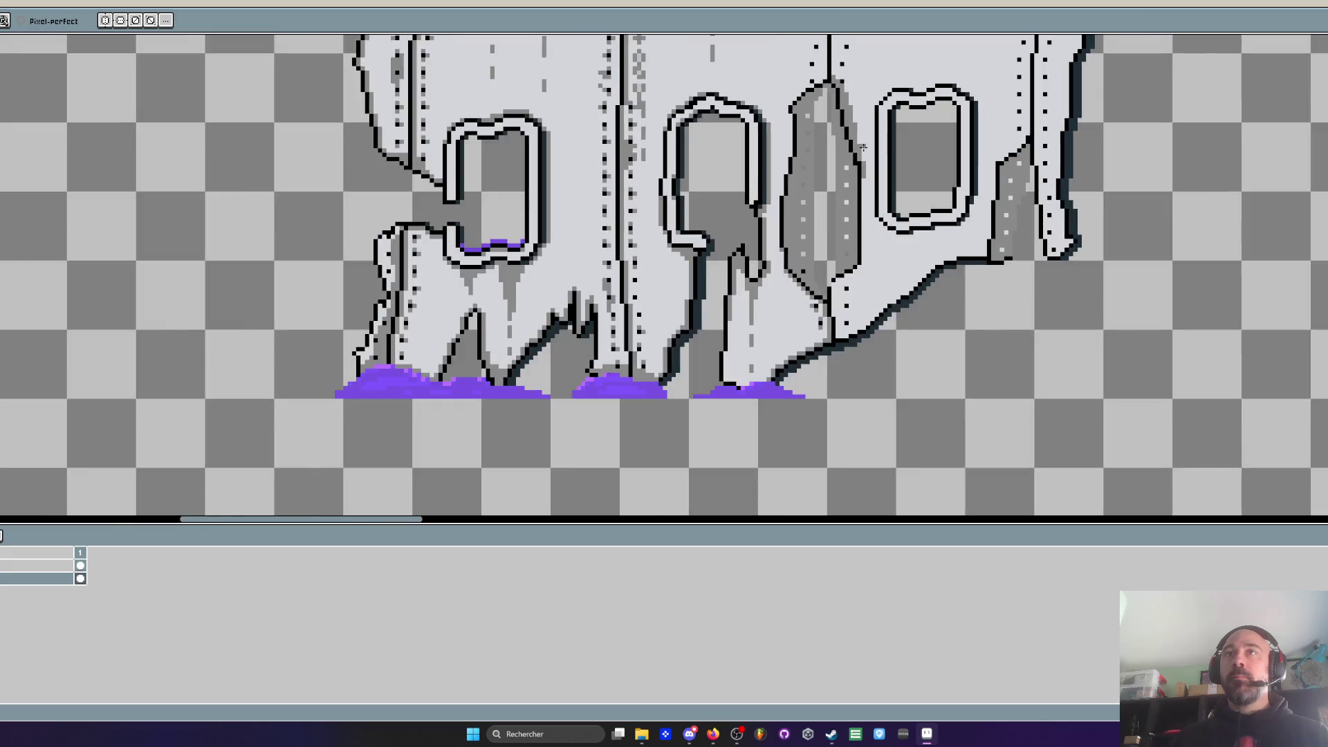
pyautogui.scroll(3, 851, 97)
pyautogui.press('ctrl')
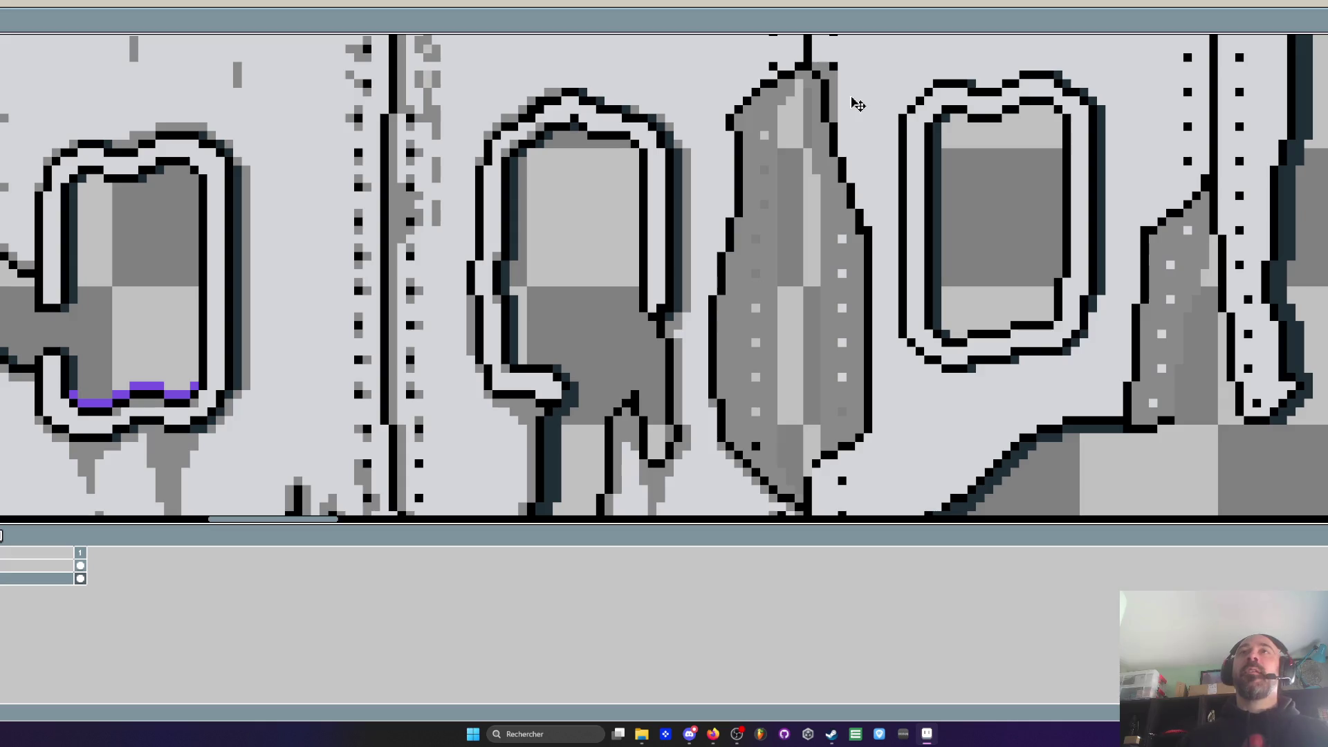
pyautogui.scroll(3, 858, 104)
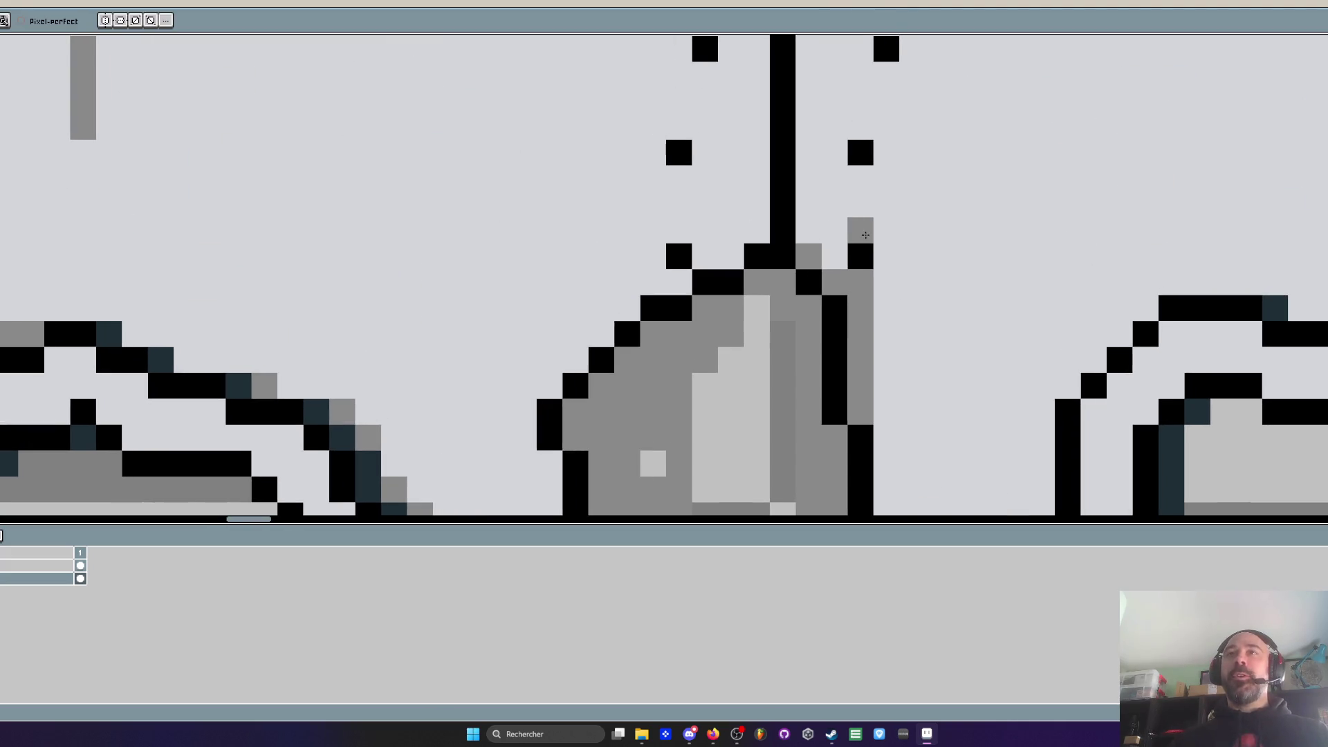
pyautogui.click(861, 127)
# Flank the upper rivet dots with grey shading pixels above and below
pyautogui.scroll(-3, 858, 173)
pyautogui.scroll(2, 844, 222)
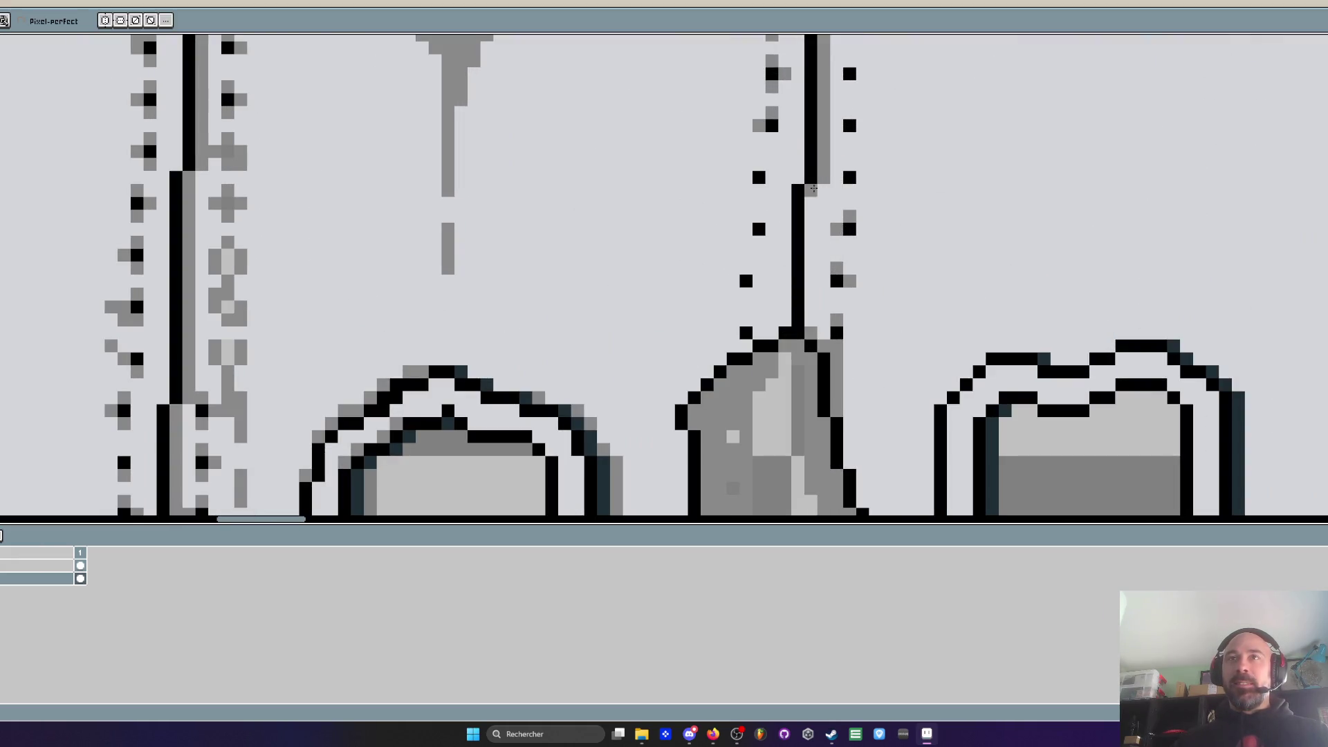
pyautogui.scroll(-2, 809, 212)
pyautogui.scroll(2, 832, 177)
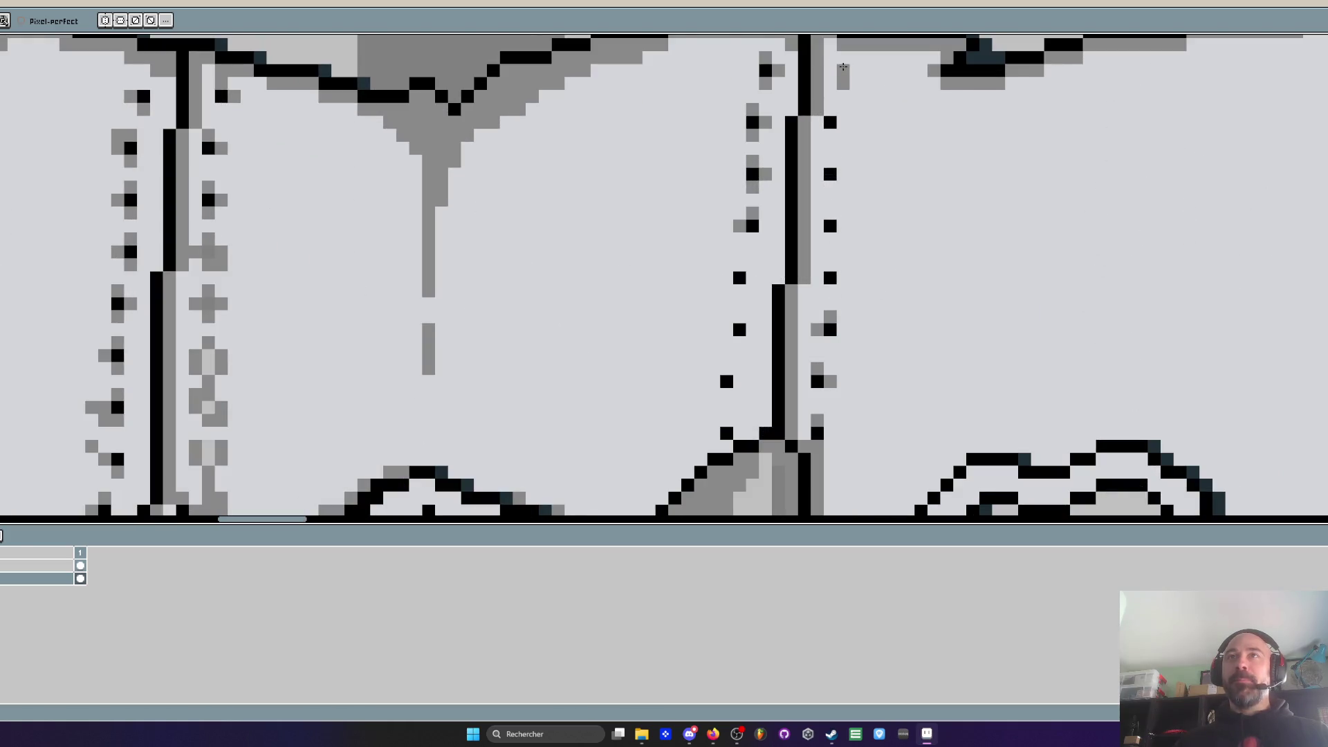
pyautogui.moveTo(837, 98); pyautogui.dragTo(842, 175)
pyautogui.click(831, 238)
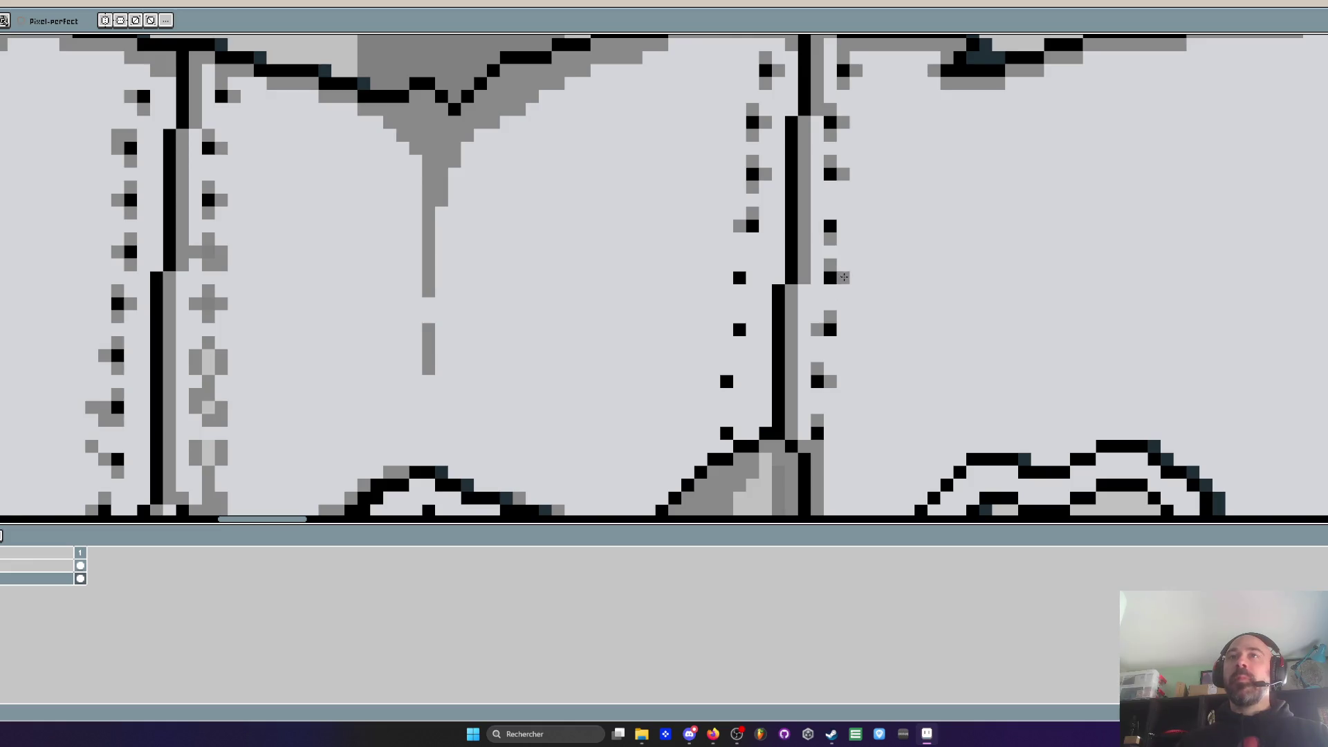
pyautogui.scroll(-3, 853, 254)
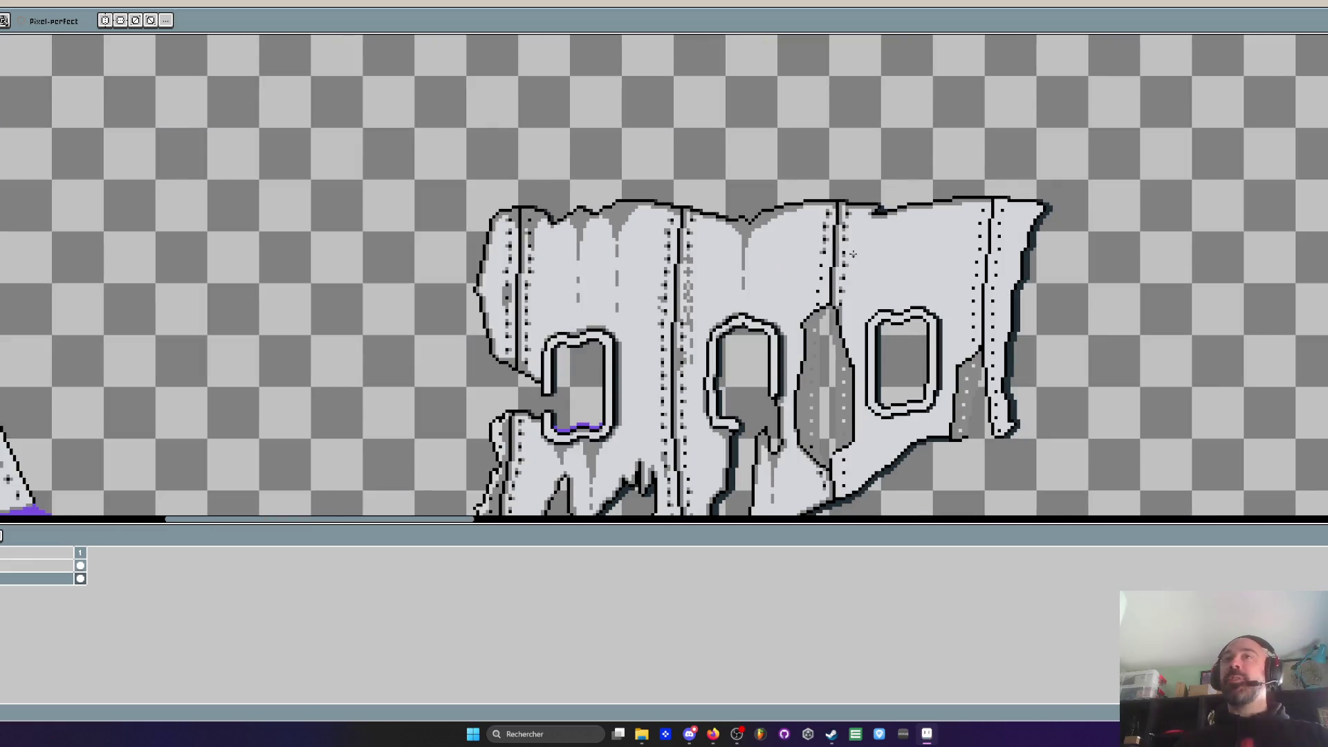
# Move down to the slanted panel's lower end and undo a misplaced grey block there
pyautogui.scroll(4, 853, 255)
pyautogui.scroll(-5, 809, 142)
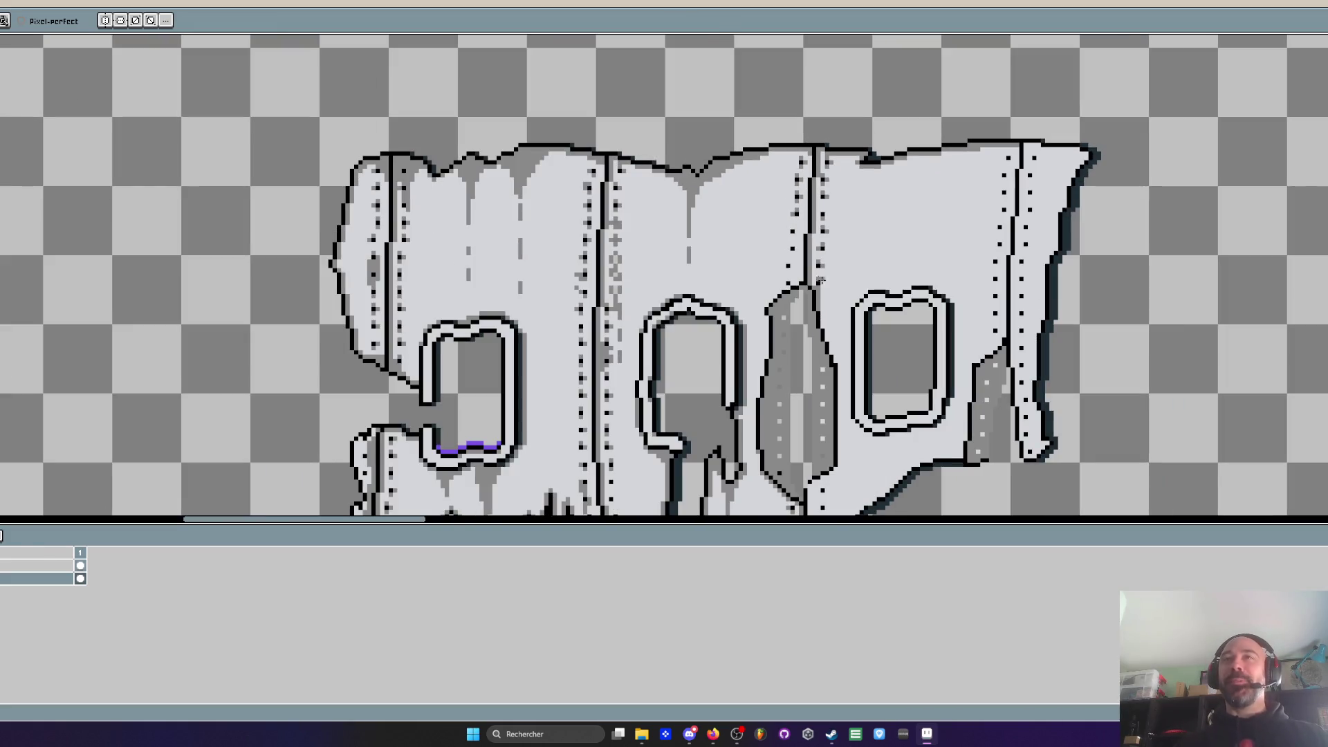
pyautogui.scroll(5, 816, 152)
pyautogui.press('b')
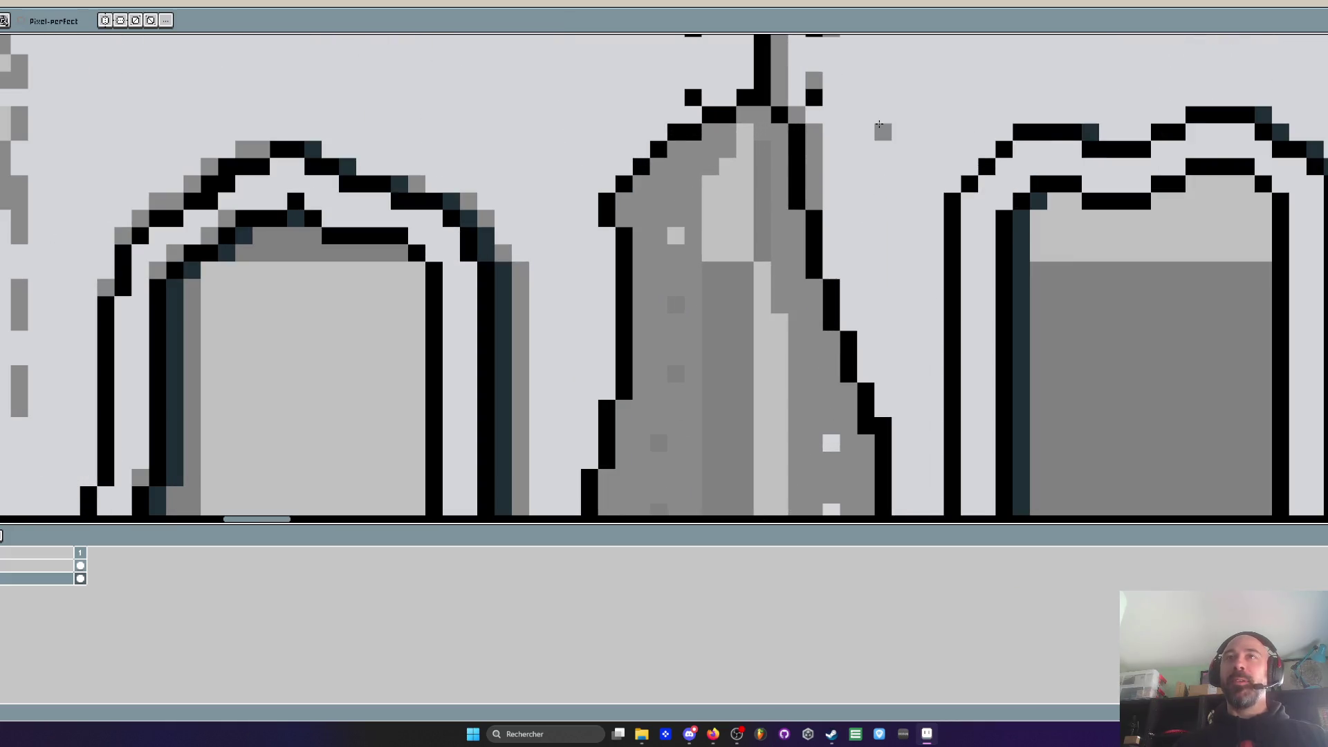
pyautogui.moveTo(849, 326)
pyautogui.mouseDown()
pyautogui.moveTo(851, 275)
pyautogui.moveTo(870, 247)
pyautogui.moveTo(832, 238)
pyautogui.moveTo(831, 216)
pyautogui.mouseUp()
pyautogui.moveTo(834, 283)
pyautogui.mouseDown()
pyautogui.moveTo(816, 166)
pyautogui.moveTo(801, 207)
pyautogui.moveTo(795, 163)
pyautogui.mouseUp()
pyautogui.moveTo(806, 265)
pyautogui.mouseDown()
pyautogui.moveTo(798, 216)
pyautogui.moveTo(810, 315)
pyautogui.moveTo(792, 276)
pyautogui.moveTo(810, 251)
pyautogui.mouseUp()
pyautogui.hotkey('ctrl', 'z')
# Place grey pixels beside the panel outline and near its base, shifting one a cell left
pyautogui.click(795, 334)
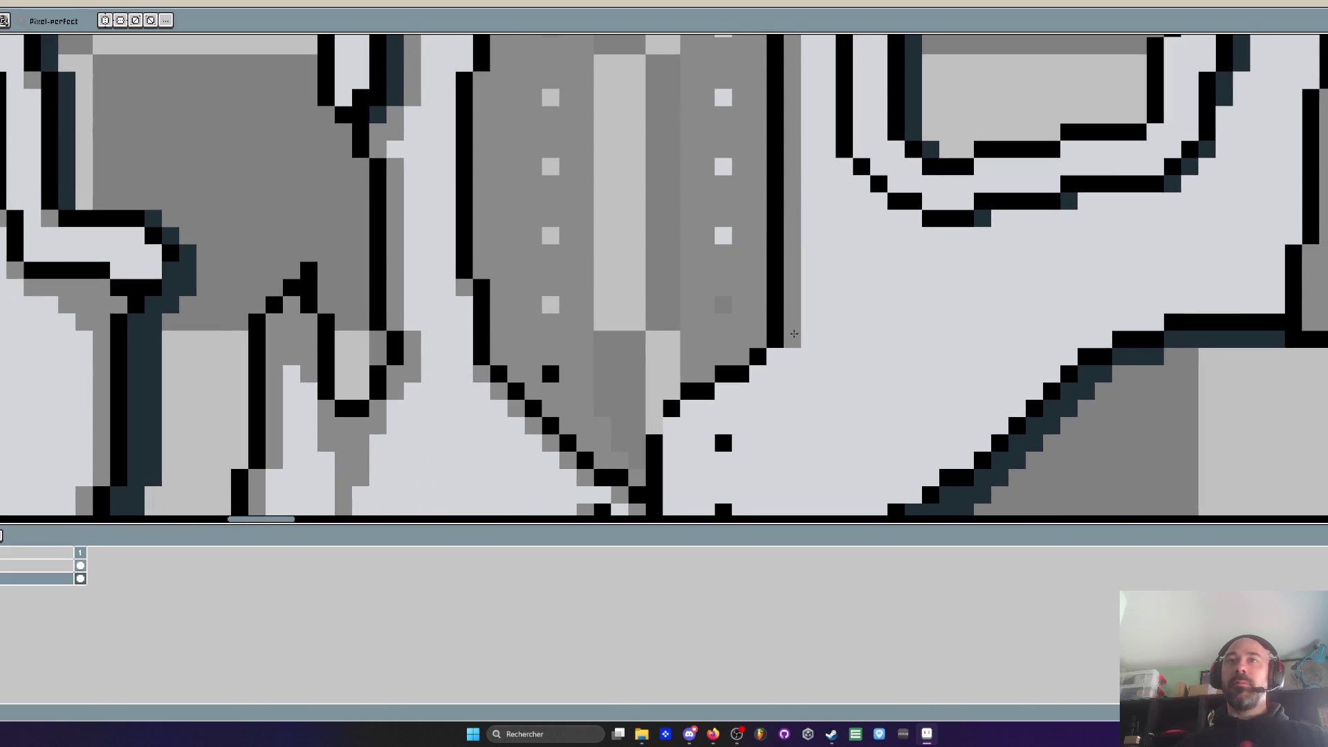
pyautogui.click(729, 390)
pyautogui.hotkey('ctrl', 'z')
pyautogui.click(727, 392)
pyautogui.scroll(-5, 676, 410)
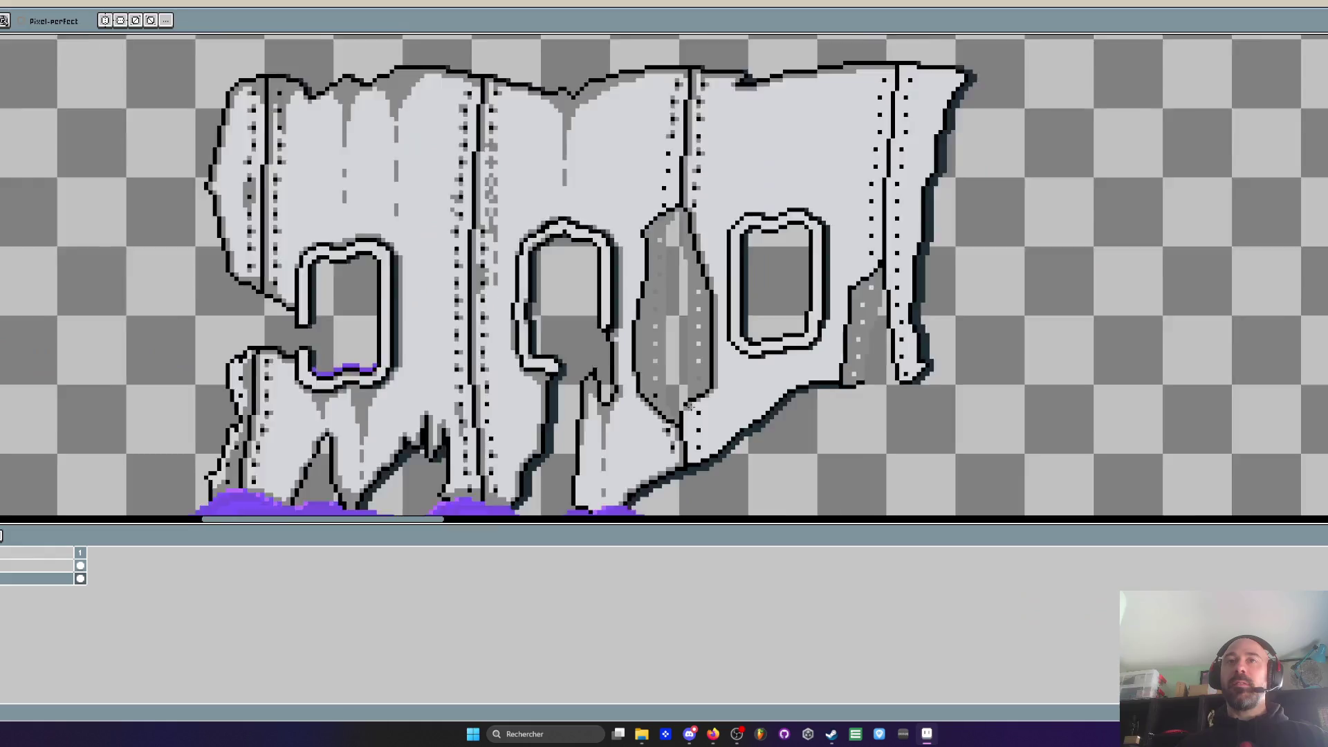
pyautogui.scroll(-3, 707, 298)
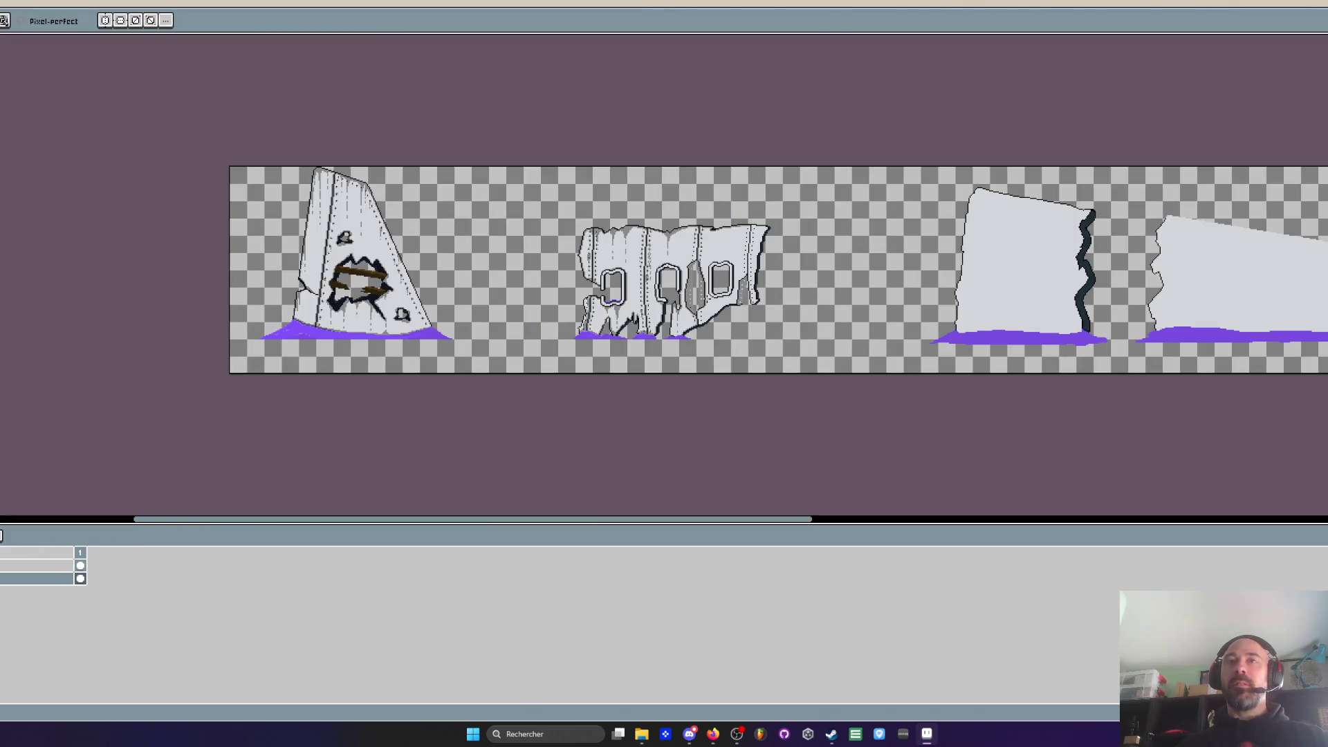
# Shade grey beside the right seam line of the fuselage
pyautogui.scroll(4, 707, 232)
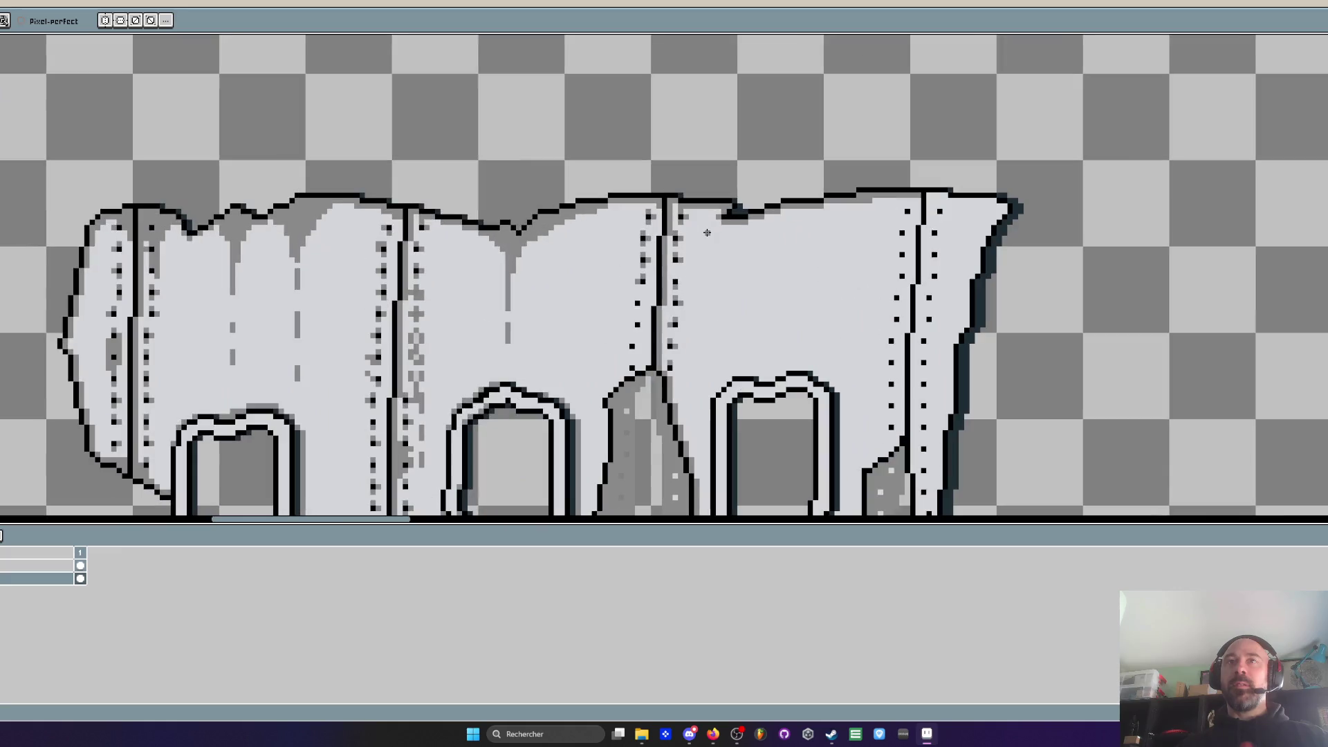
pyautogui.scroll(2, 926, 203)
pyautogui.moveTo(938, 173)
pyautogui.mouseDown()
pyautogui.moveTo(927, 320)
pyautogui.moveTo(969, 188)
pyautogui.moveTo(1117, 229)
pyautogui.mouseUp()
pyautogui.scroll(-3, 1106, 238)
pyautogui.scroll(3, 1040, 229)
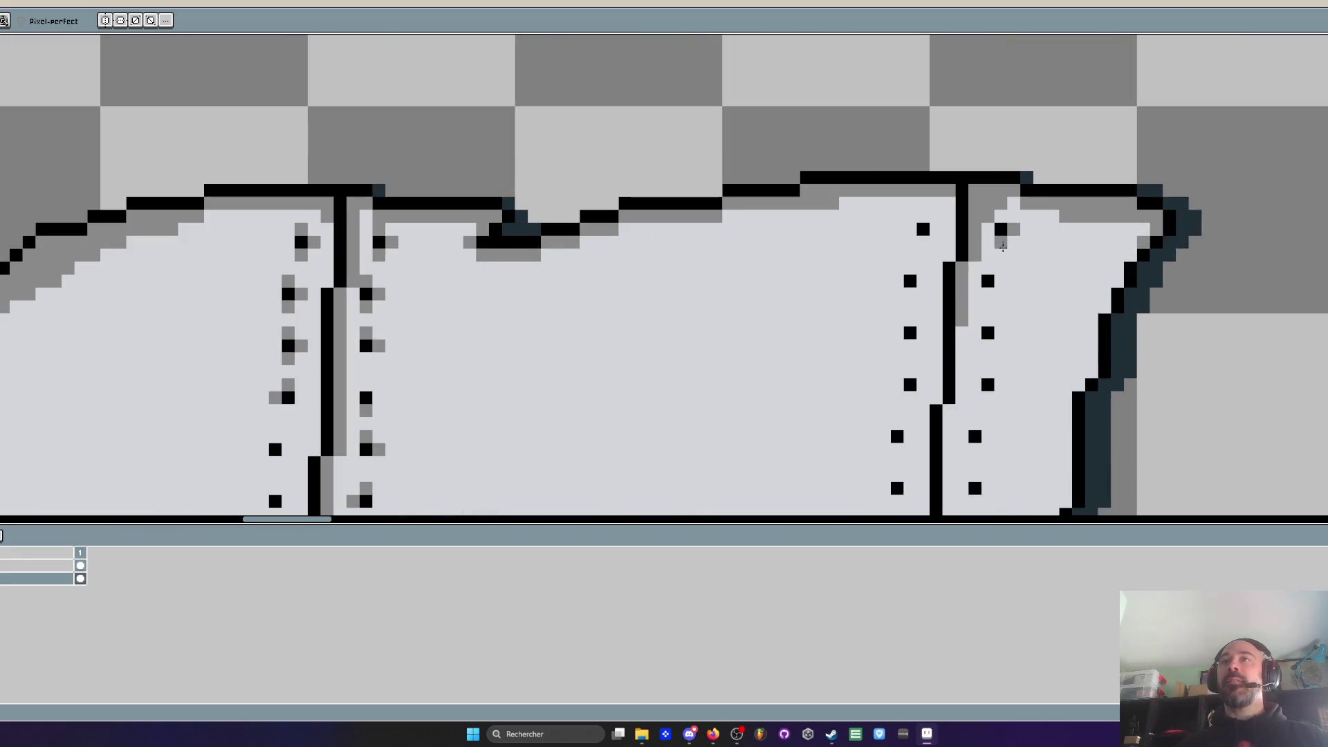
pyautogui.scroll(-3, 991, 324)
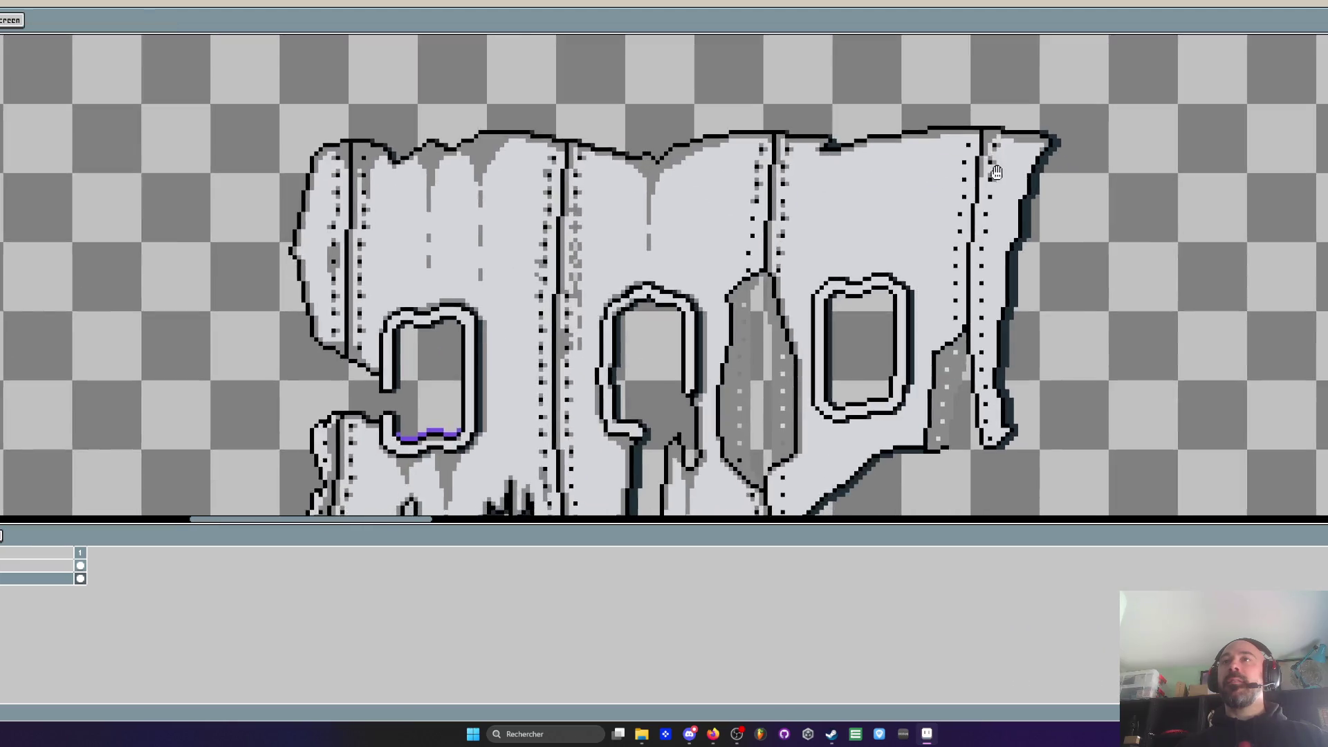
pyautogui.scroll(3, 979, 230)
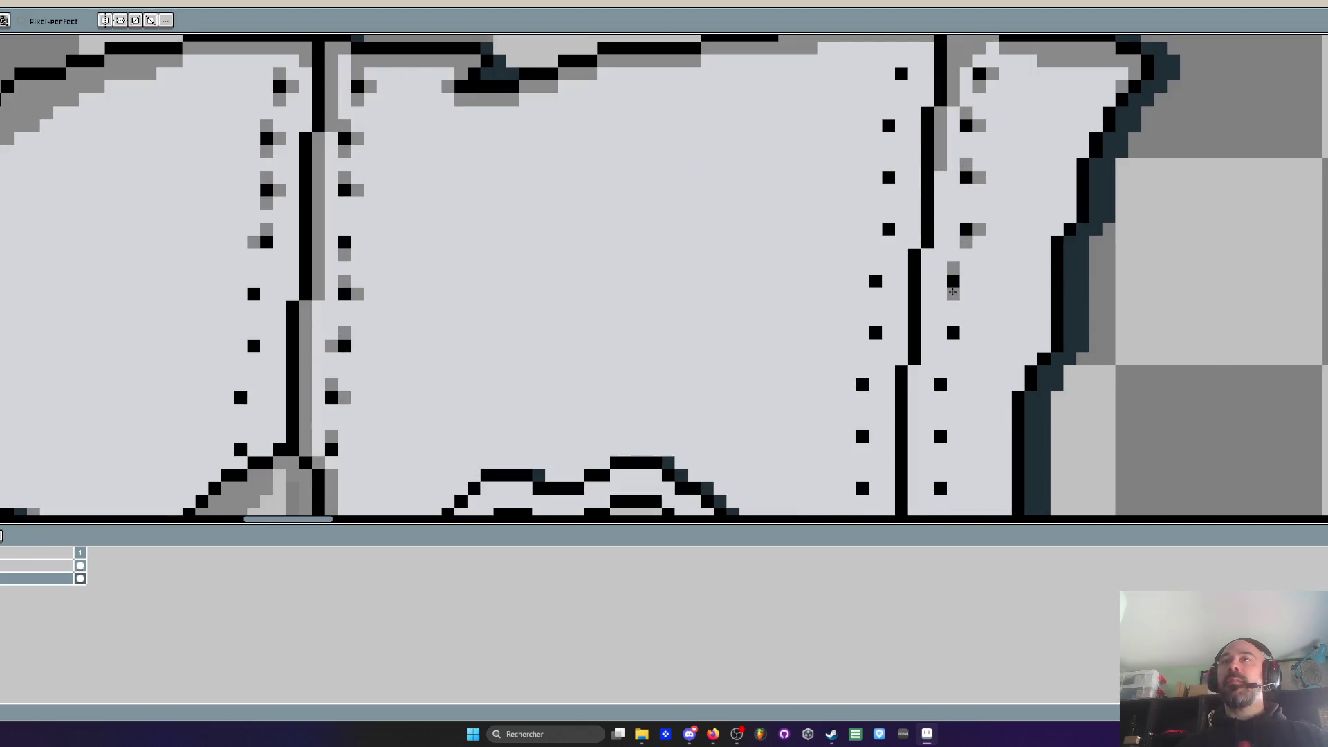
# Darken a pixel by the rivet column and paint a tidy grey stripe beside the line
pyautogui.click(945, 387)
pyautogui.scroll(-3, 944, 396)
pyautogui.scroll(3, 945, 343)
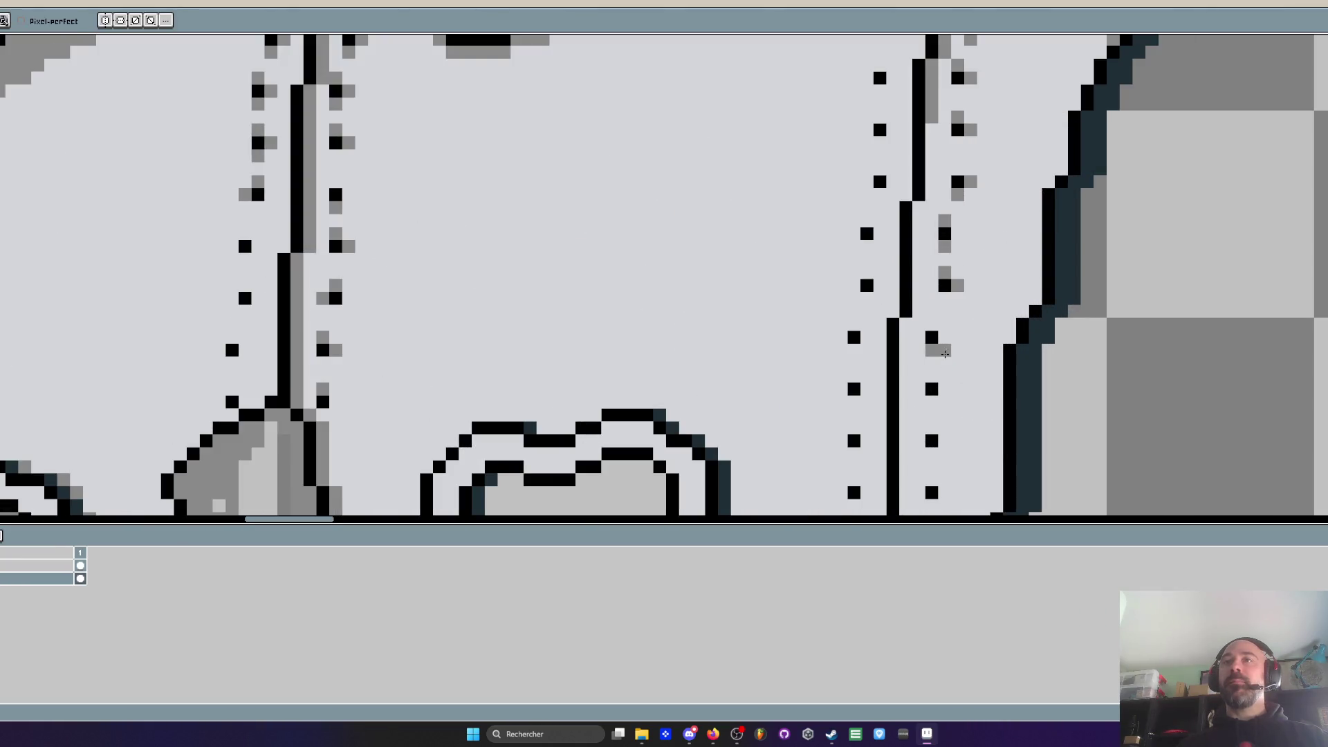
pyautogui.moveTo(910, 209); pyautogui.dragTo(925, 308)
pyautogui.click(925, 313)
pyautogui.click(918, 304)
pyautogui.click(941, 211)
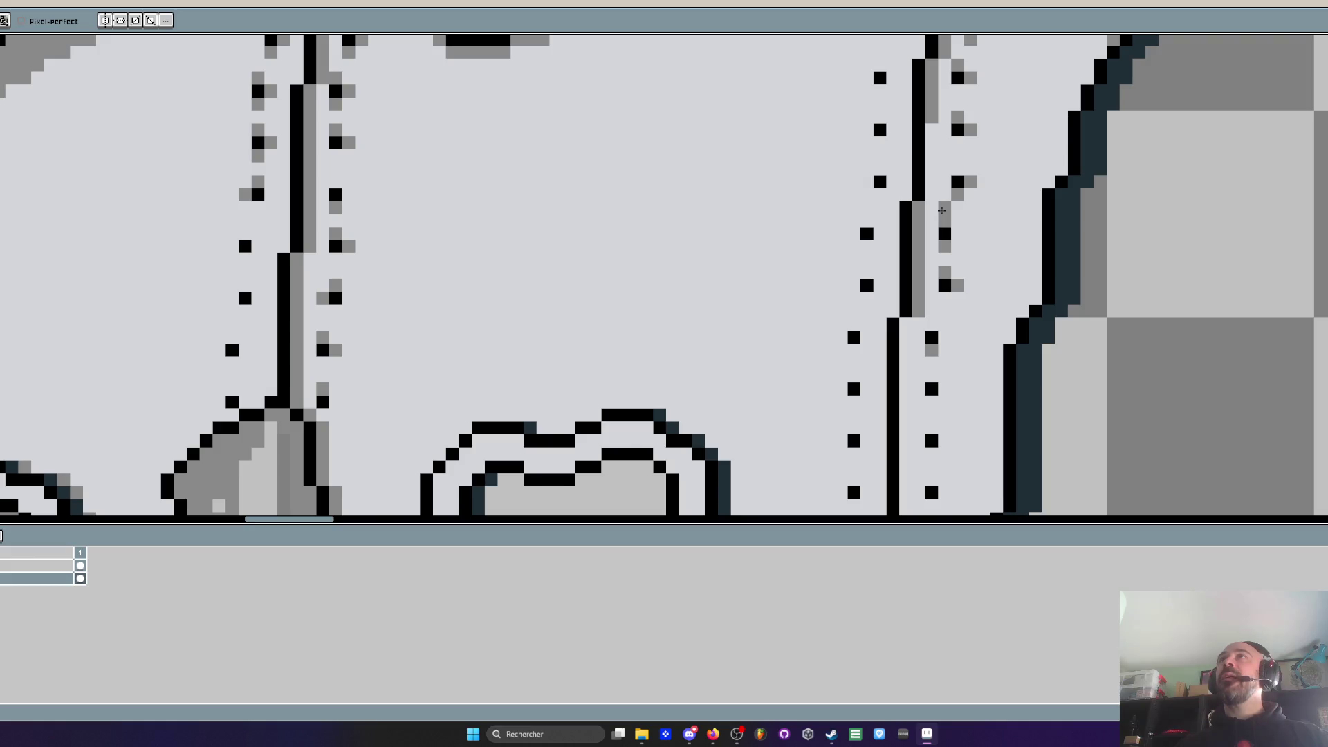
# Repaint the dark line pixels grey, discarding an extra grey stroke beside the column
pyautogui.scroll(1, 953, 178)
pyautogui.moveTo(920, 131)
pyautogui.mouseDown()
pyautogui.moveTo(912, 186)
pyautogui.moveTo(929, 208)
pyautogui.moveTo(929, 111)
pyautogui.moveTo(901, 234)
pyautogui.mouseUp()
pyautogui.scroll(-4, 929, 118)
pyautogui.scroll(2, 909, 130)
pyautogui.scroll(1, 909, 130)
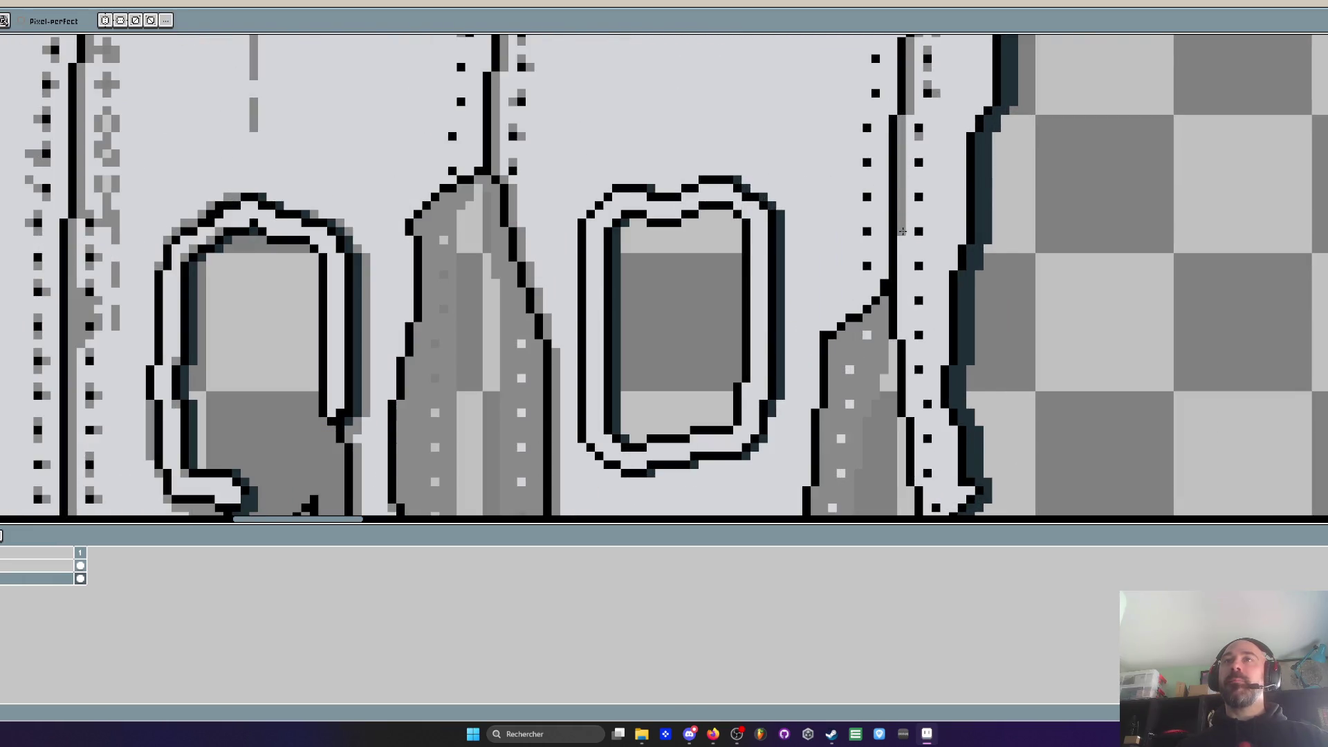
pyautogui.scroll(-1, 903, 159)
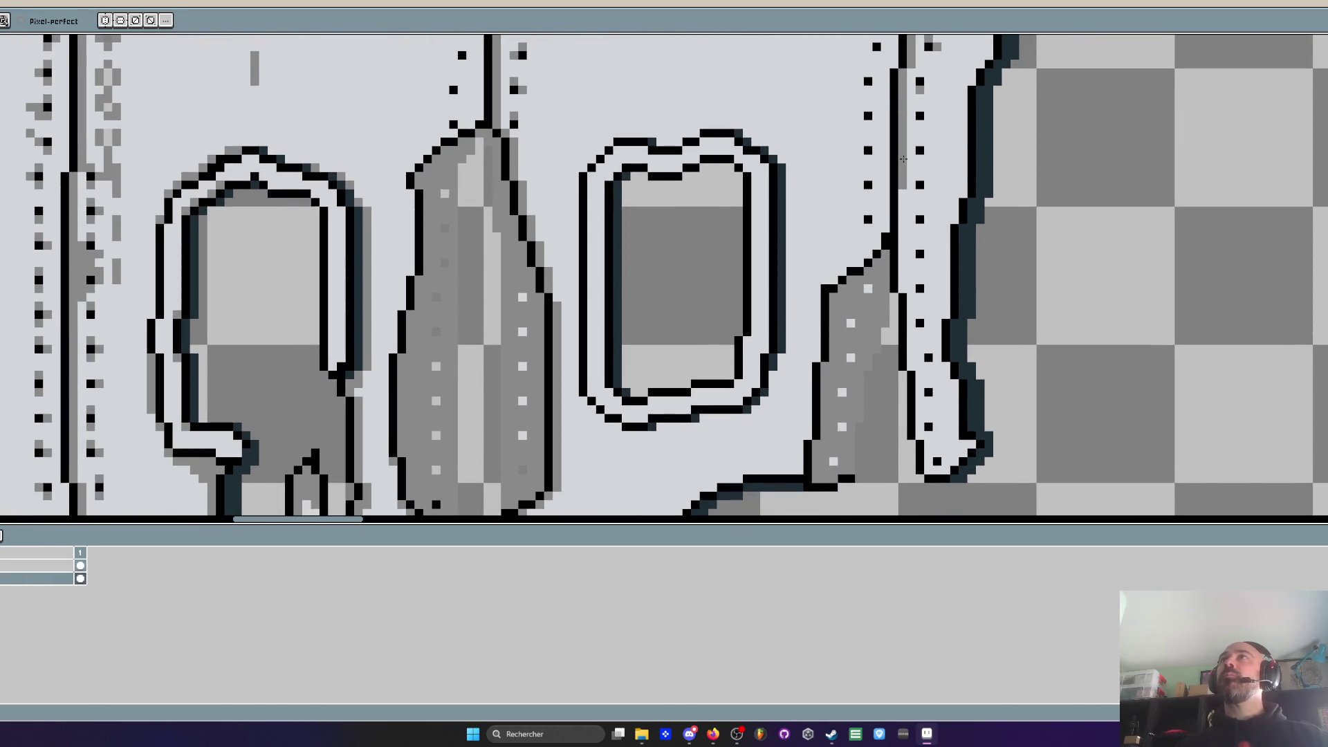
pyautogui.scroll(1, 922, 218)
pyautogui.moveTo(899, 187); pyautogui.dragTo(899, 342)
pyautogui.hotkey('ctrl', 'z')
# At the fuselage's lower right end, paint a dark column and grey shading columns up the edge strip
pyautogui.moveTo(899, 275); pyautogui.dragTo(890, 155)
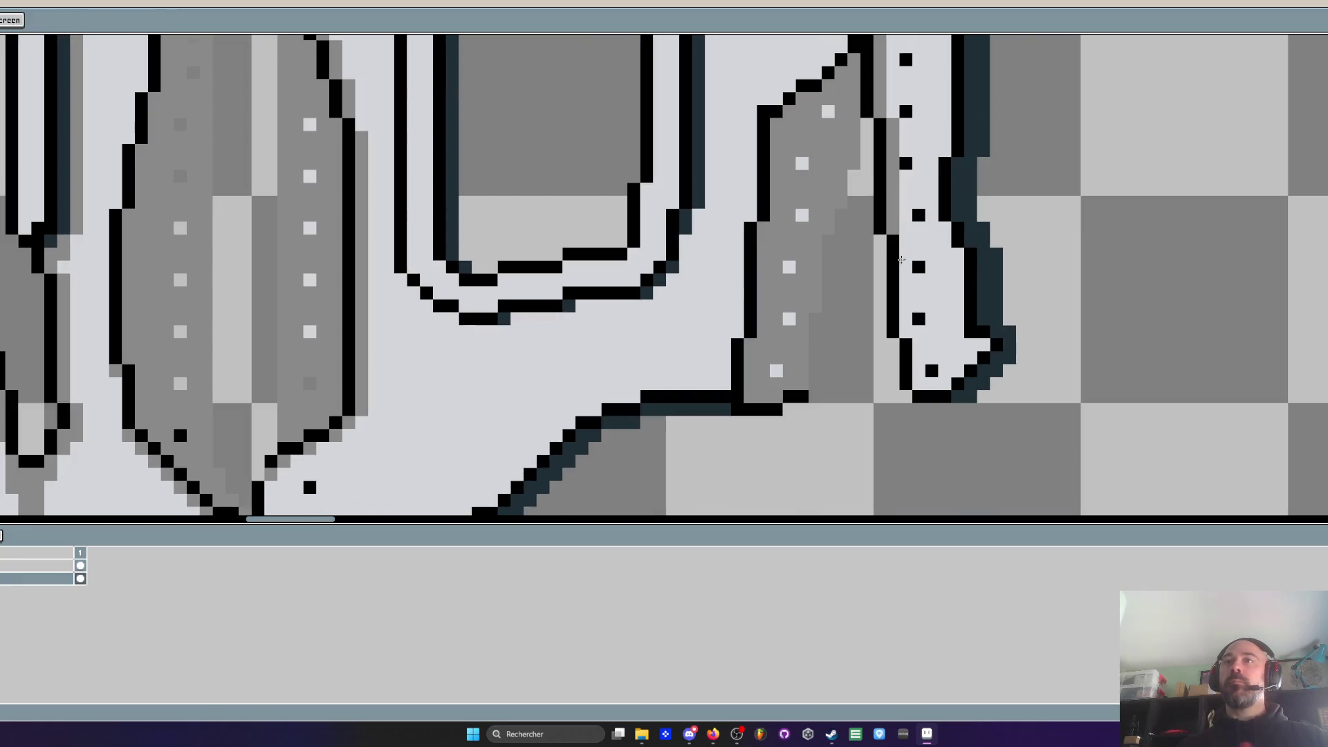
pyautogui.moveTo(905, 239); pyautogui.dragTo(906, 332)
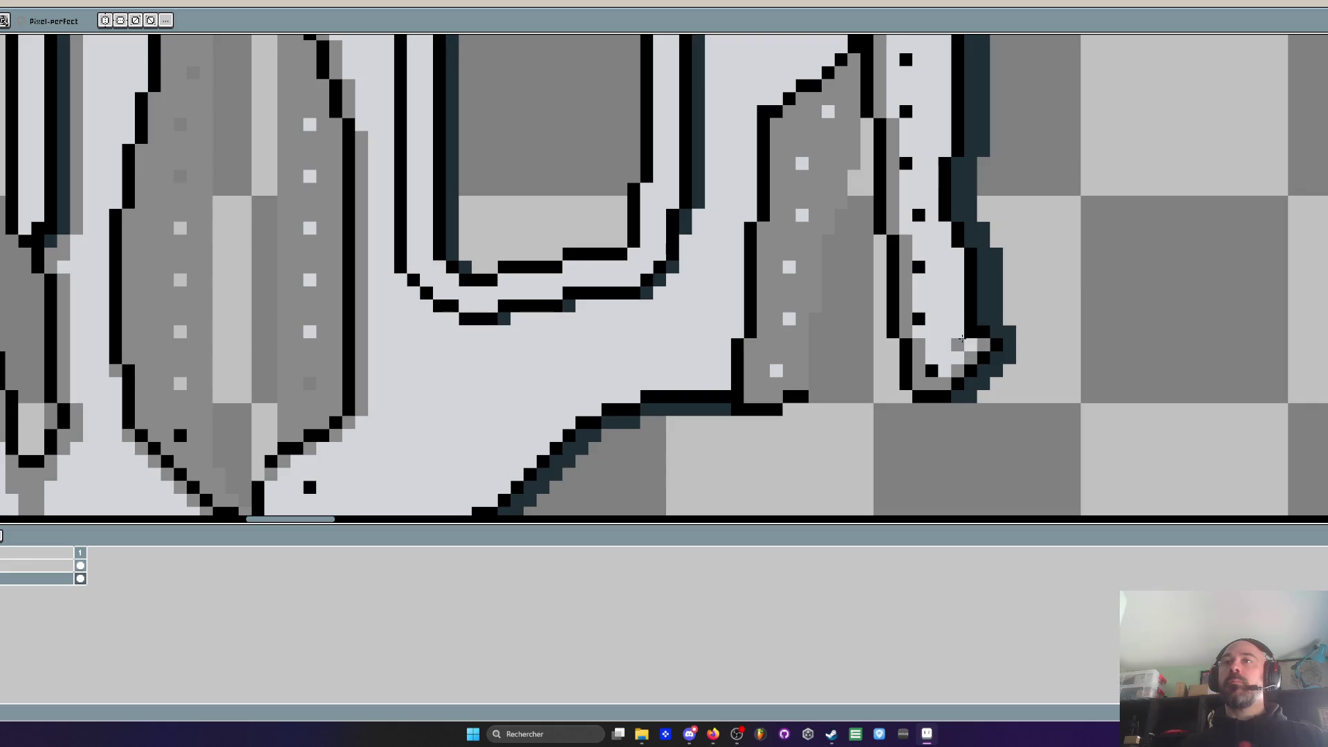
pyautogui.moveTo(969, 344)
pyautogui.mouseDown()
pyautogui.moveTo(955, 258)
pyautogui.moveTo(939, 306)
pyautogui.mouseUp()
pyautogui.click(930, 270)
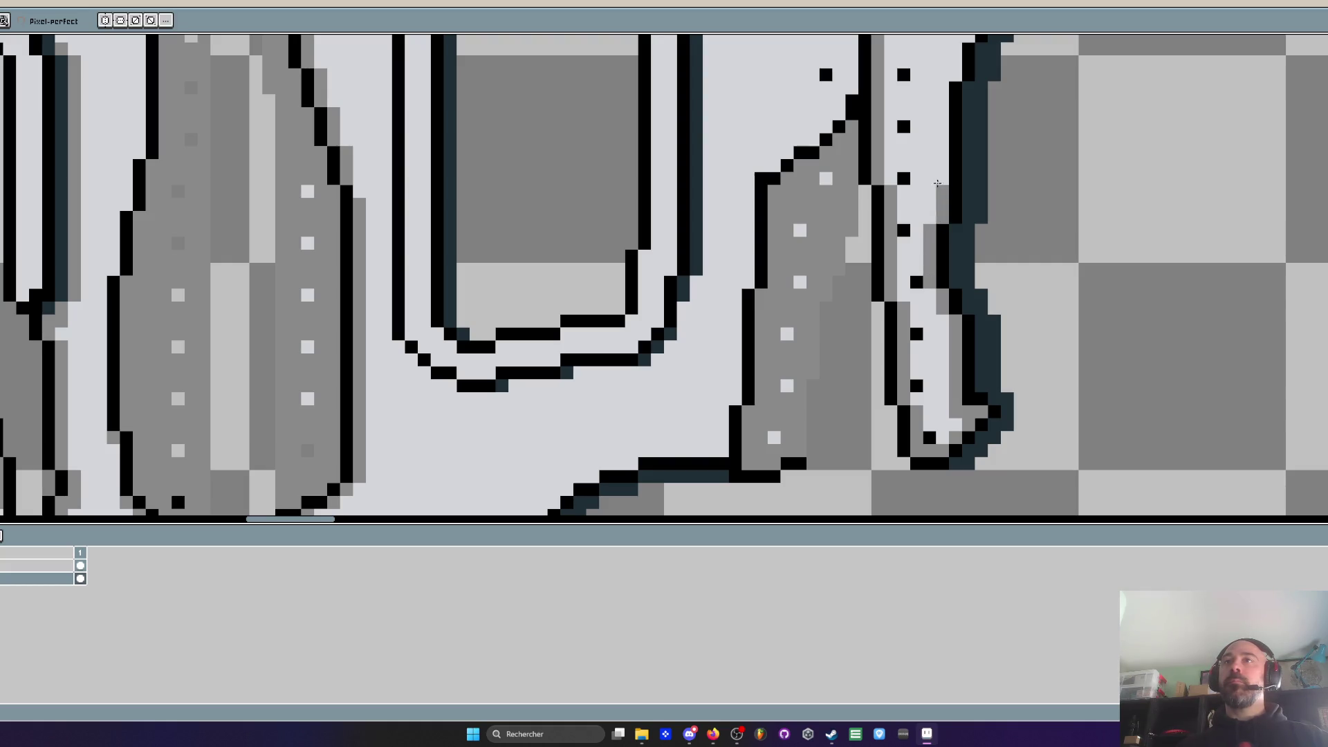
pyautogui.moveTo(941, 149); pyautogui.dragTo(958, 246)
pyautogui.moveTo(960, 248)
pyautogui.mouseDown()
pyautogui.moveTo(971, 143)
pyautogui.moveTo(972, 200)
pyautogui.mouseUp()
pyautogui.scroll(-4, 978, 199)
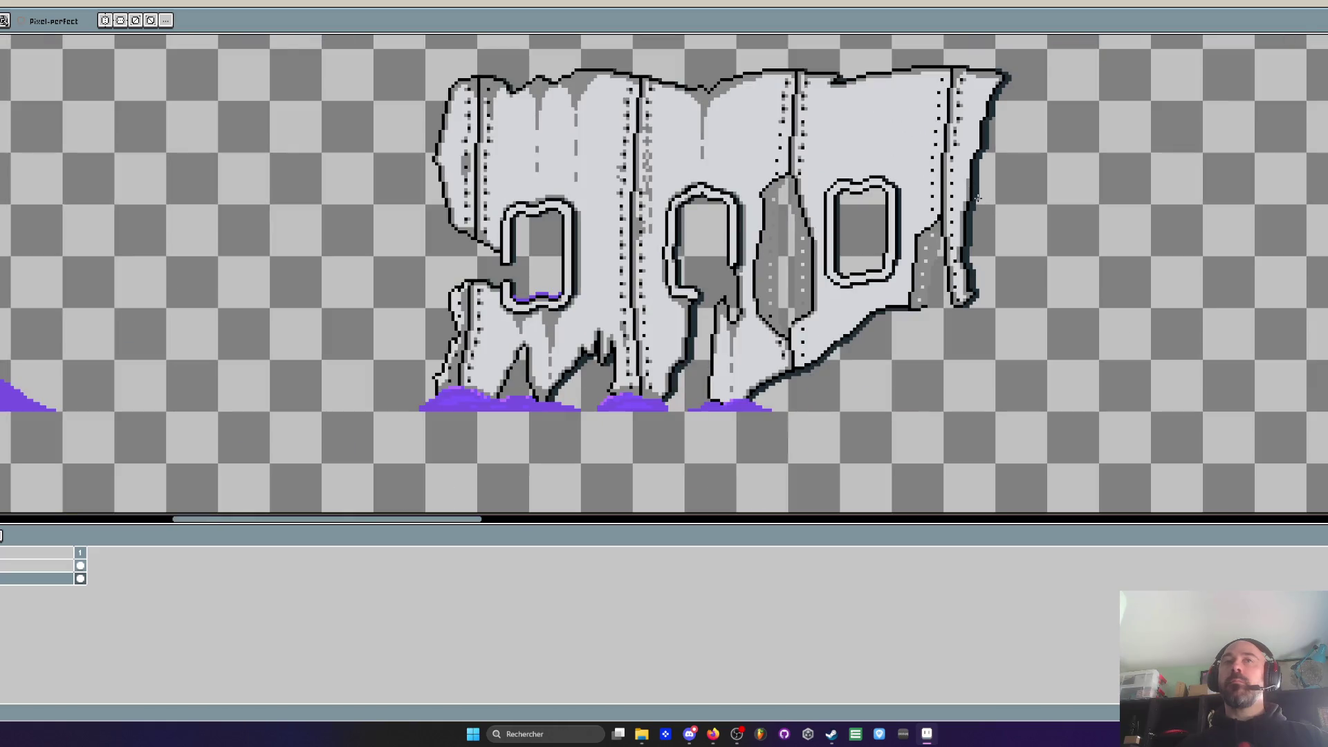
# Sample the light panel grey and fill a highlight strip down the fuselage's left outline
pyautogui.scroll(3, 457, 114)
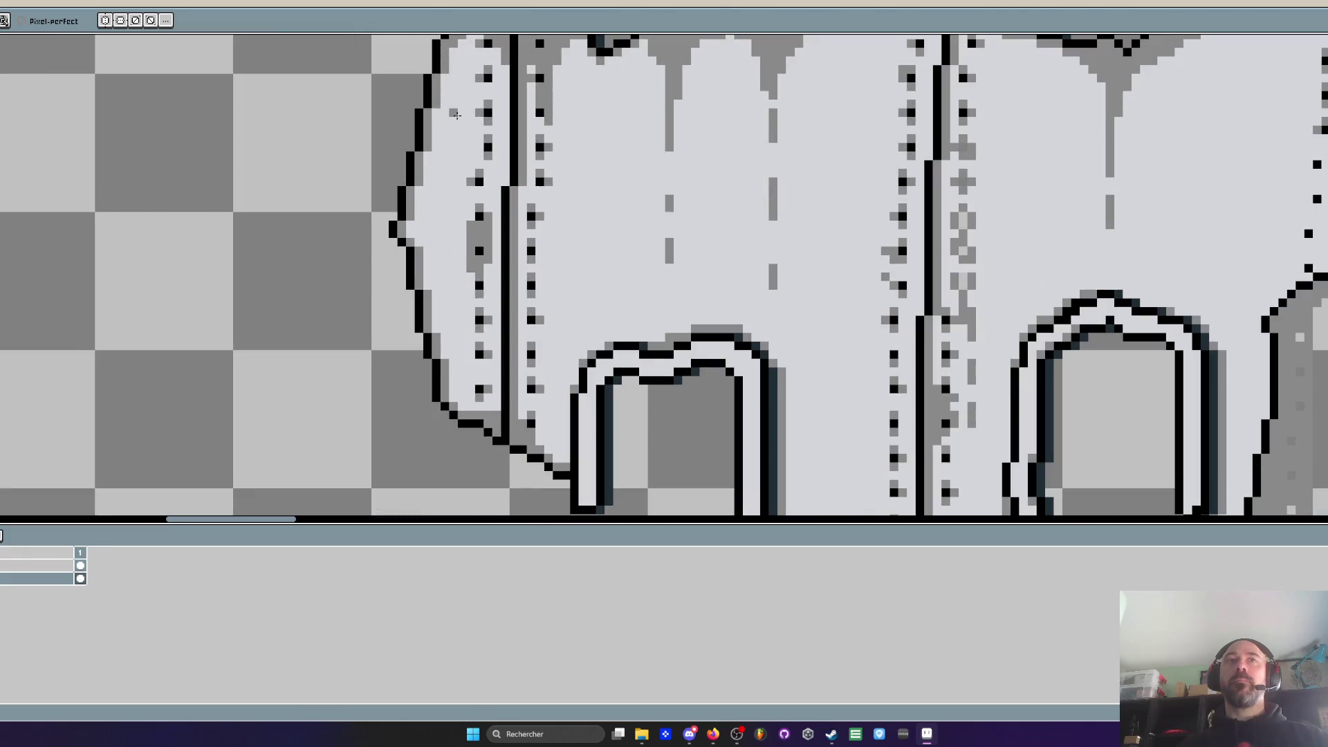
pyautogui.scroll(-3, 457, 114)
pyautogui.scroll(2, 456, 114)
pyautogui.press('i')
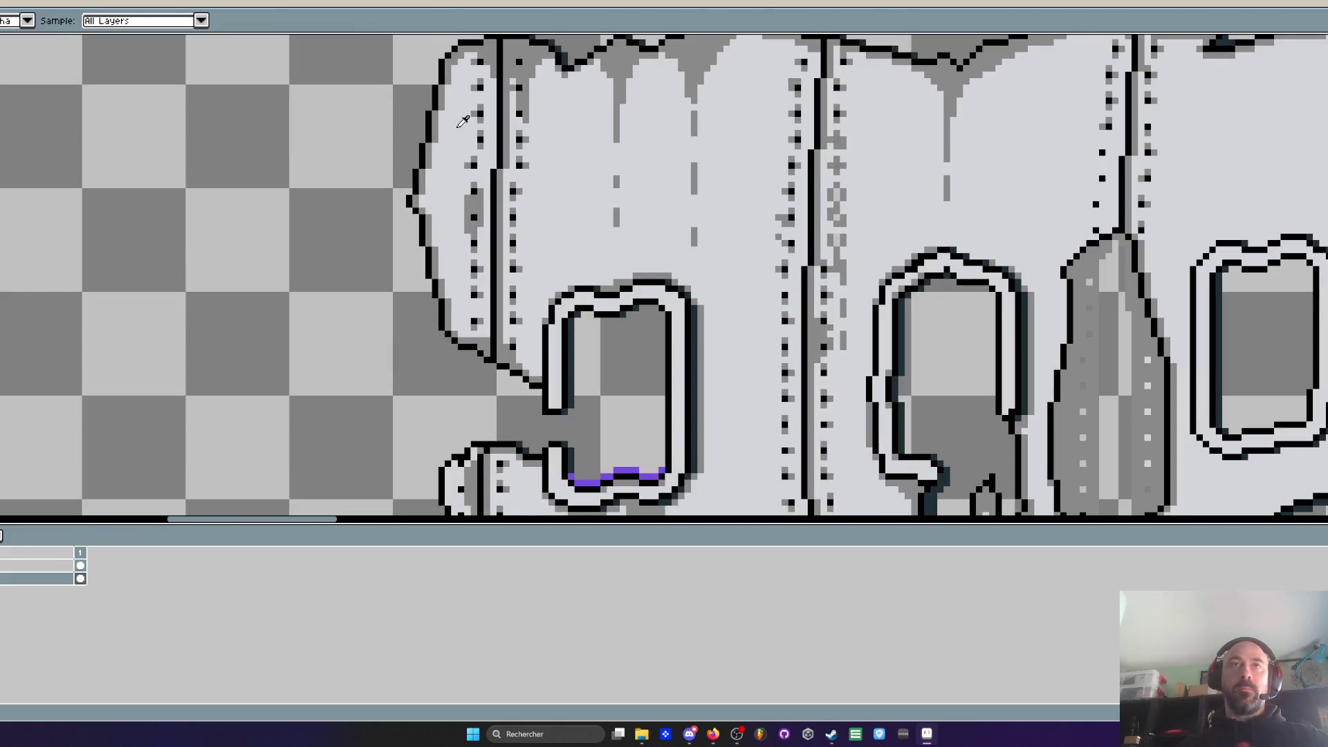
pyautogui.click(462, 121)
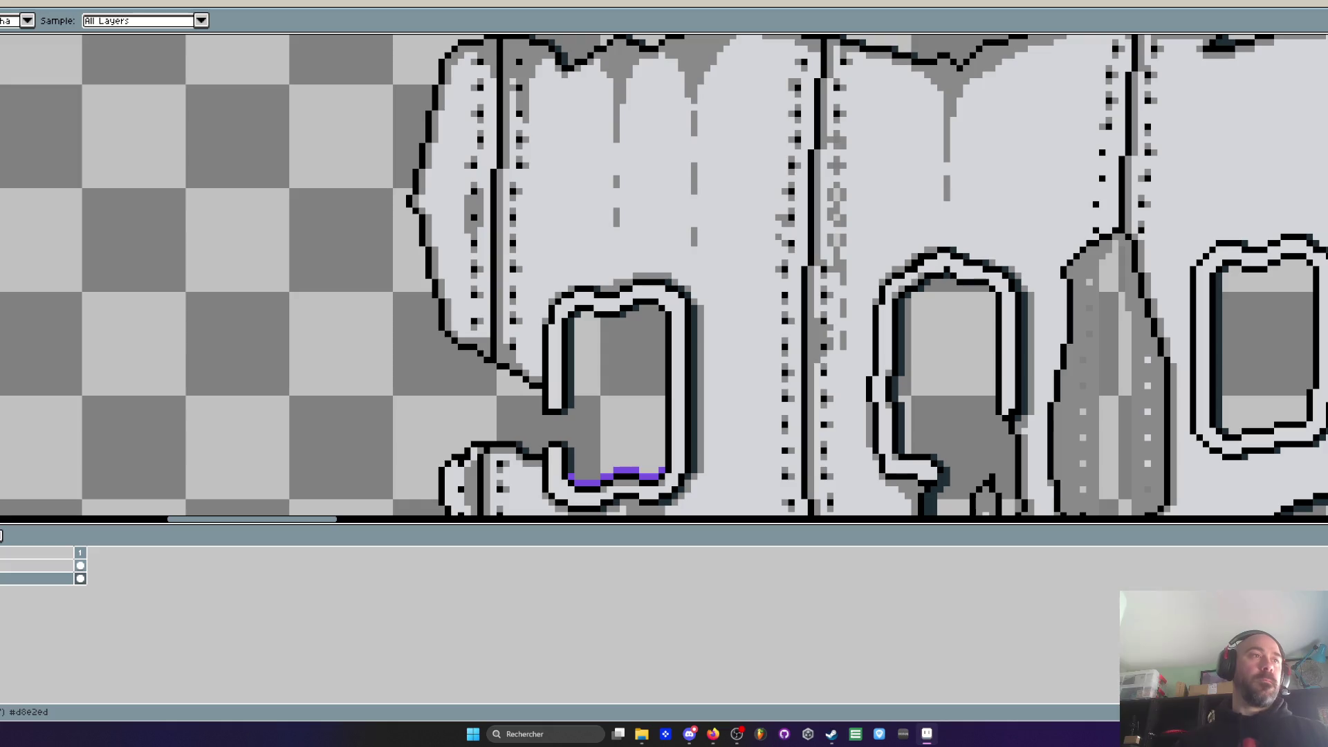
pyautogui.press('w')
pyautogui.scroll(1, 435, 117)
pyautogui.moveTo(434, 117); pyautogui.dragTo(410, 209)
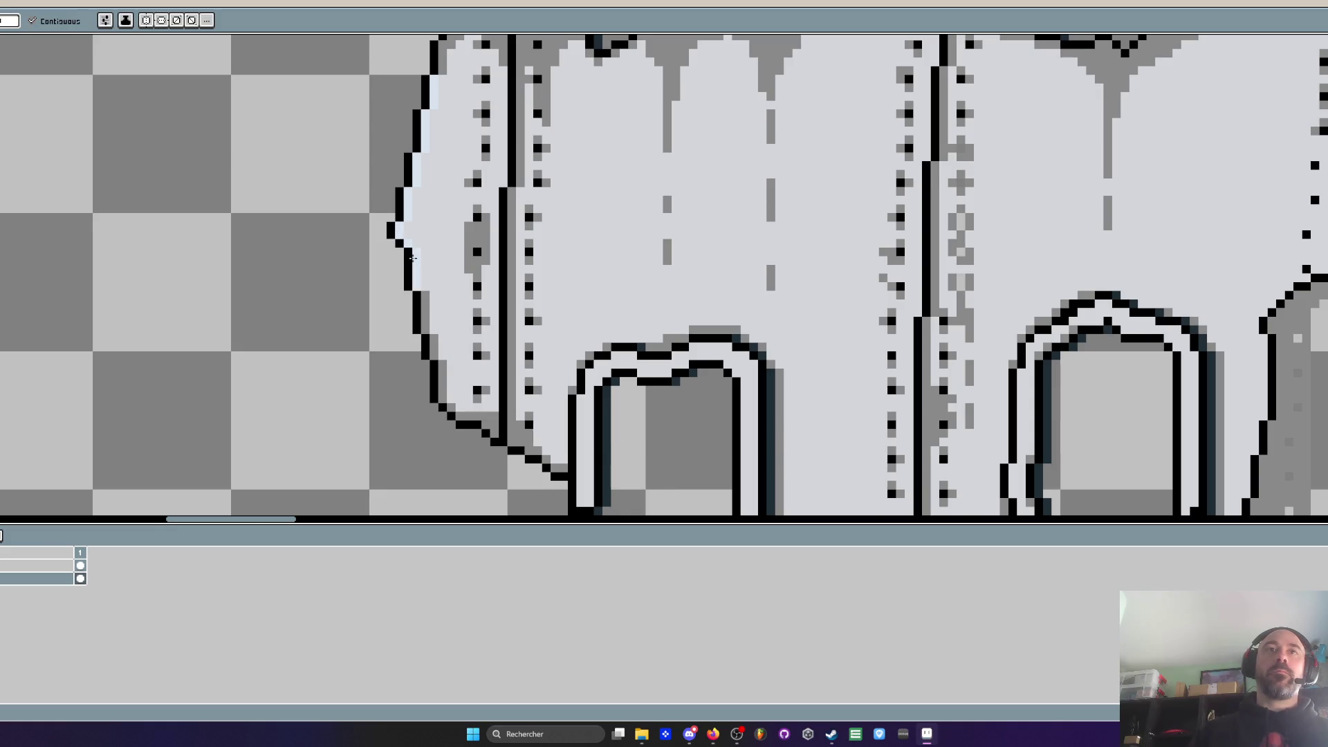
pyautogui.scroll(-2, 407, 249)
pyautogui.scroll(2, 433, 248)
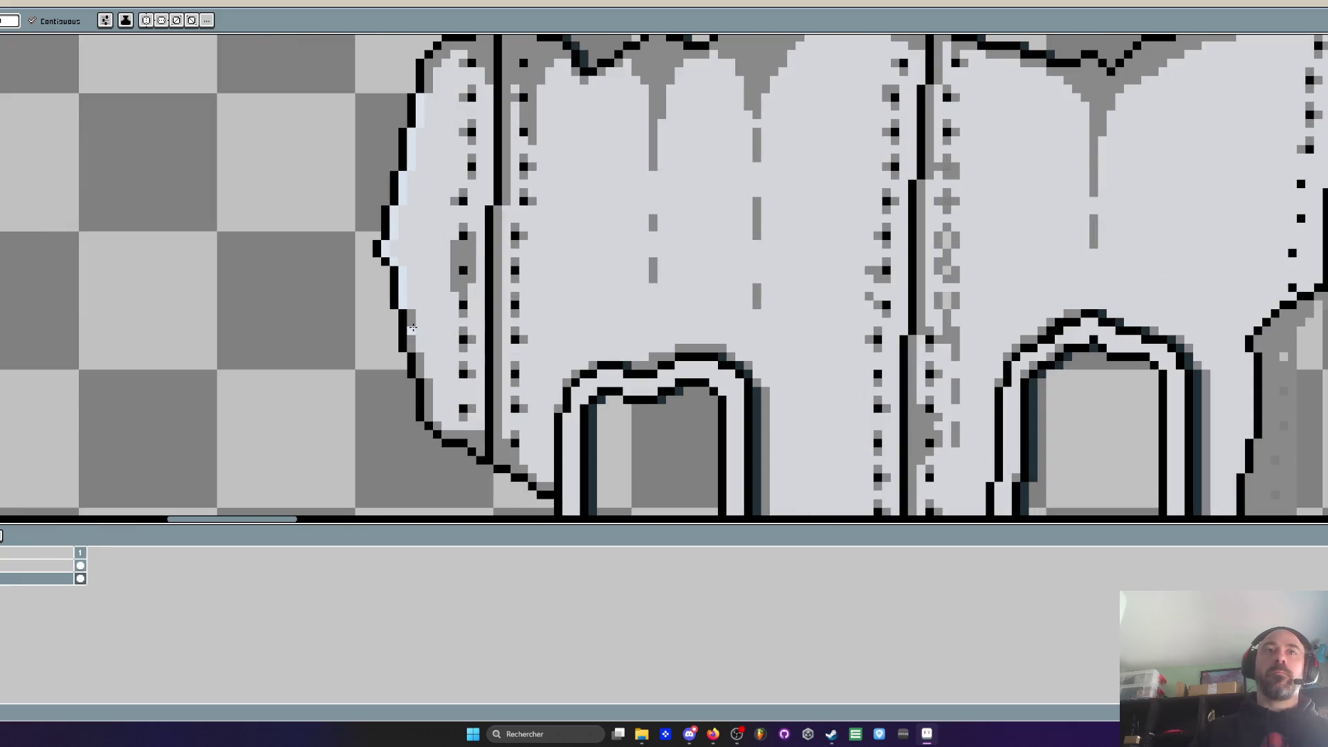
# Fill light grey highlights around the arch's sides and top and the right window
pyautogui.moveTo(437, 394); pyautogui.dragTo(391, 152)
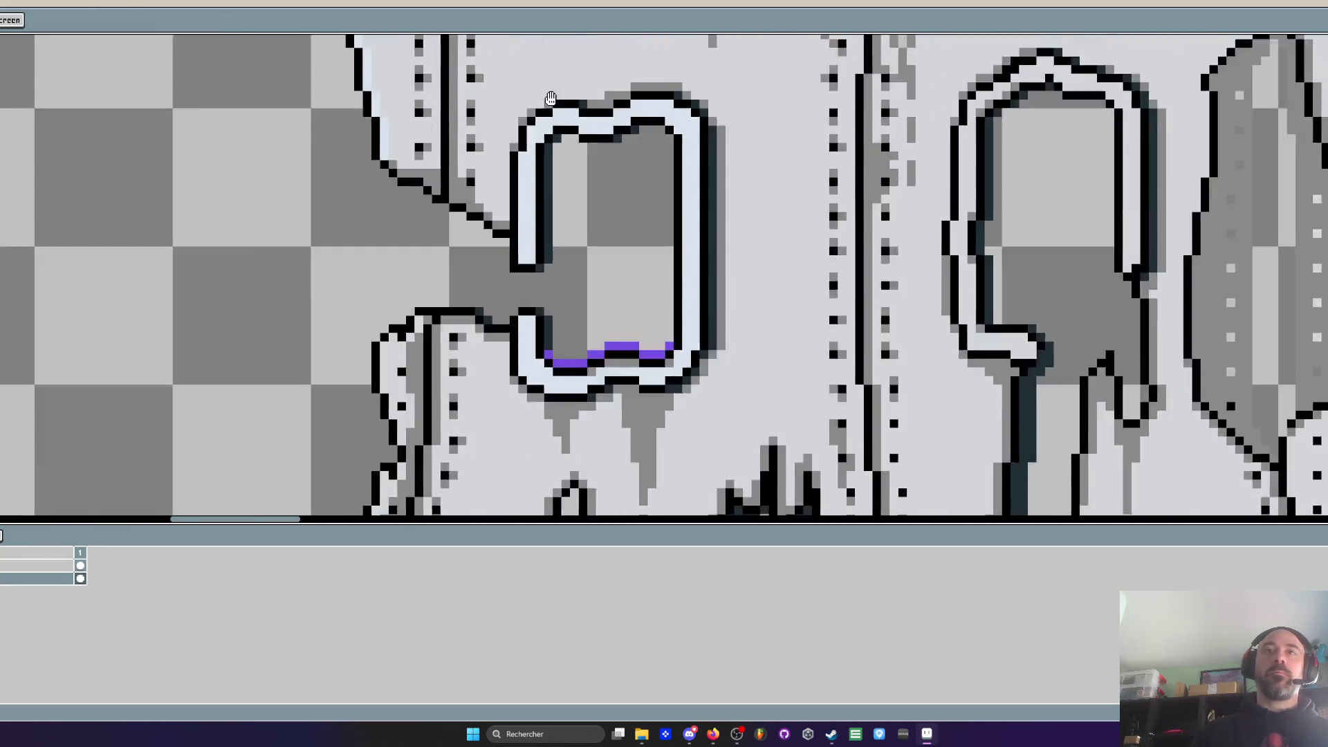
pyautogui.scroll(-2, 567, 97)
pyautogui.click(764, 122)
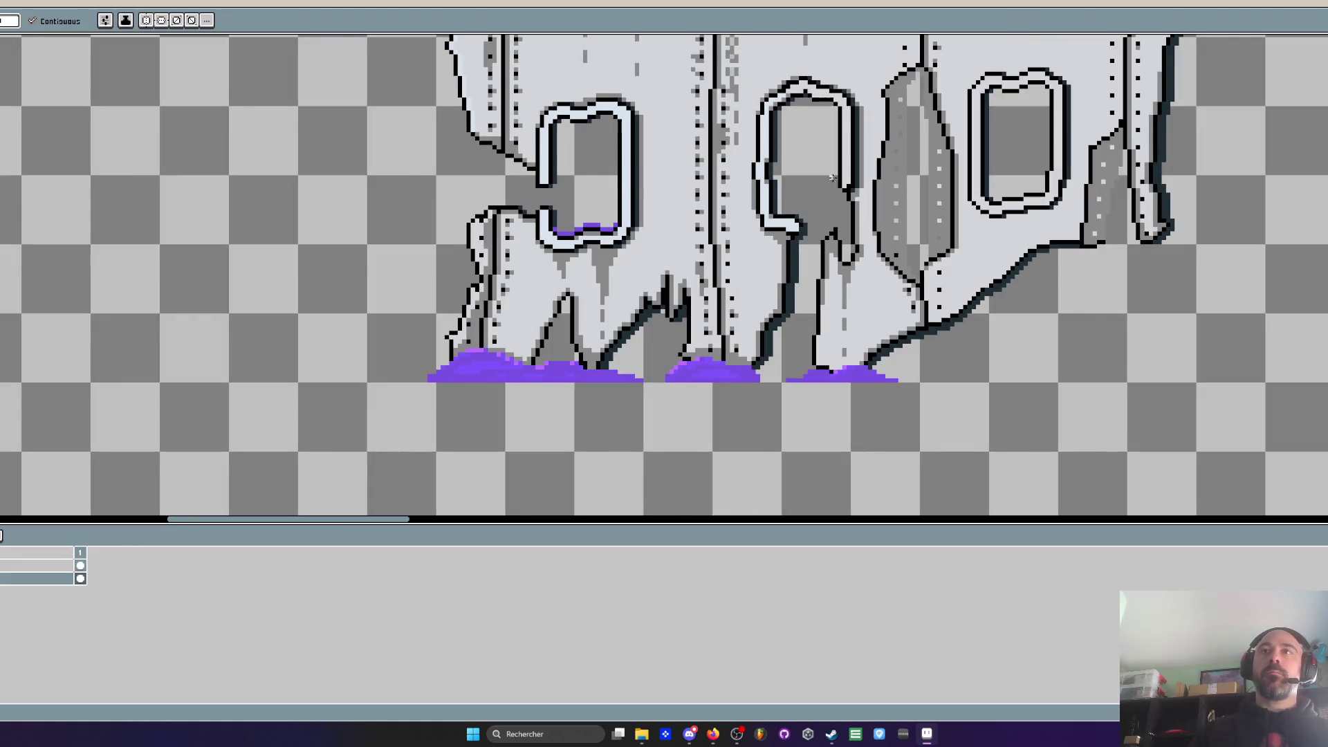
pyautogui.click(848, 149)
pyautogui.click(979, 98)
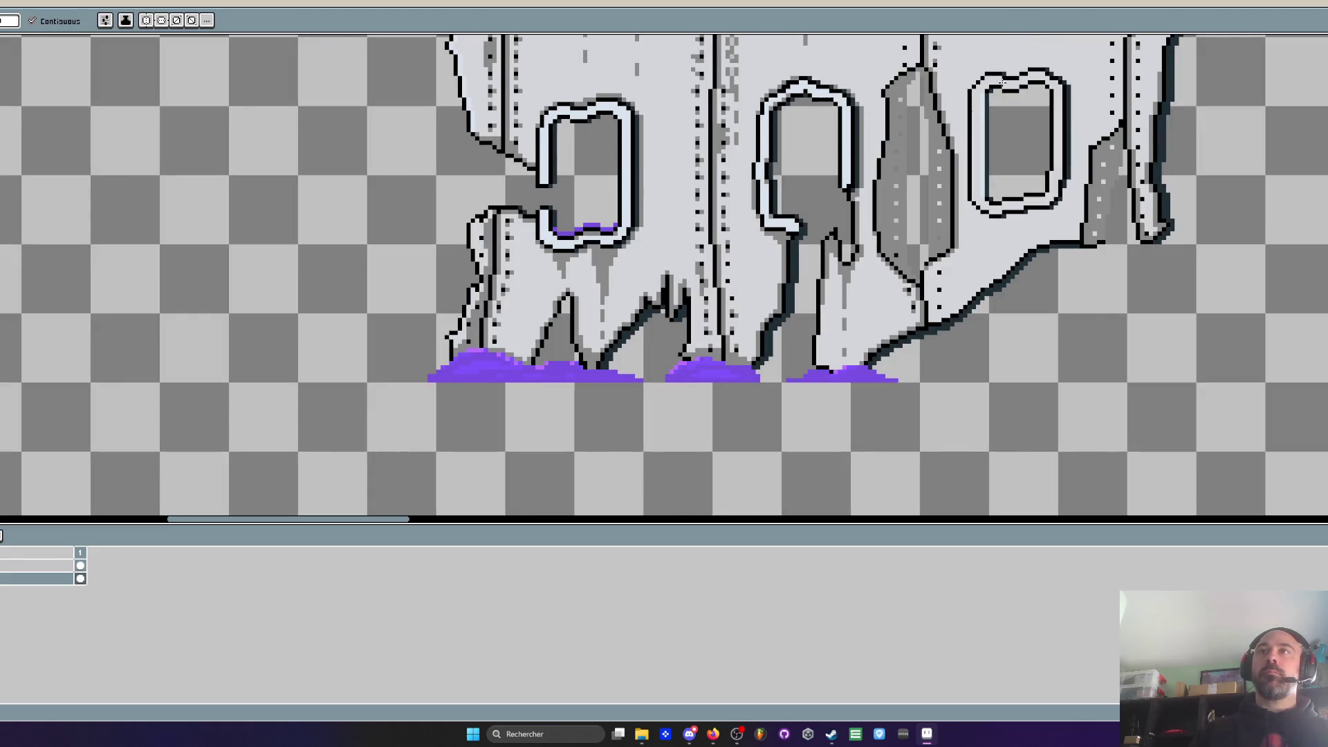
pyautogui.click(978, 94)
pyautogui.scroll(-4, 1052, 107)
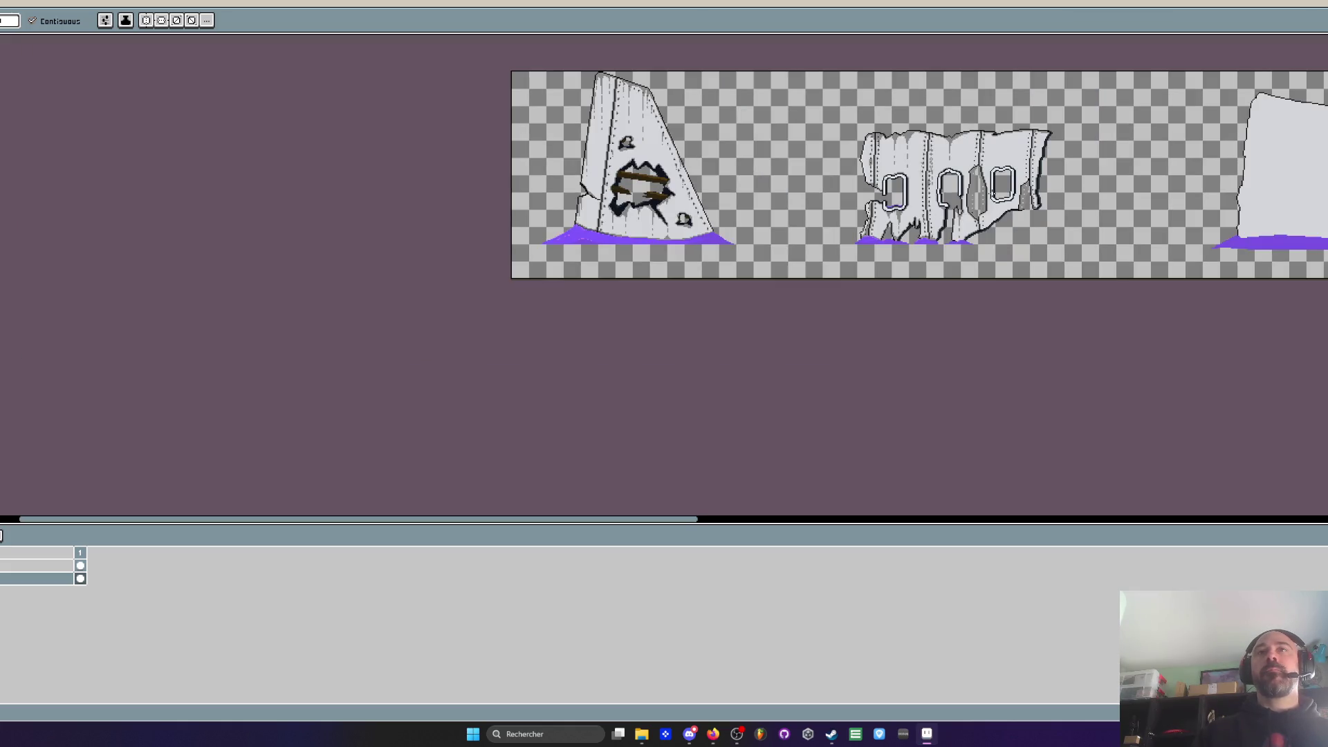
# Review the fuselage beside the tail prop, then bring the YouTube video window forward
pyautogui.scroll(4, 848, 172)
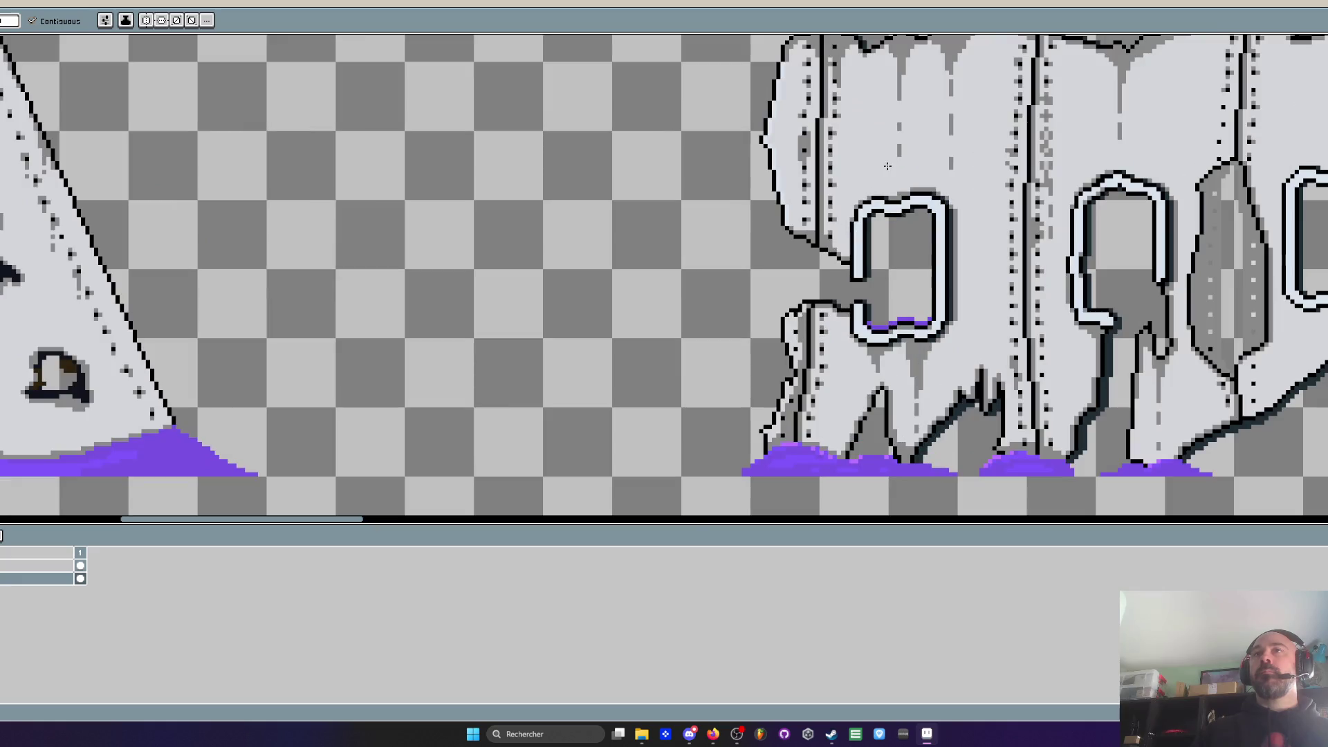
pyautogui.scroll(-3, 834, 194)
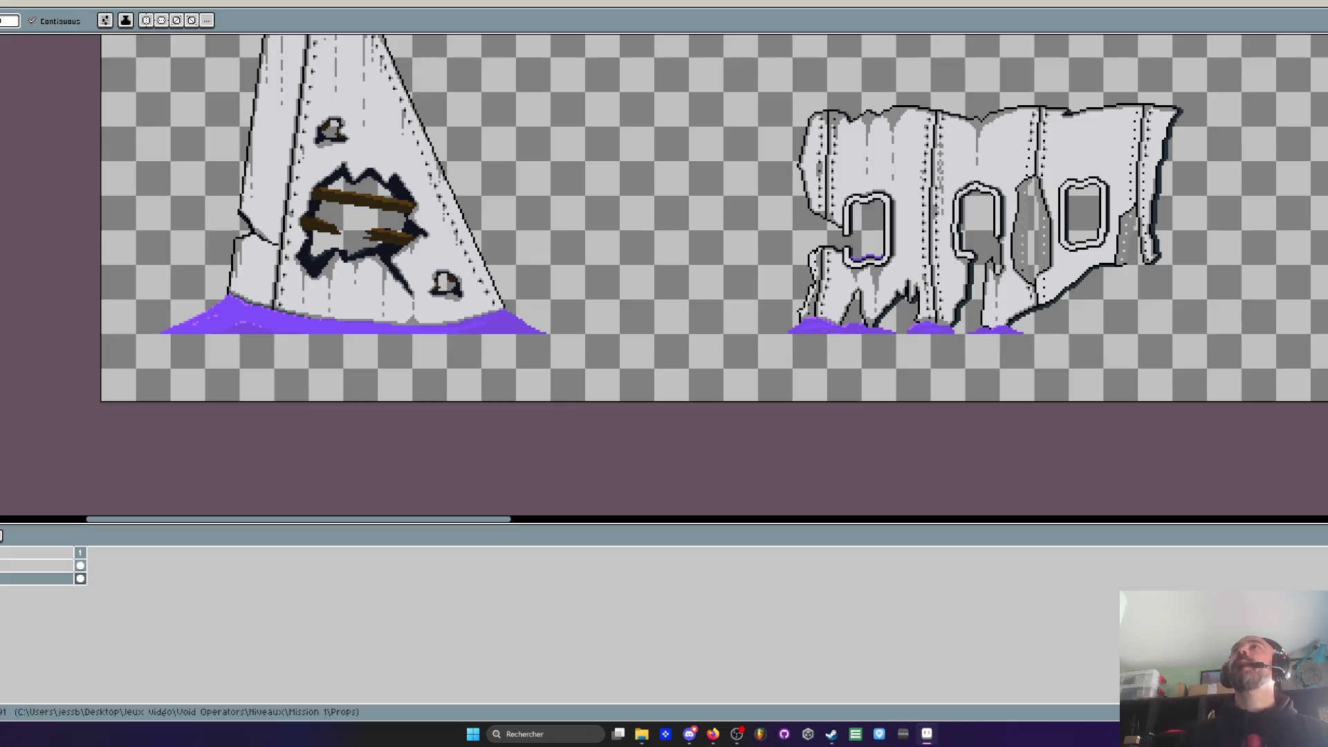
pyautogui.hotkey('alt', 'Tab')
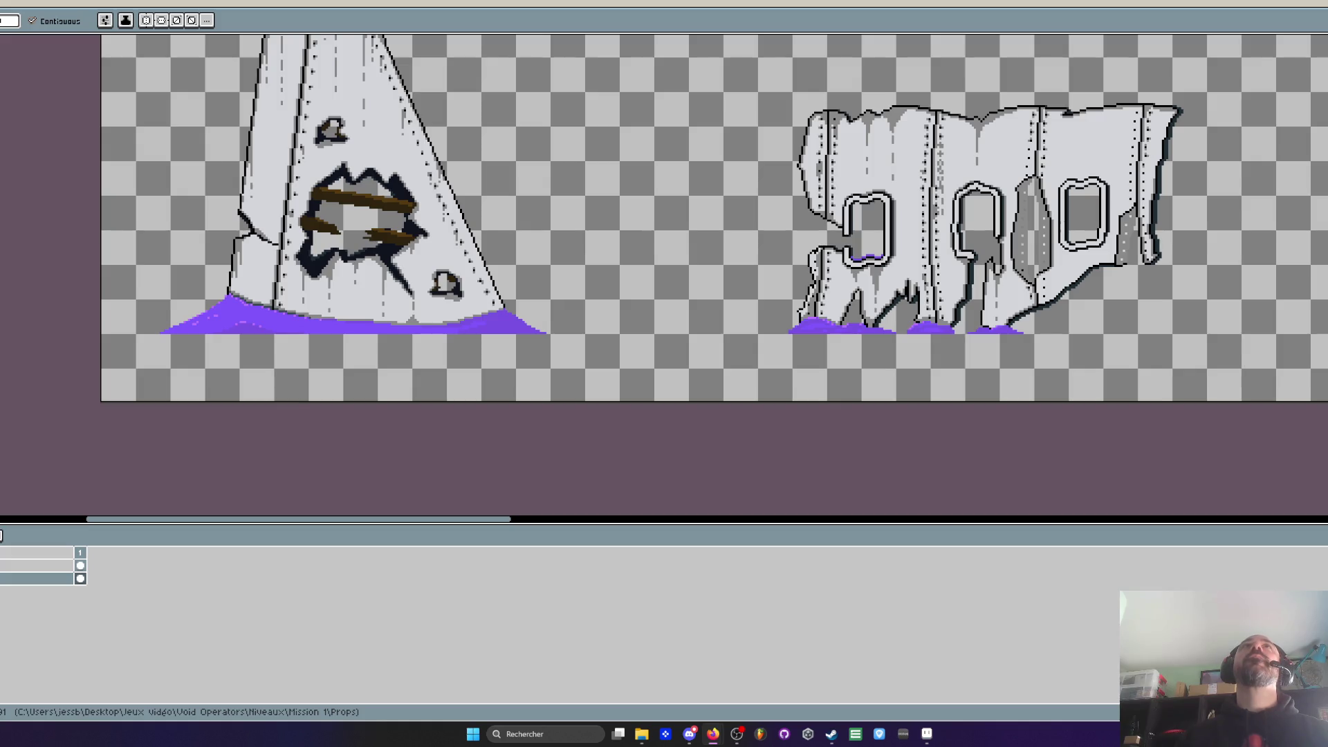
pyautogui.hotkey('alt', 'Tab')
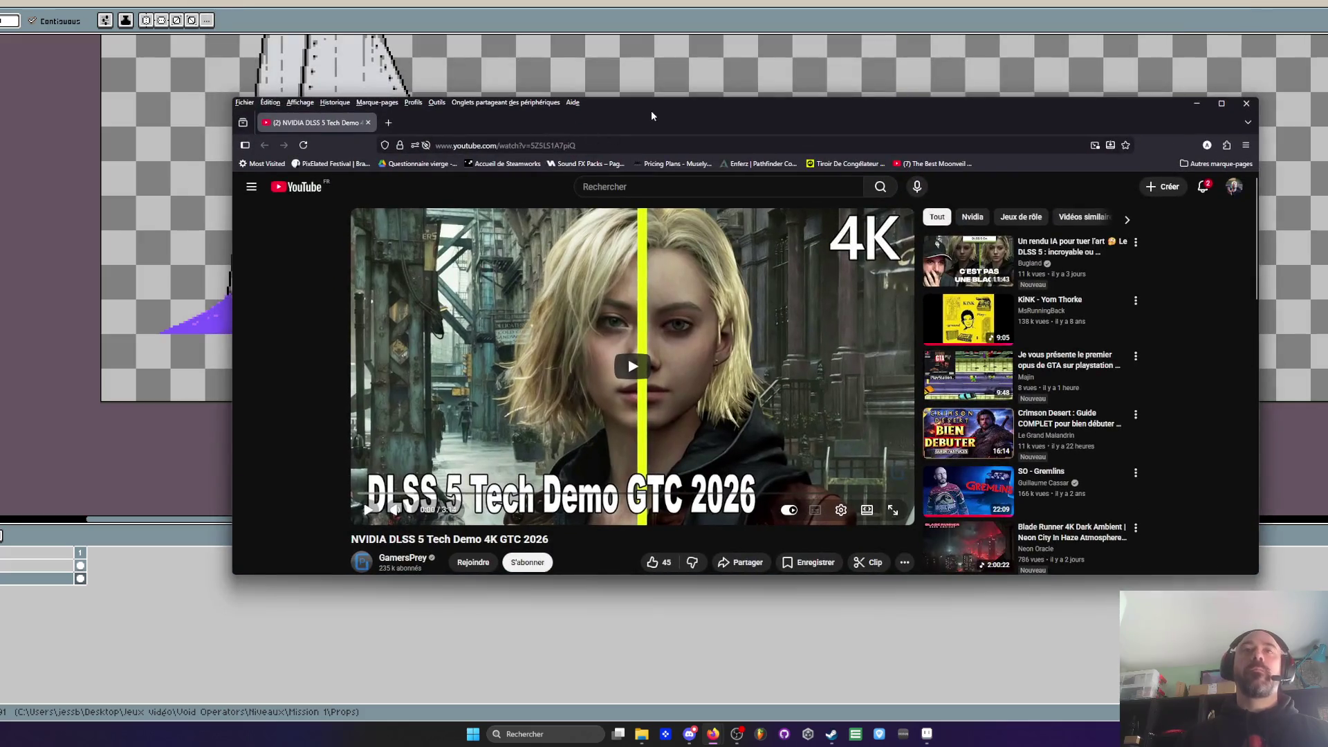
# Maximize Firefox, start the DLSS 5 demo video and lower its volume slightly
pyautogui.doubleClick(652, 115)
pyautogui.click(572, 373)
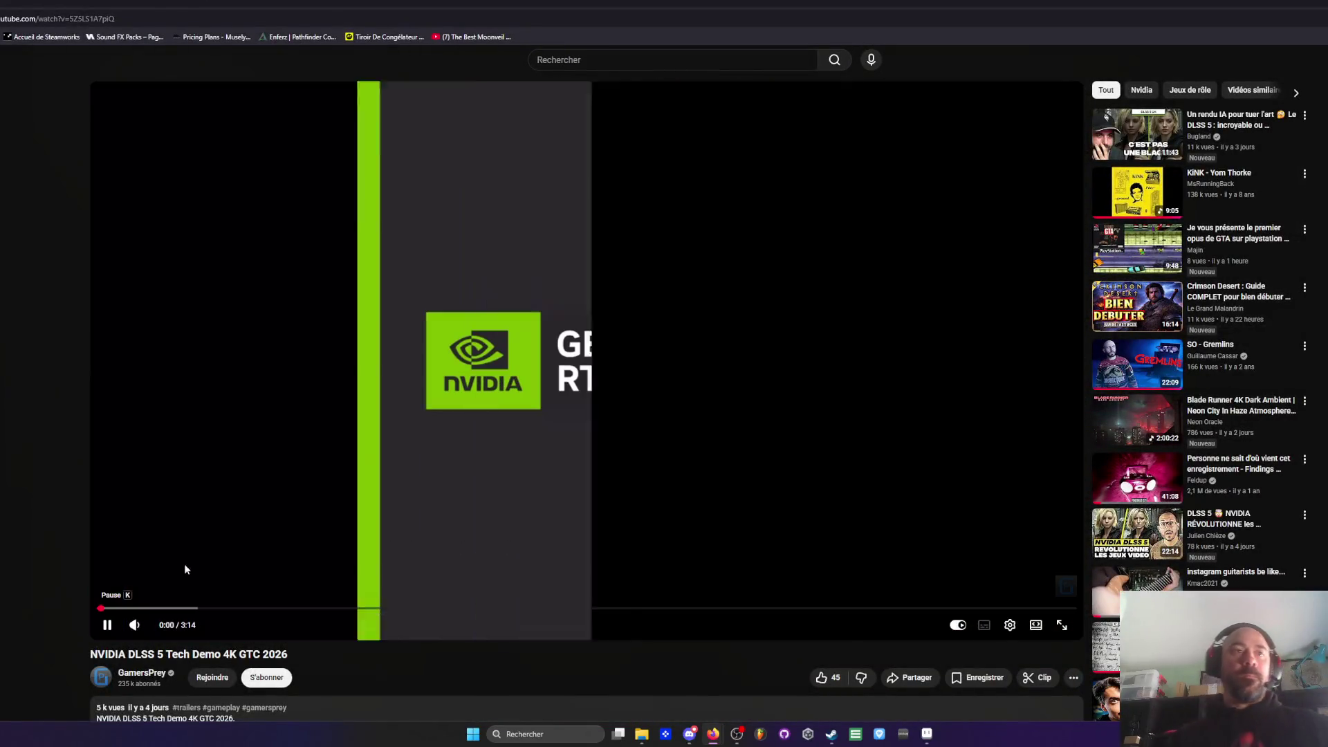
pyautogui.moveTo(160, 631); pyautogui.dragTo(155, 627)
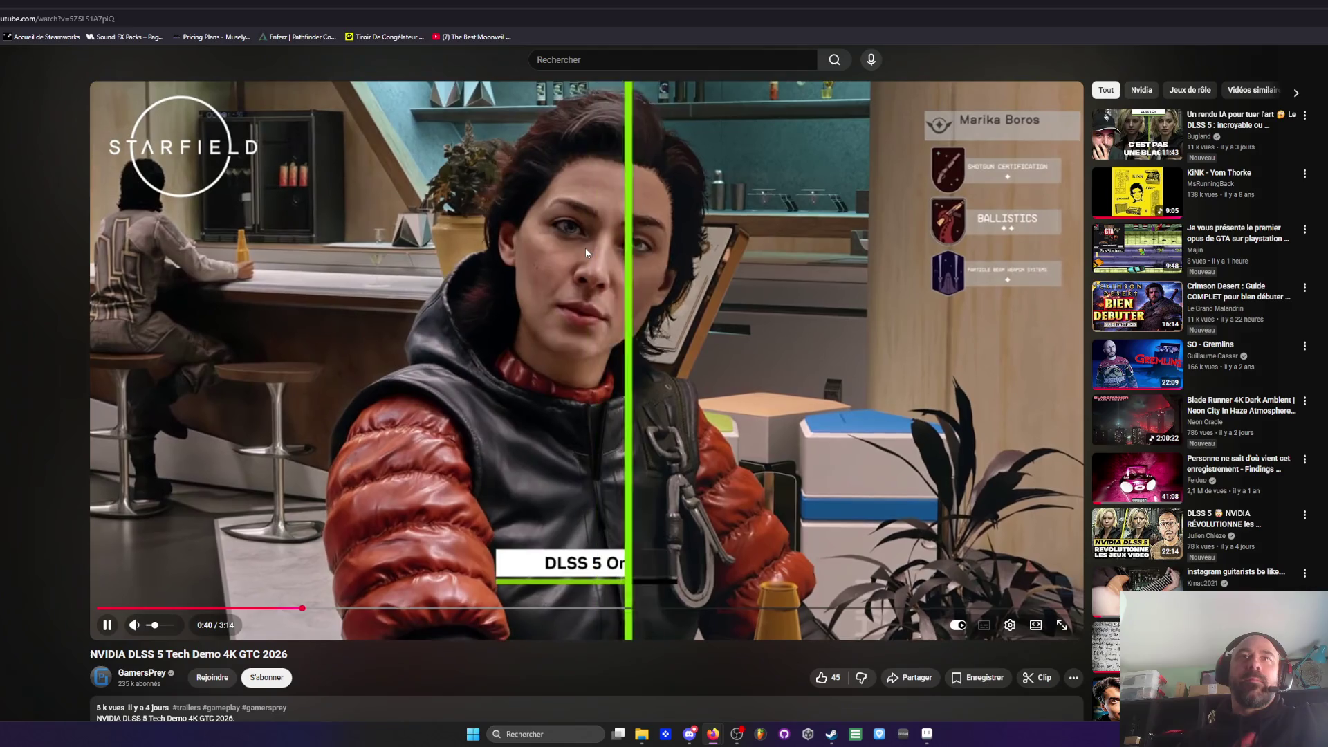
# Pause and resume the DLSS 5 demo, watching it up to 1:43
pyautogui.click(107, 625)
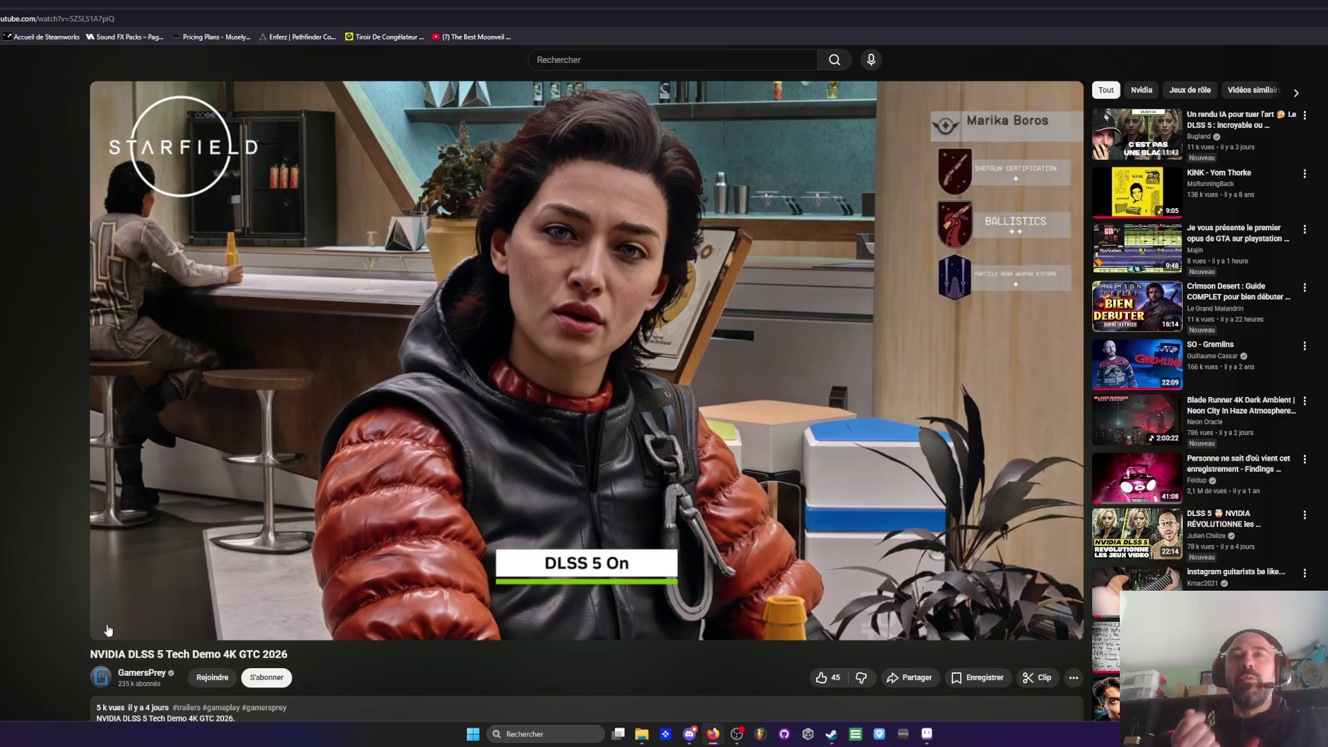
pyautogui.click(108, 626)
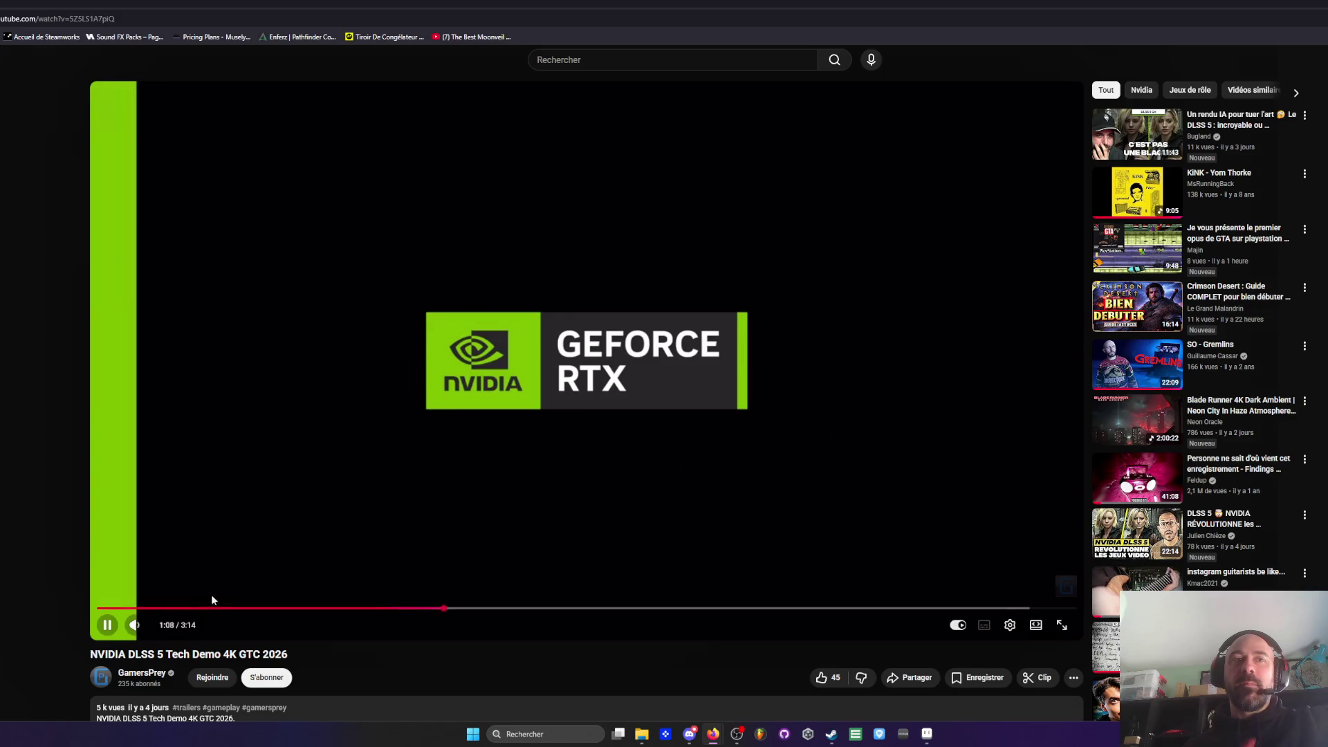
pyautogui.click(101, 626)
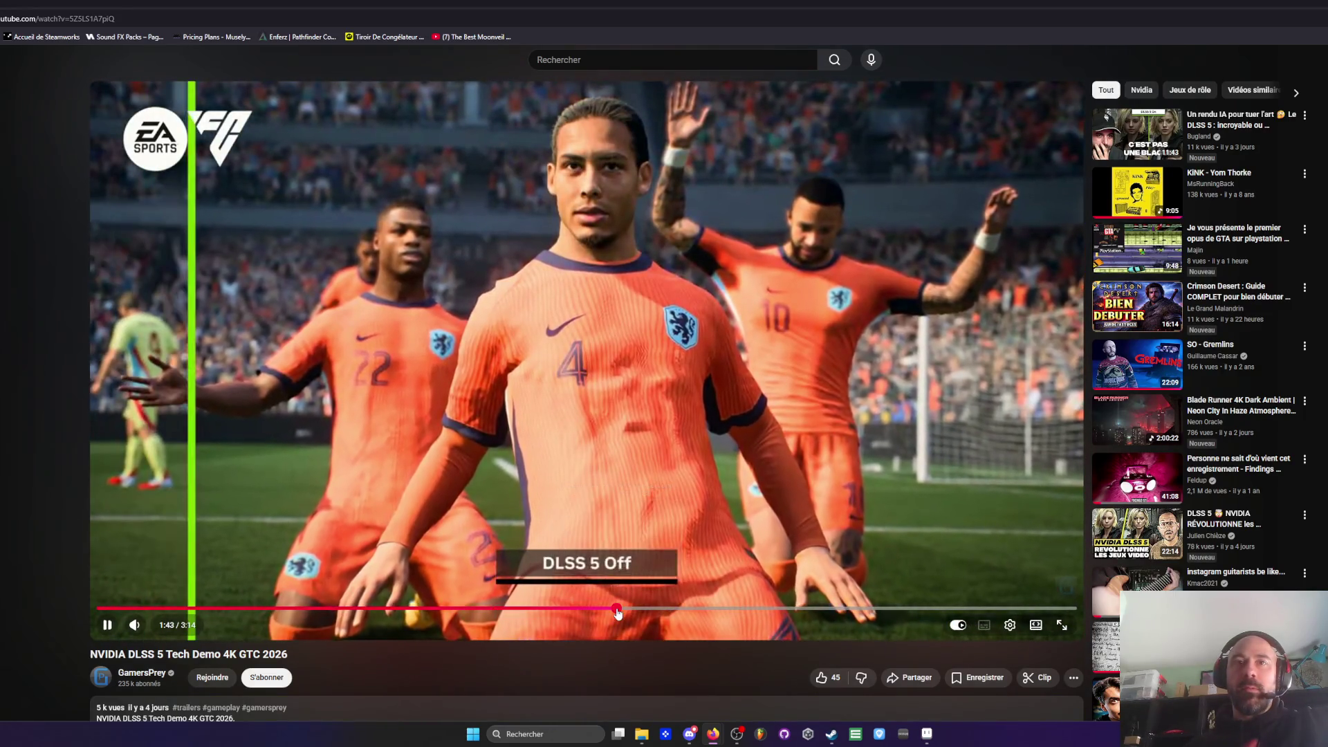
# Scrub the DLSS 5 demo back to 1:28, then jump ahead to 2:11
pyautogui.click(580, 613)
pyautogui.moveTo(582, 613); pyautogui.dragTo(543, 609)
pyautogui.click(569, 400)
pyautogui.click(568, 400)
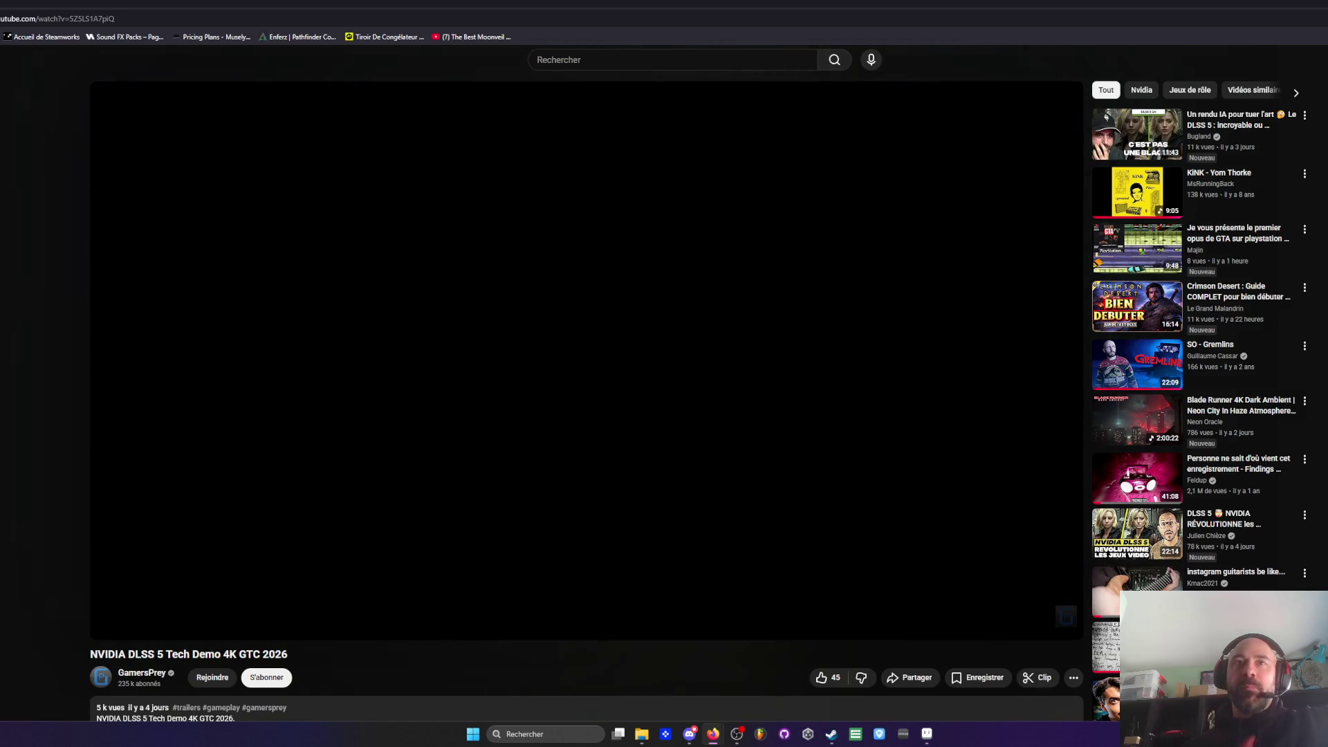
pyautogui.click(759, 608)
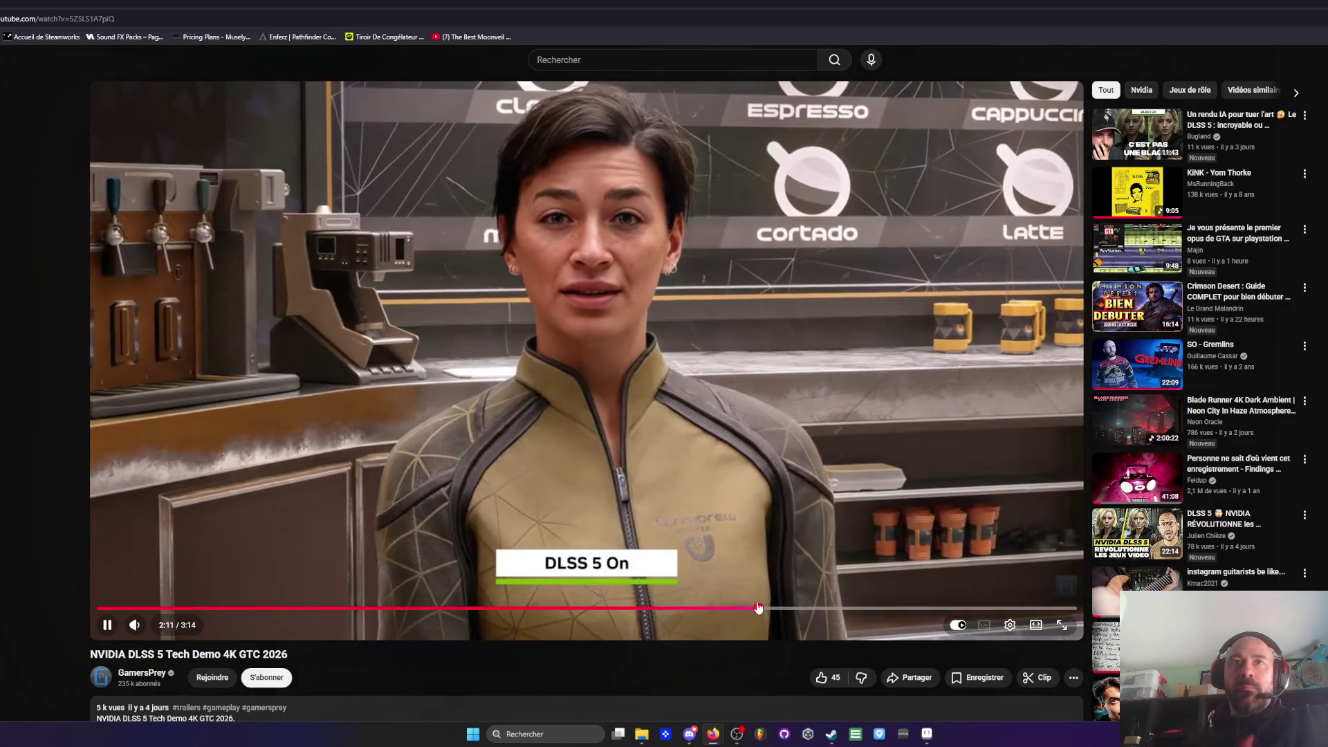
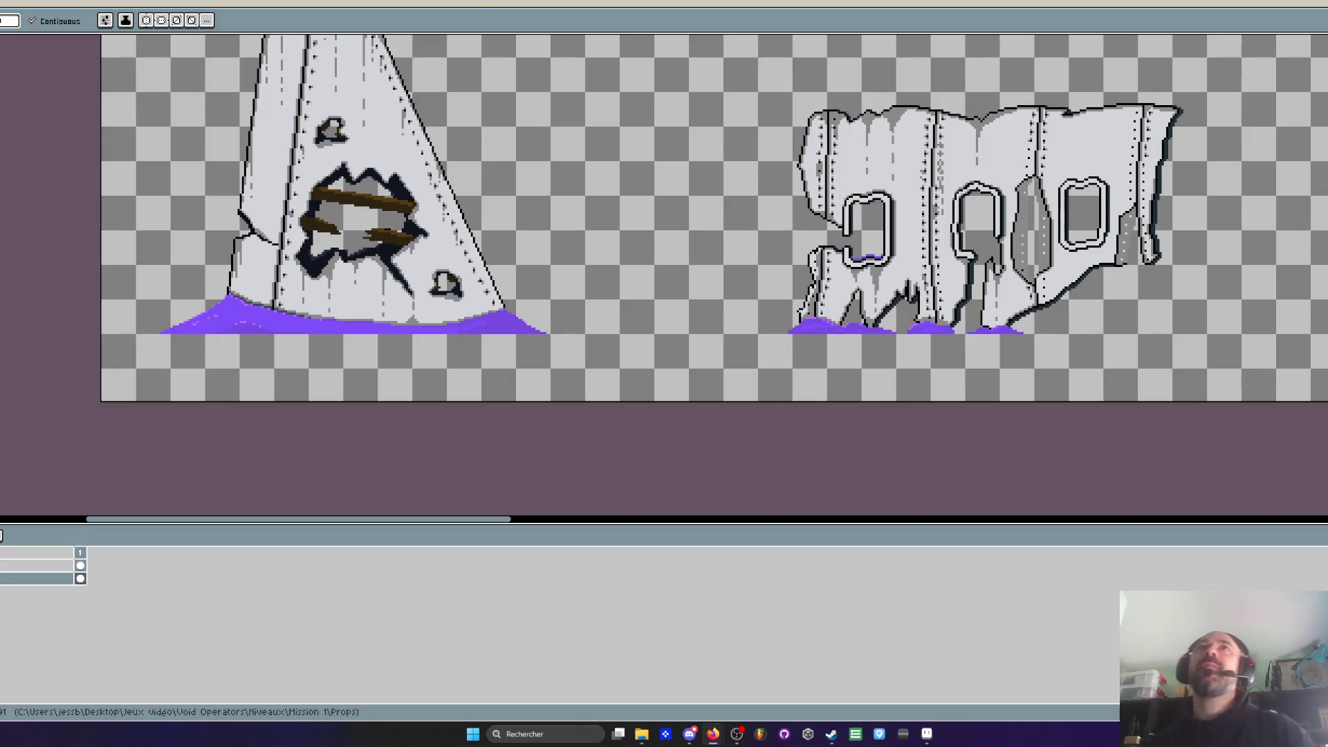
# Return to the Aseprite canvas showing the wrecked fuselage sprites with purple puddles
pyautogui.scroll(-2, 520, 124)
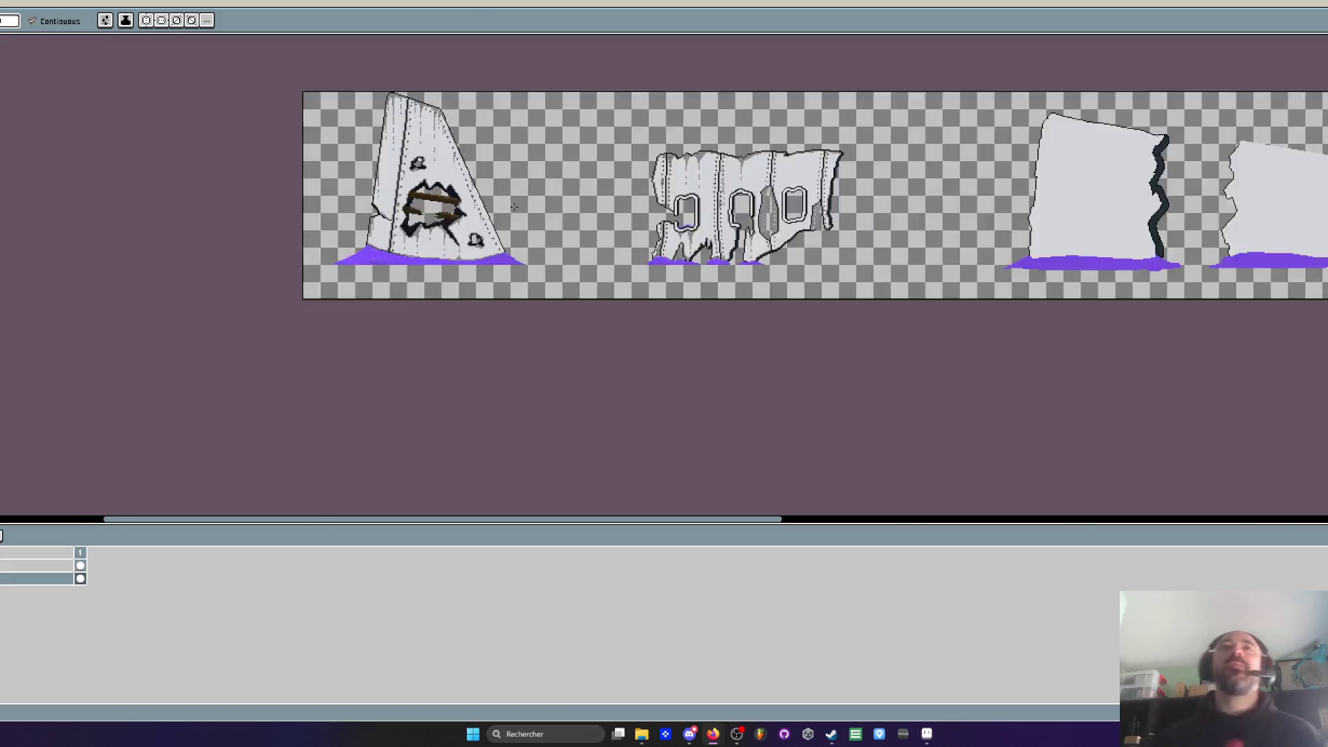
pyautogui.scroll(2, 521, 123)
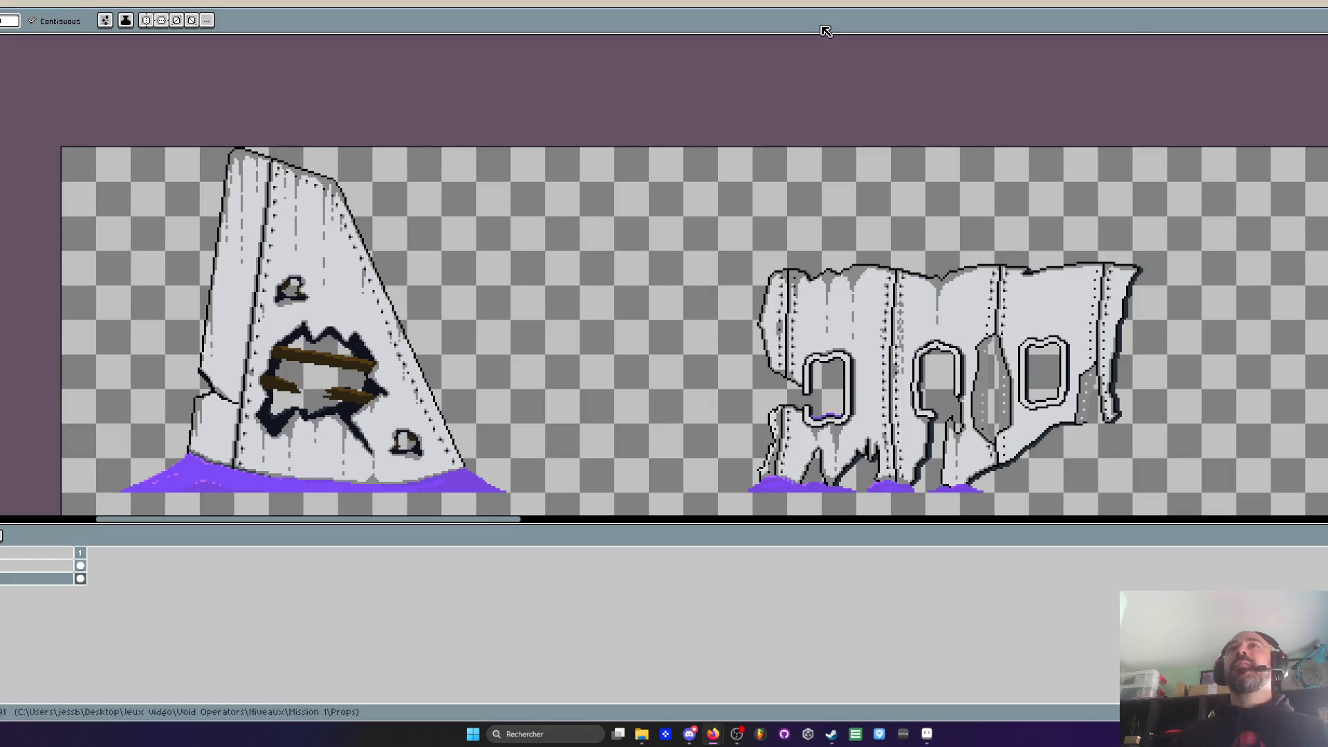
# Sample the light grey from the sprite with the Eyedropper and pan to the middle window
pyautogui.scroll(-2, 891, 214)
pyautogui.scroll(3, 785, 268)
pyautogui.scroll(-1, 785, 269)
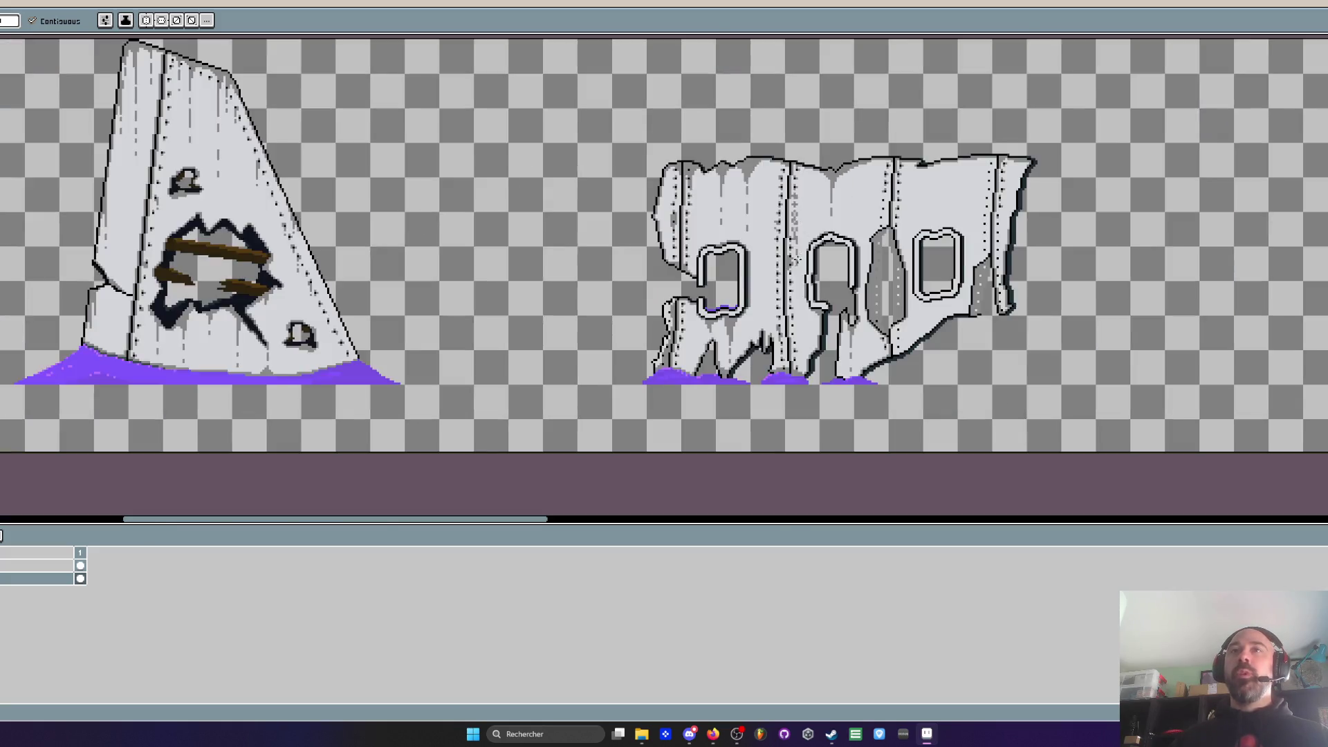
pyautogui.scroll(2, 785, 269)
pyautogui.scroll(1, 785, 269)
pyautogui.press('i')
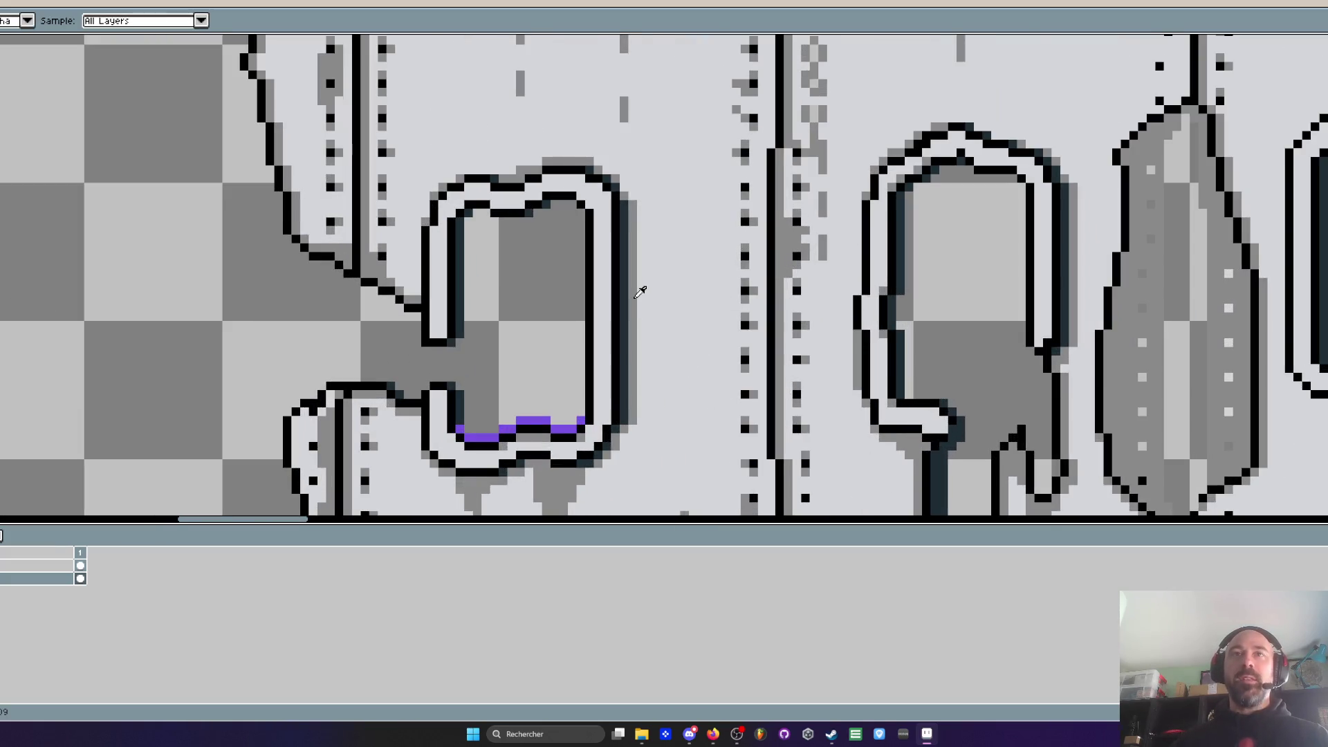
pyautogui.scroll(-3, 639, 291)
pyautogui.press('h')
pyautogui.scroll(2, 712, 175)
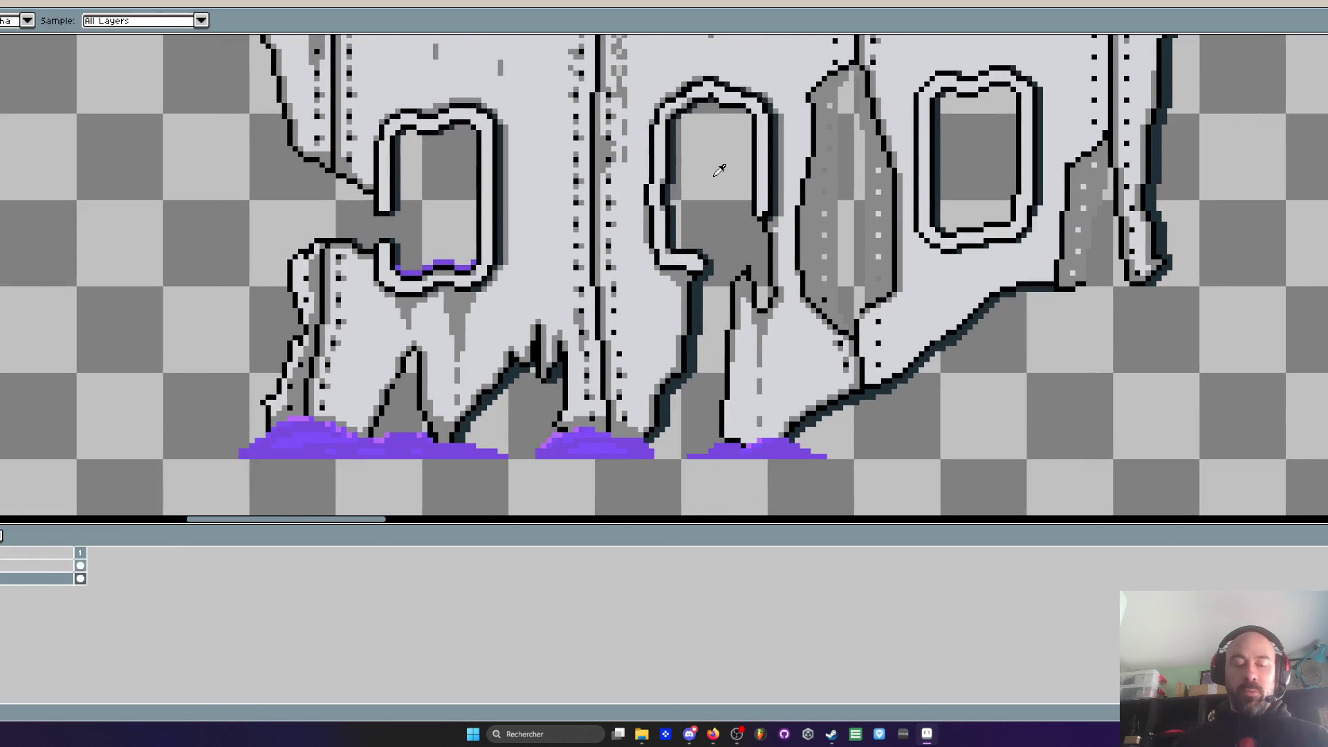
# Repaint the stray grey pixels beside the middle window with the Pencil
pyautogui.press('b')
pyautogui.scroll(2, 912, 252)
pyautogui.scroll(-3, 920, 221)
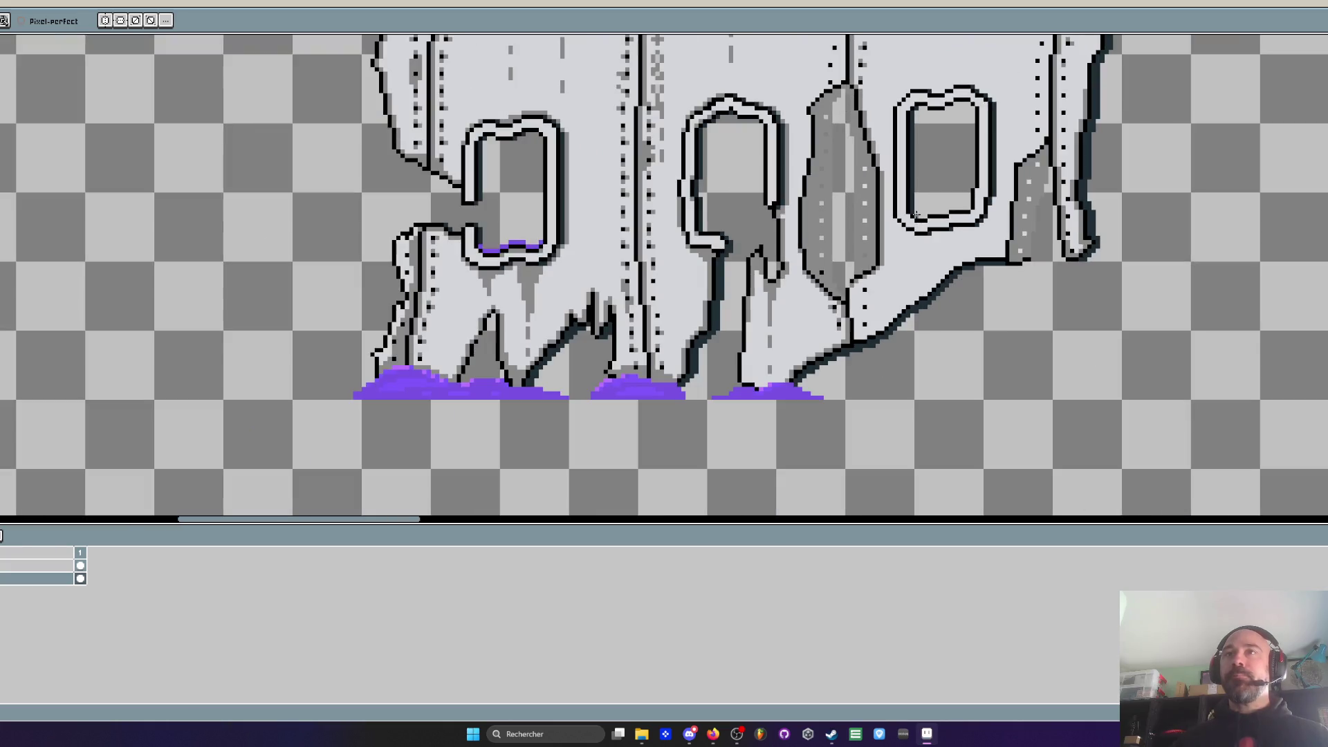
pyautogui.scroll(4, 915, 99)
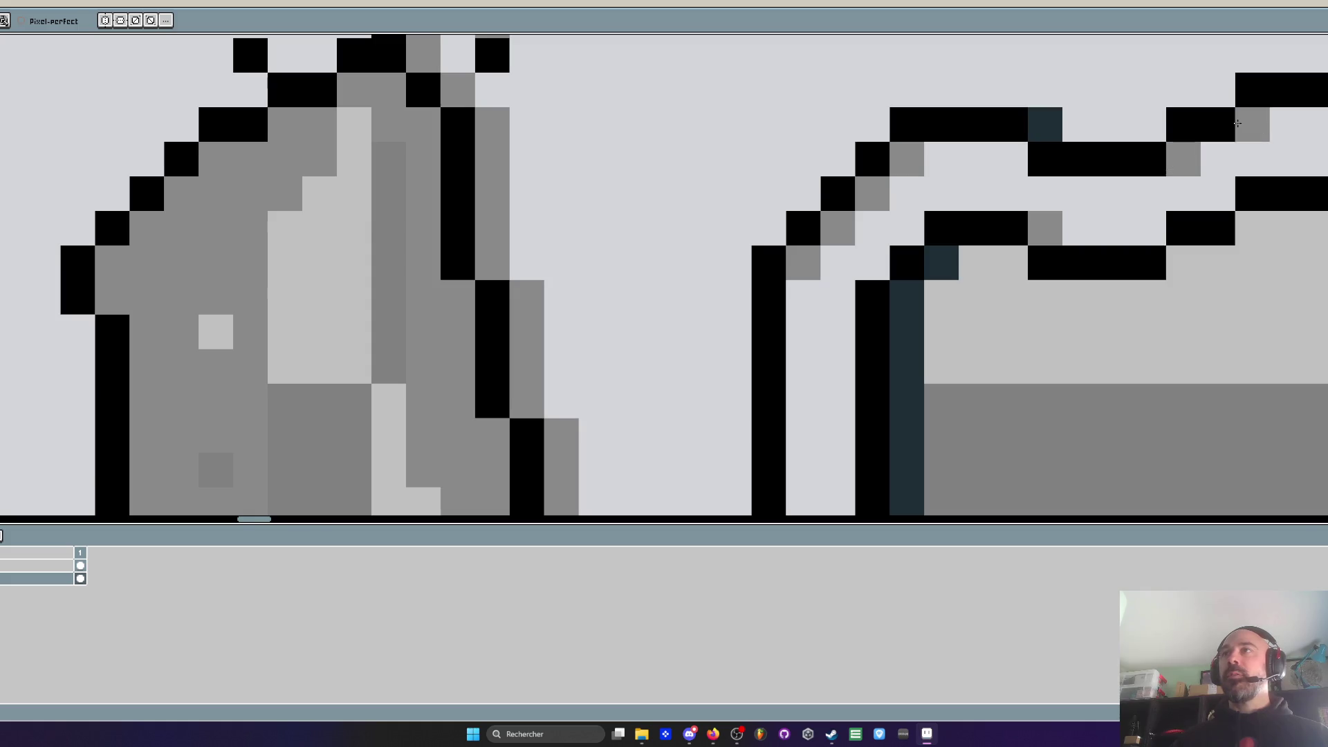
pyautogui.scroll(-3, 1237, 123)
pyautogui.scroll(2, 1015, 114)
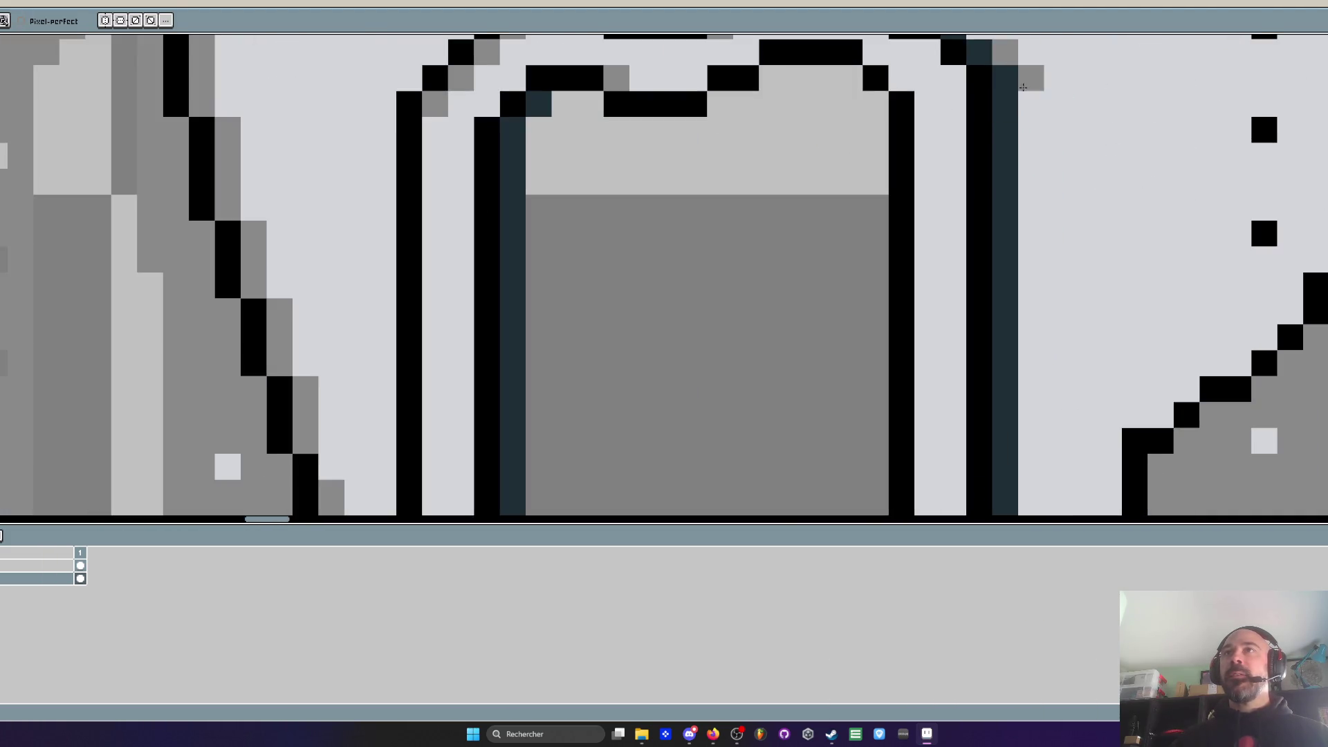
pyautogui.scroll(-5, 1024, 86)
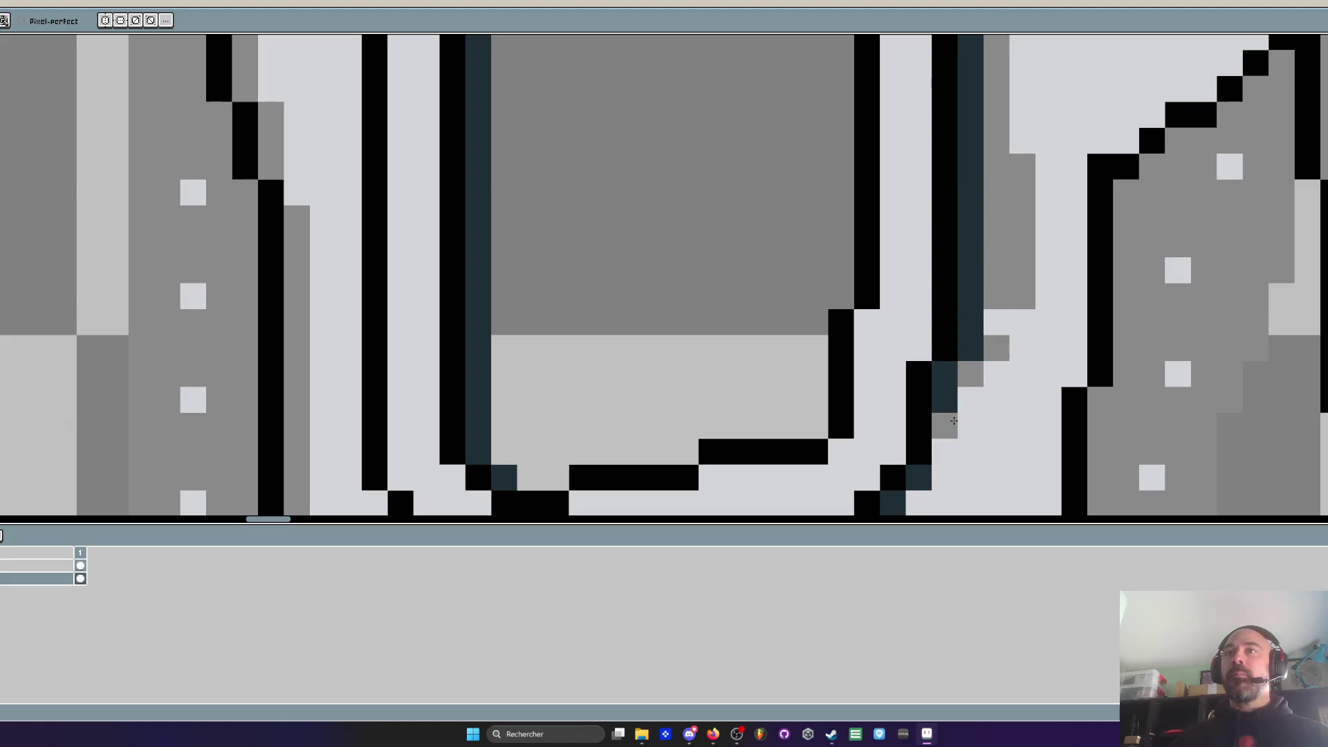
pyautogui.moveTo(1004, 159); pyautogui.dragTo(1005, 296)
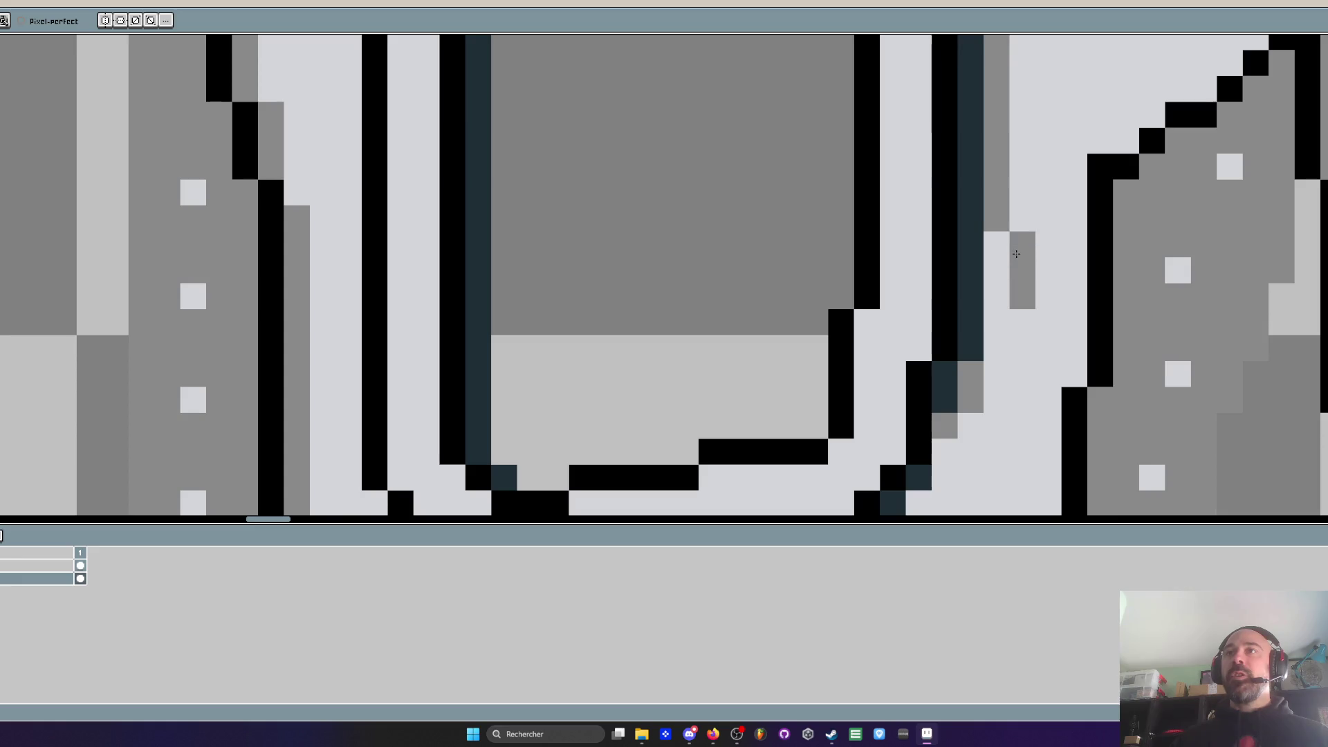
pyautogui.scroll(-4, 1009, 307)
pyautogui.scroll(3, 980, 284)
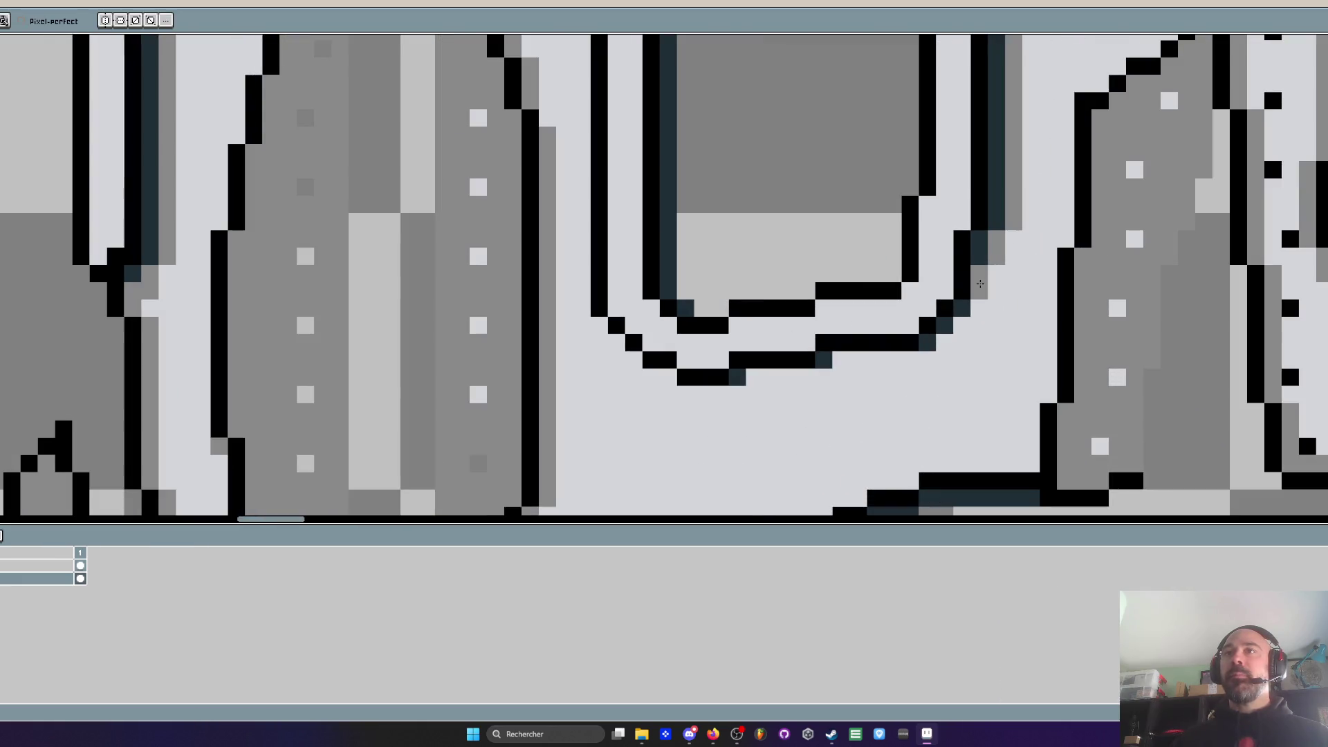
pyautogui.scroll(-3, 978, 311)
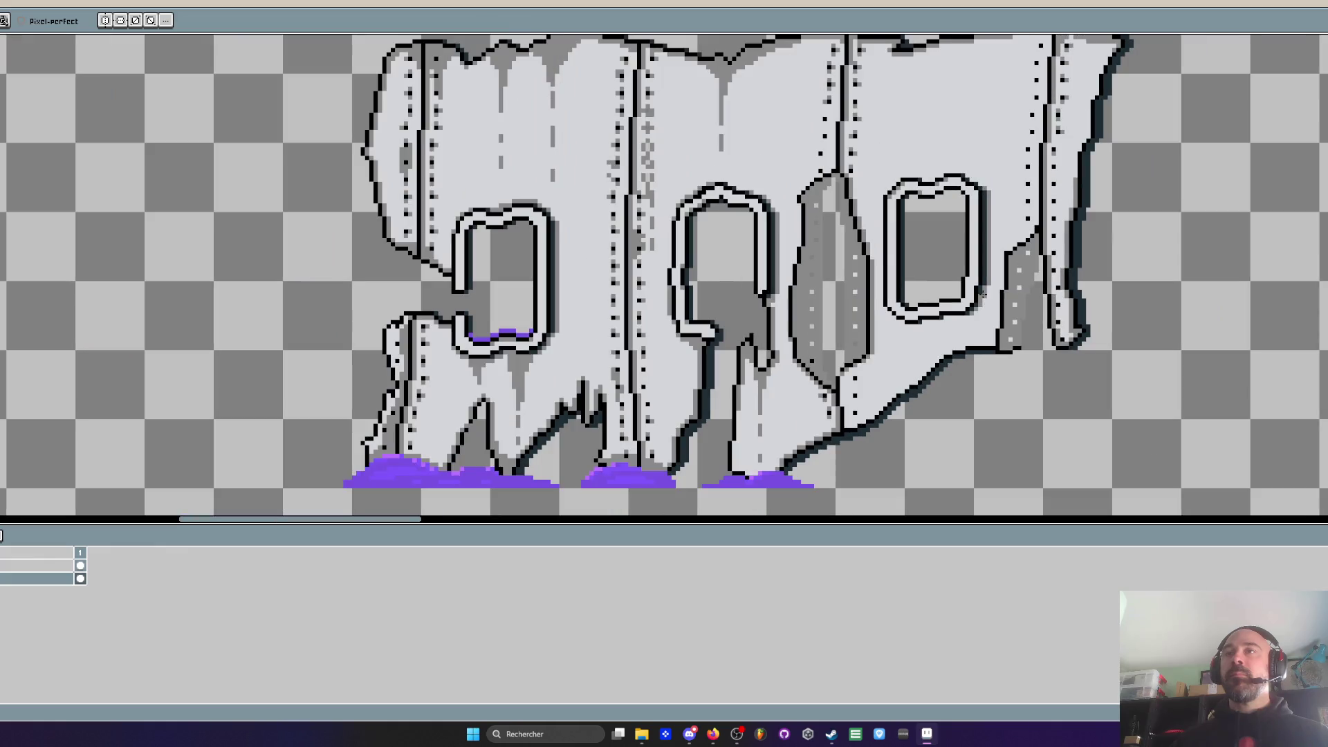
pyautogui.scroll(3, 1048, 214)
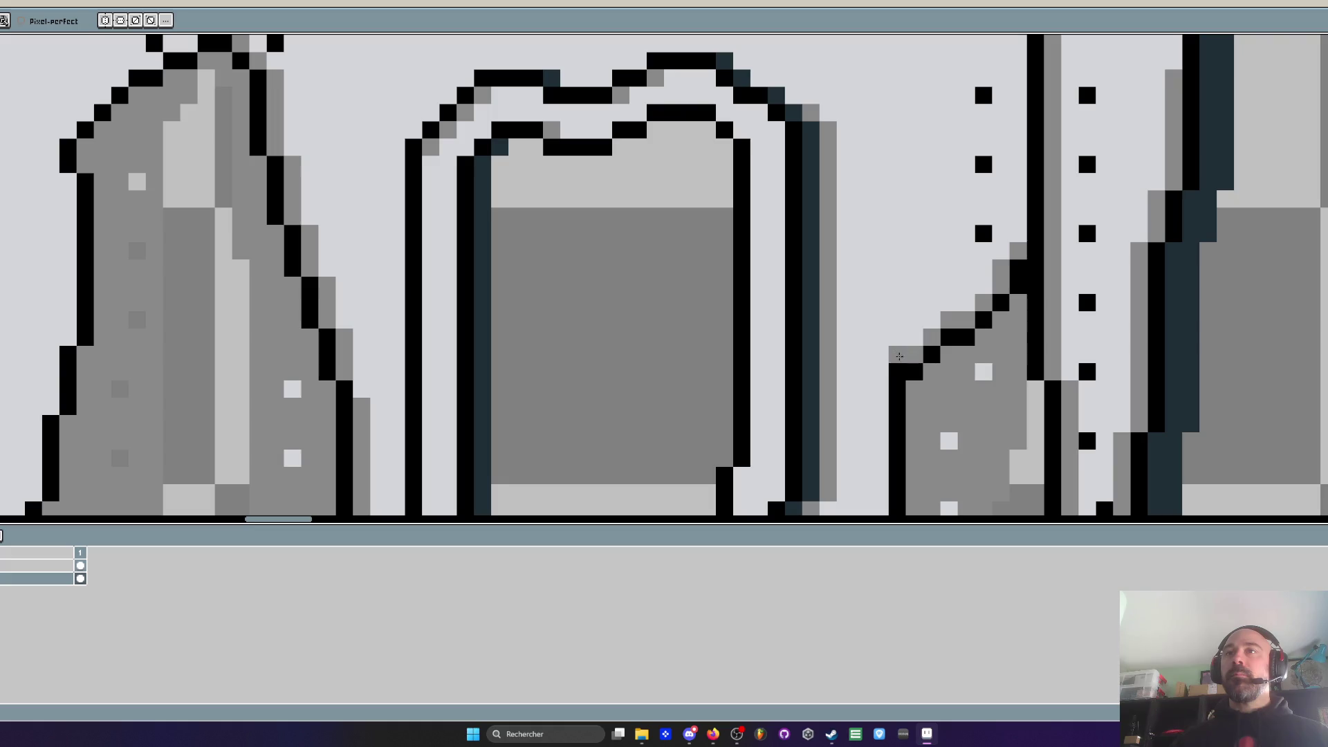
pyautogui.scroll(-3, 899, 363)
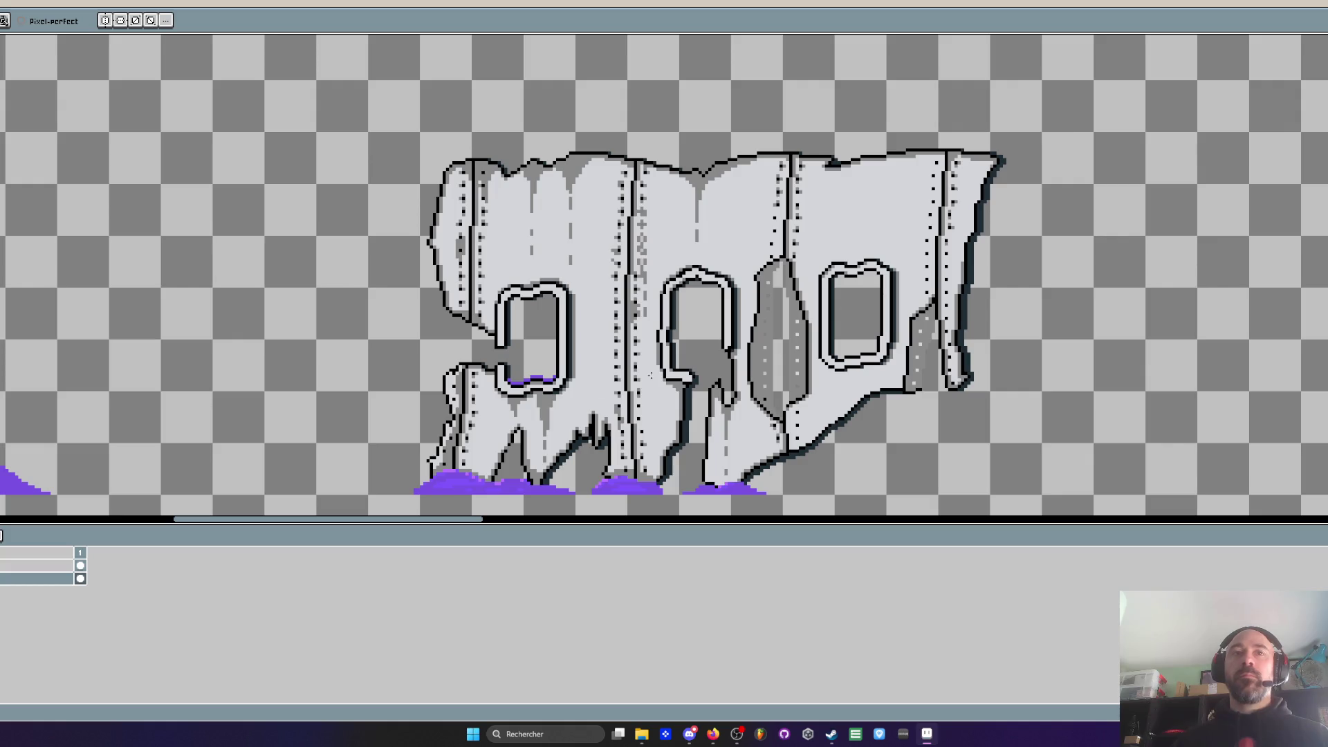
pyautogui.scroll(2, 1003, 173)
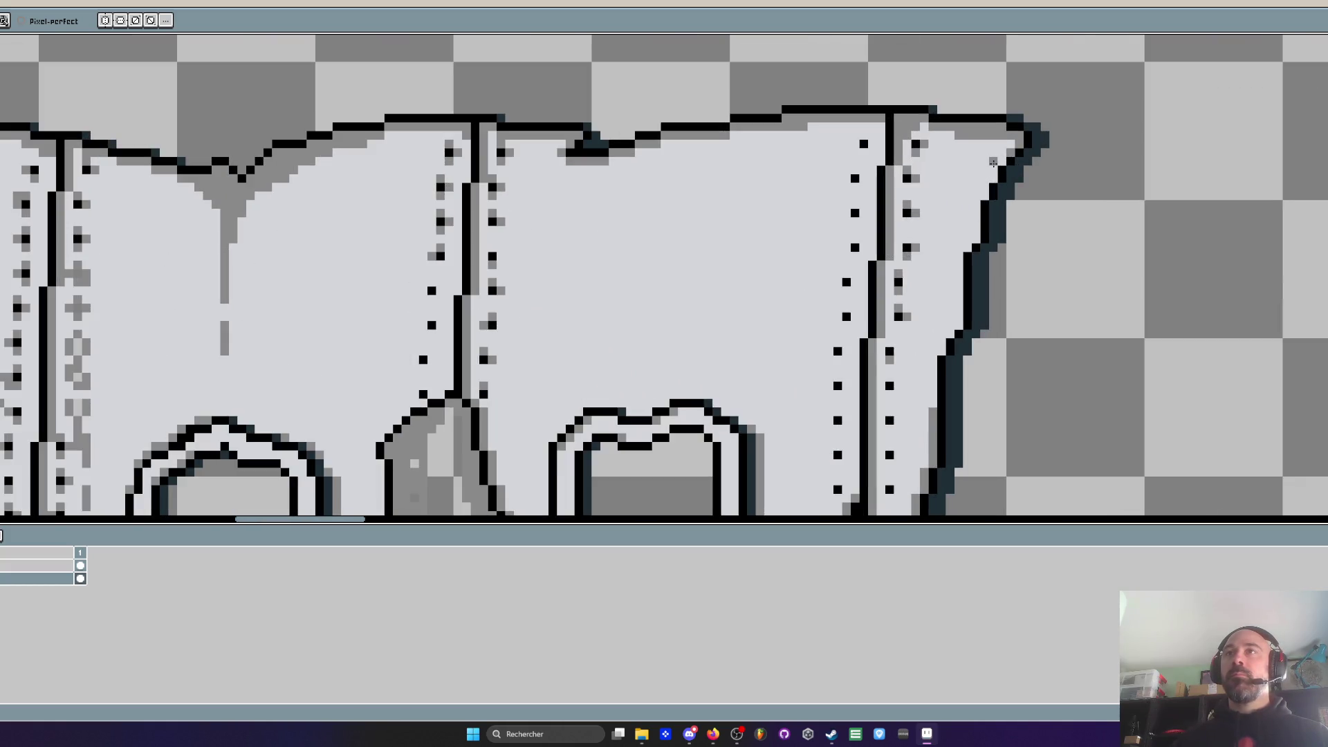
pyautogui.scroll(1, 976, 169)
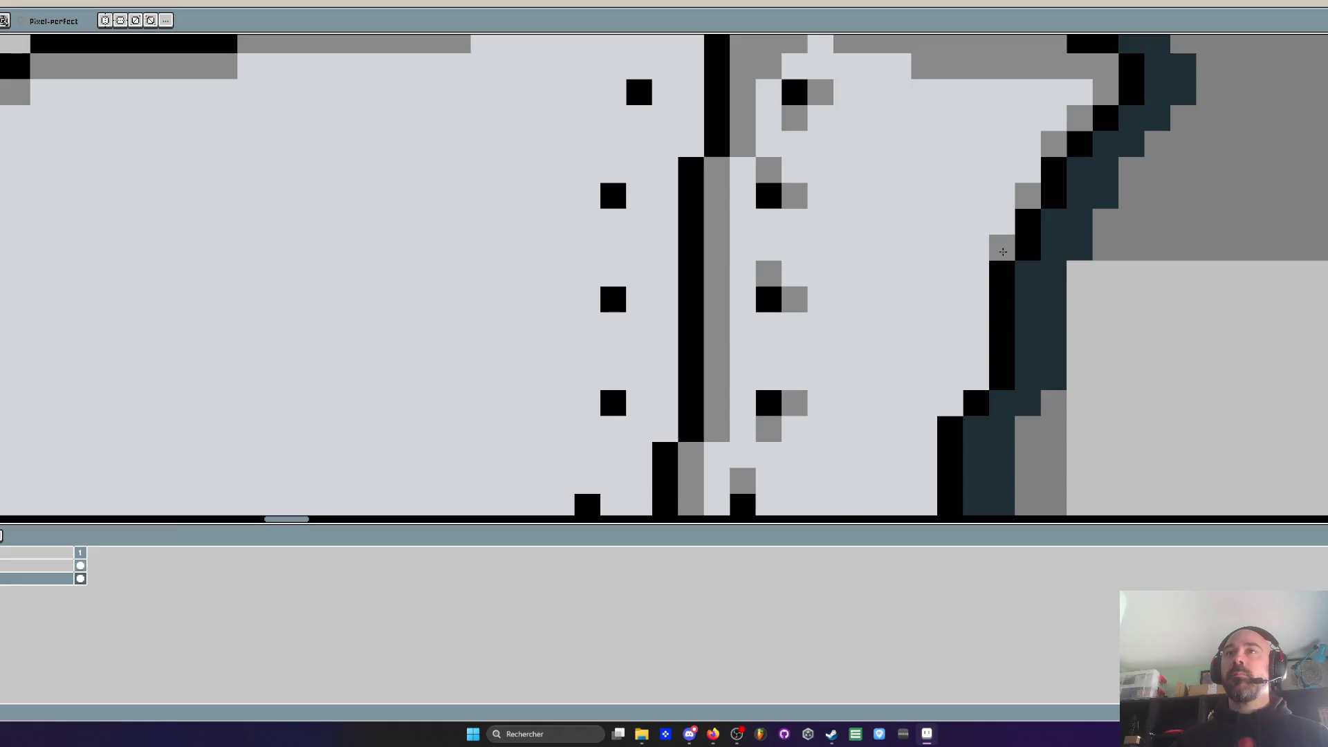
pyautogui.scroll(-3, 1003, 252)
pyautogui.scroll(-2, 1003, 252)
pyautogui.scroll(4, 1064, 262)
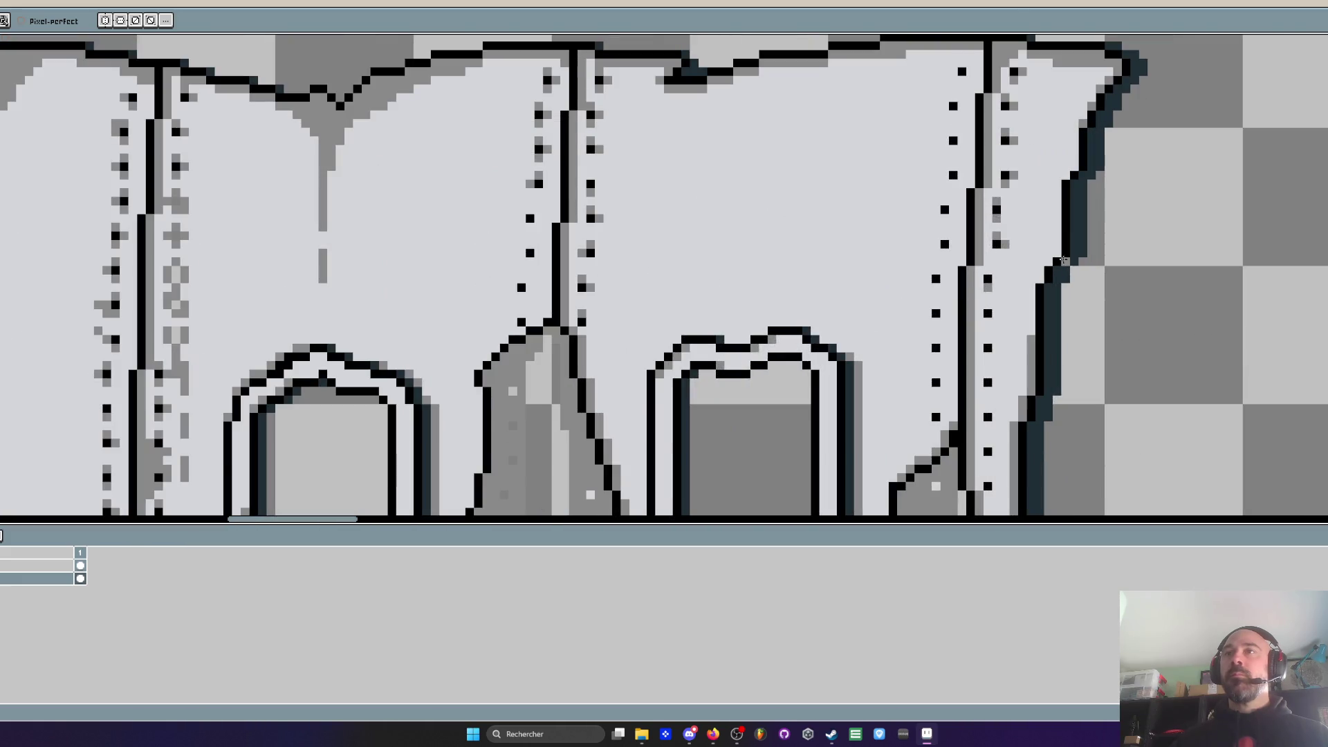
pyautogui.scroll(-3, 1030, 329)
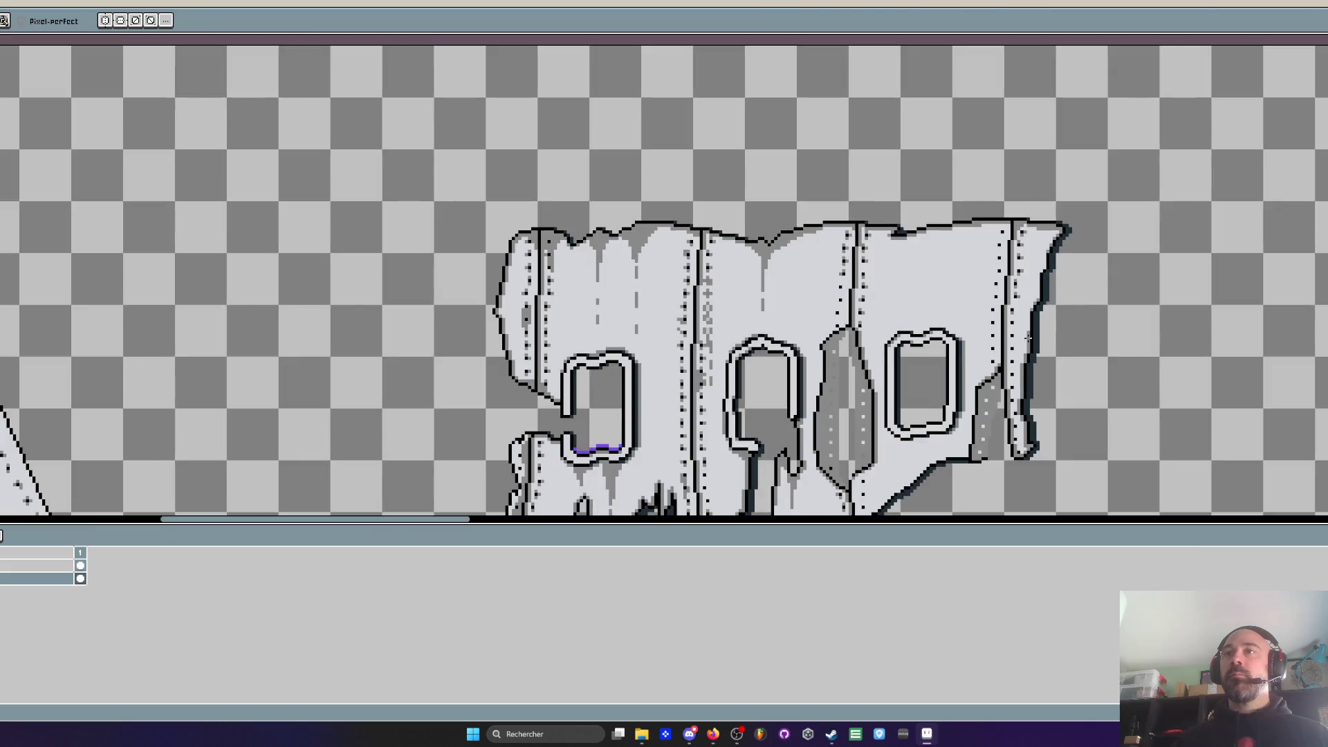
# Shift the view to the second sprite's upper-left outline
pyautogui.scroll(3, 1034, 253)
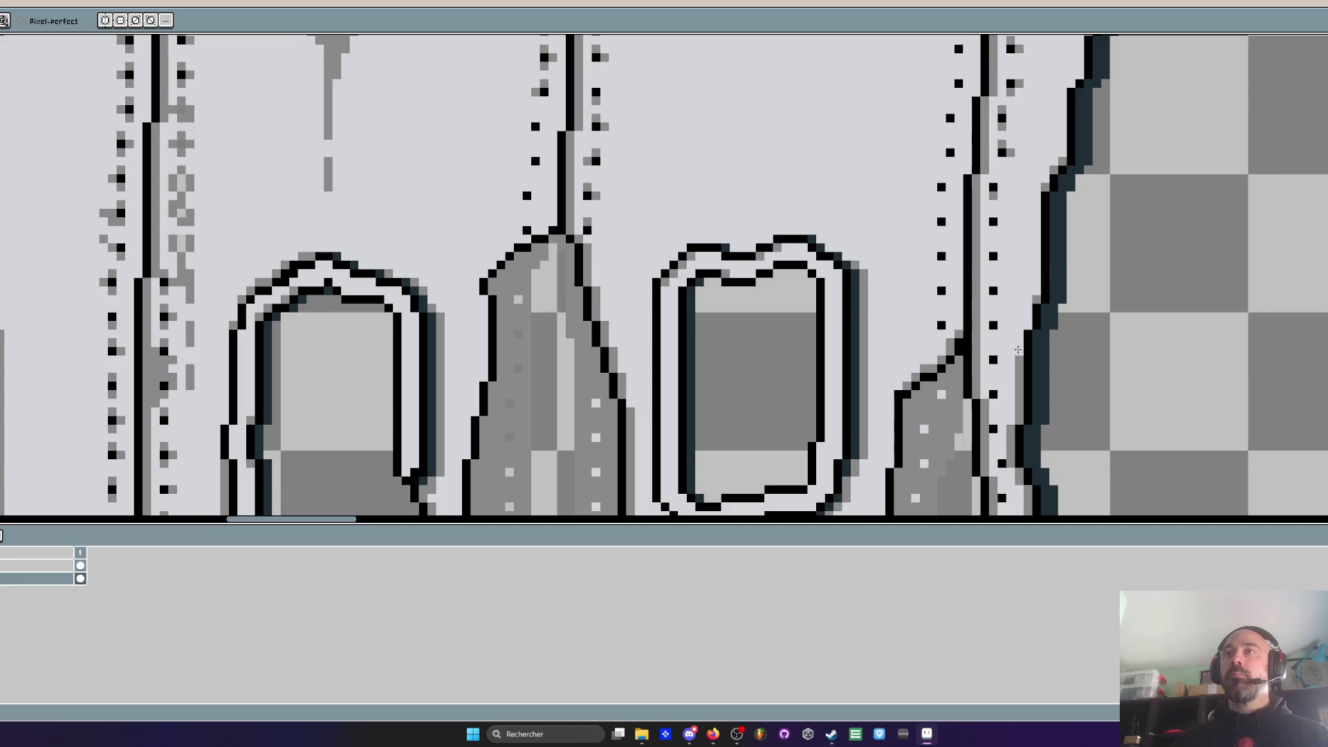
pyautogui.scroll(-1, 1022, 322)
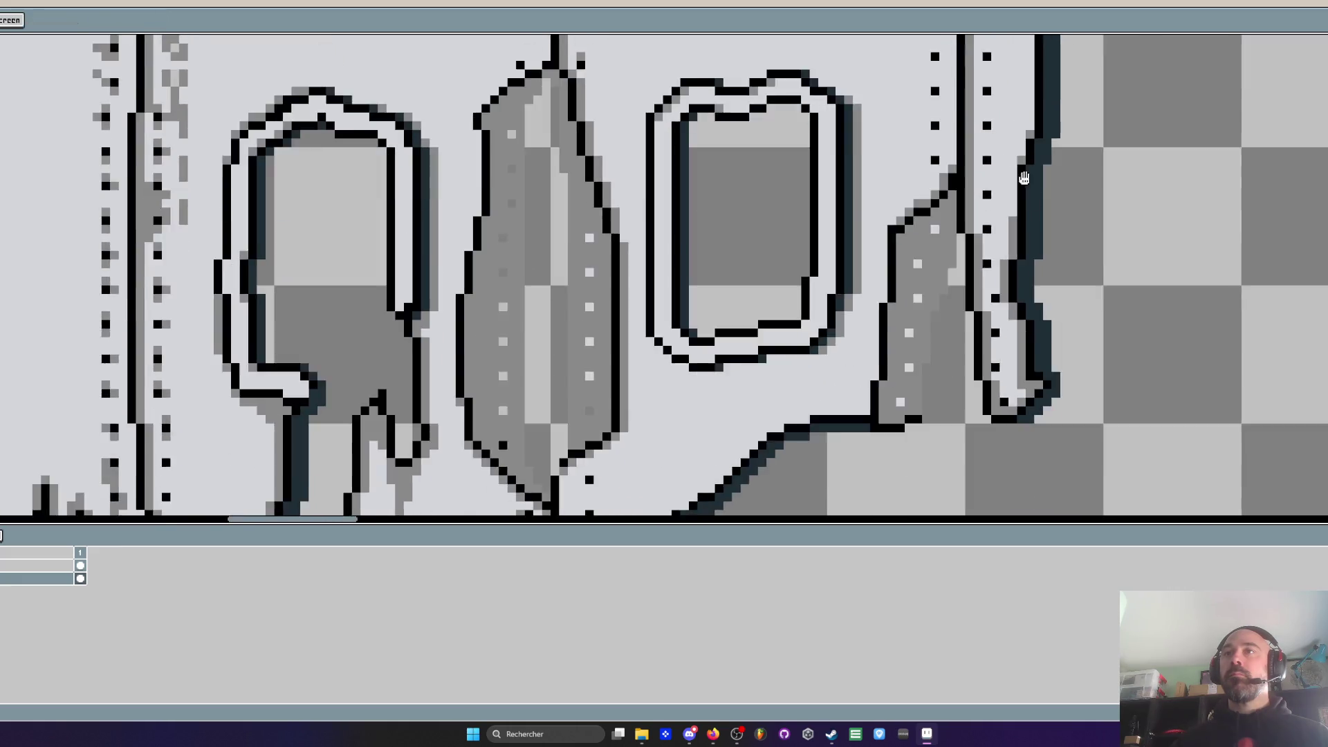
pyautogui.scroll(3, 988, 214)
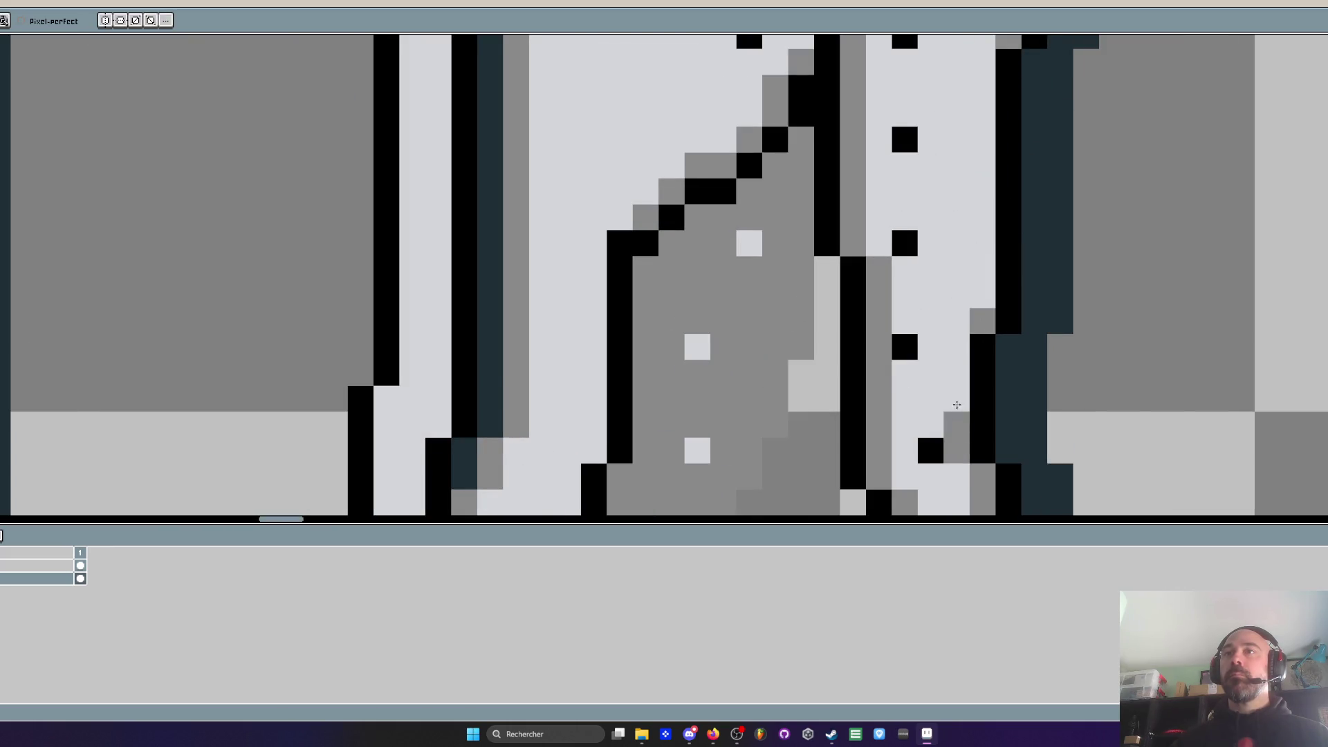
pyautogui.scroll(-4, 955, 418)
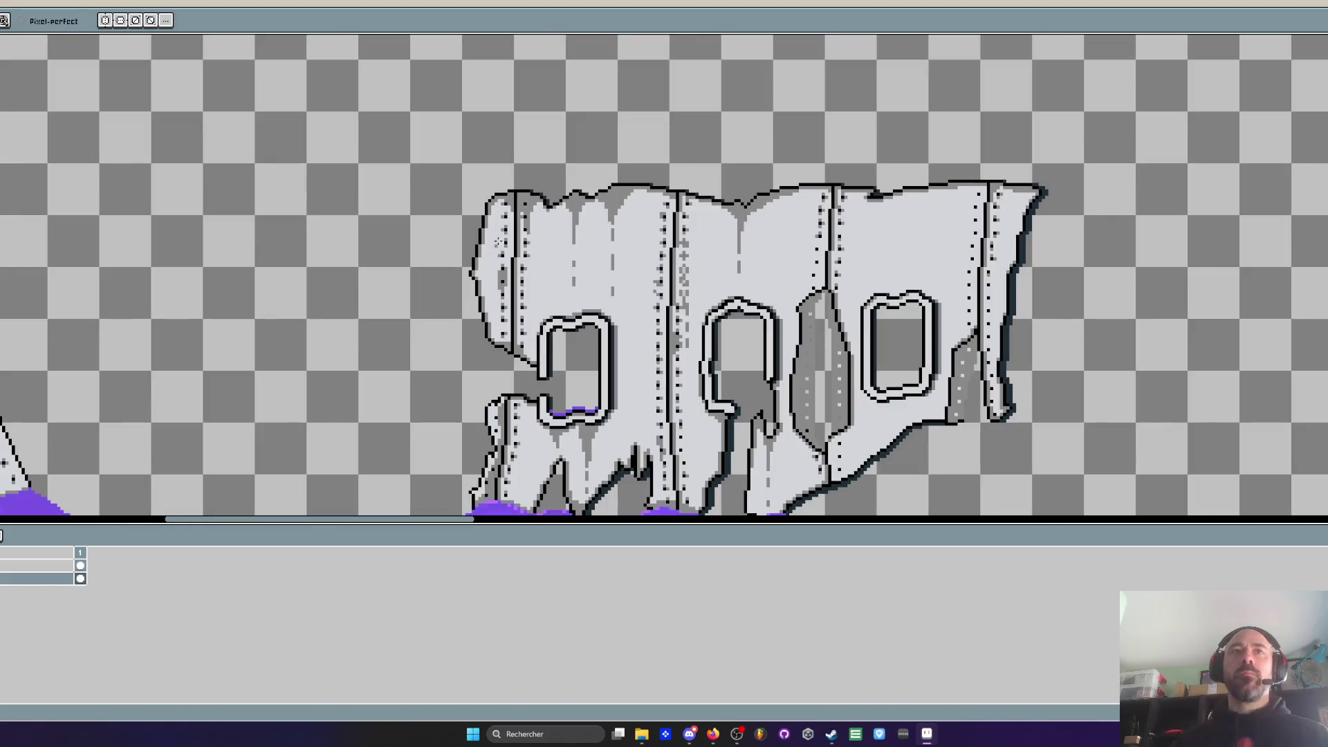
pyautogui.scroll(3, 496, 248)
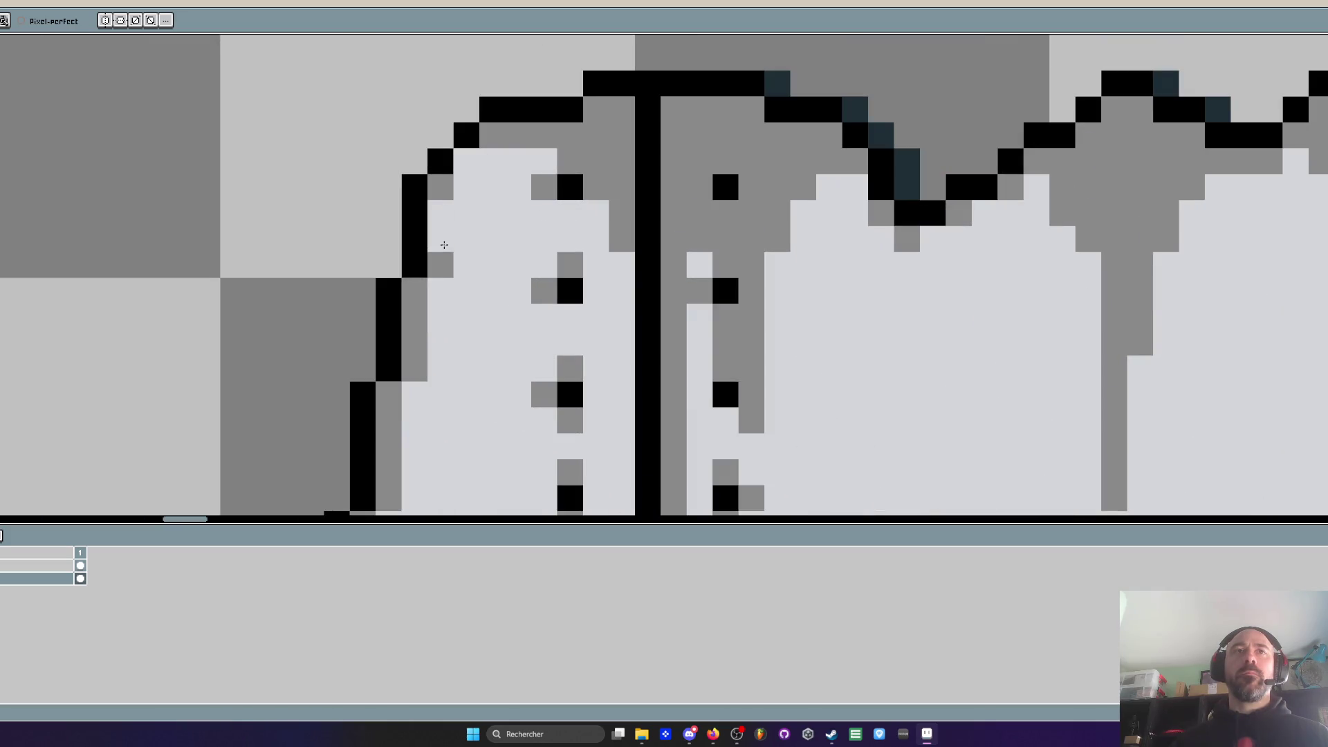
pyautogui.moveTo(443, 234); pyautogui.dragTo(485, 216)
pyautogui.hscroll(-4, 445, 336)
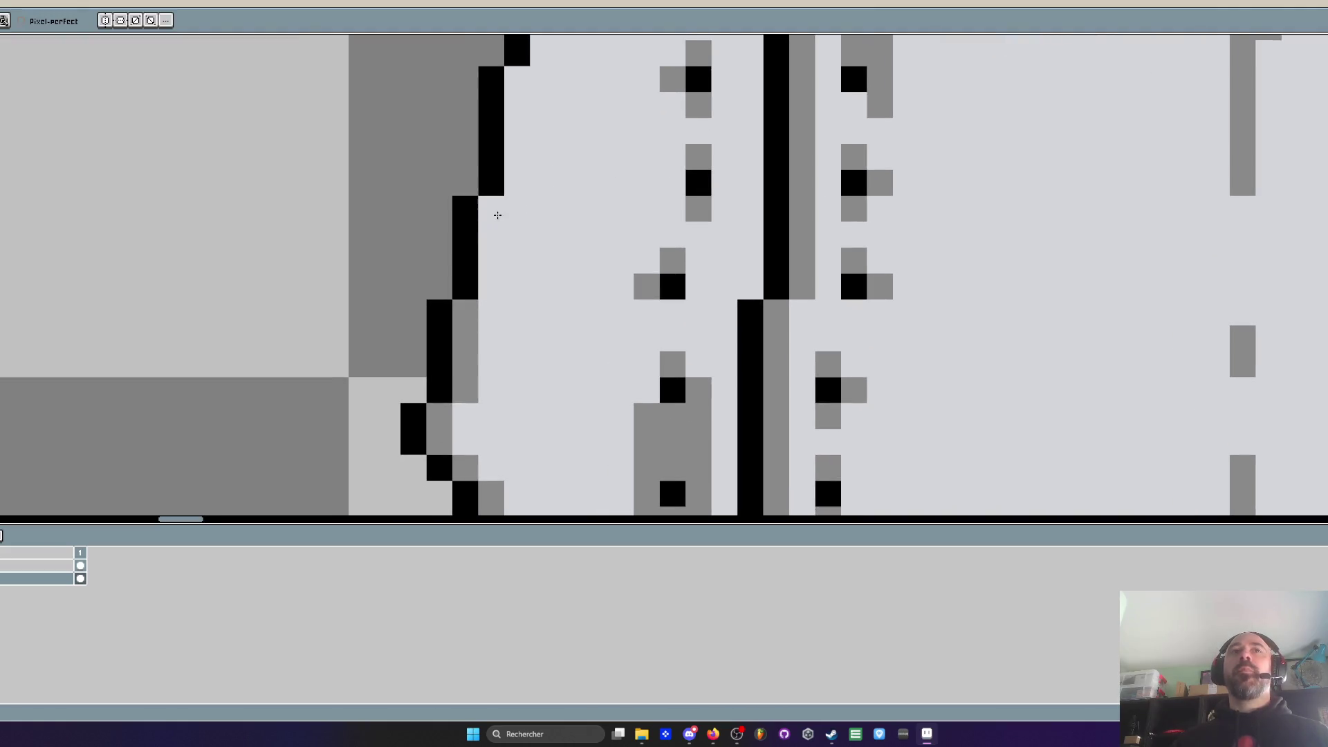
pyautogui.scroll(-4, 513, 103)
pyautogui.scroll(3, 557, 182)
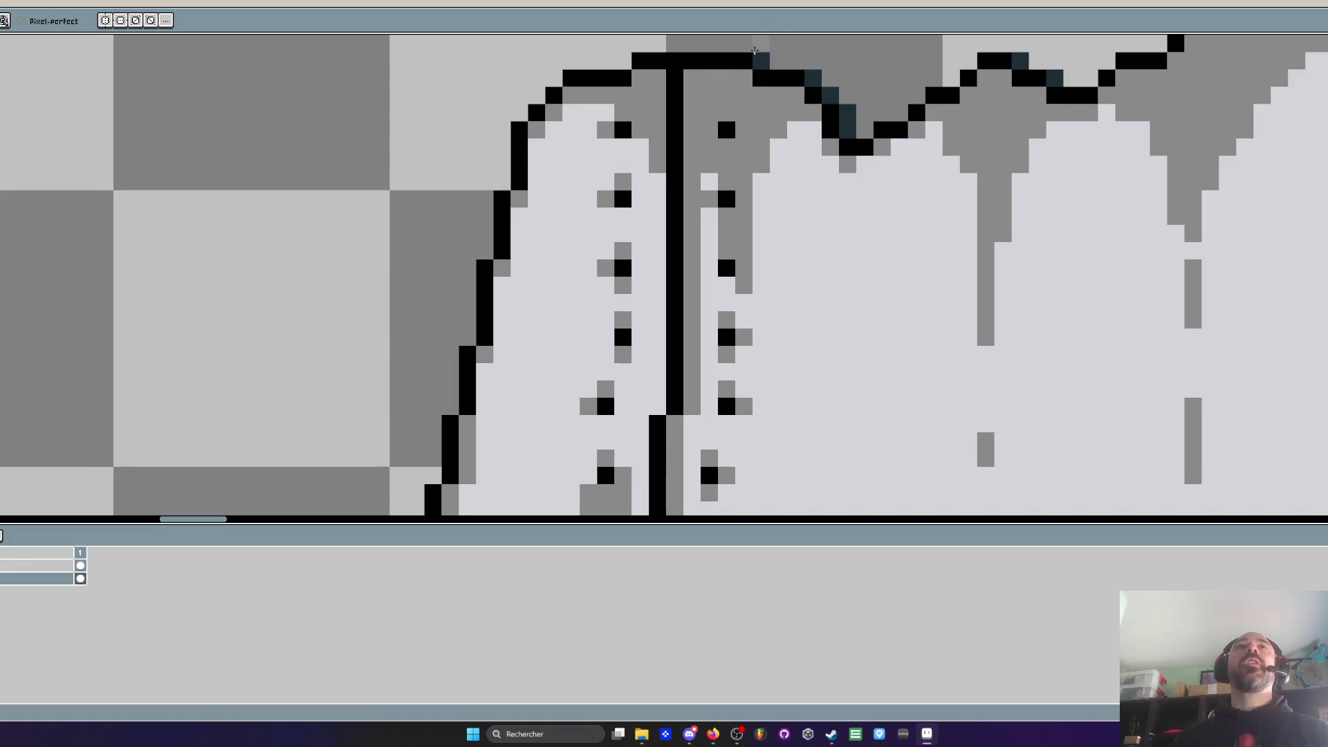
# Repaint the grey edge pixels running down the sprite's left outline
pyautogui.scroll(-2, 602, 255)
pyautogui.scroll(3, 602, 255)
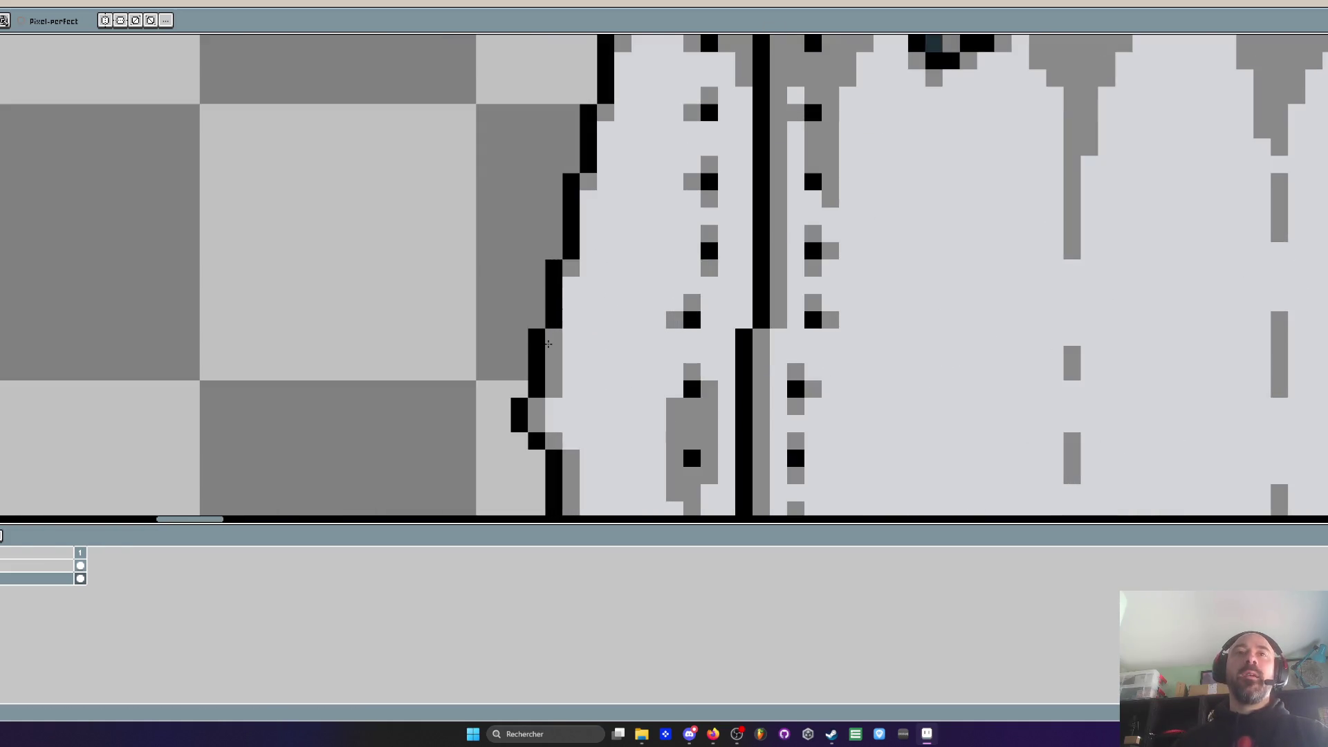
pyautogui.scroll(-2, 538, 402)
pyautogui.scroll(2, 552, 442)
pyautogui.scroll(-2, 552, 443)
pyautogui.scroll(1, 557, 445)
pyautogui.scroll(-1, 563, 448)
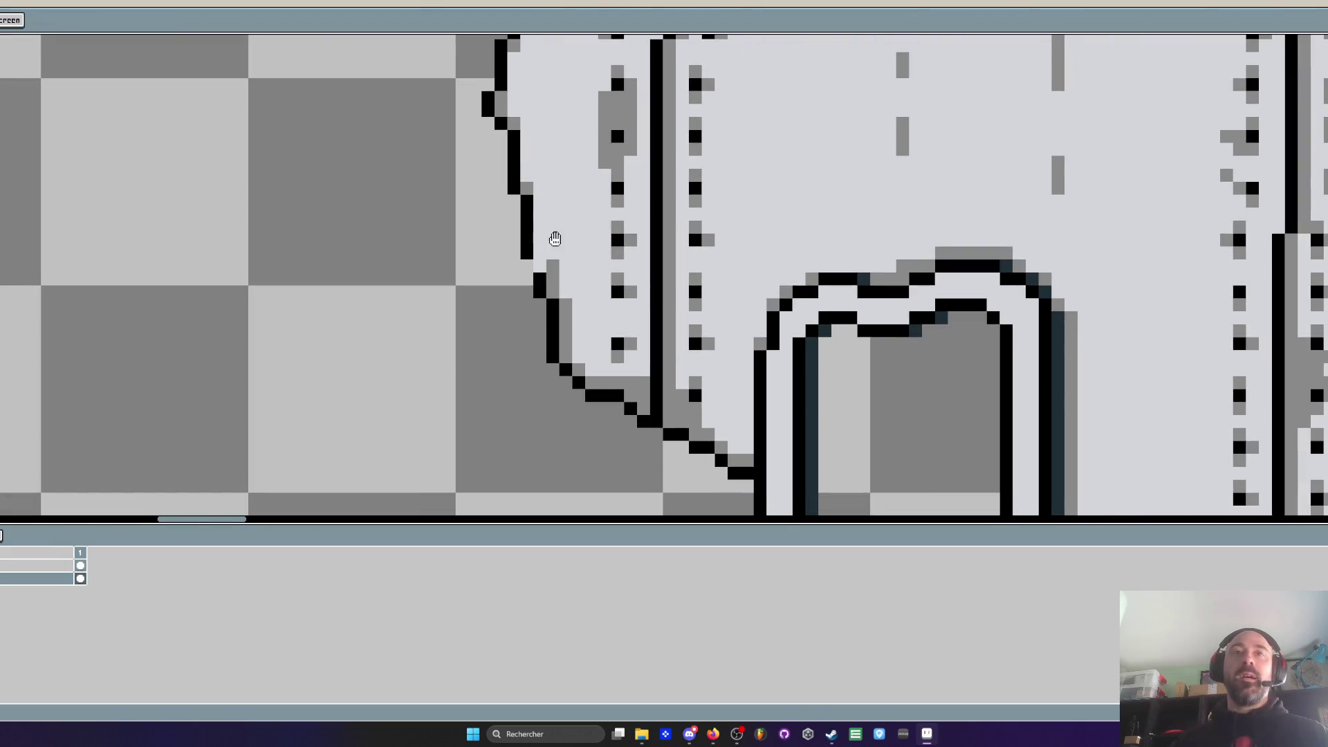
pyautogui.scroll(2, 549, 231)
pyautogui.moveTo(511, 230)
pyautogui.mouseDown()
pyautogui.moveTo(530, 284)
pyautogui.moveTo(574, 325)
pyautogui.moveTo(577, 450)
pyautogui.mouseUp()
pyautogui.scroll(-2, 604, 360)
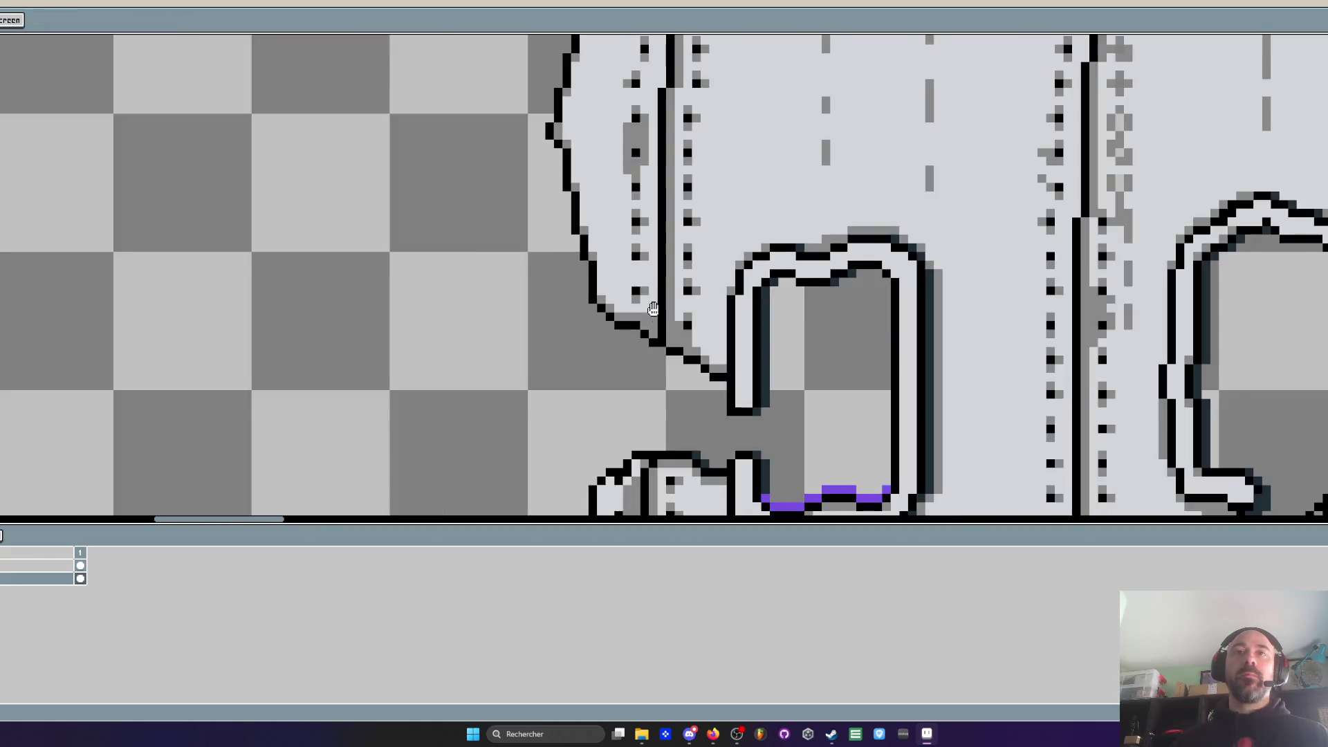
pyautogui.scroll(2, 623, 325)
pyautogui.scroll(-3, 628, 318)
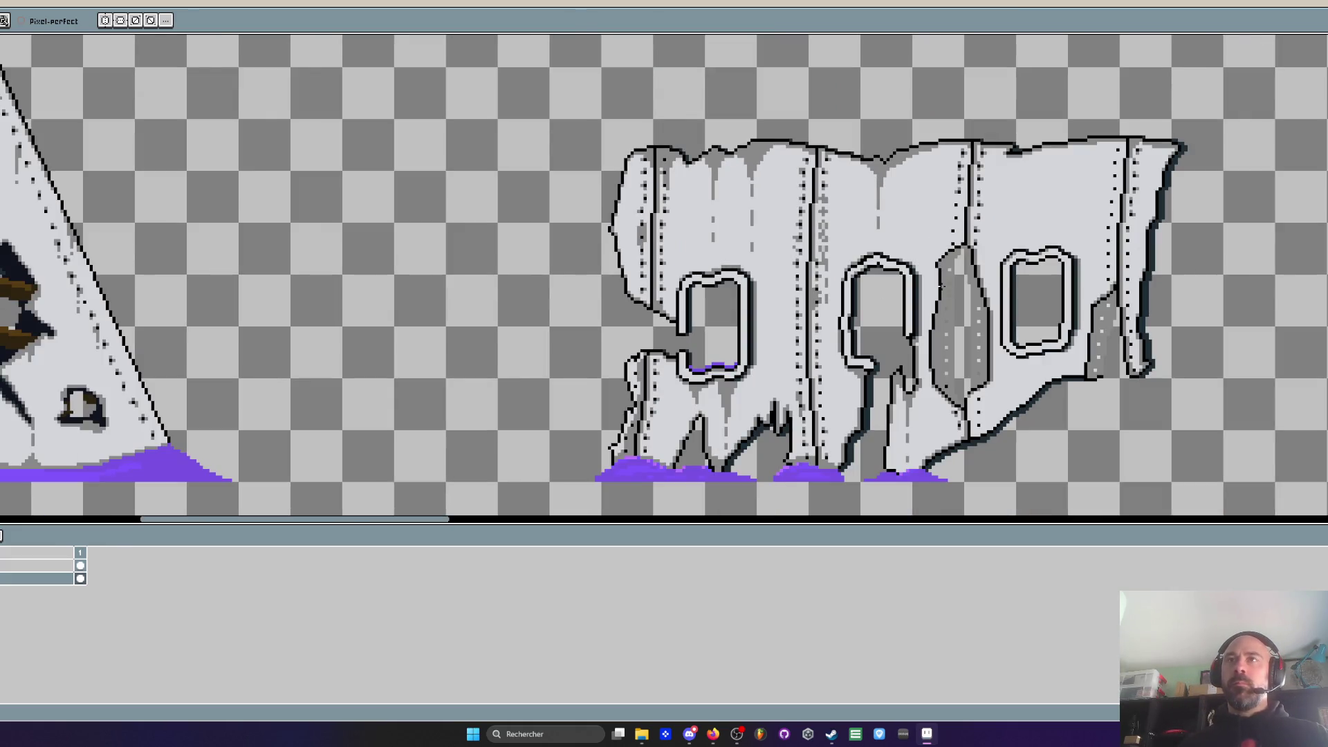
# Add black rivets with grey shading around them and a few pixels below
pyautogui.scroll(4, 941, 284)
pyautogui.click(1054, 177)
pyautogui.click(1054, 203)
pyautogui.click(1080, 203)
pyautogui.click(1054, 280)
pyautogui.click(1080, 306)
pyautogui.click(1053, 333)
pyautogui.click(1054, 359)
pyautogui.click(1054, 410)
pyautogui.click(1028, 437)
pyautogui.scroll(-3, 1027, 437)
pyautogui.scroll(3, 1022, 318)
# Add grey shading on the fuselage panel and extend its dashed line upward
pyautogui.click(1006, 351)
pyautogui.click(1040, 333)
pyautogui.moveTo(1075, 318); pyautogui.dragTo(1075, 247)
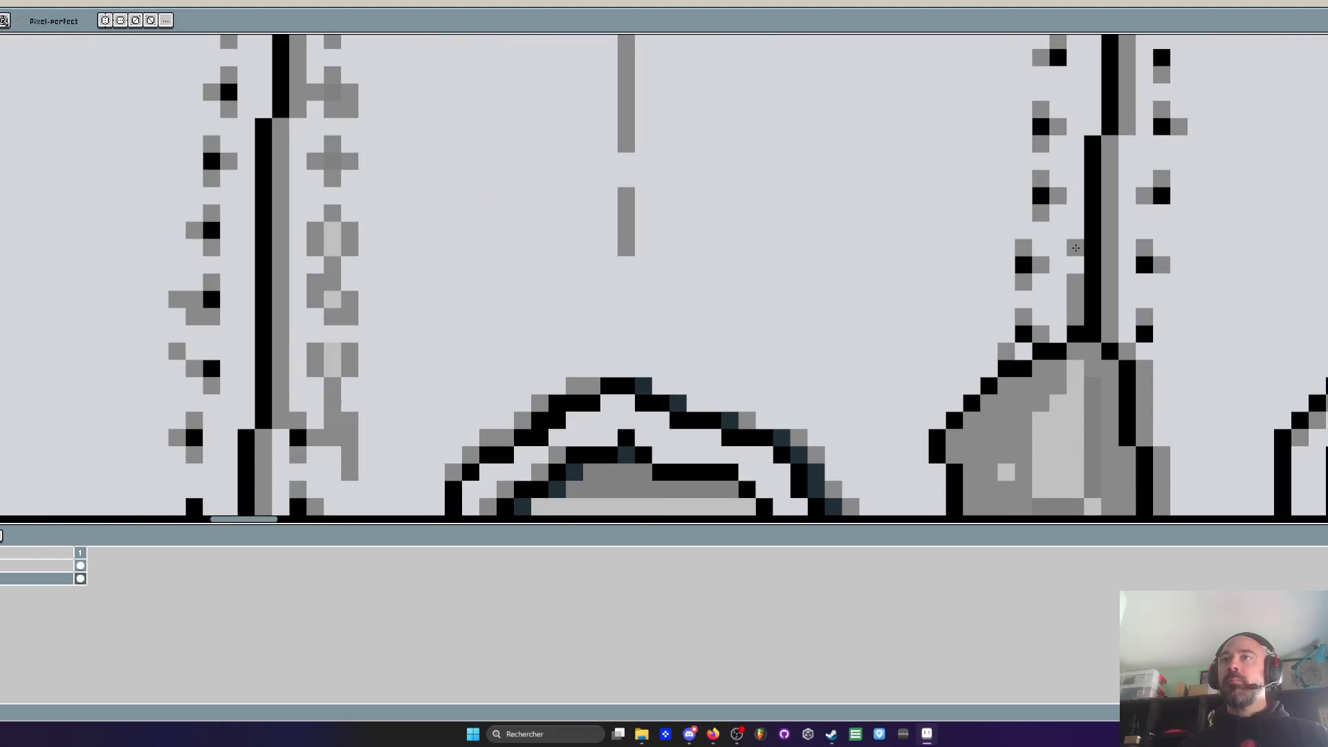
pyautogui.scroll(-2, 1093, 163)
pyautogui.scroll(1, 1094, 162)
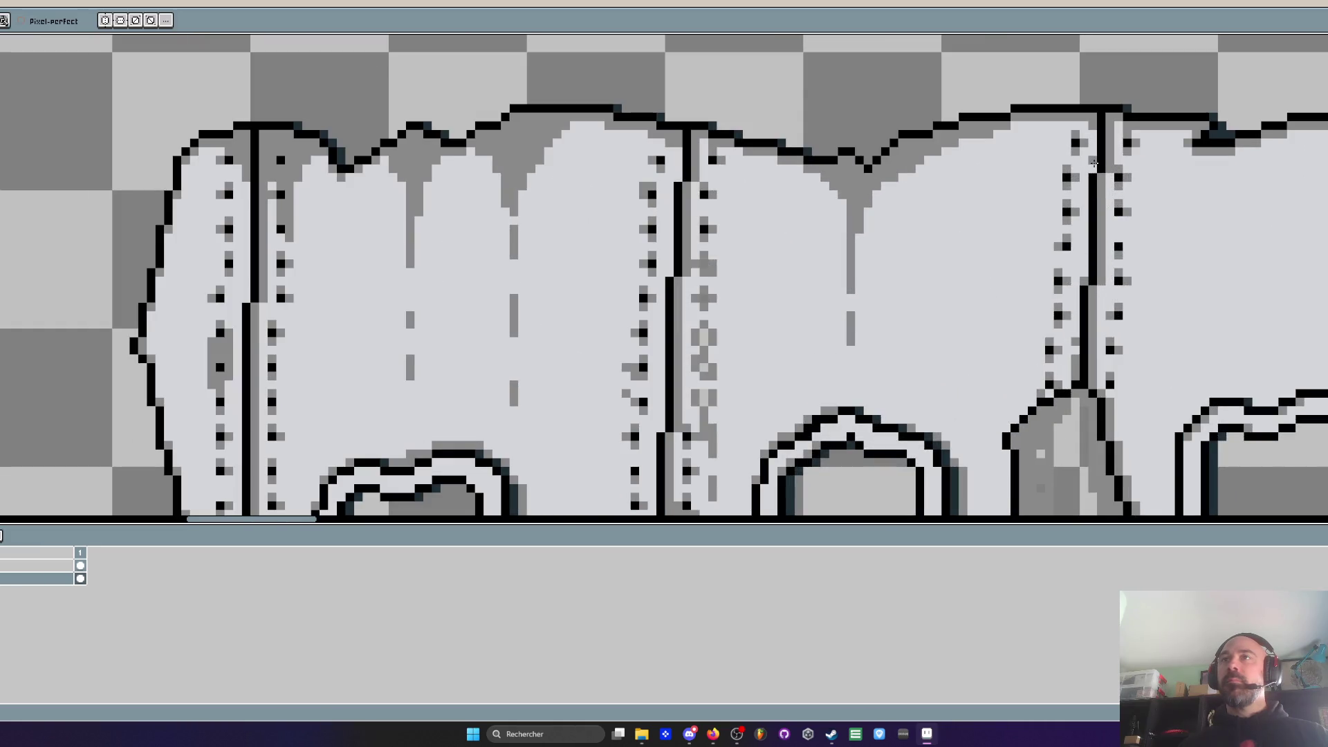
pyautogui.scroll(-2, 1091, 166)
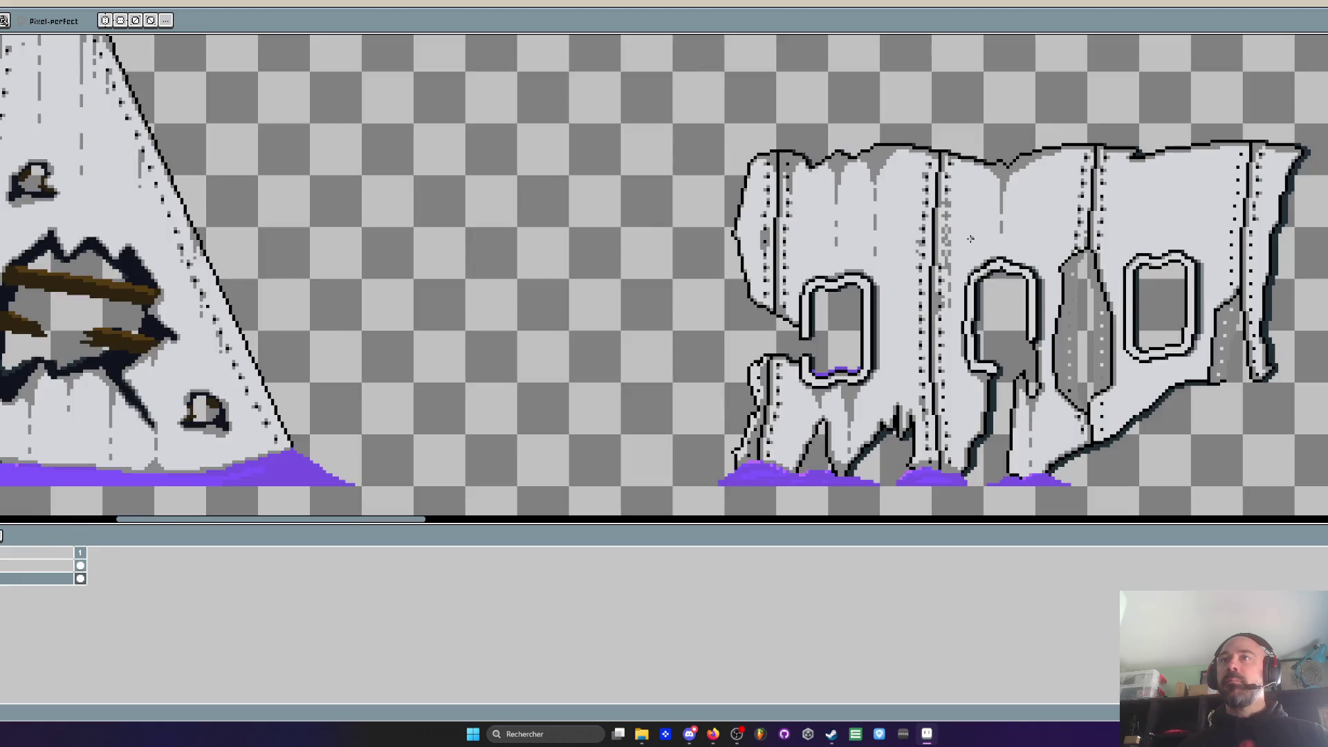
pyautogui.scroll(2, 1016, 455)
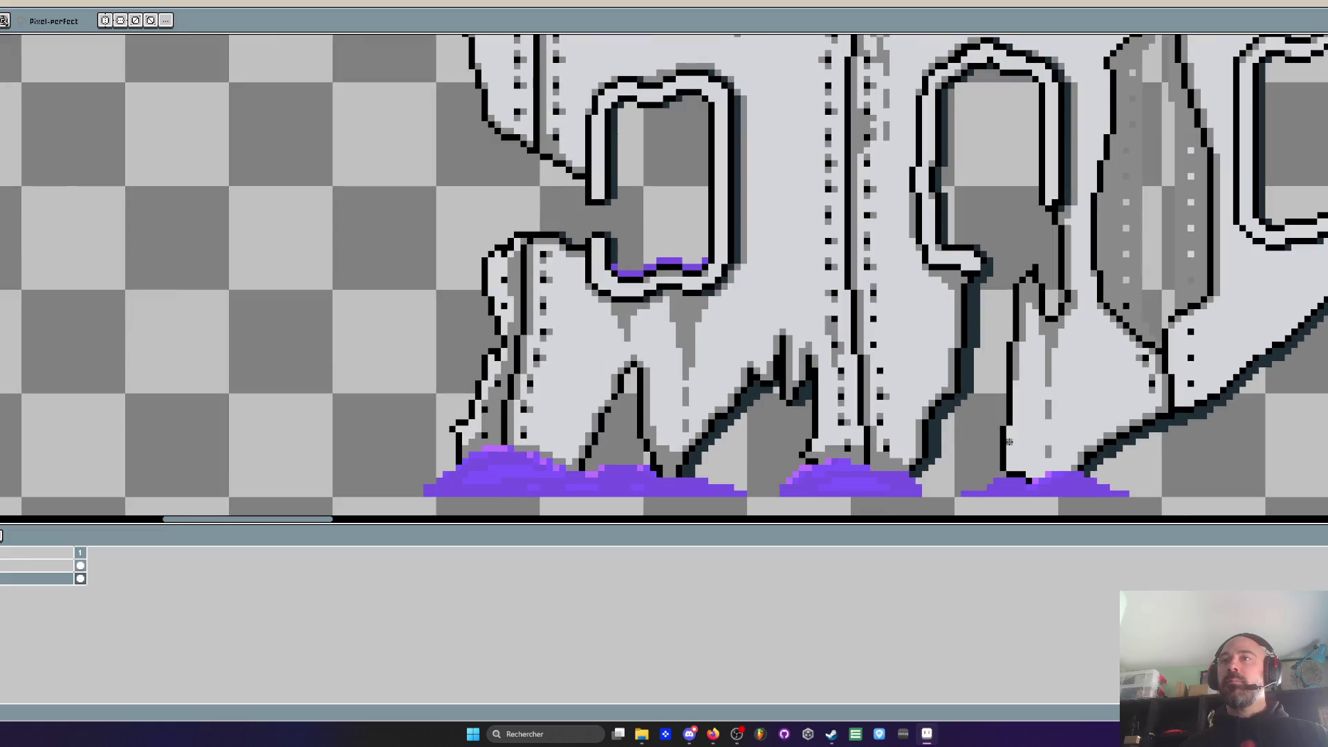
pyautogui.scroll(2, 1008, 433)
pyautogui.scroll(-2, 1009, 425)
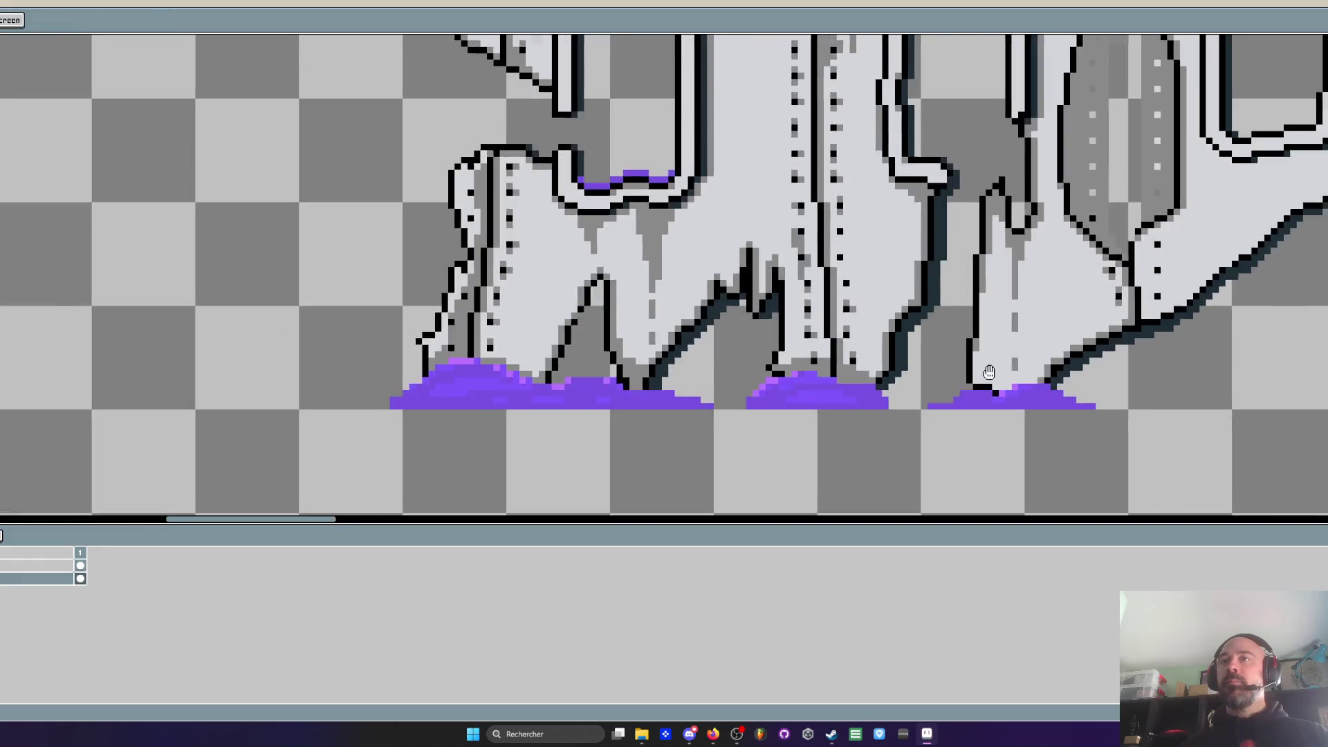
pyautogui.scroll(2, 998, 397)
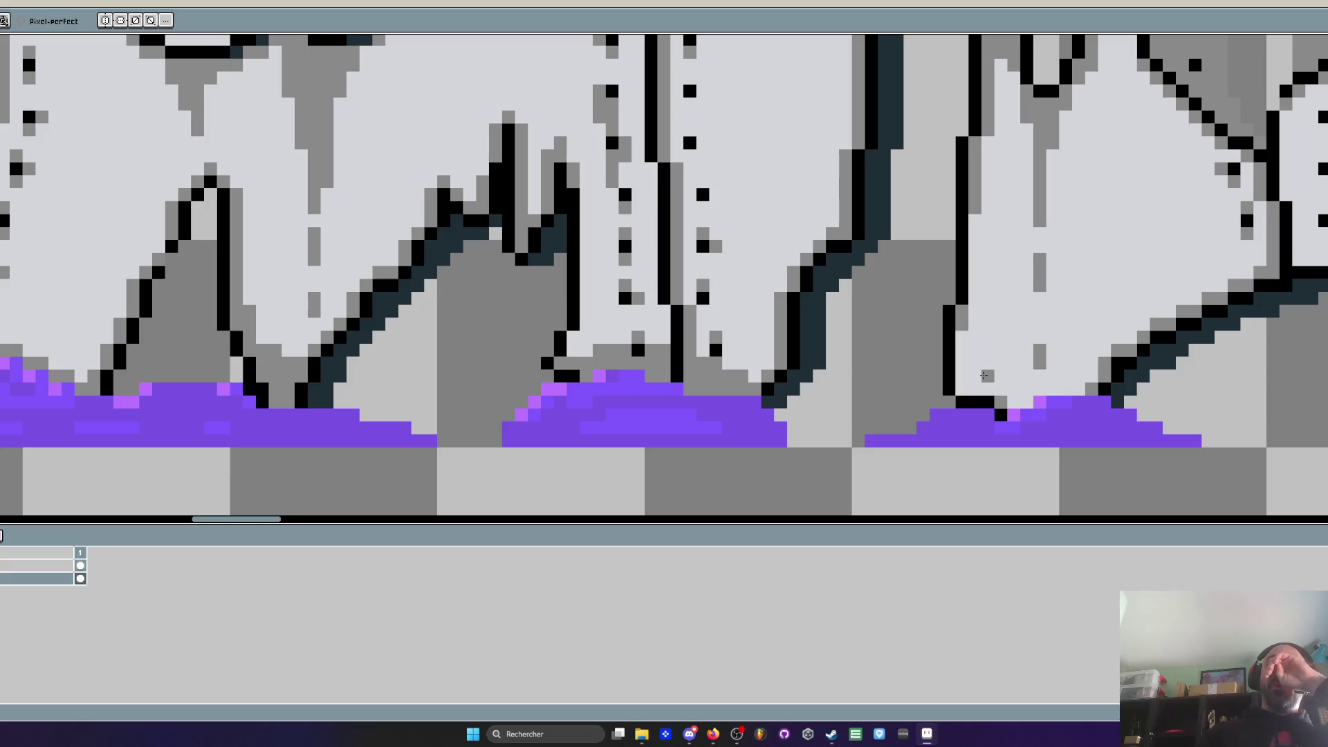
pyautogui.scroll(2, 984, 375)
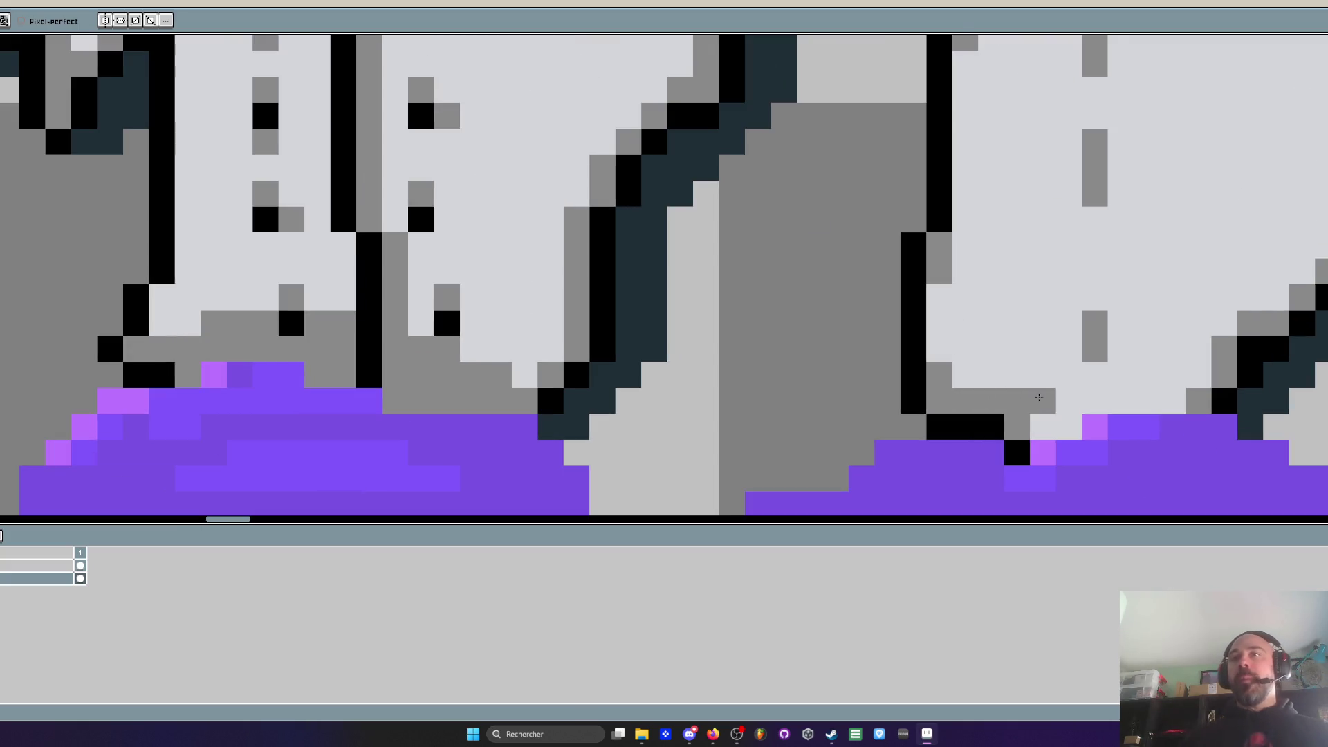
# Paint grey shading along the base of the fuselage wall
pyautogui.moveTo(1065, 403)
pyautogui.mouseDown()
pyautogui.moveTo(1176, 401)
pyautogui.moveTo(1170, 374)
pyautogui.moveTo(1142, 374)
pyautogui.mouseUp()
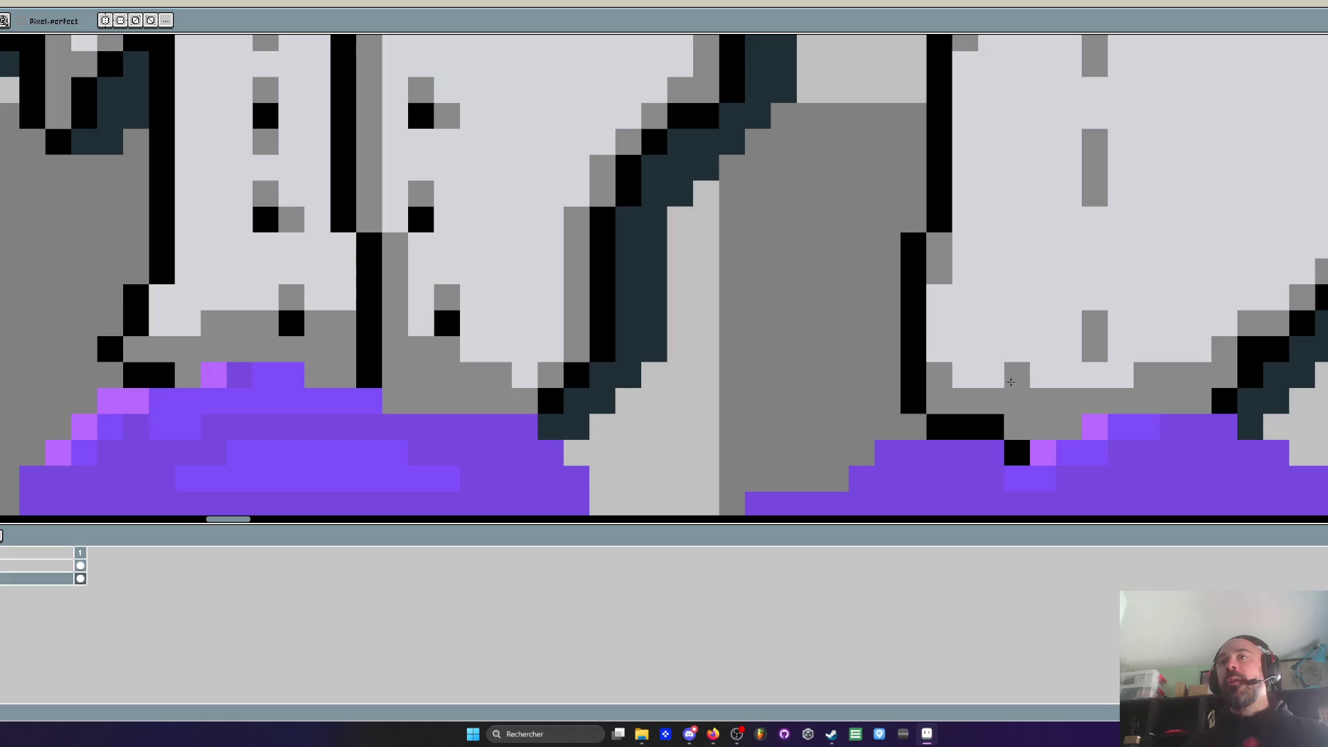
pyautogui.moveTo(938, 322); pyautogui.dragTo(1003, 381)
pyautogui.scroll(-4, 1003, 382)
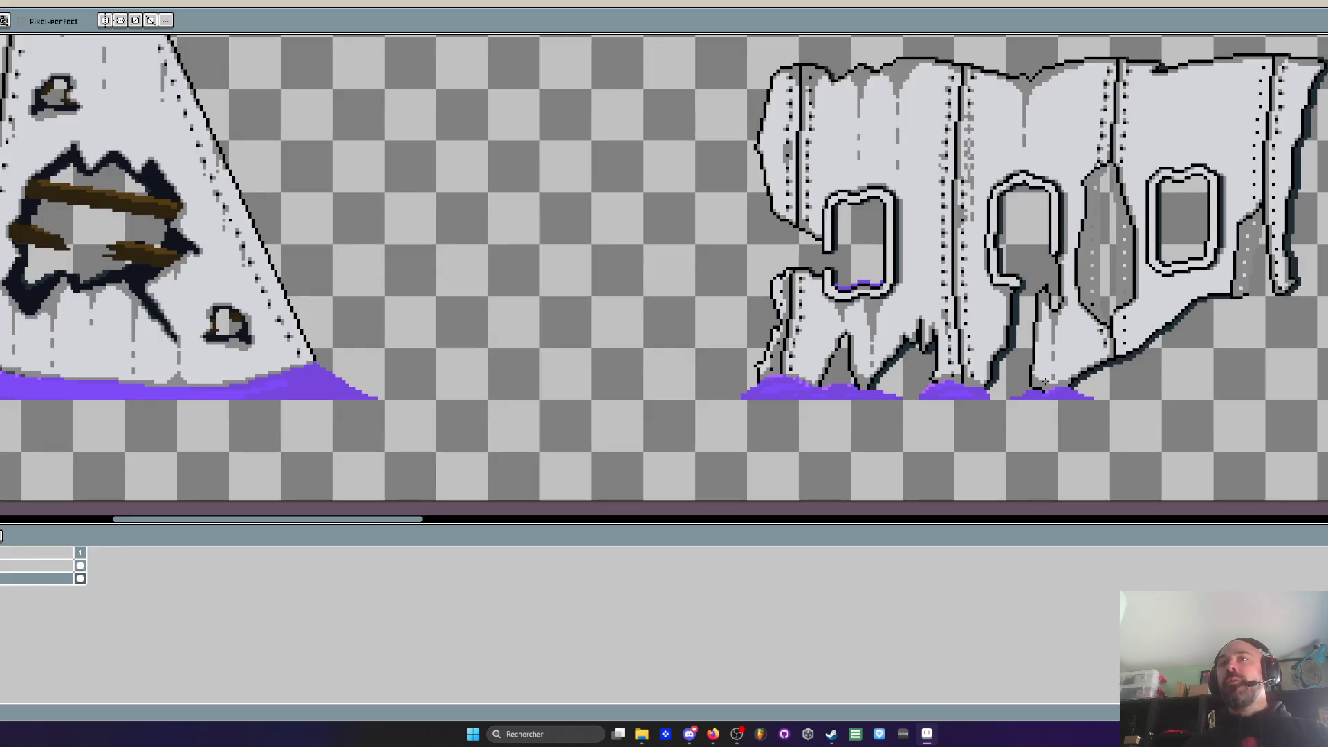
pyautogui.scroll(3, 1045, 381)
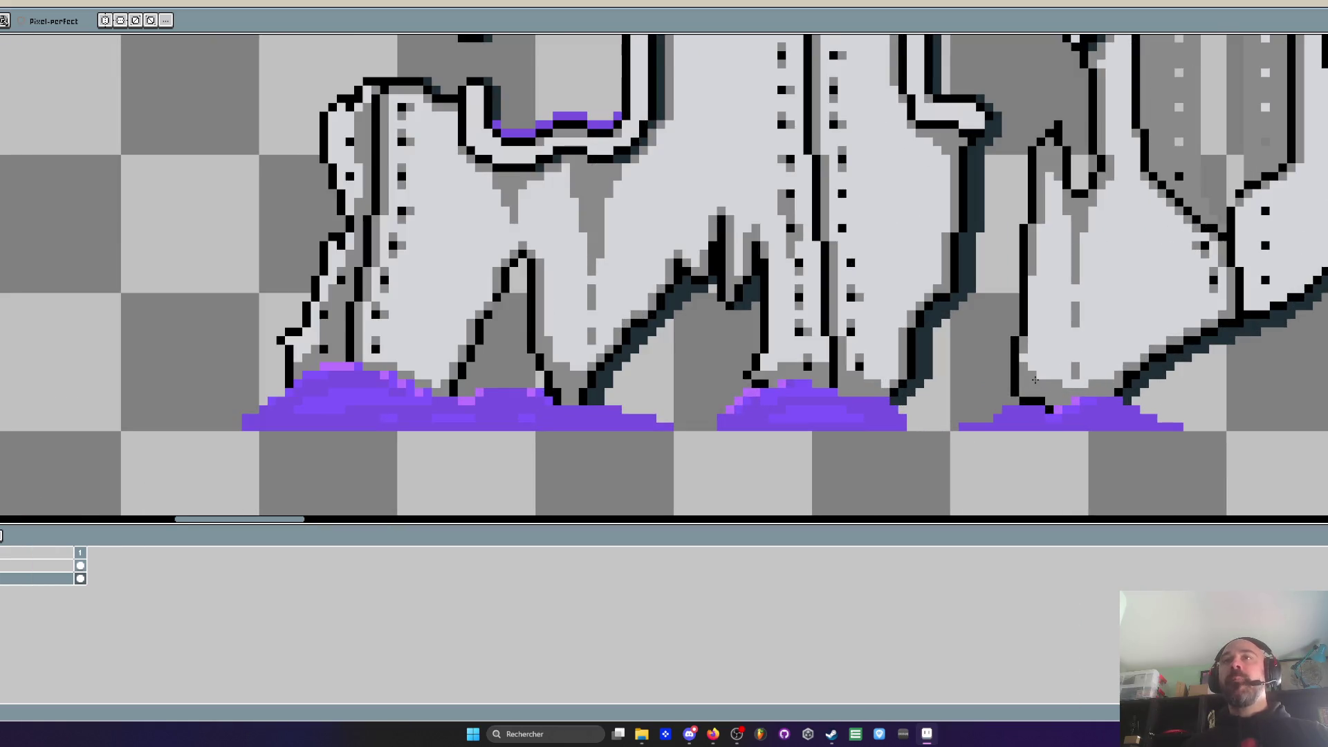
pyautogui.scroll(1, 1034, 380)
# Fill the gaps in the vertical dashed panel line with grey dashes
pyautogui.click(1045, 220)
pyautogui.click(1046, 306)
pyautogui.scroll(-5, 1050, 313)
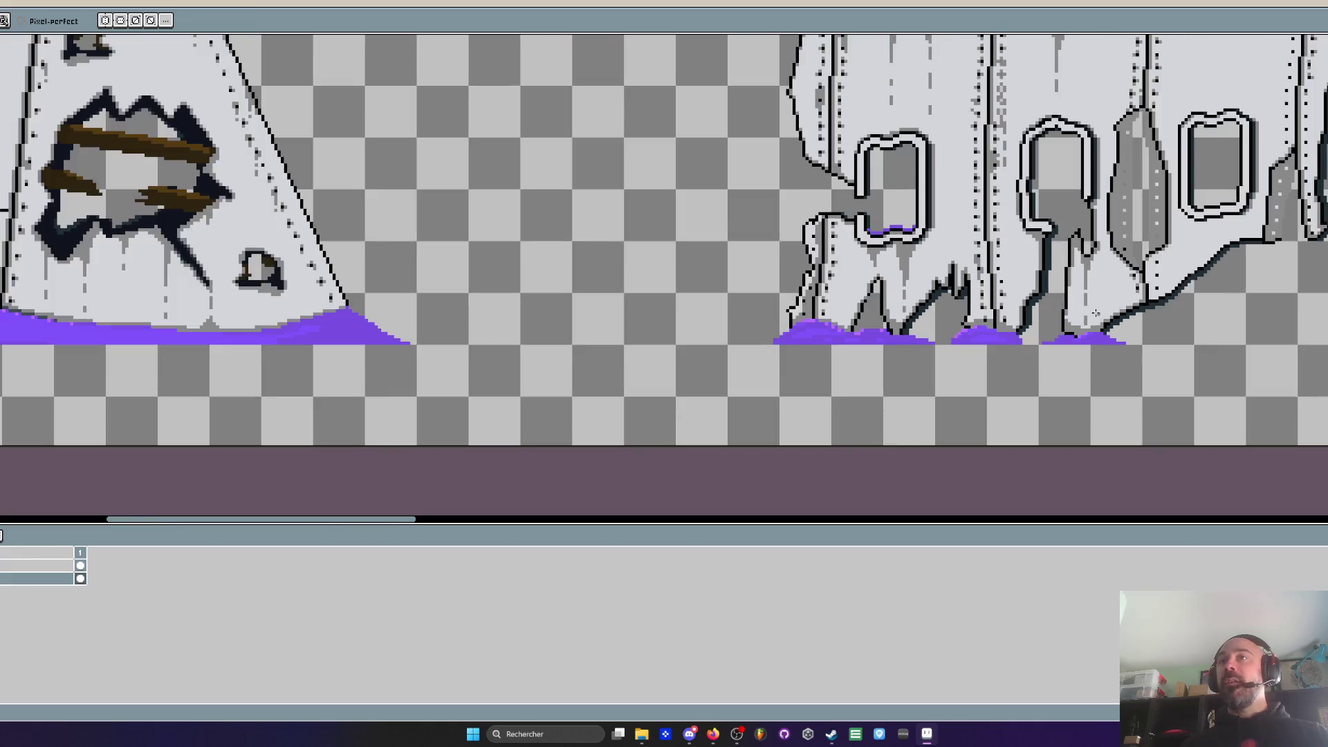
pyautogui.scroll(4, 1098, 314)
pyautogui.scroll(-3, 1067, 268)
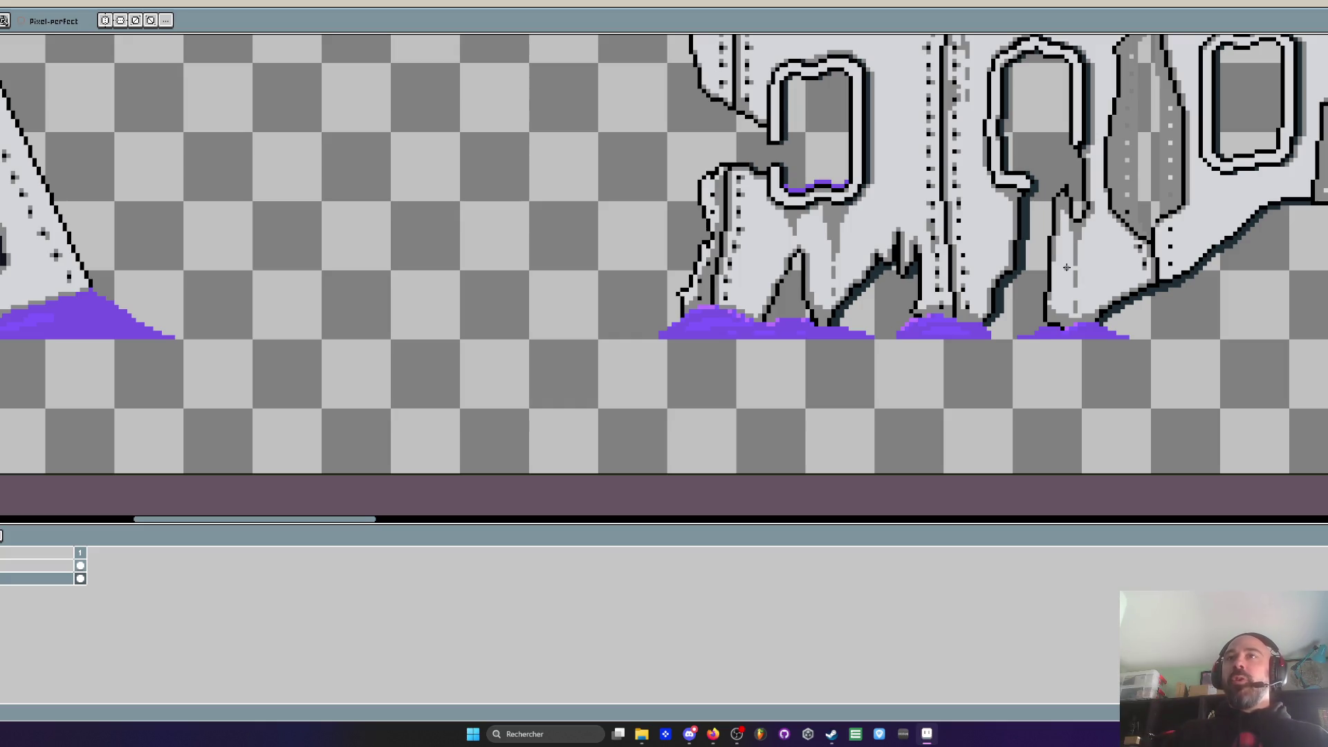
pyautogui.scroll(2, 838, 253)
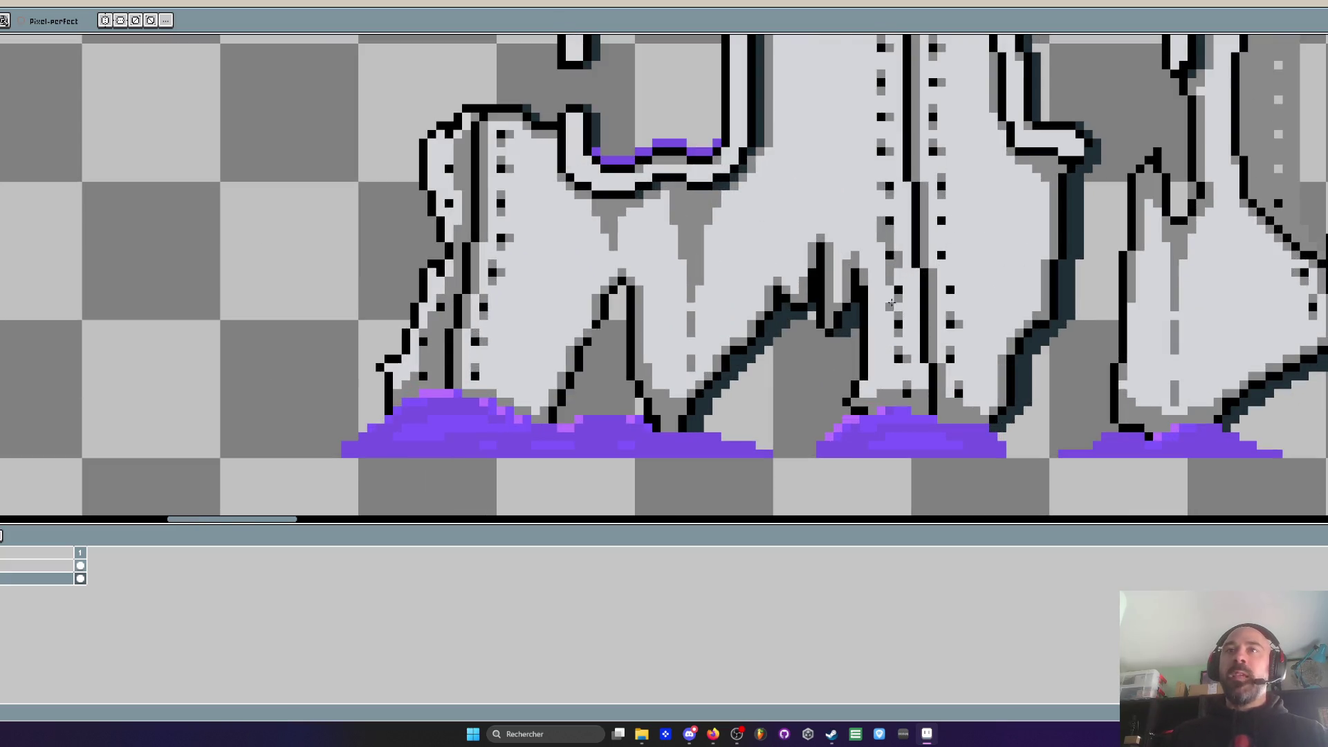
pyautogui.scroll(2, 868, 332)
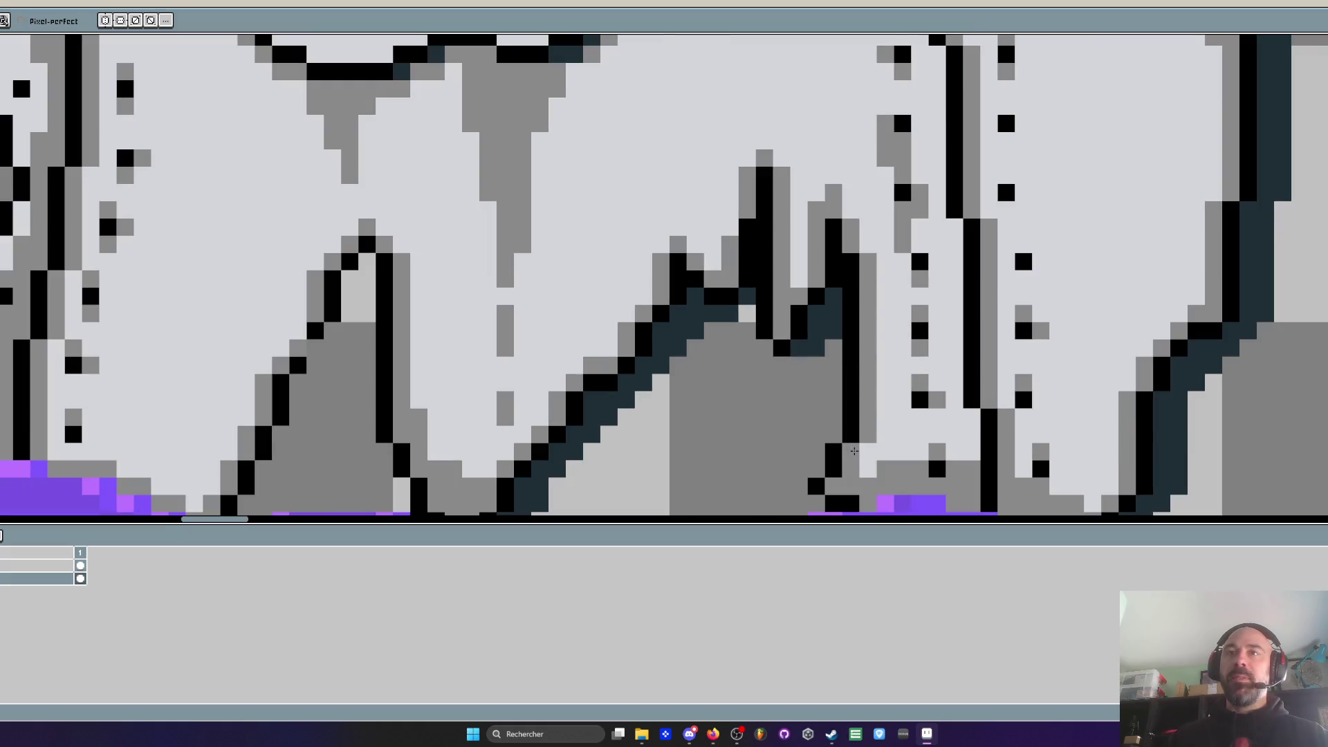
pyautogui.scroll(-3, 879, 385)
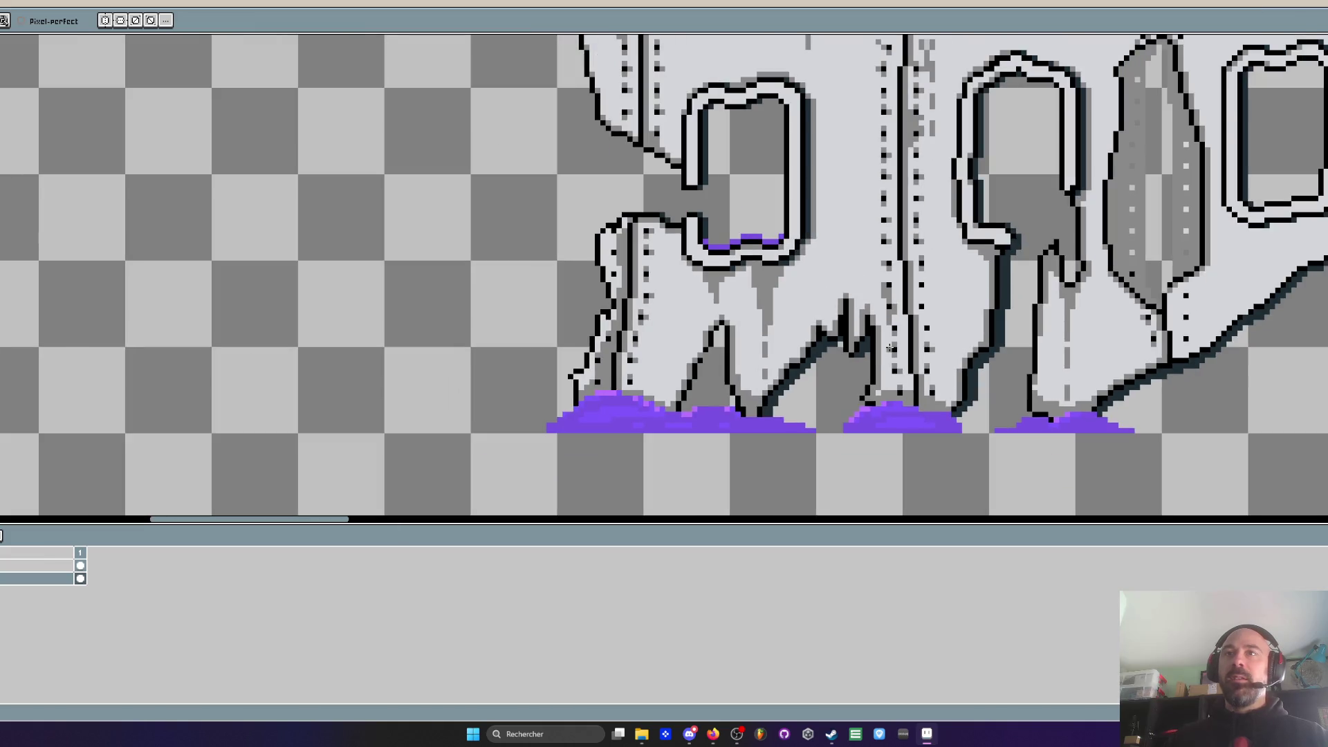
pyautogui.scroll(2, 875, 386)
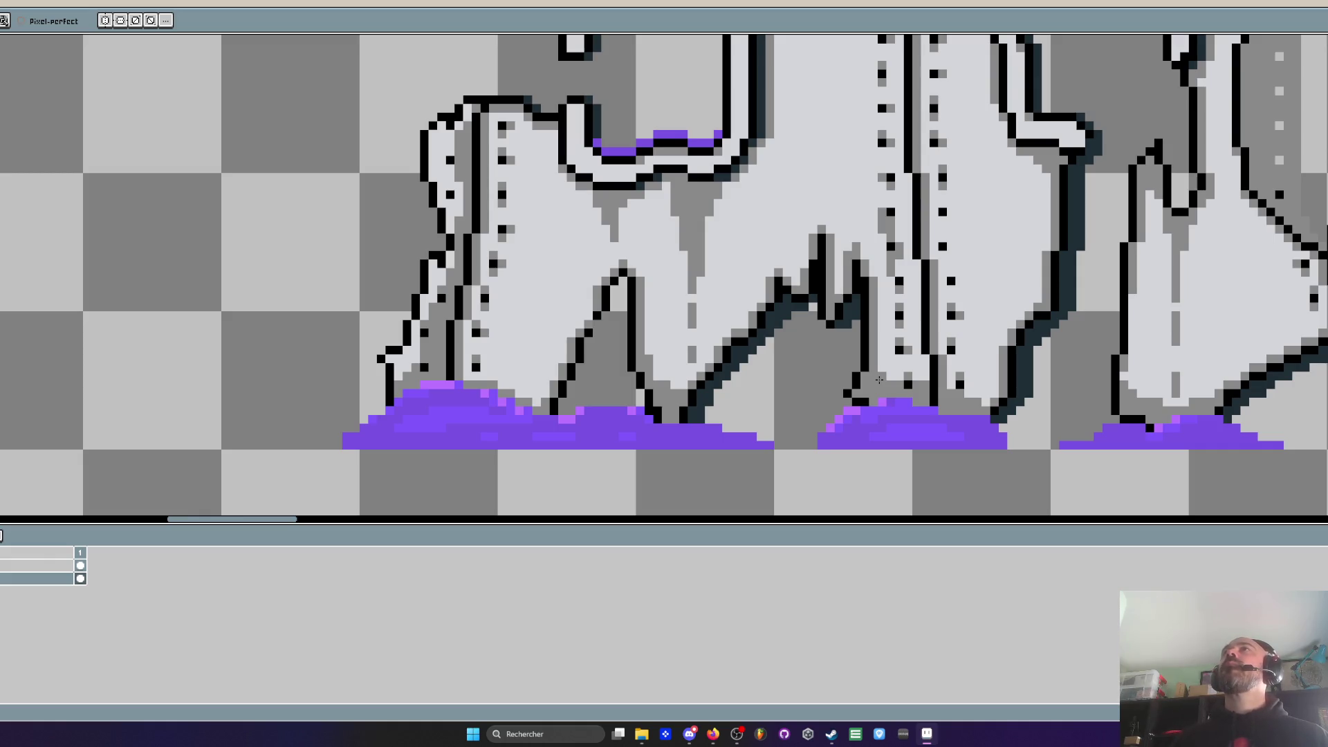
pyautogui.scroll(-2, 879, 380)
pyautogui.scroll(2, 879, 380)
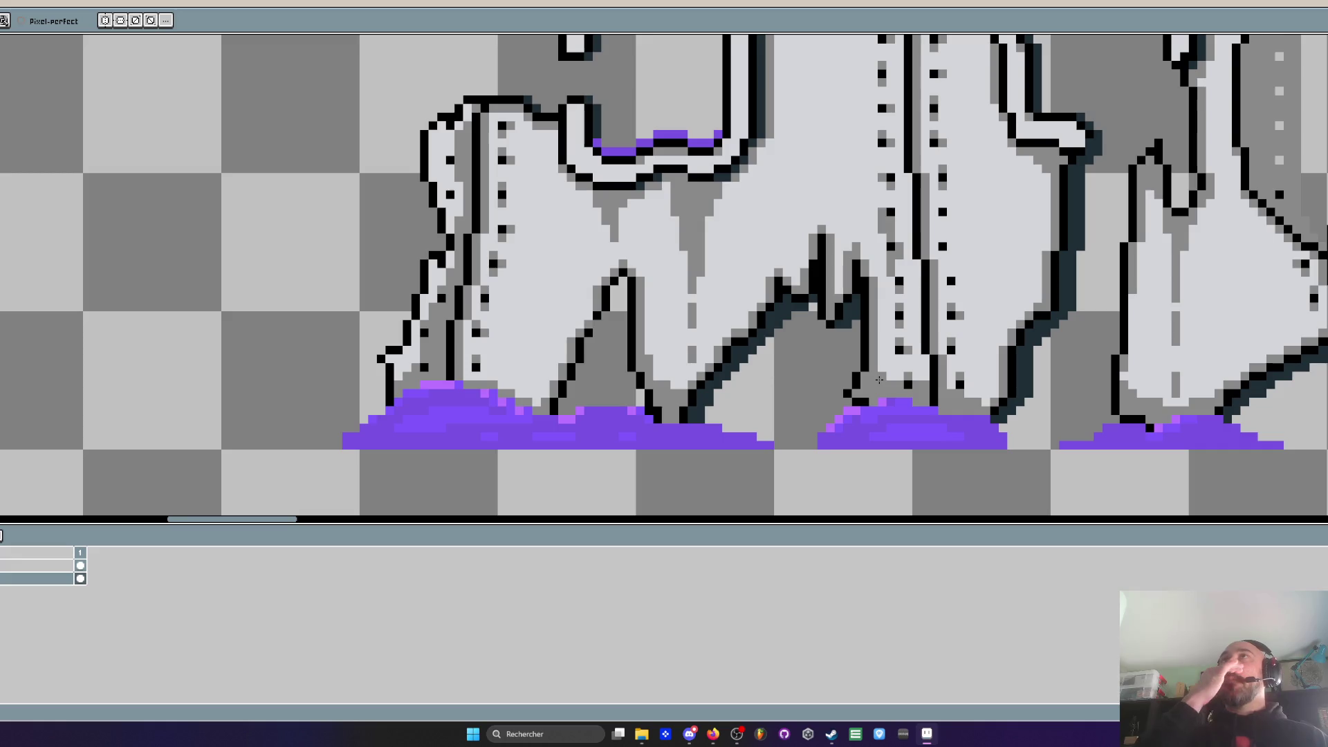
pyautogui.scroll(-2, 879, 380)
pyautogui.scroll(2, 879, 380)
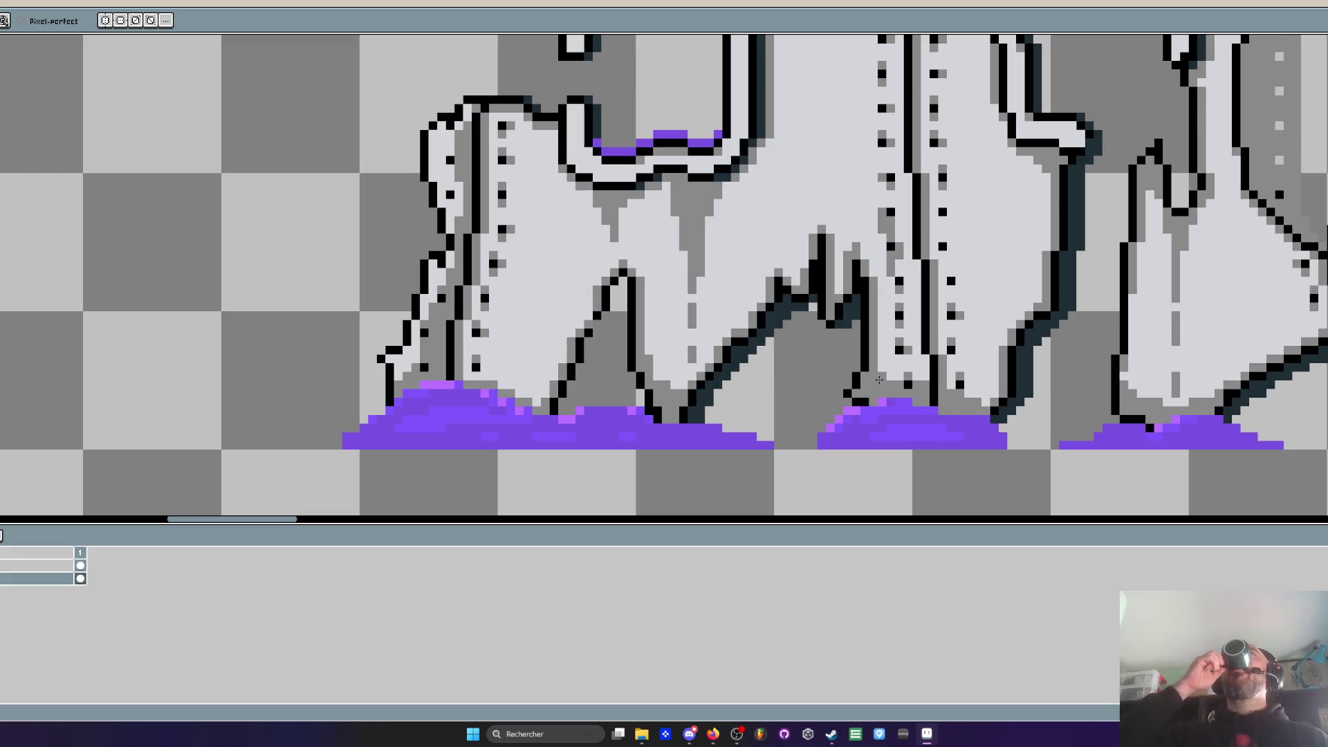
pyautogui.scroll(-2, 879, 380)
pyautogui.scroll(2, 879, 380)
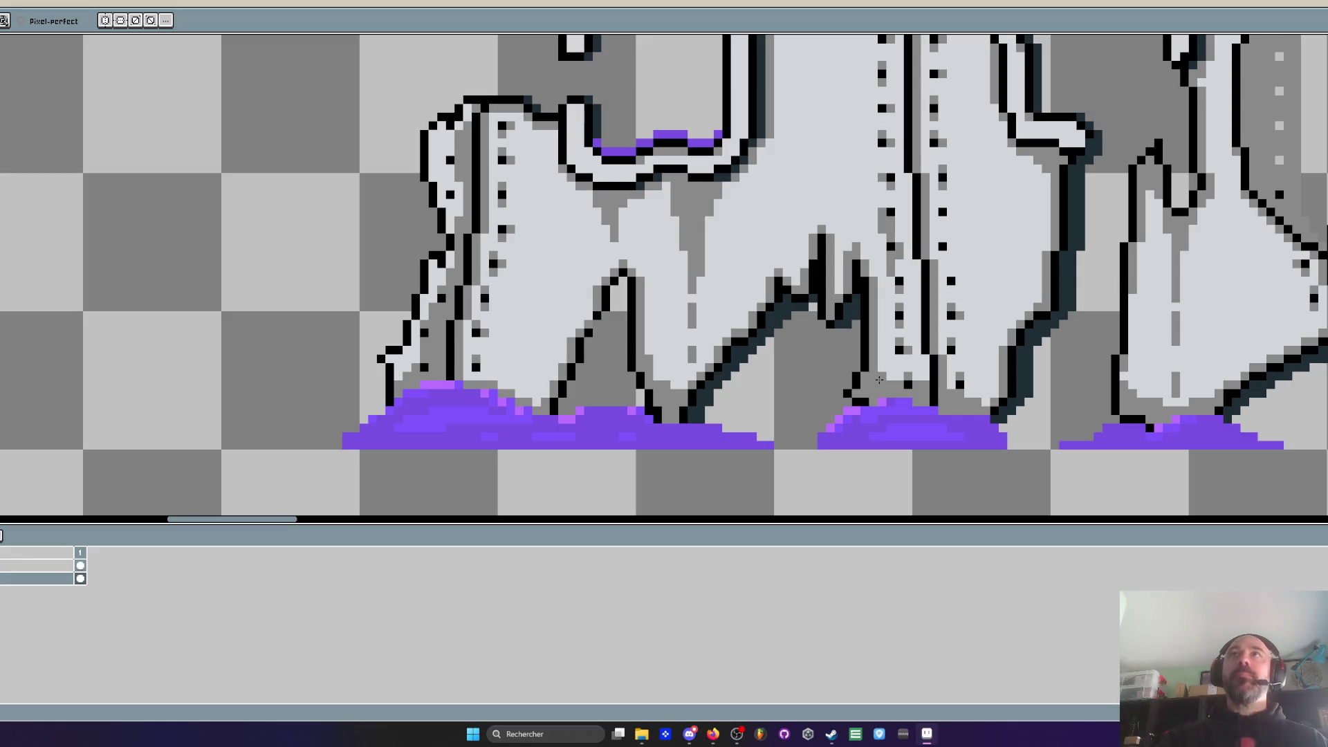
pyautogui.scroll(-2, 906, 443)
pyautogui.hscroll(-3, 1043, 441)
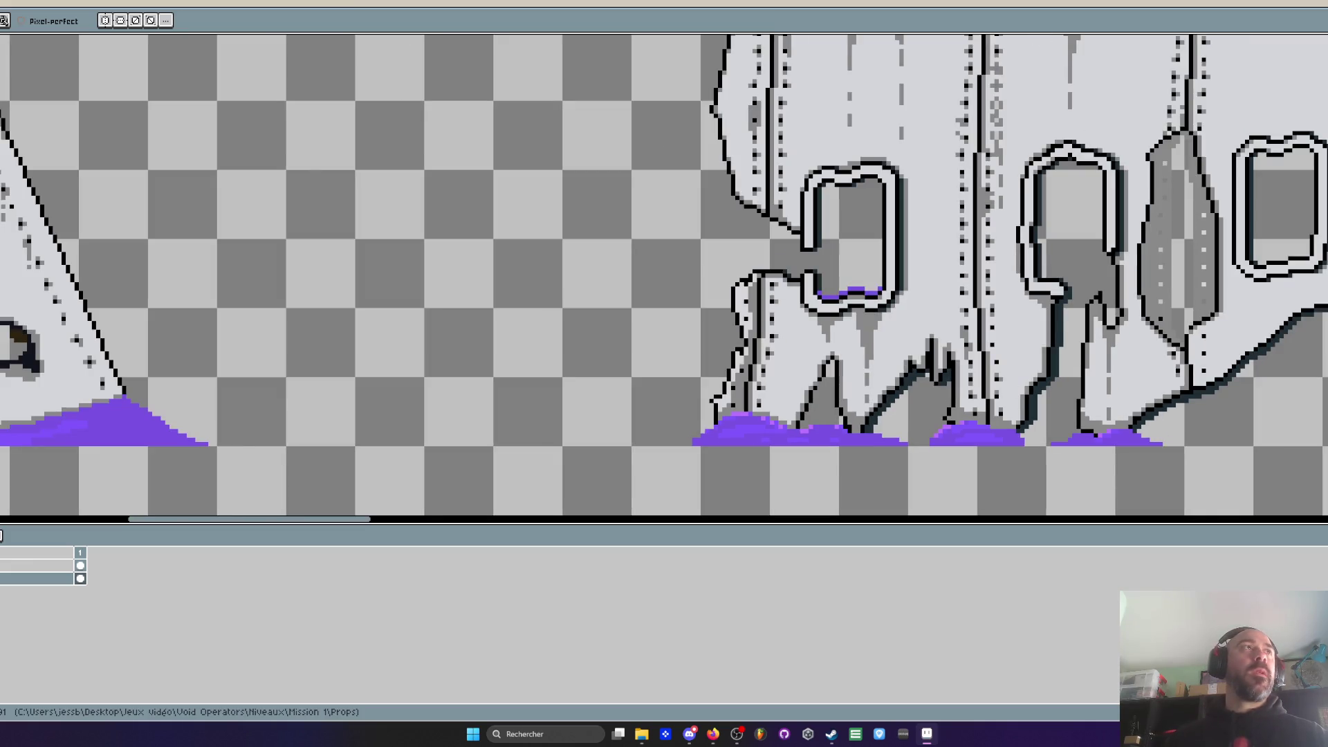
pyautogui.scroll(-1, 1036, 295)
pyautogui.hscroll(3, 1035, 295)
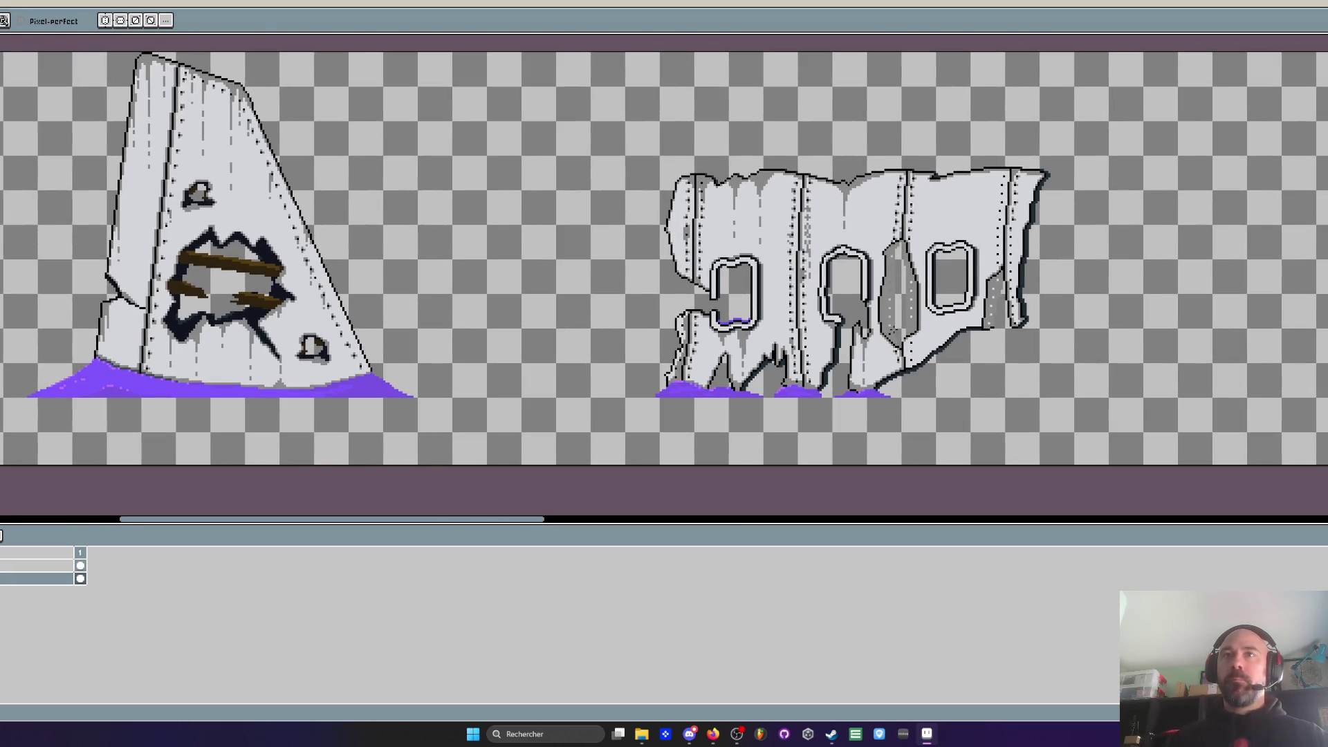
pyautogui.scroll(-1, 895, 329)
pyautogui.hscroll(2, 896, 328)
pyautogui.scroll(1, 795, 298)
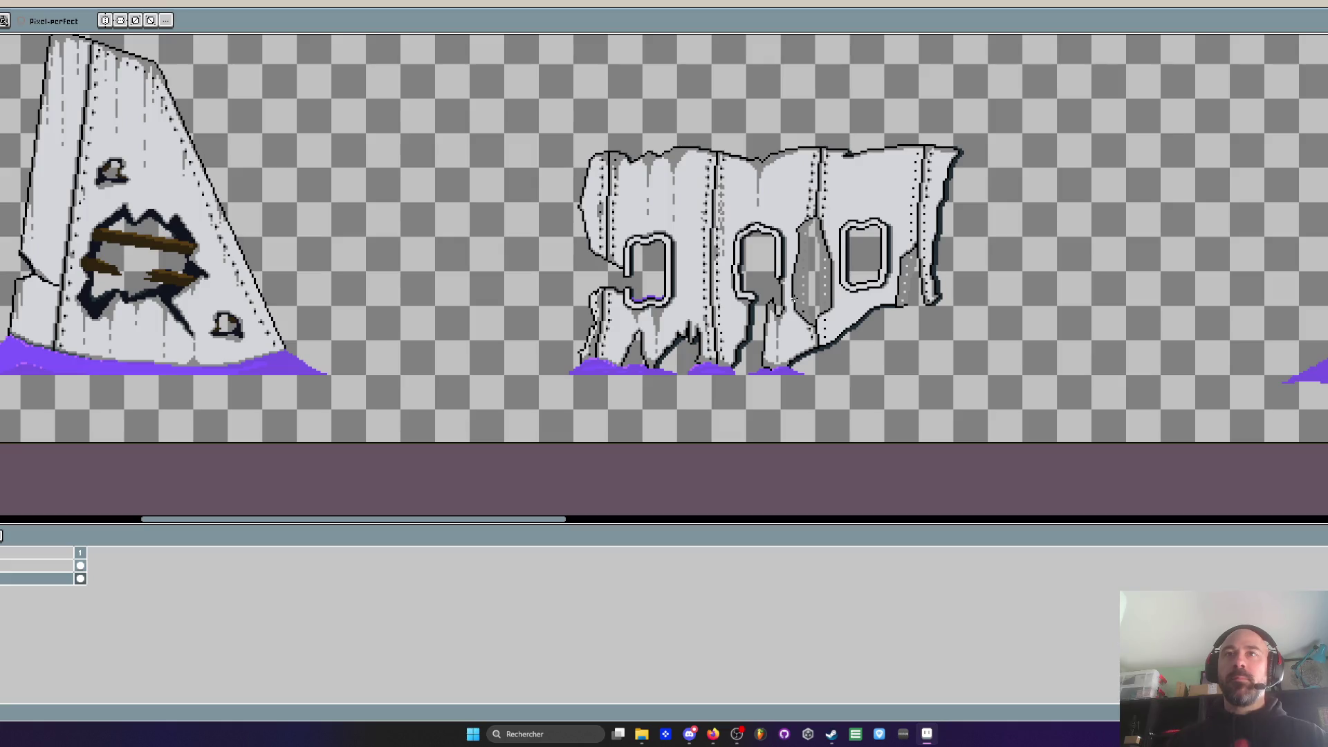
pyautogui.scroll(2, 796, 305)
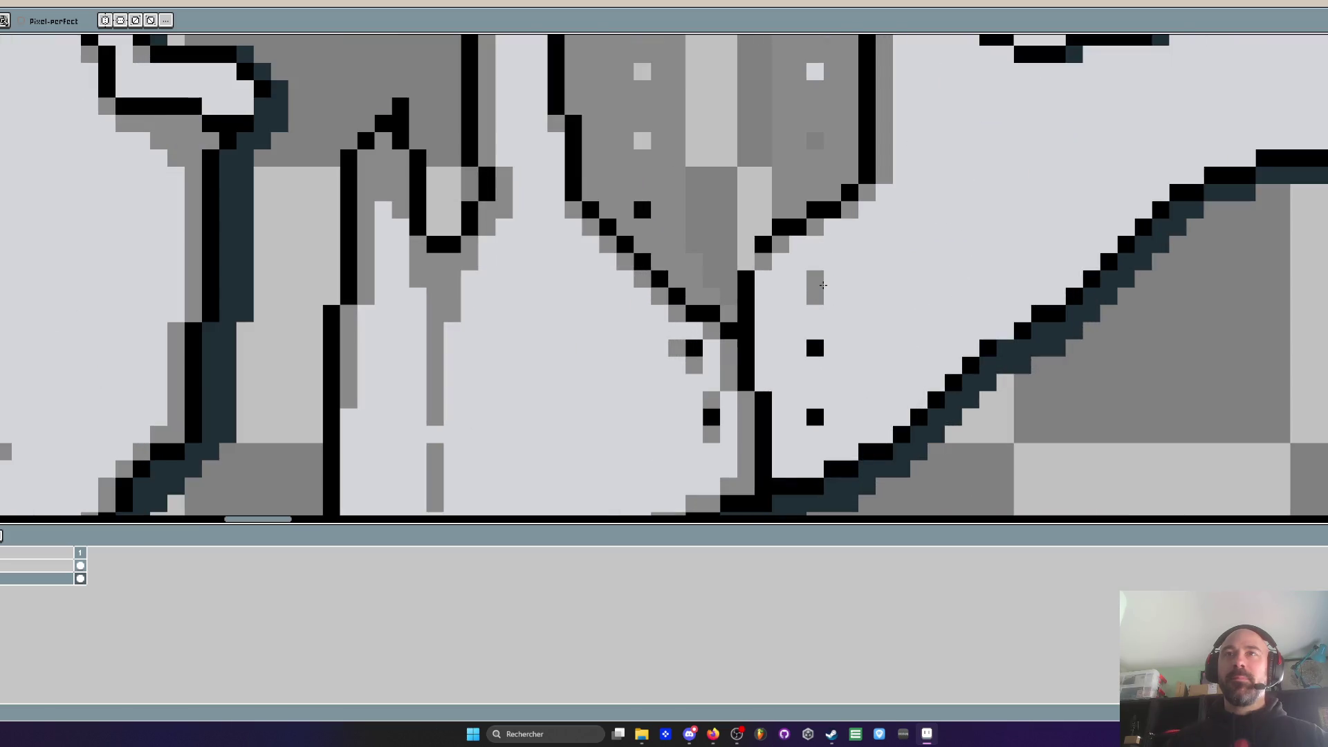
# Darken a rivet pixel and add grey shading beside the rivets and black stem
pyautogui.click(814, 279)
pyautogui.rightClick(832, 278)
pyautogui.rightClick(832, 348)
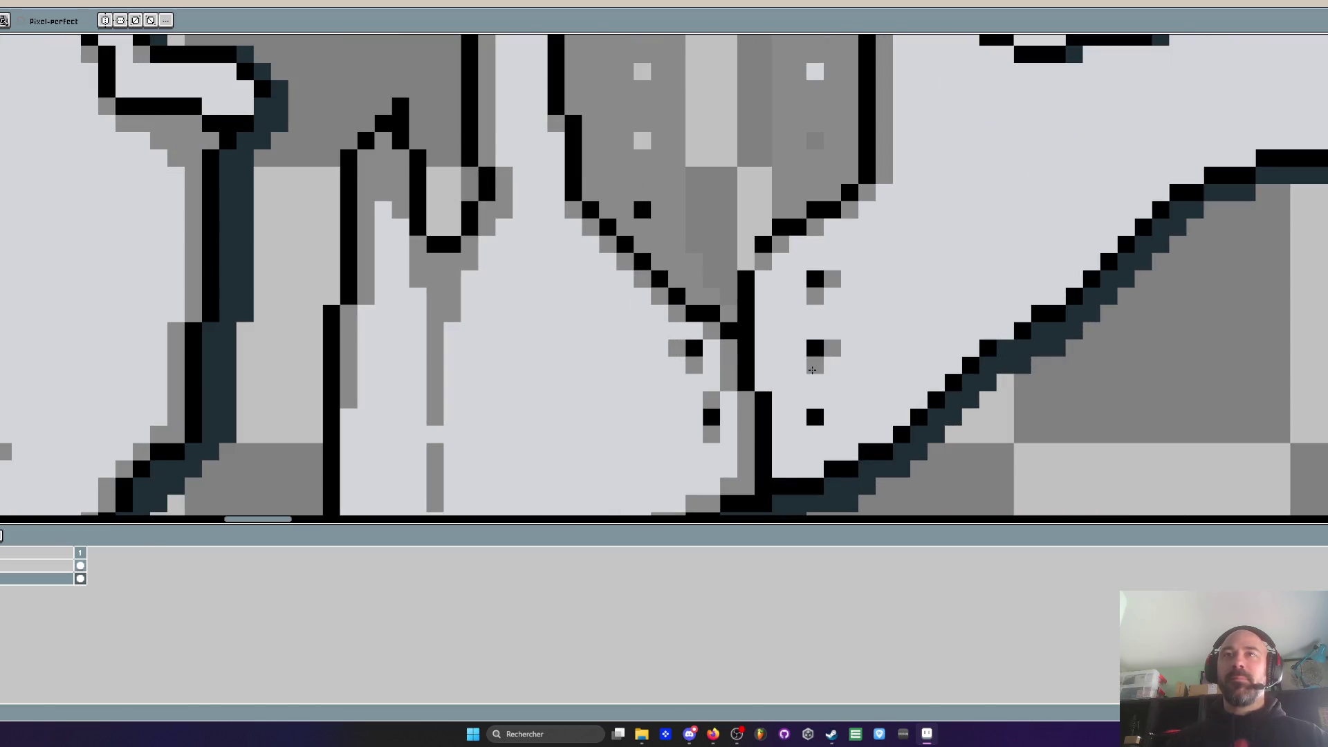
pyautogui.scroll(-2, 816, 428)
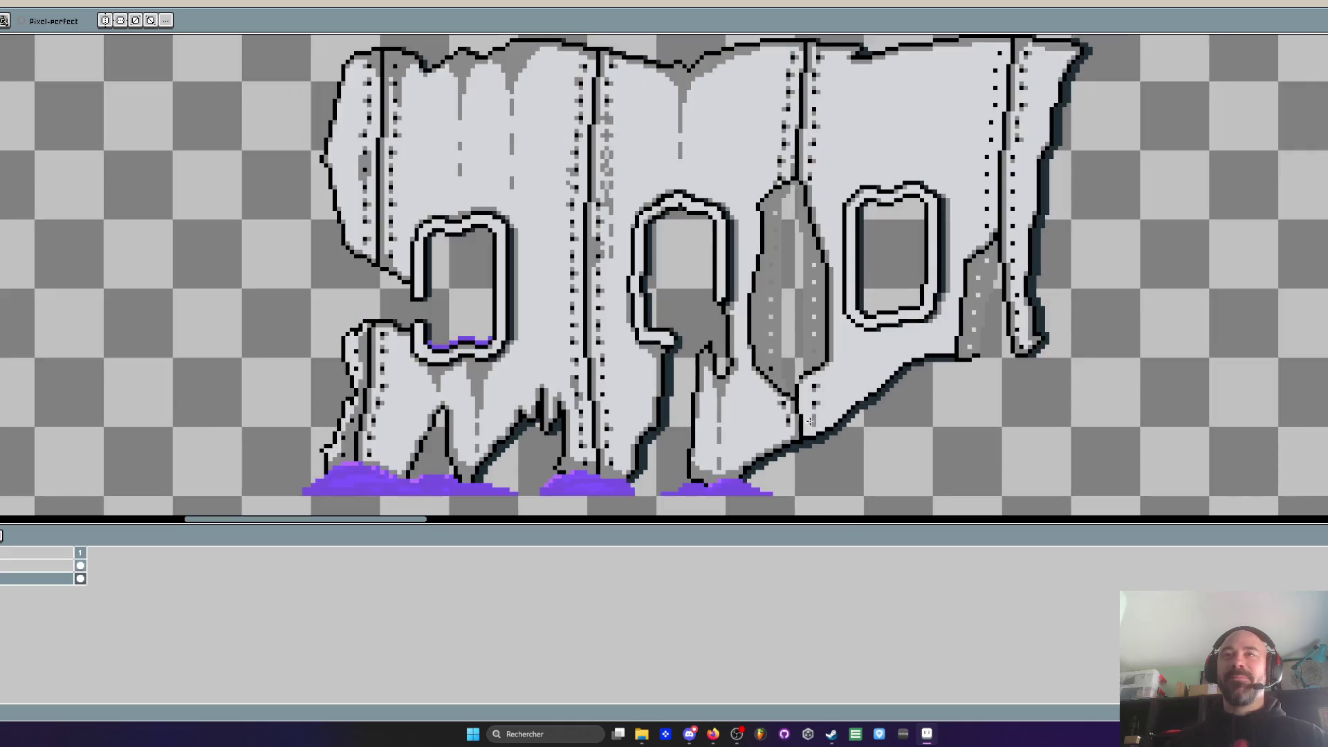
pyautogui.scroll(2, 816, 427)
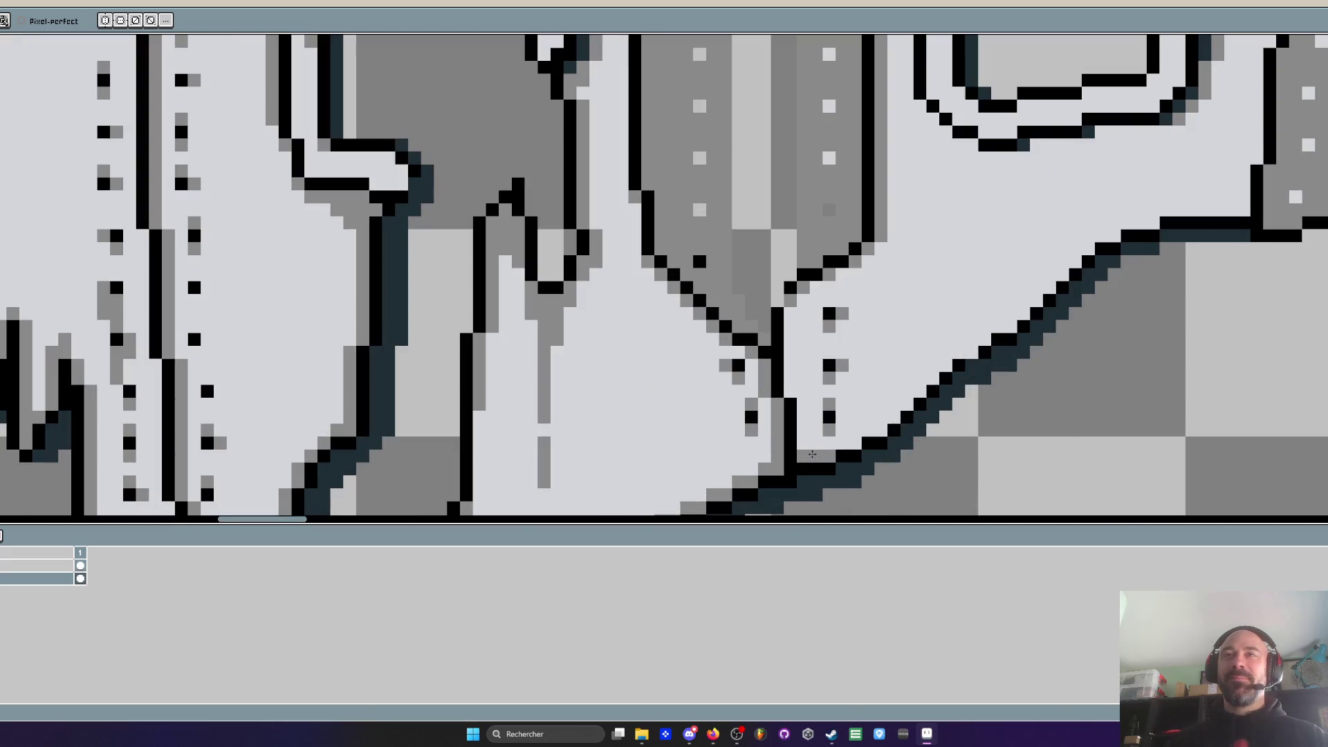
pyautogui.click(790, 391)
pyautogui.moveTo(789, 319); pyautogui.dragTo(790, 379)
pyautogui.scroll(-3, 789, 379)
pyautogui.scroll(3, 830, 469)
# Anti-alias the diagonal outline with grey pixels from its lower end up to the bend
pyautogui.moveTo(830, 469); pyautogui.dragTo(866, 446)
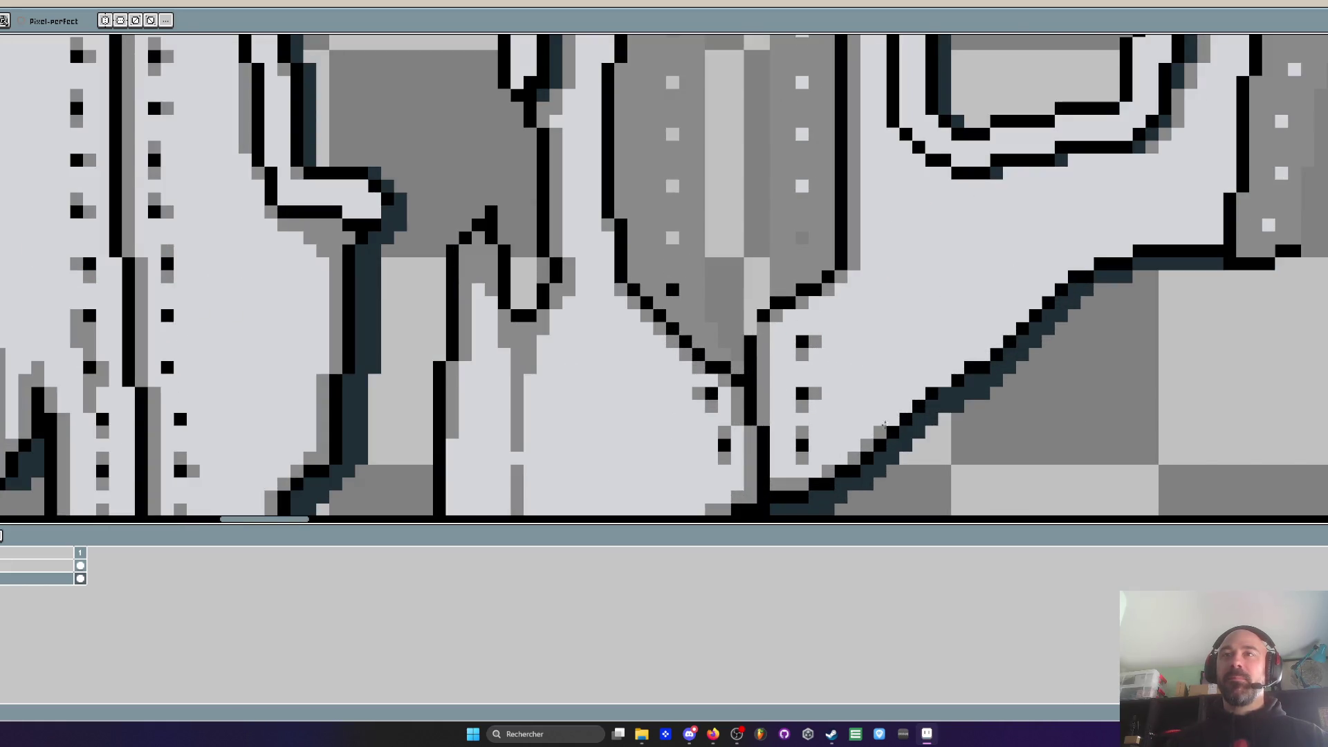
pyautogui.click(945, 378)
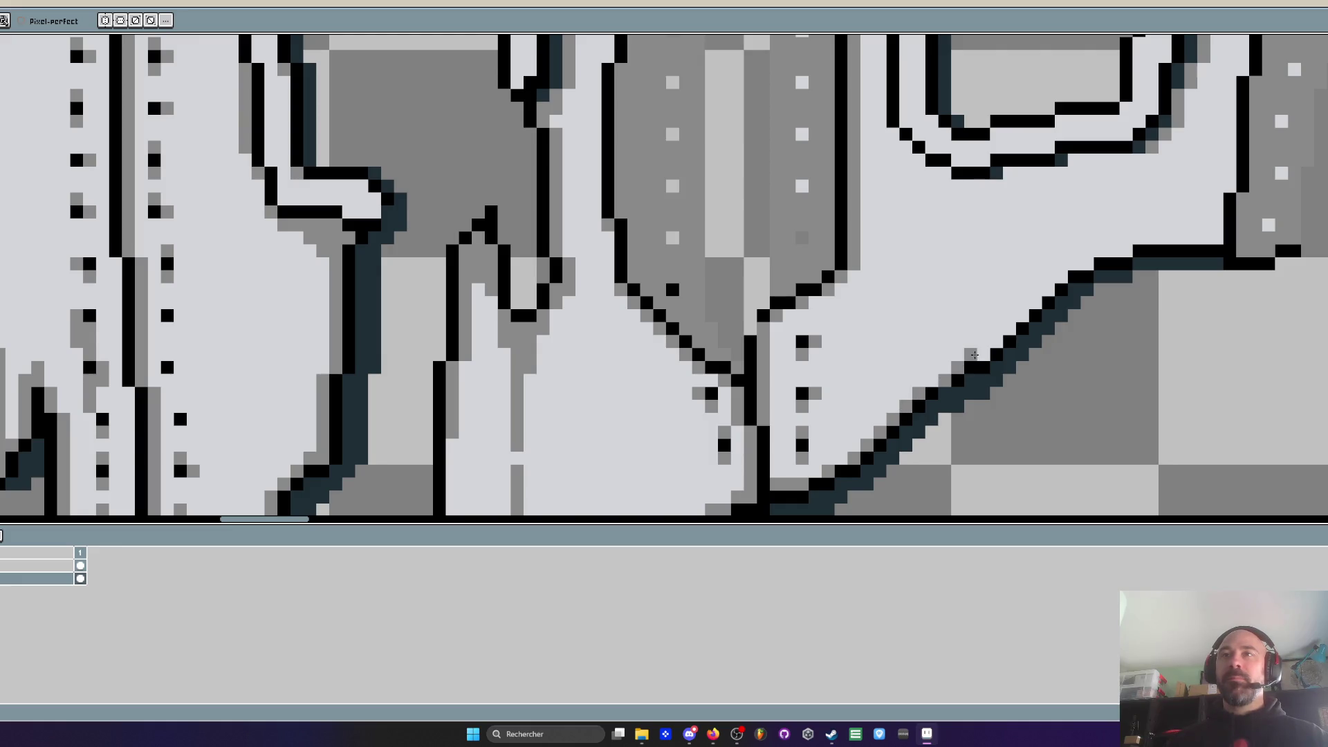
pyautogui.click(1031, 303)
pyautogui.click(1043, 289)
pyautogui.click(1055, 276)
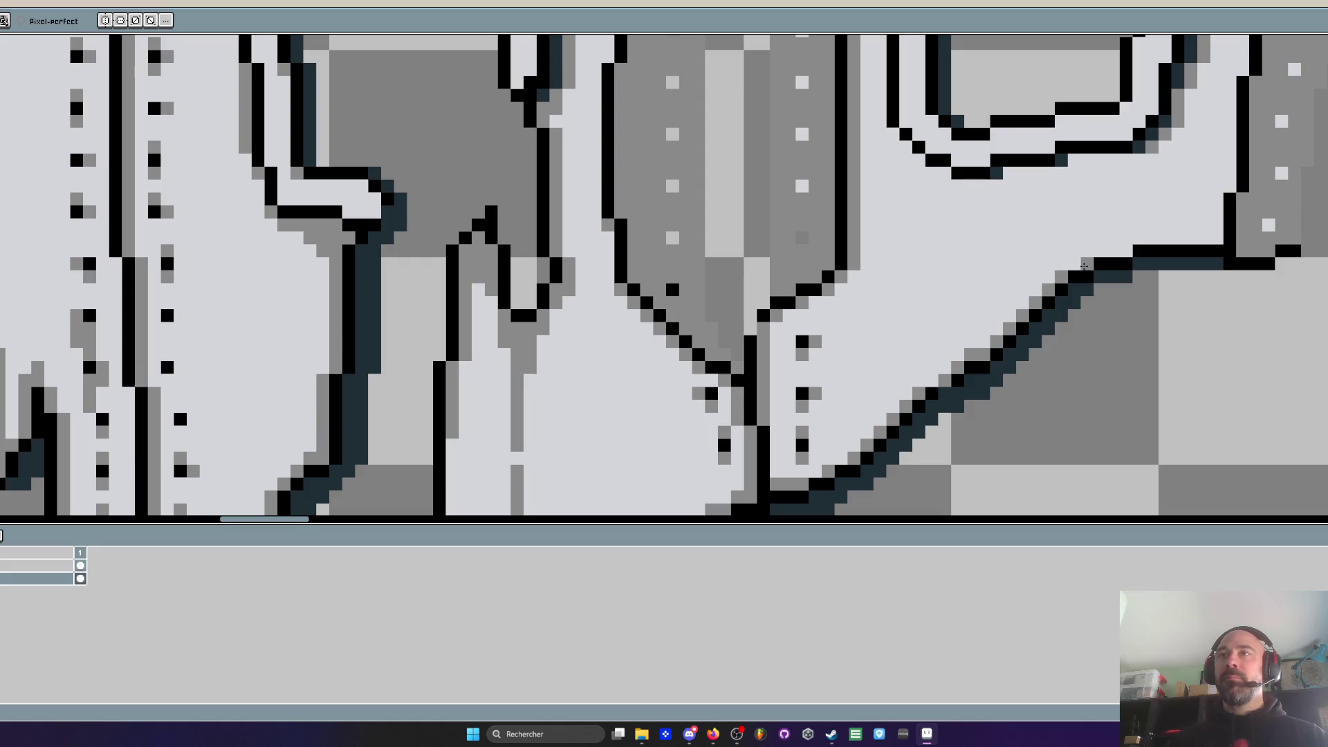
pyautogui.click(1117, 249)
pyautogui.moveTo(1218, 238); pyautogui.dragTo(1176, 237)
pyautogui.click(1230, 185)
pyautogui.click(1226, 146)
pyautogui.moveTo(1225, 147)
pyautogui.mouseDown()
pyautogui.moveTo(1217, 200)
pyautogui.moveTo(1166, 230)
pyautogui.mouseUp()
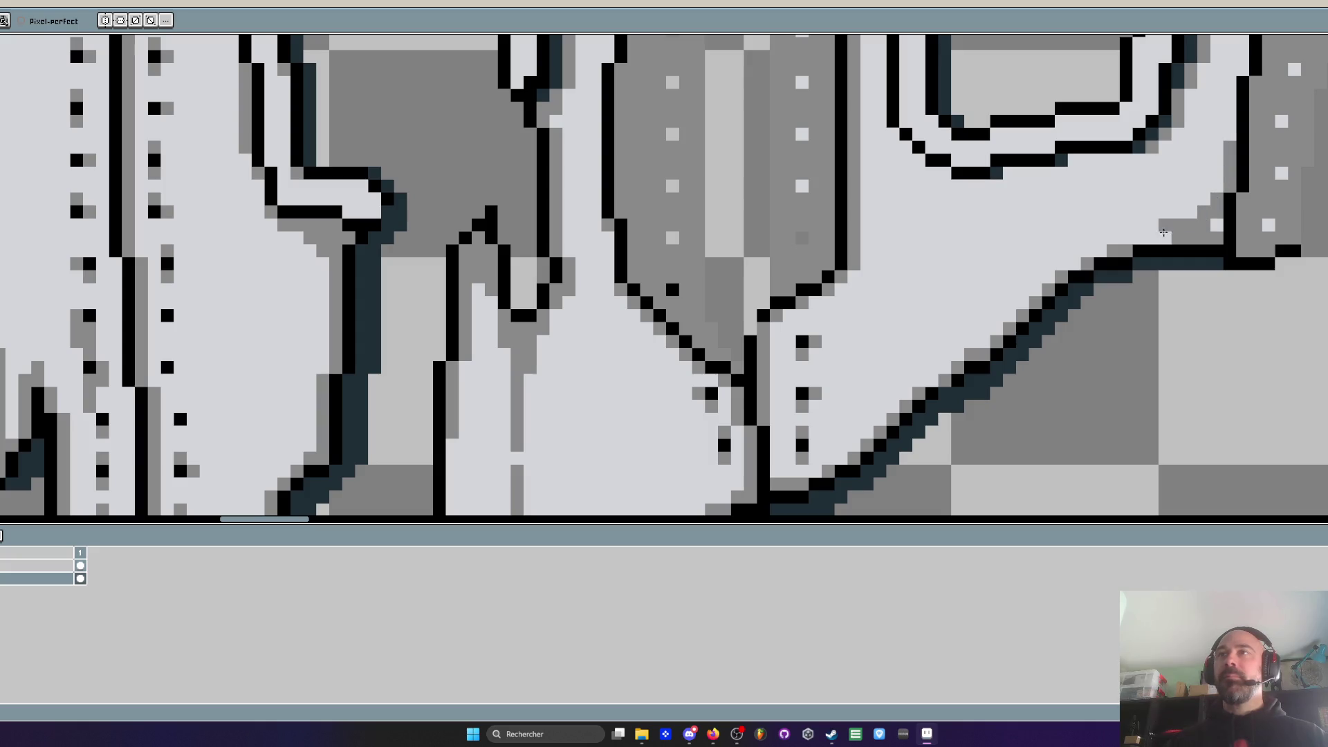
# Paint a grey shading strip along the outline and beside the black line
pyautogui.scroll(-5, 1212, 224)
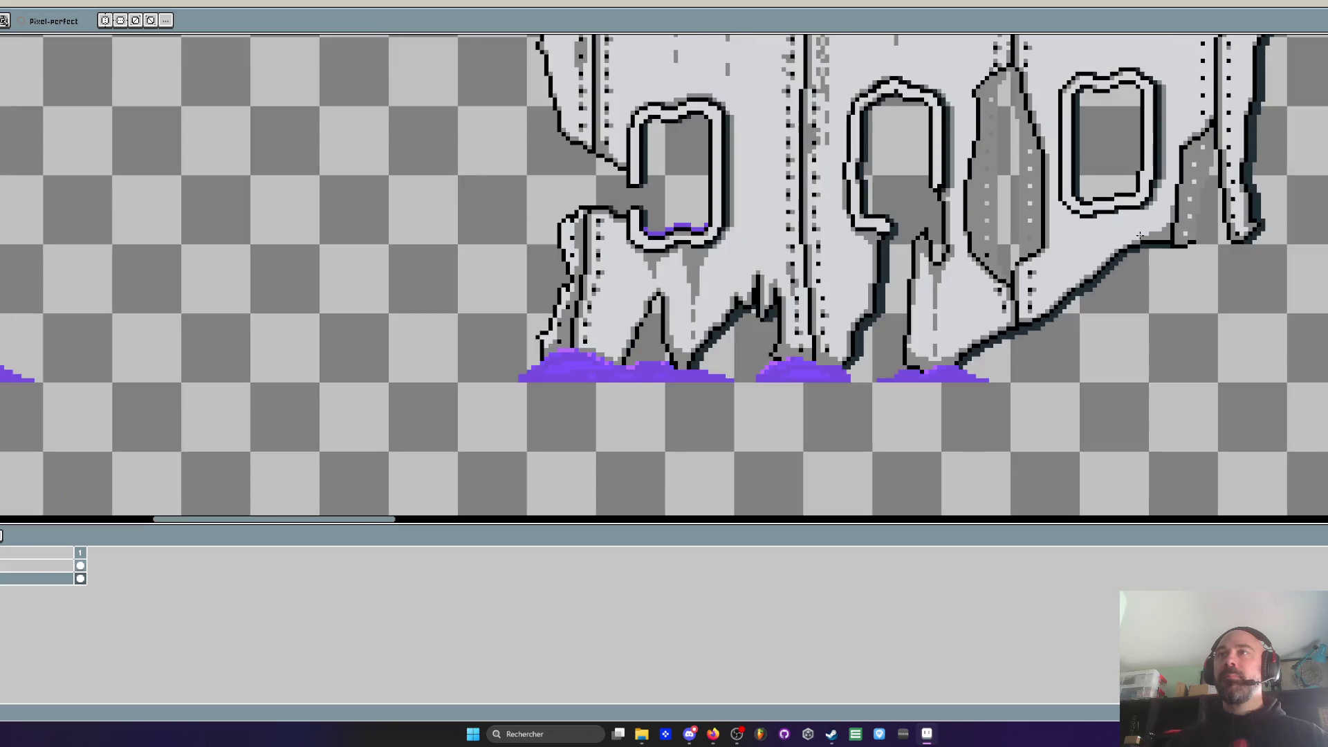
pyautogui.scroll(5, 1209, 223)
pyautogui.scroll(2, 1143, 166)
pyautogui.moveTo(1156, 166)
pyautogui.mouseDown()
pyautogui.moveTo(1032, 170)
pyautogui.moveTo(1024, 192)
pyautogui.moveTo(899, 196)
pyautogui.moveTo(810, 219)
pyautogui.moveTo(972, 219)
pyautogui.moveTo(792, 325)
pyautogui.mouseUp()
pyautogui.moveTo(764, 200)
pyautogui.mouseDown()
pyautogui.moveTo(714, 166)
pyautogui.moveTo(767, 267)
pyautogui.moveTo(792, 373)
pyautogui.moveTo(784, 264)
pyautogui.moveTo(789, 307)
pyautogui.mouseUp()
pyautogui.scroll(-3, 784, 264)
pyautogui.scroll(2, 785, 270)
pyautogui.scroll(-3, 790, 306)
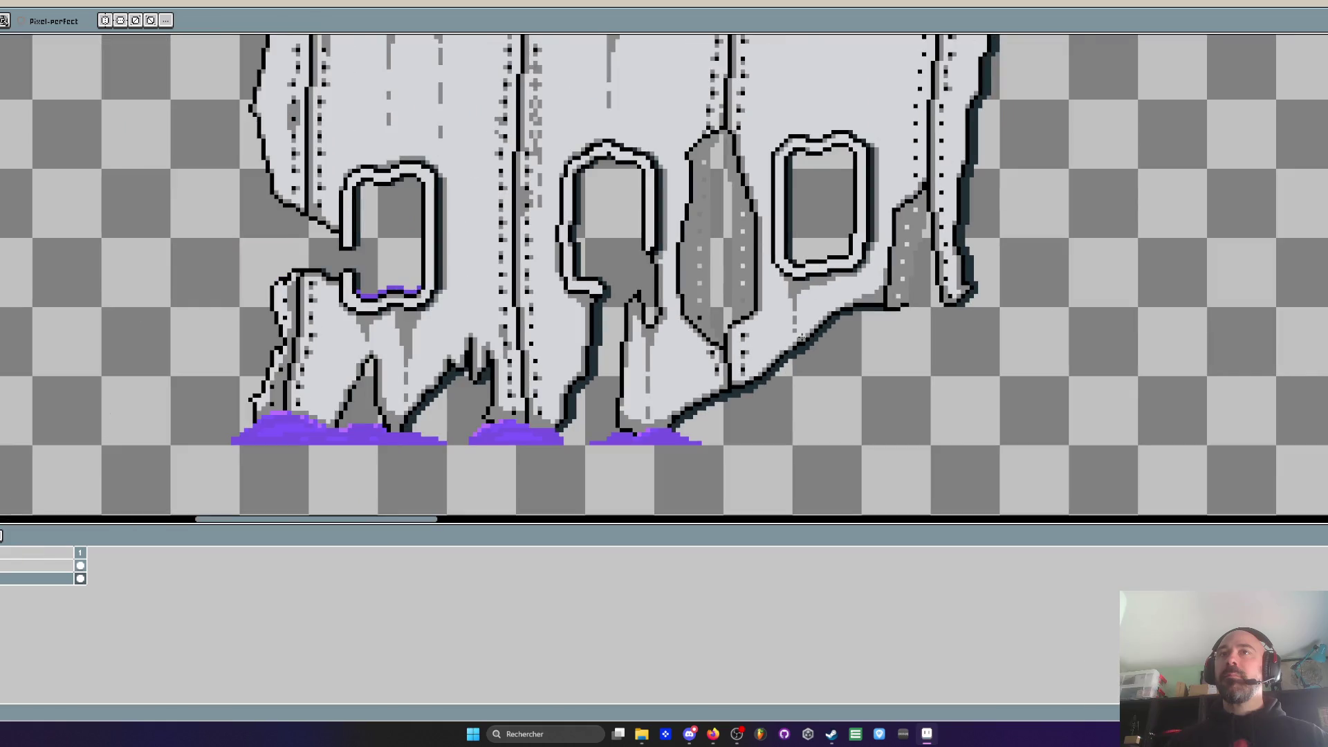
pyautogui.scroll(2, 774, 253)
pyautogui.scroll(-2, 770, 239)
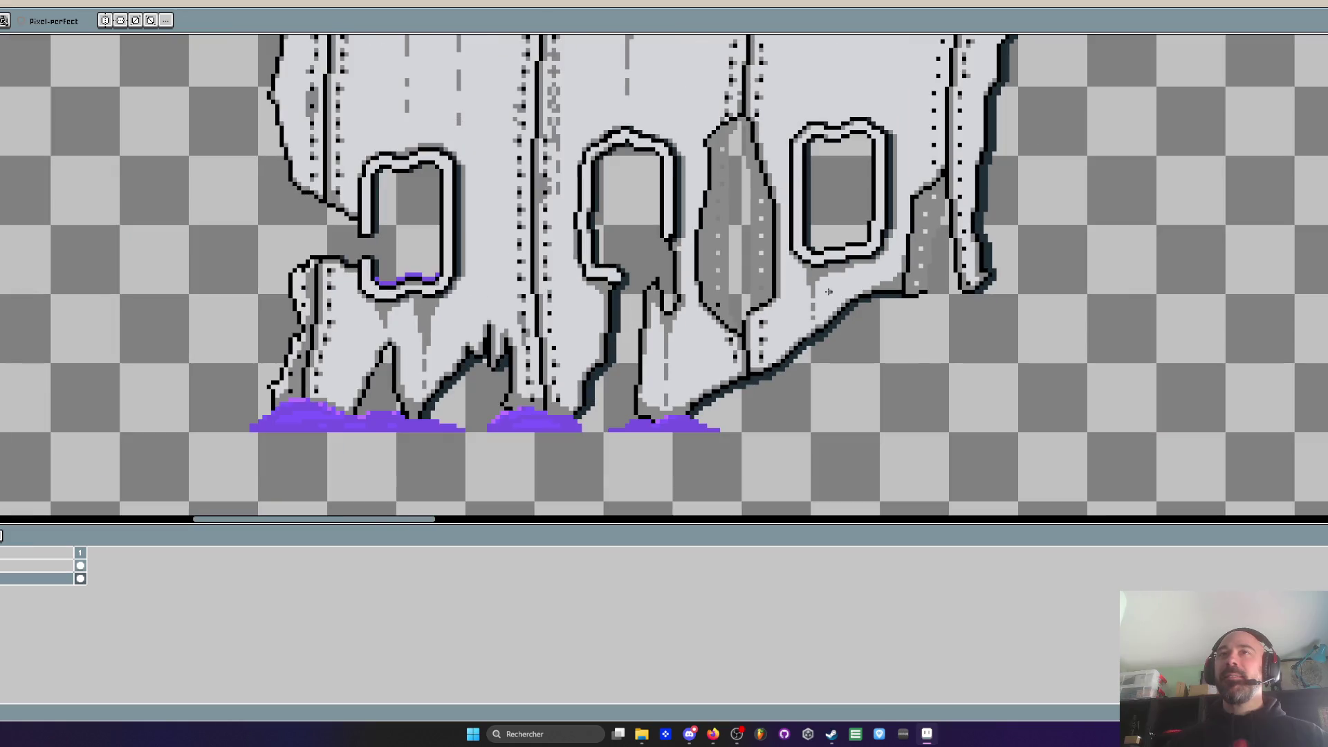
pyautogui.scroll(2, 805, 273)
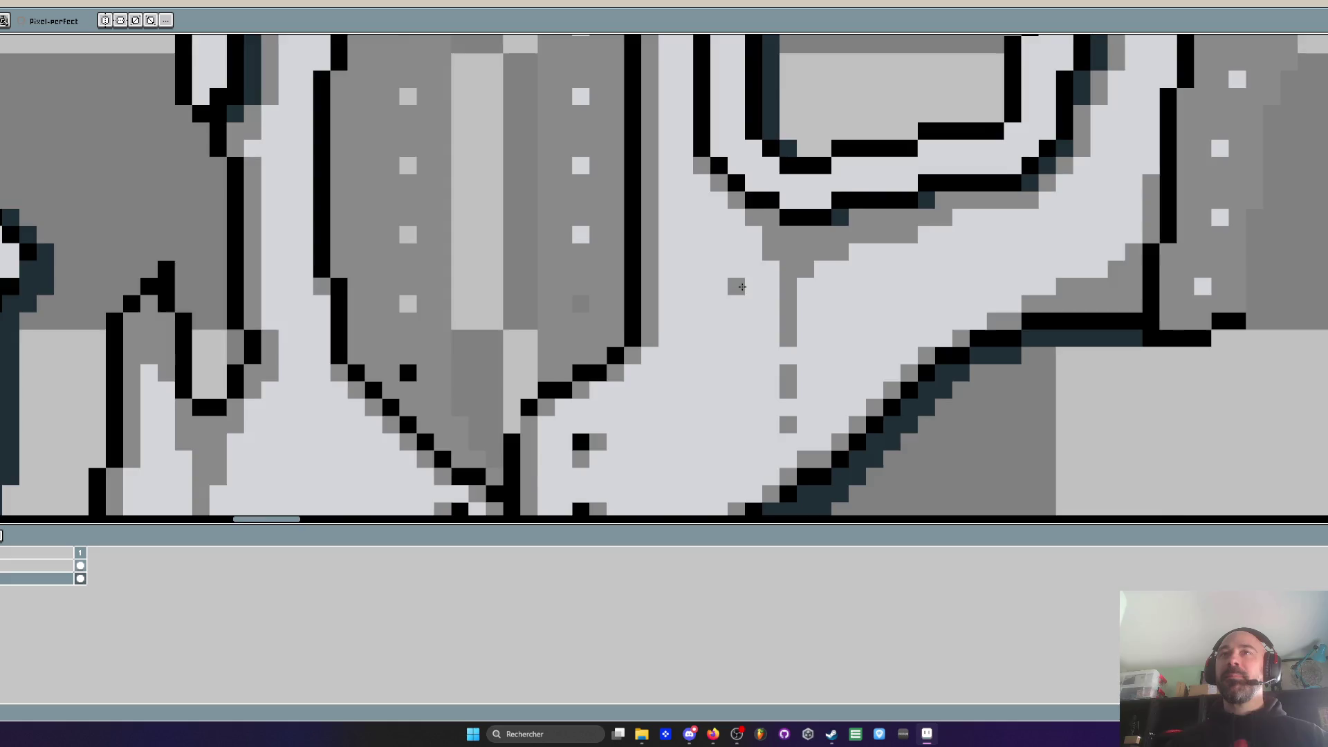
pyautogui.scroll(-3, 761, 289)
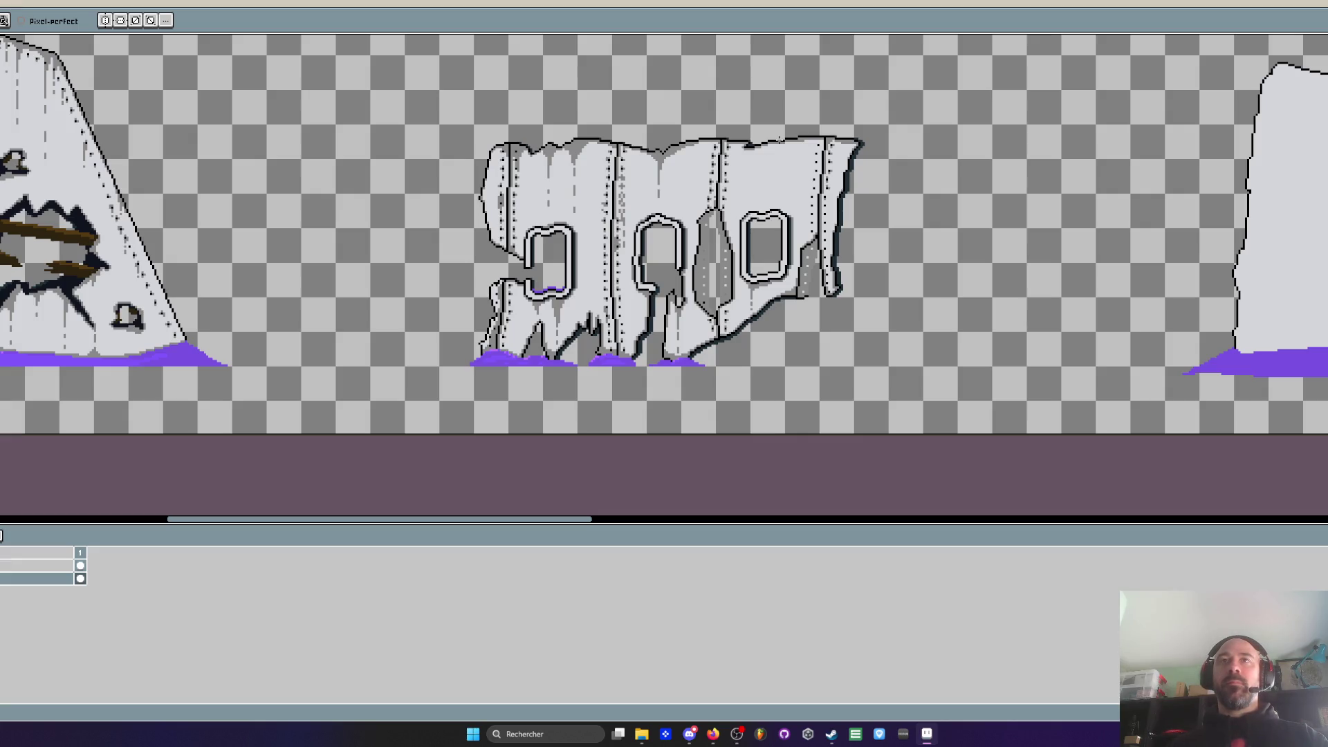
# Shade grey under the fuselage's top edge and draw a grey drip down from the roof, redoing the misplaced one
pyautogui.scroll(5, 780, 139)
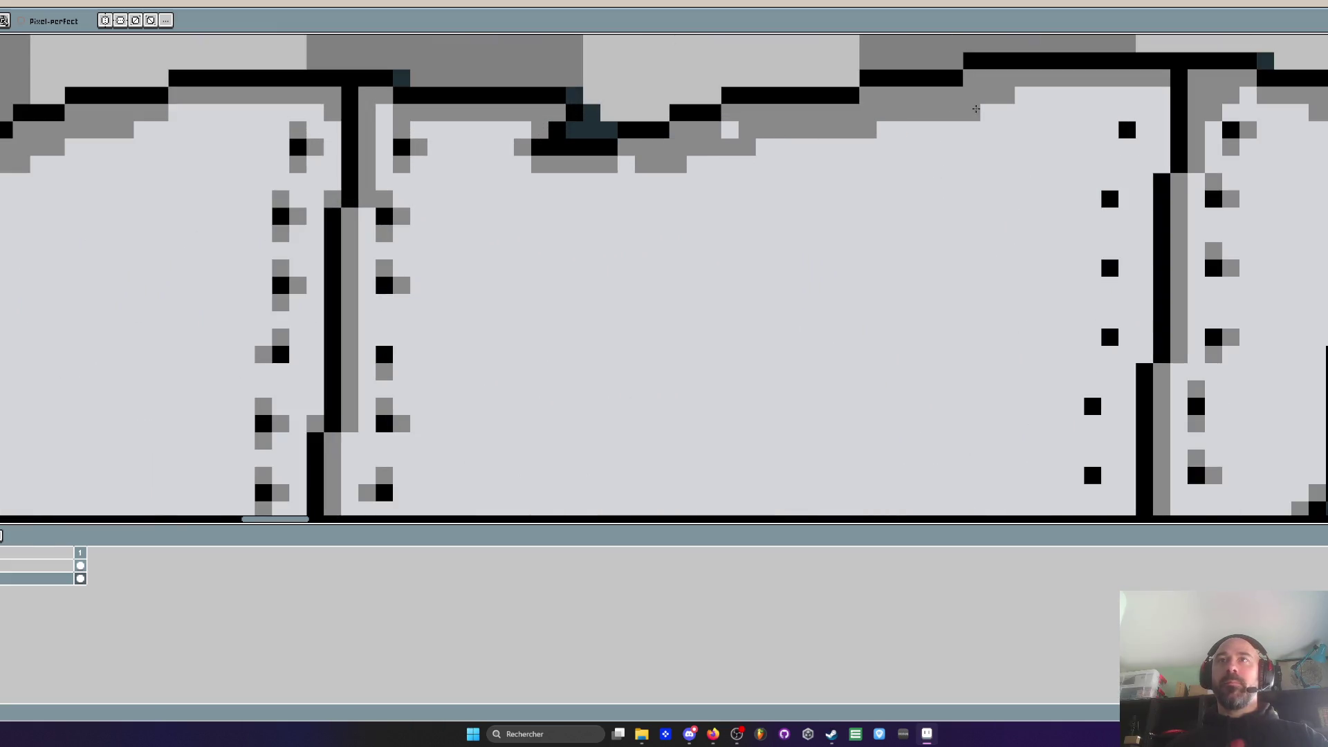
pyautogui.moveTo(736, 136)
pyautogui.mouseDown()
pyautogui.moveTo(608, 178)
pyautogui.moveTo(886, 130)
pyautogui.moveTo(612, 228)
pyautogui.moveTo(574, 181)
pyautogui.moveTo(643, 339)
pyautogui.moveTo(695, 176)
pyautogui.moveTo(681, 225)
pyautogui.moveTo(1010, 104)
pyautogui.moveTo(1134, 94)
pyautogui.moveTo(1035, 224)
pyautogui.mouseUp()
pyautogui.scroll(-3, 931, 148)
pyautogui.scroll(2, 931, 148)
pyautogui.moveTo(1160, 187)
pyautogui.mouseDown()
pyautogui.moveTo(892, 238)
pyautogui.moveTo(855, 319)
pyautogui.mouseUp()
pyautogui.click(829, 250)
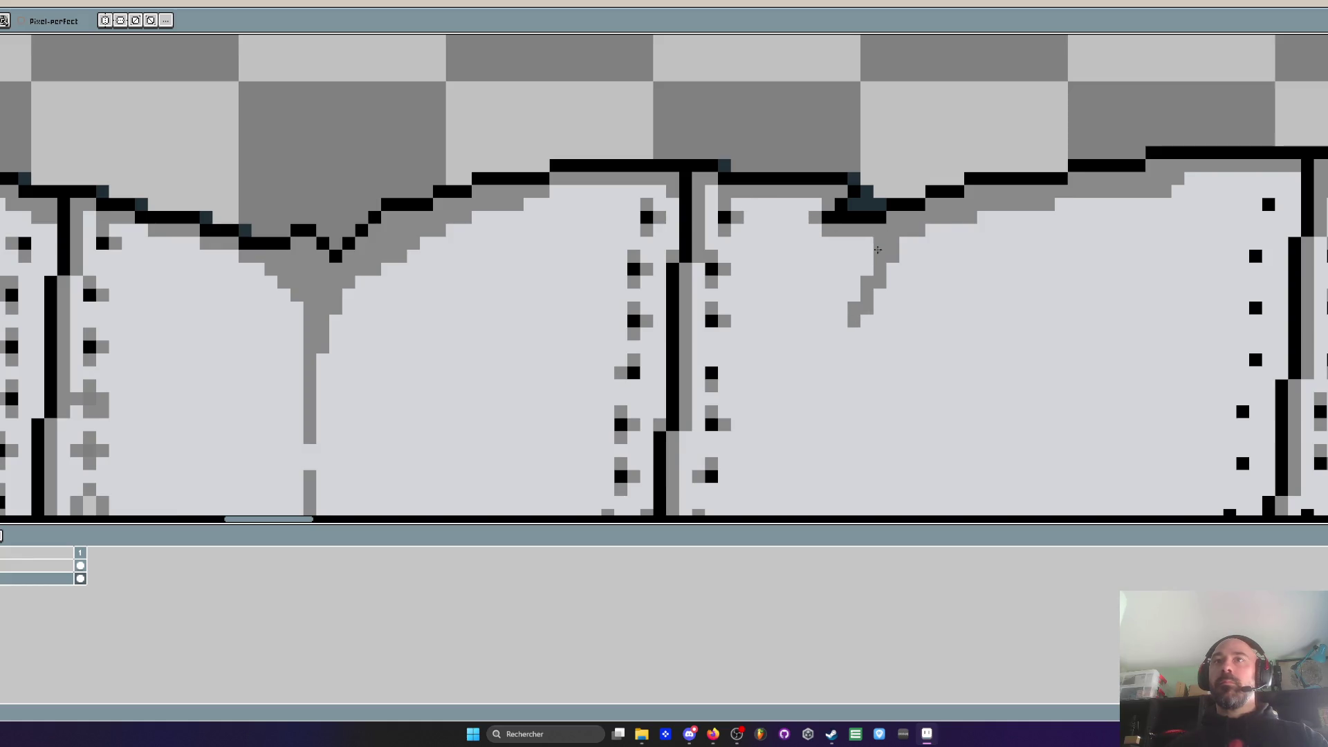
pyautogui.hotkey('ctrl', 'z')
pyautogui.moveTo(866, 243)
pyautogui.mouseDown()
pyautogui.moveTo(900, 315)
pyautogui.moveTo(933, 229)
pyautogui.moveTo(906, 256)
pyautogui.moveTo(899, 443)
pyautogui.mouseUp()
# Paint a grey shading band along the black outline and extend it further right
pyautogui.scroll(-4, 899, 442)
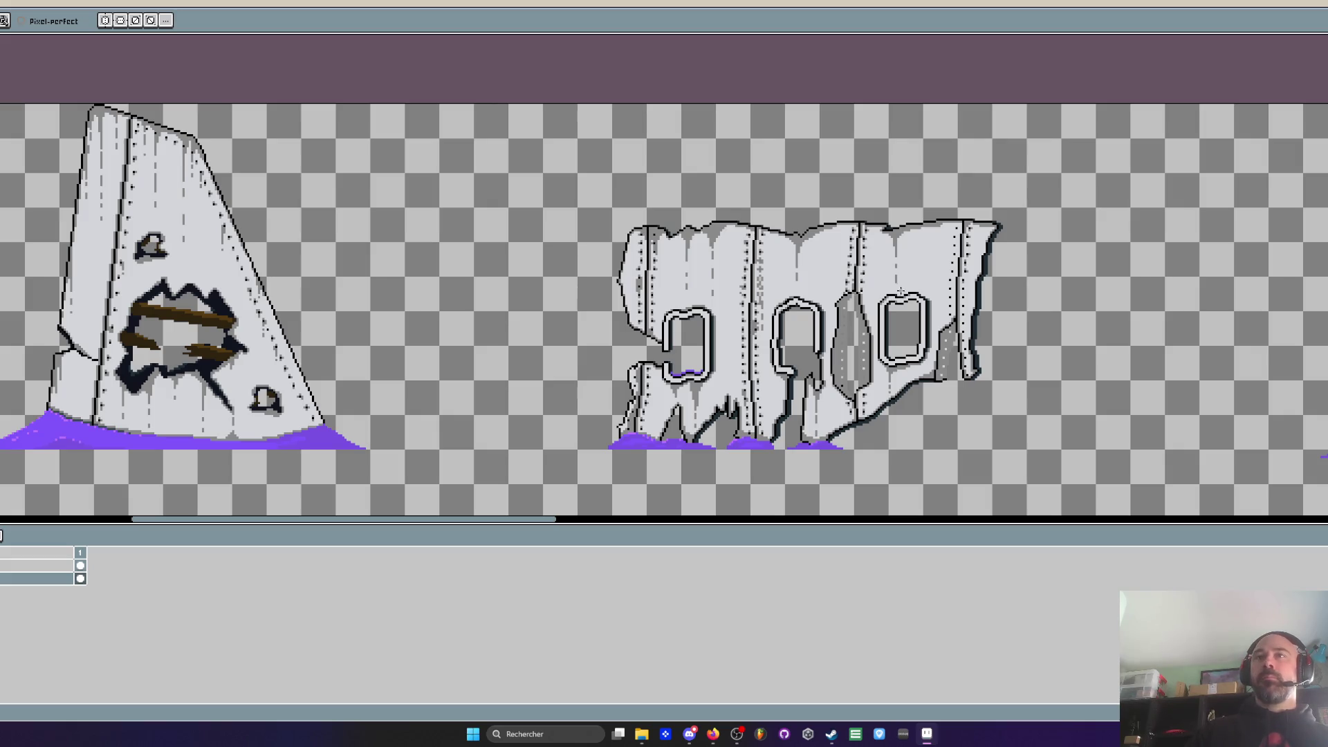
pyautogui.scroll(5, 1000, 261)
pyautogui.moveTo(1000, 260)
pyautogui.mouseDown()
pyautogui.moveTo(1037, 285)
pyautogui.moveTo(1065, 260)
pyautogui.moveTo(917, 258)
pyautogui.mouseUp()
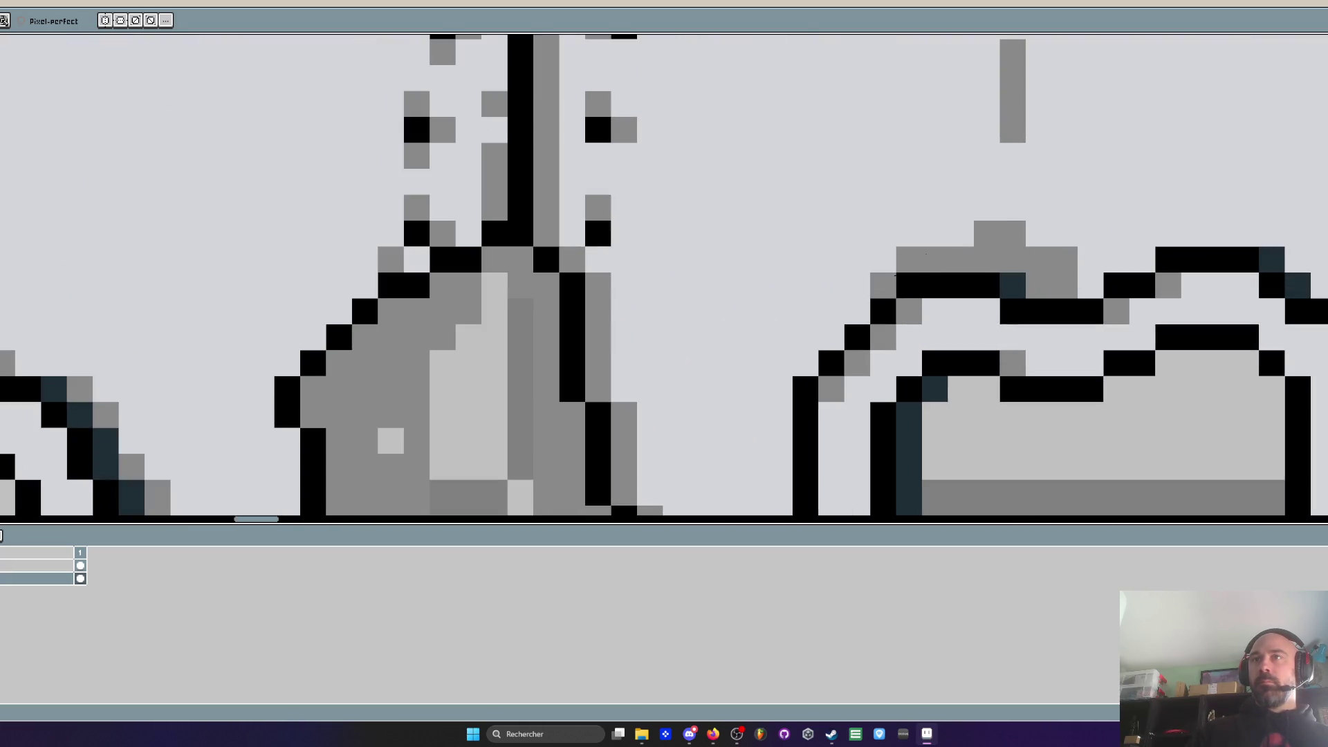
pyautogui.moveTo(1037, 233); pyautogui.dragTo(1110, 253)
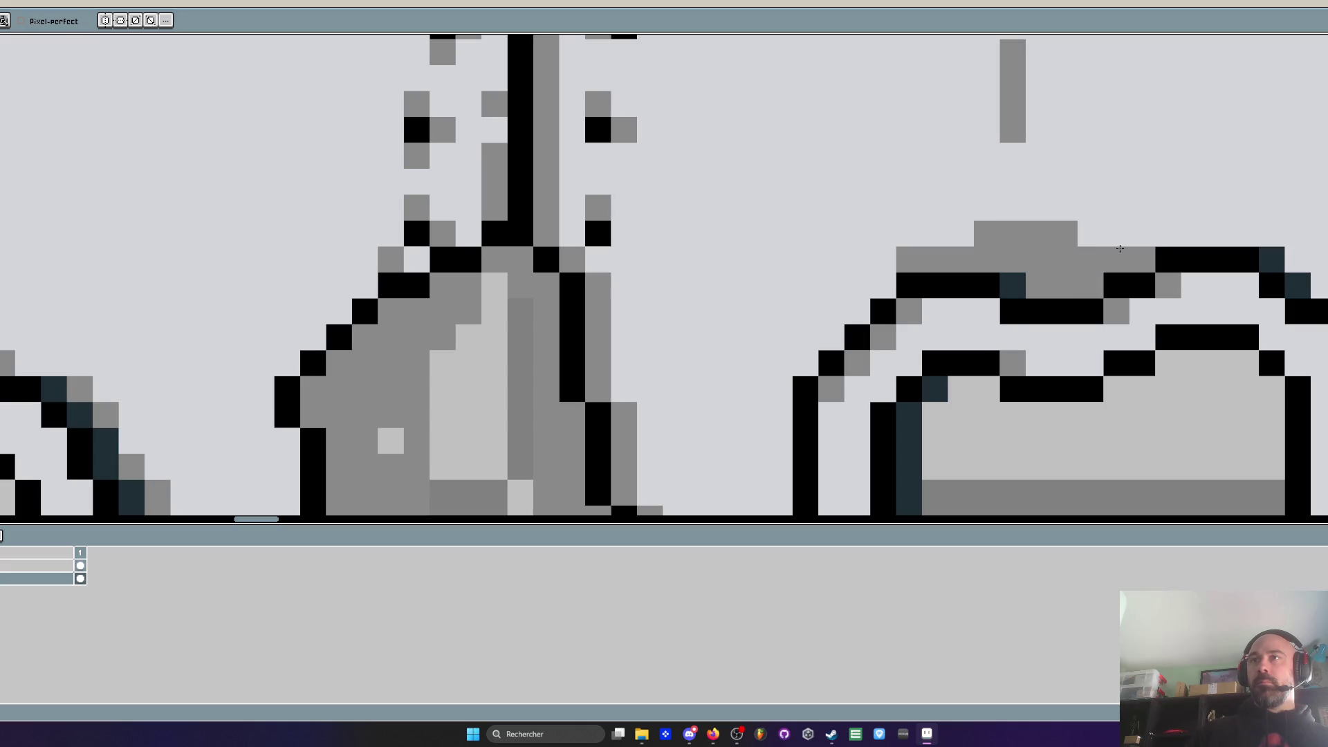
pyautogui.scroll(-3, 1055, 269)
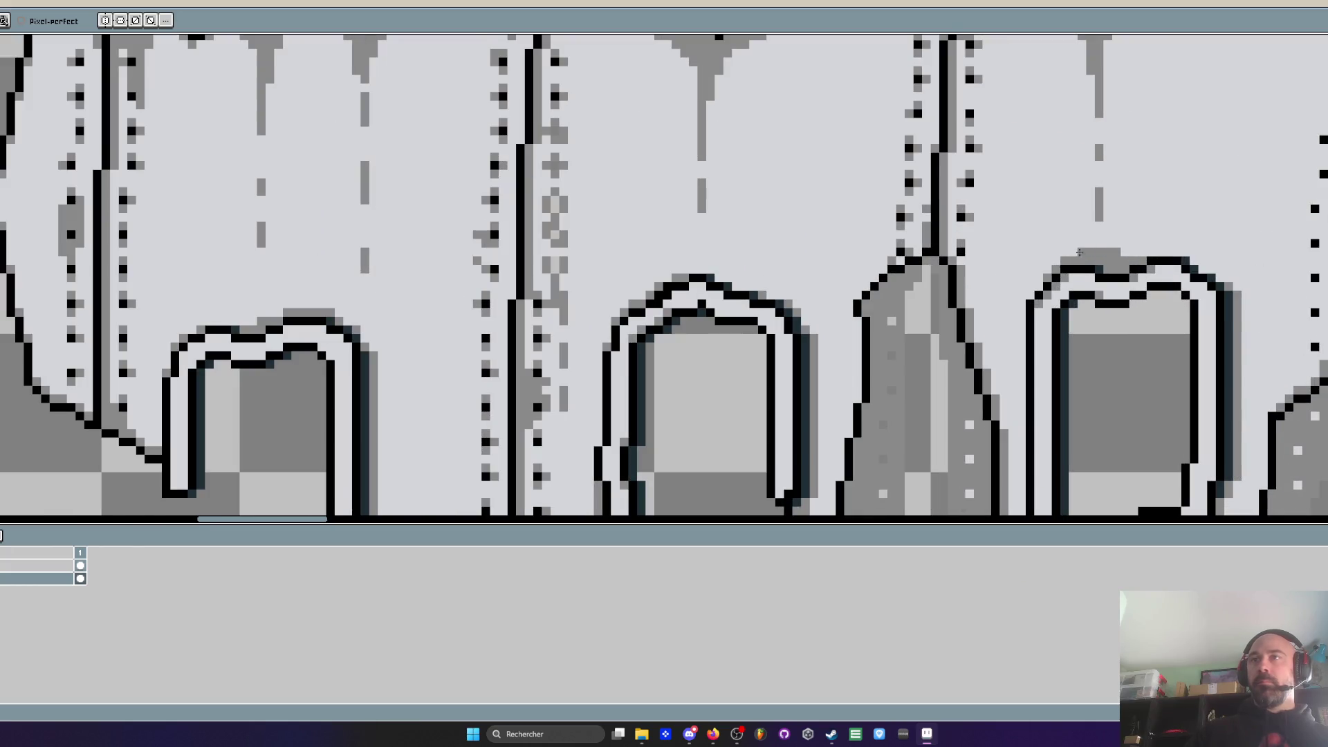
pyautogui.scroll(-2, 1071, 259)
pyautogui.scroll(-3, 1106, 240)
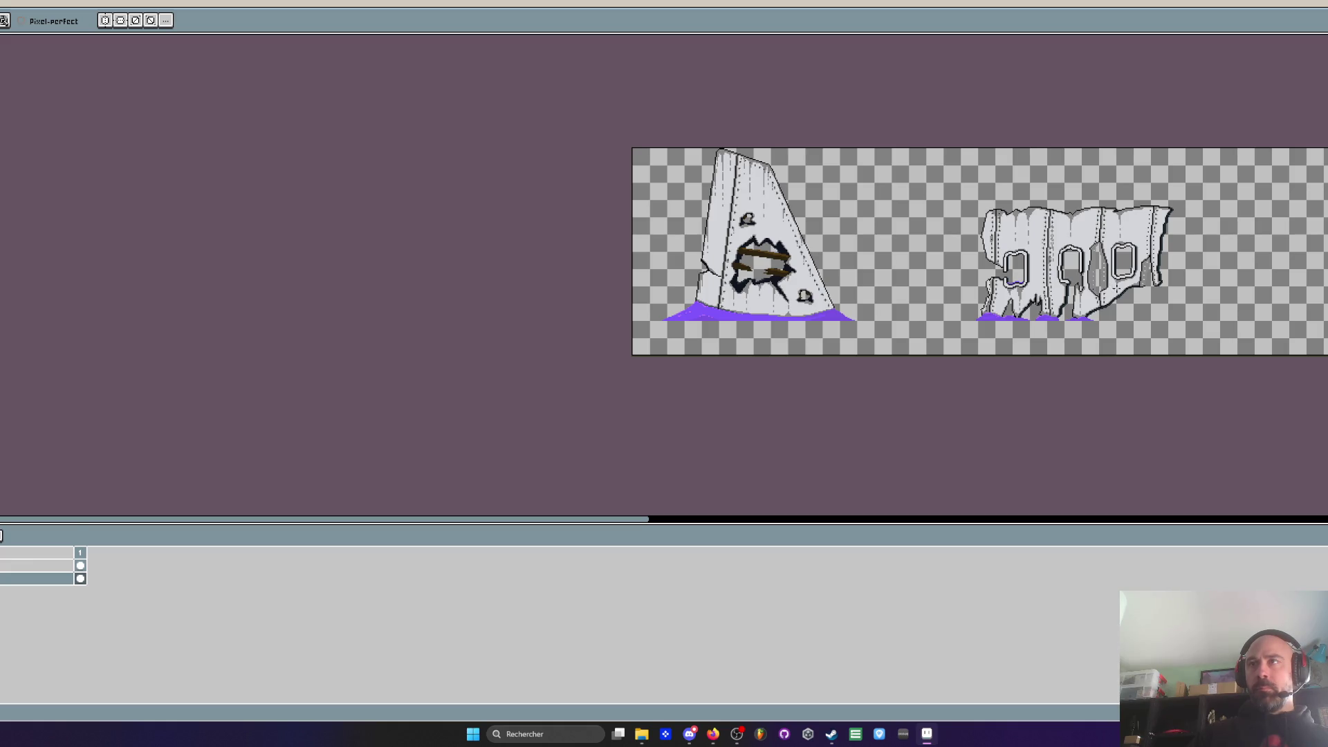
# Lasso the planked hole on the tail fin and carry a copy away from the fin
pyautogui.scroll(2, 968, 263)
pyautogui.scroll(-2, 968, 263)
pyautogui.moveTo(1129, 264); pyautogui.dragTo(838, 277)
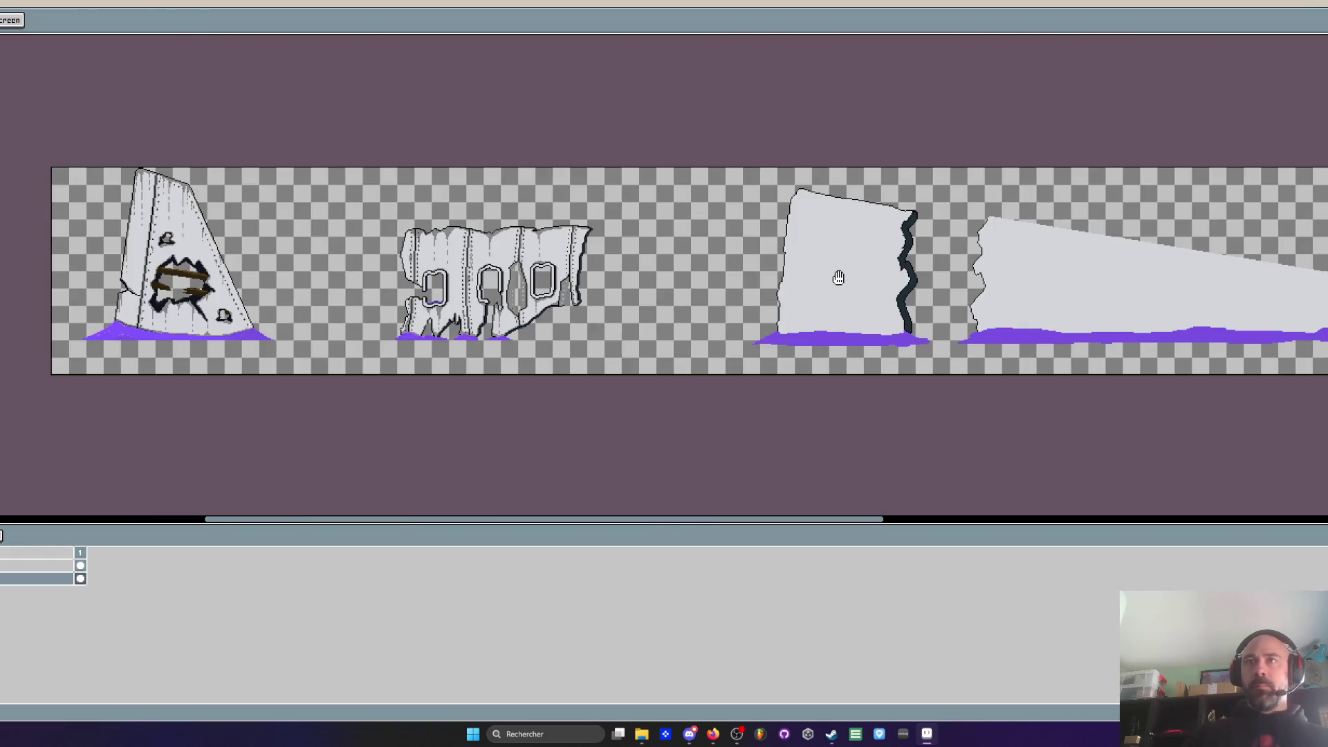
pyautogui.scroll(2, 109, 292)
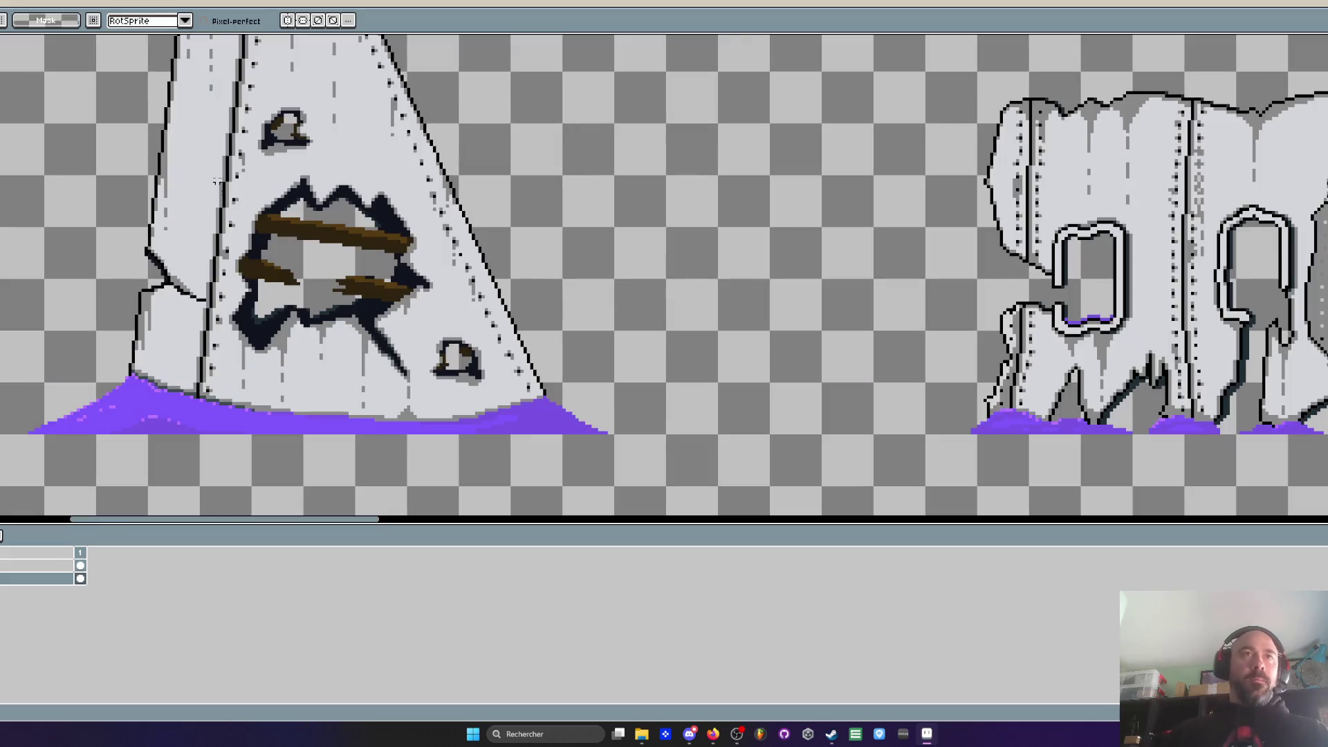
pyautogui.moveTo(310, 158); pyautogui.dragTo(243, 235)
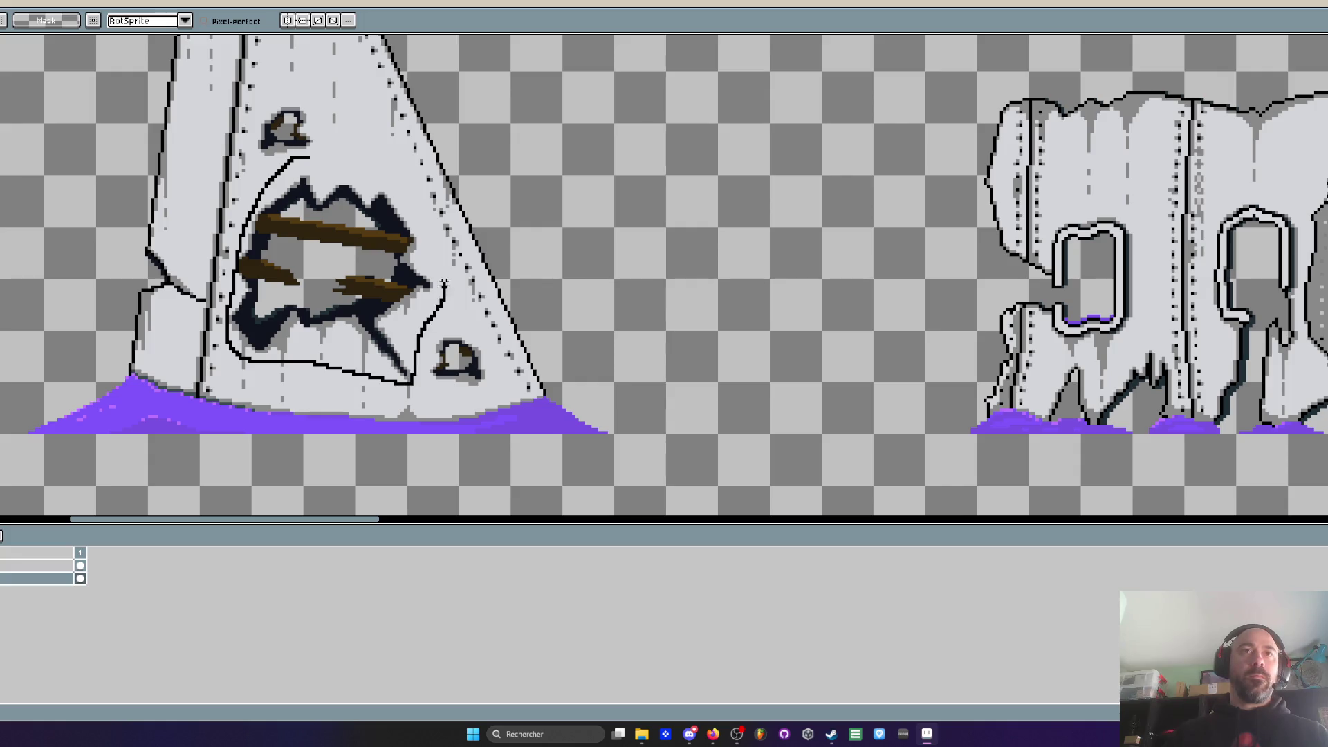
pyautogui.scroll(-4, 325, 195)
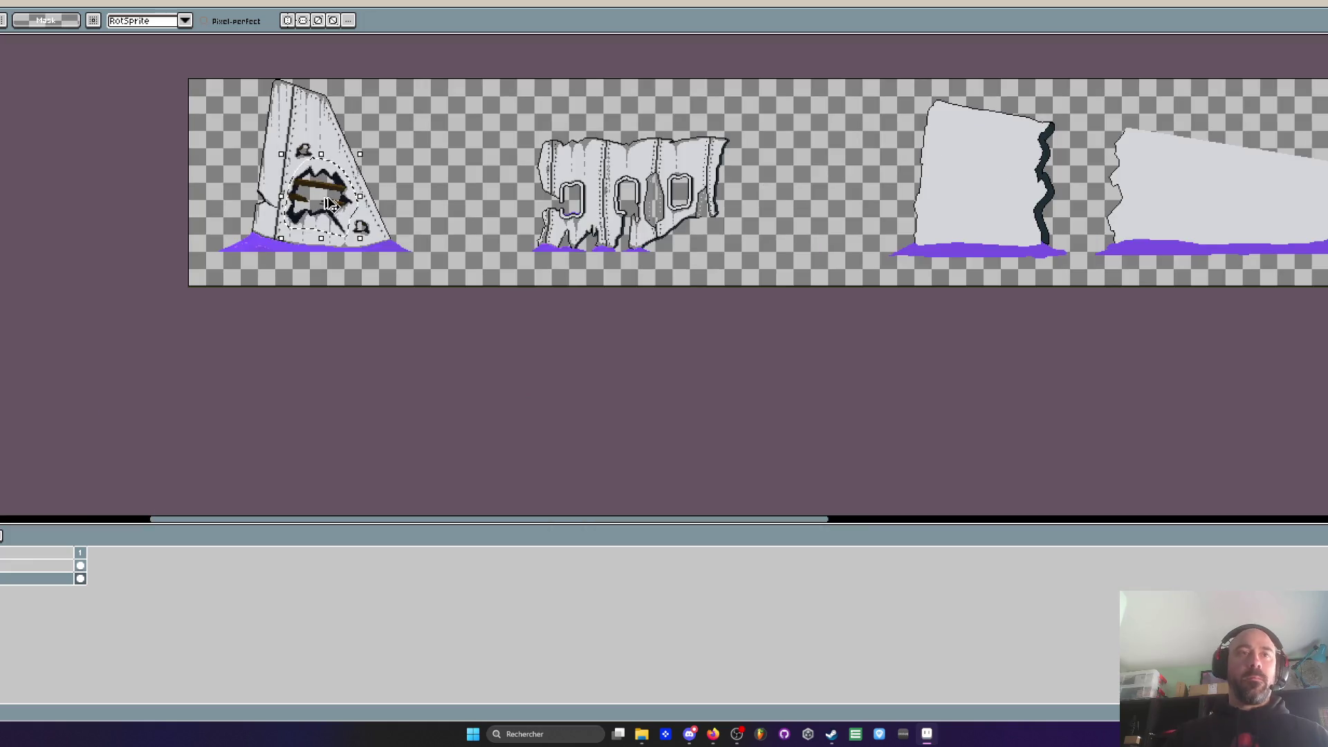
pyautogui.moveTo(330, 202)
pyautogui.mouseDown()
pyautogui.moveTo(920, 176)
pyautogui.moveTo(985, 191)
pyautogui.moveTo(644, 196)
pyautogui.moveTo(528, 221)
pyautogui.mouseUp()
pyautogui.scroll(3, 990, 191)
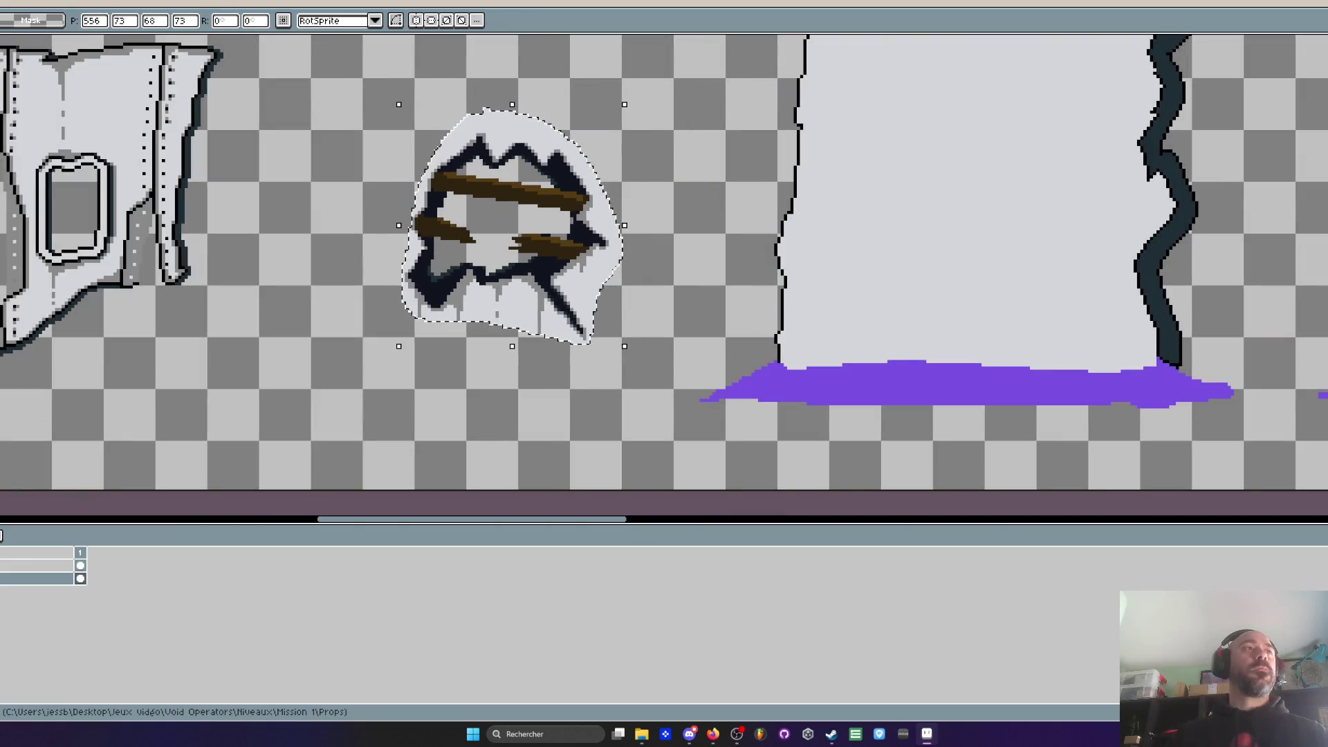
# Rotate the hole copy 90° and drop it in empty space near the wall slab
pyautogui.moveTo(0, 262)
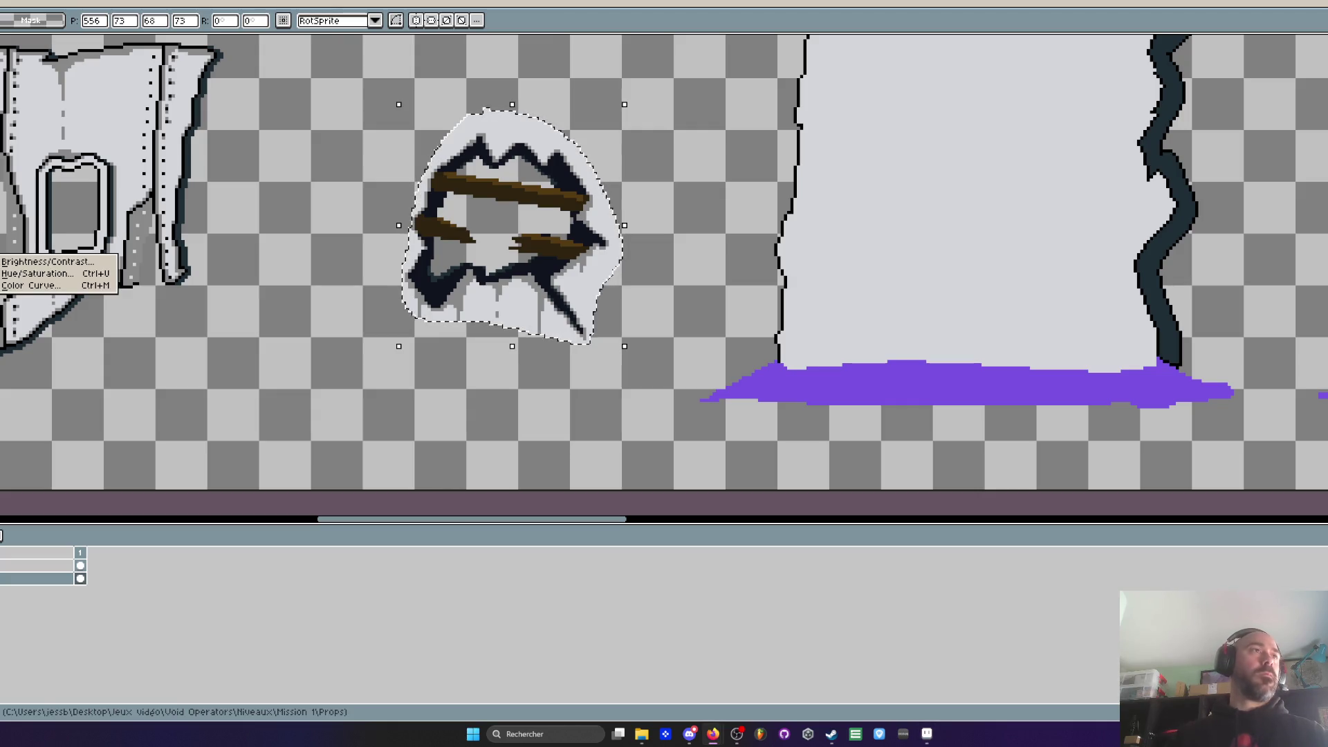
pyautogui.click(14, 166)
pyautogui.moveTo(545, 226); pyautogui.dragTo(1024, 174)
pyautogui.scroll(-2, 1024, 175)
pyautogui.moveTo(920, 201)
pyautogui.mouseDown()
pyautogui.moveTo(865, 288)
pyautogui.moveTo(1276, 288)
pyautogui.moveTo(866, 282)
pyautogui.moveTo(948, 281)
pyautogui.moveTo(631, 212)
pyautogui.mouseUp()
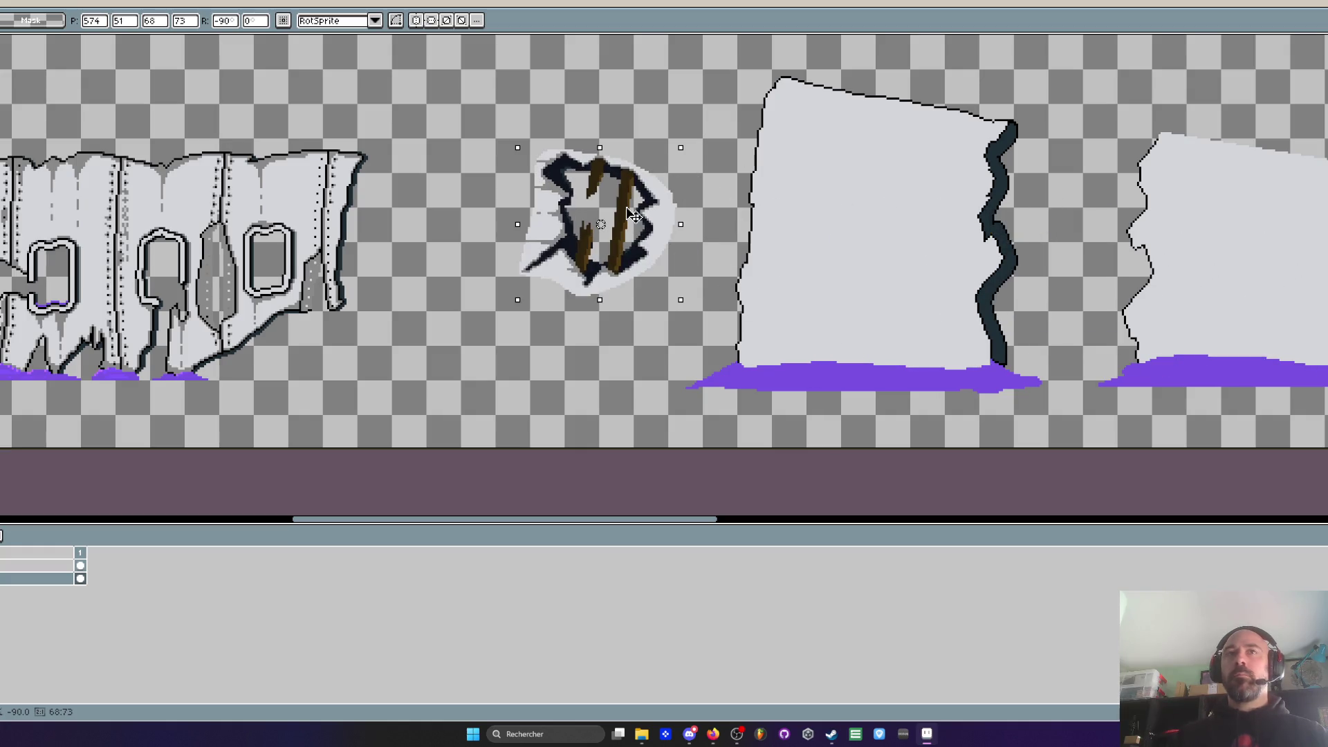
pyautogui.press('Return')
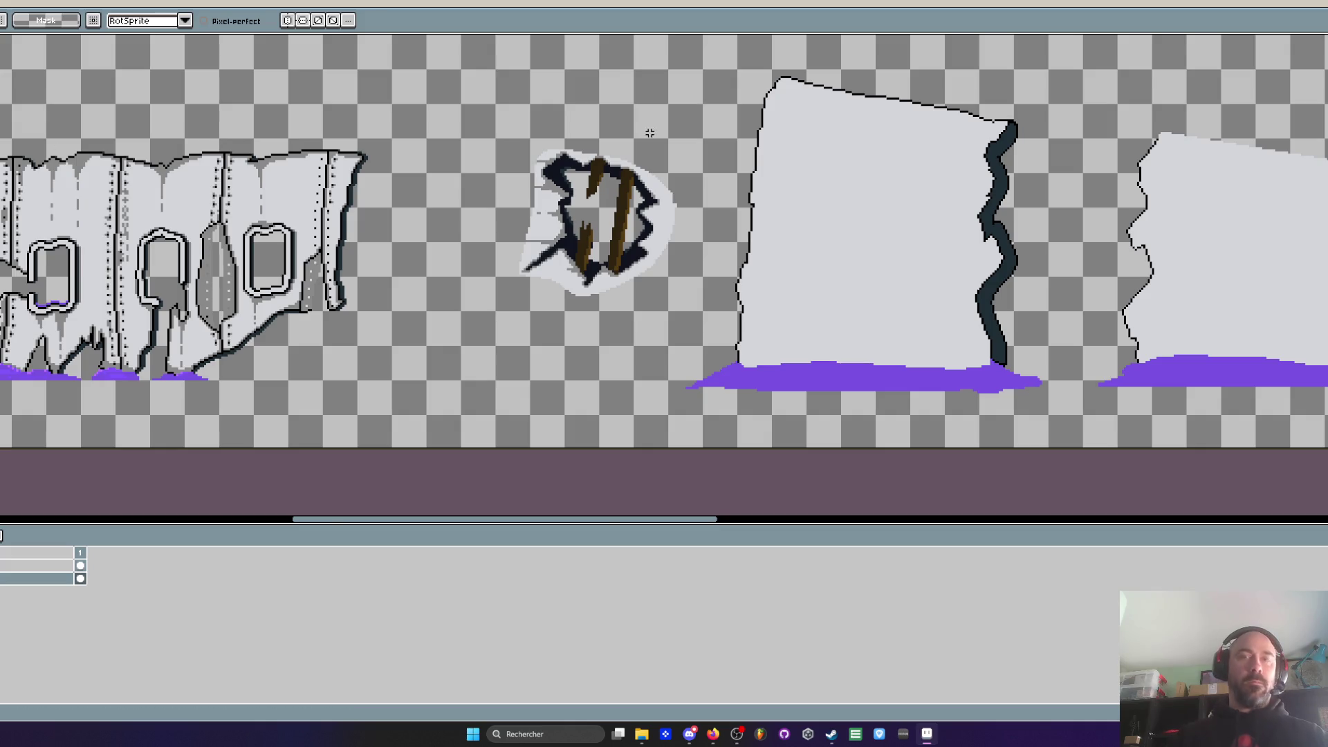
# Clear the white halo around the hole copy with contiguous erasing
pyautogui.scroll(1, 651, 135)
pyautogui.press('g')
pyautogui.click(640, 277)
pyautogui.click(453, 170)
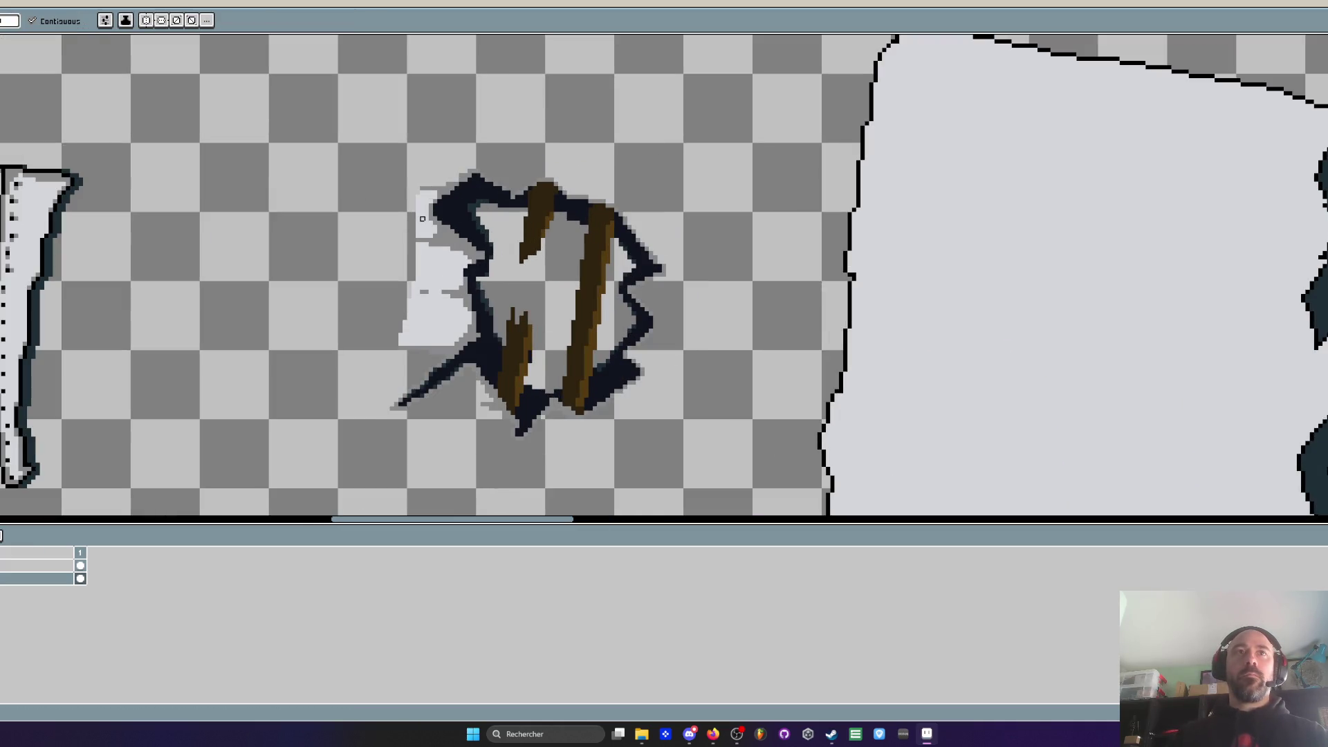
pyautogui.click(439, 274)
pyautogui.scroll(-2, 439, 275)
# Move the trimmed hole onto the wall slab, nudge it into place, and paste another copy beside the wall
pyautogui.press('m')
pyautogui.moveTo(394, 172)
pyautogui.mouseDown()
pyautogui.moveTo(510, 299)
pyautogui.moveTo(573, 392)
pyautogui.mouseUp()
pyautogui.moveTo(546, 339)
pyautogui.mouseDown()
pyautogui.moveTo(775, 284)
pyautogui.moveTo(767, 409)
pyautogui.moveTo(495, 310)
pyautogui.moveTo(462, 359)
pyautogui.moveTo(773, 400)
pyautogui.moveTo(768, 411)
pyautogui.mouseUp()
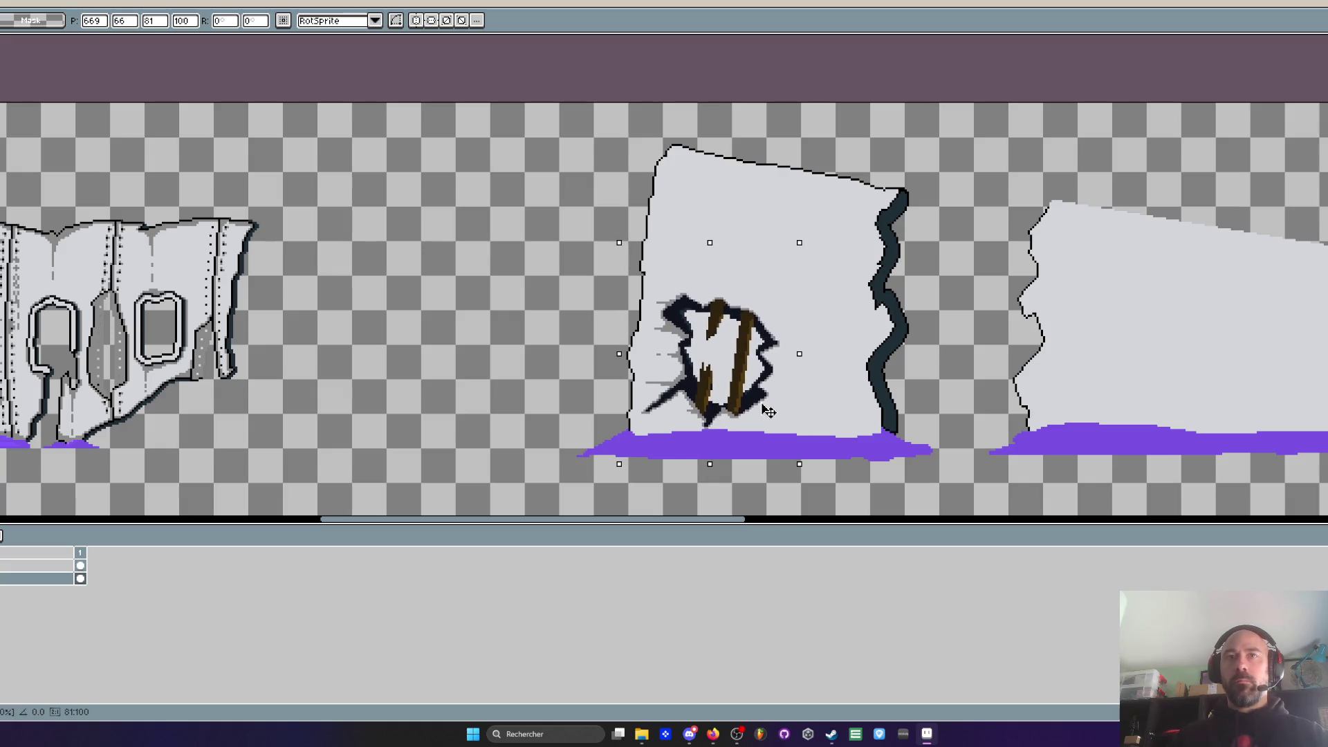
pyautogui.scroll(-2, 768, 411)
pyautogui.scroll(2, 745, 408)
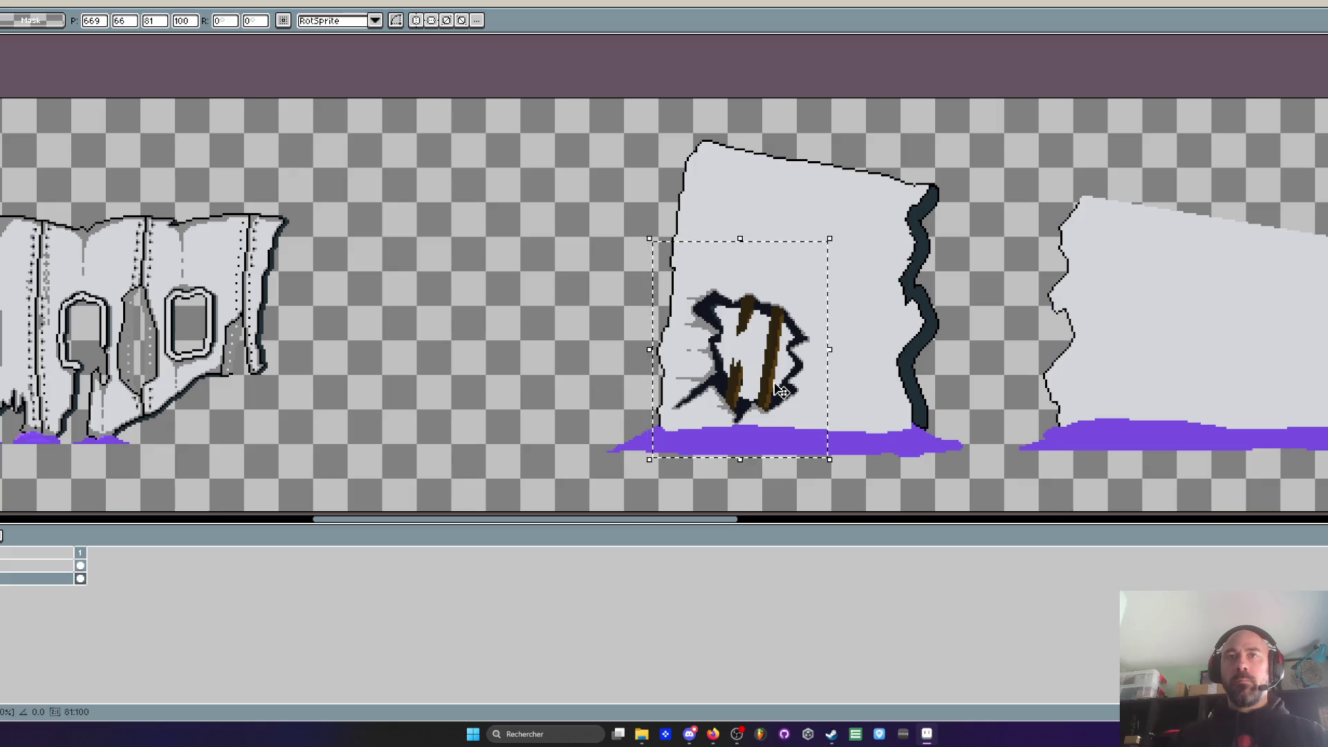
pyautogui.moveTo(775, 384); pyautogui.dragTo(768, 387)
pyautogui.press('Up')
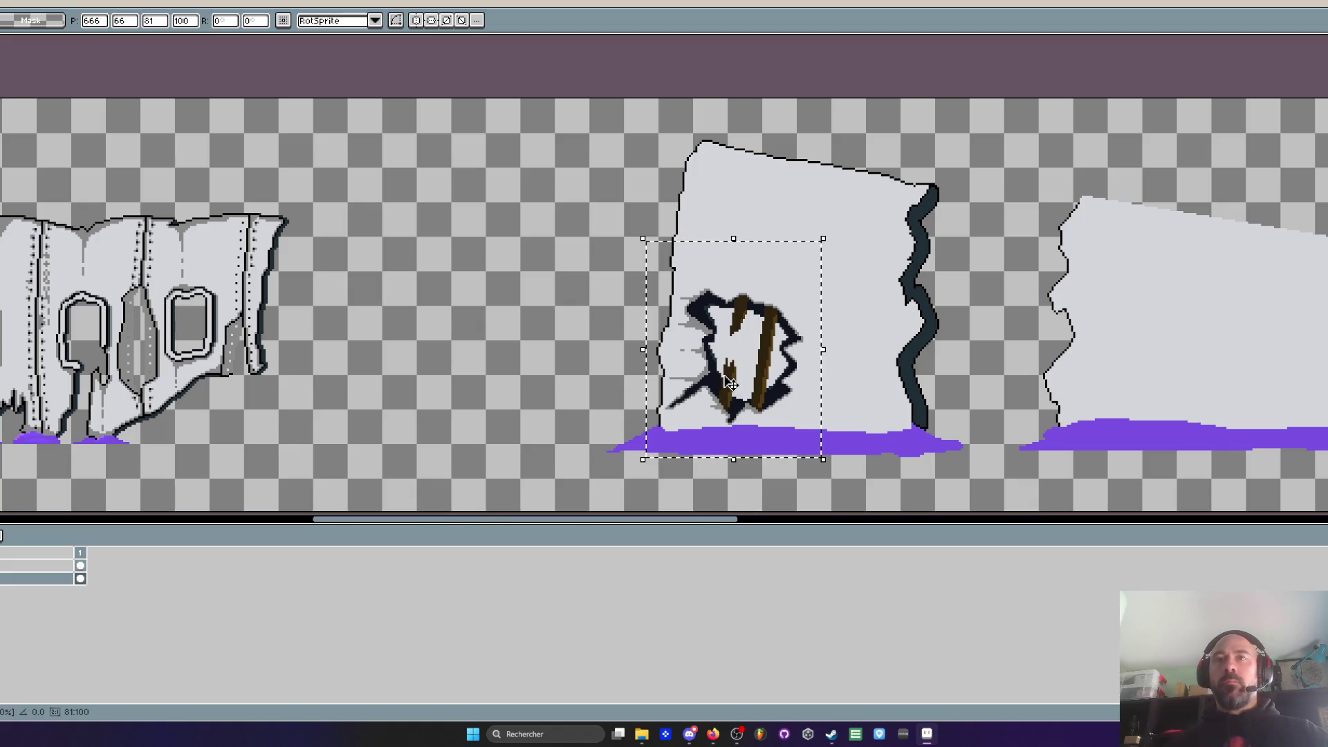
pyautogui.hotkey('ctrl', 'd')
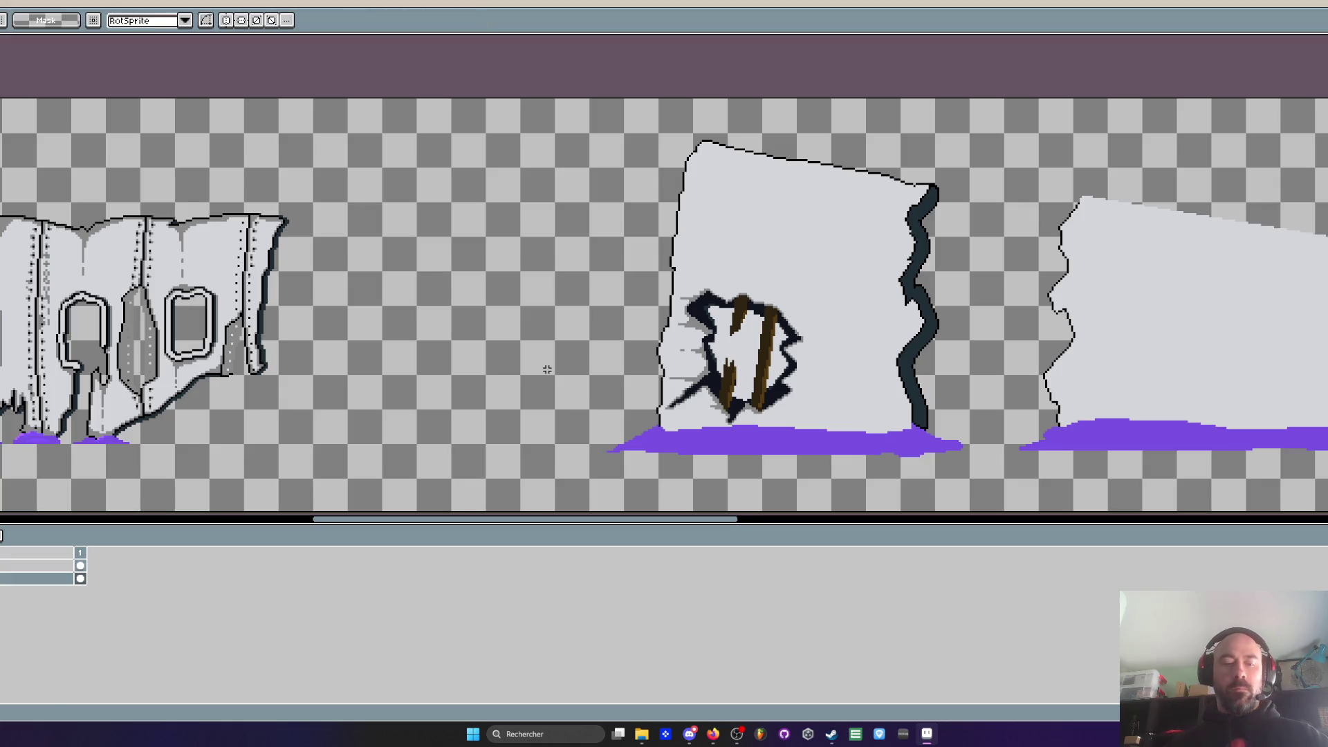
pyautogui.hotkey('ctrl', 'v')
pyautogui.moveTo(740, 339); pyautogui.dragTo(464, 332)
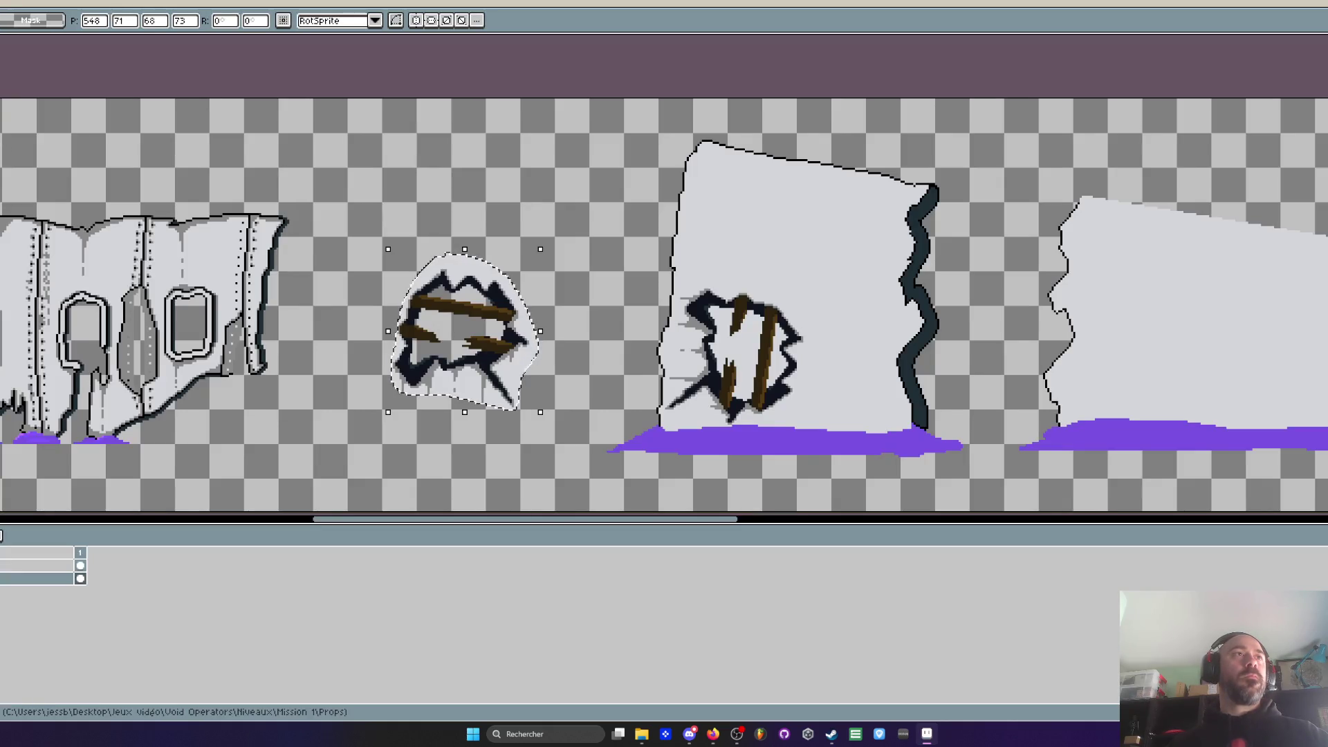
# Rotate the pasted hole 90° and mirror it horizontally, leaving it in the empty area left of the slab
pyautogui.click(25, 160)
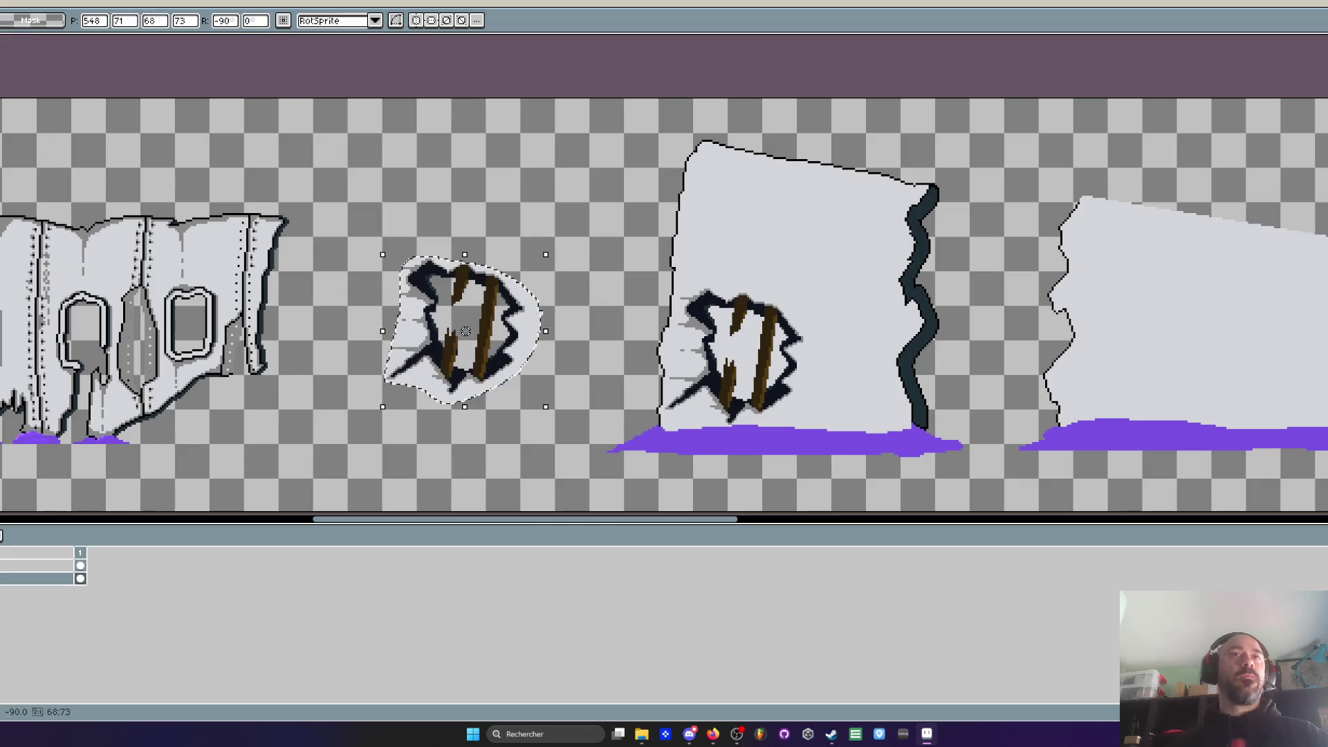
pyautogui.hotkey('shift', 'h')
pyautogui.hotkey('shift', 'h')
pyautogui.hotkey('shift', 'h')
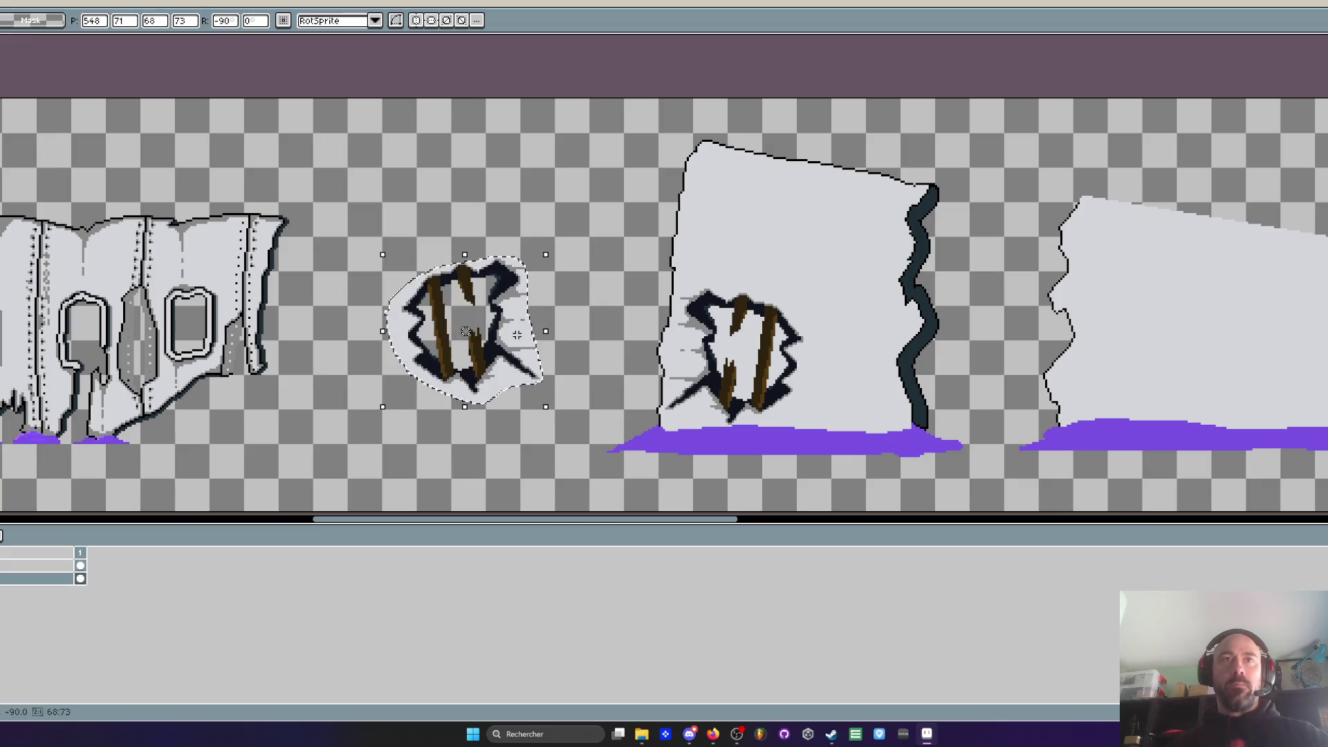
pyautogui.moveTo(550, 411)
pyautogui.mouseDown()
pyautogui.moveTo(522, 436)
pyautogui.moveTo(512, 382)
pyautogui.moveTo(816, 287)
pyautogui.mouseUp()
pyautogui.hotkey('ctrl', 'z')
pyautogui.hotkey('ctrl', 'z')
pyautogui.hotkey('ctrl', 'z')
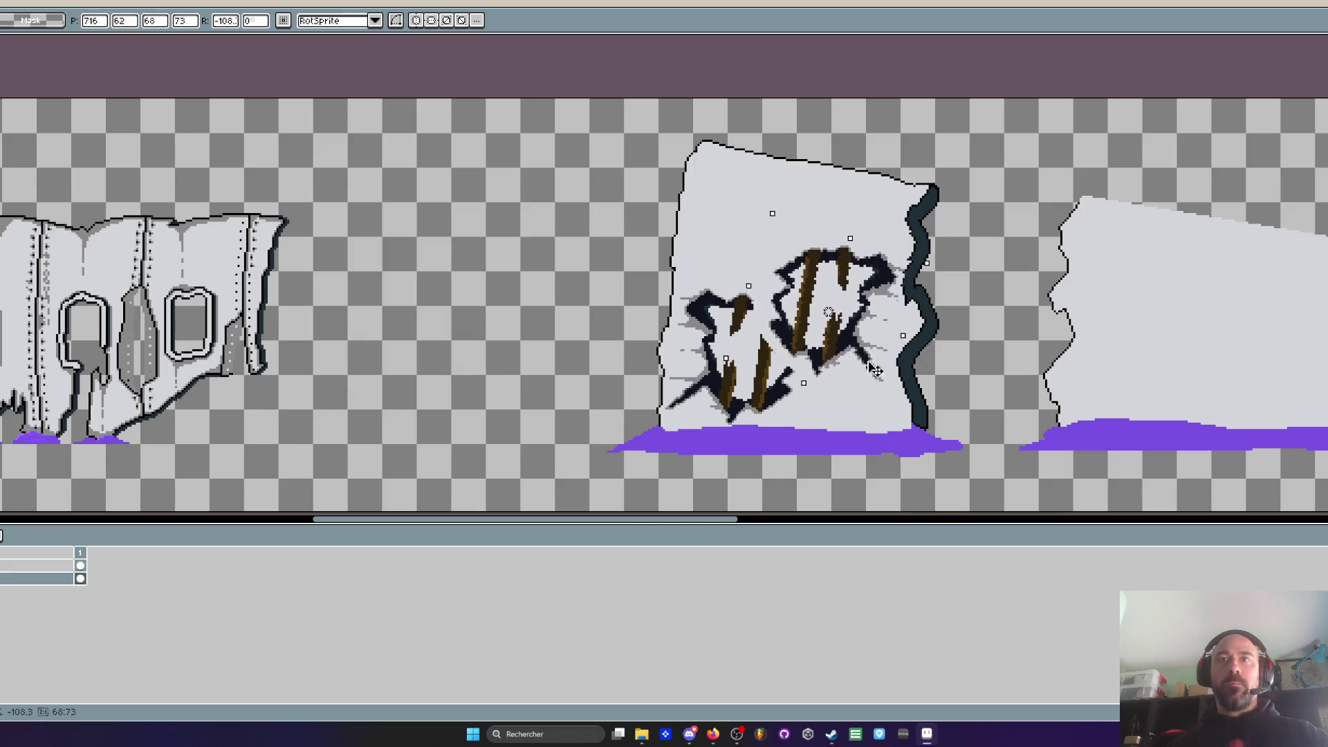
pyautogui.press('Return')
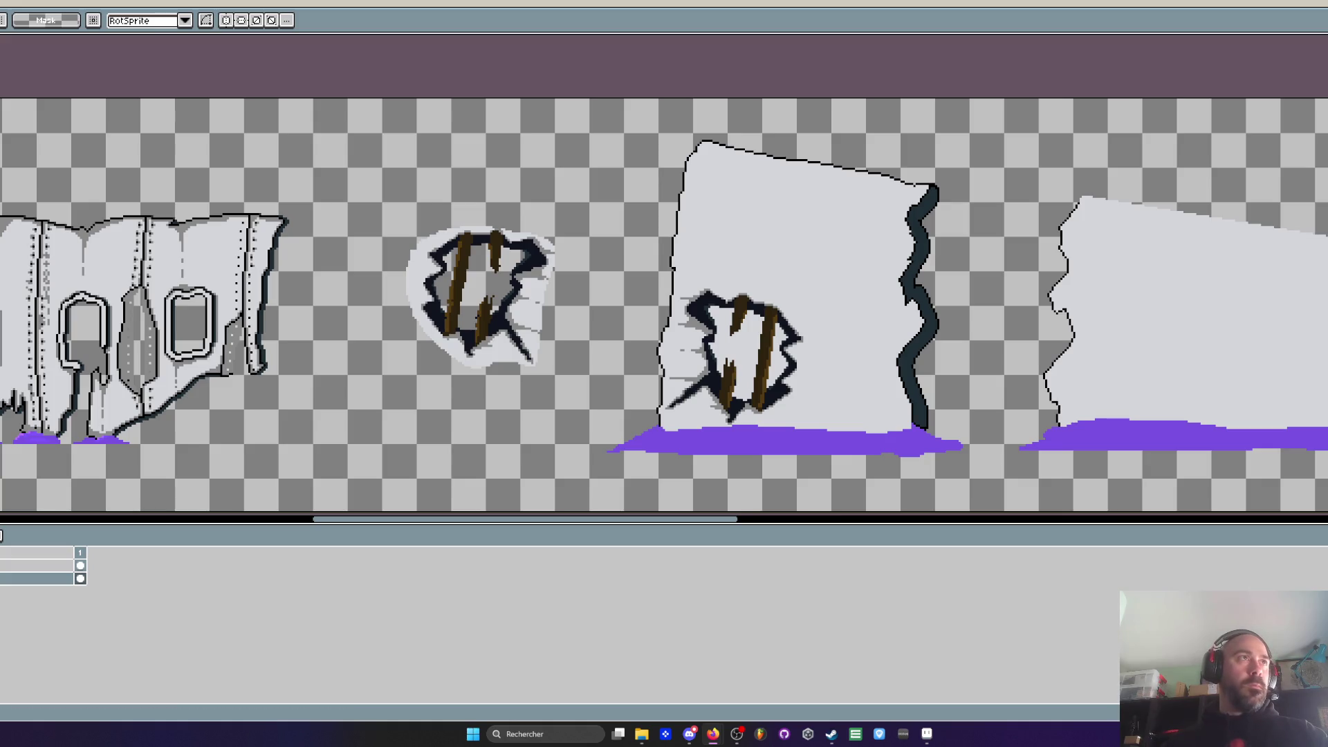
# Zoom into the wall hole and undo the stray grey pixel beside it
pyautogui.press('w')
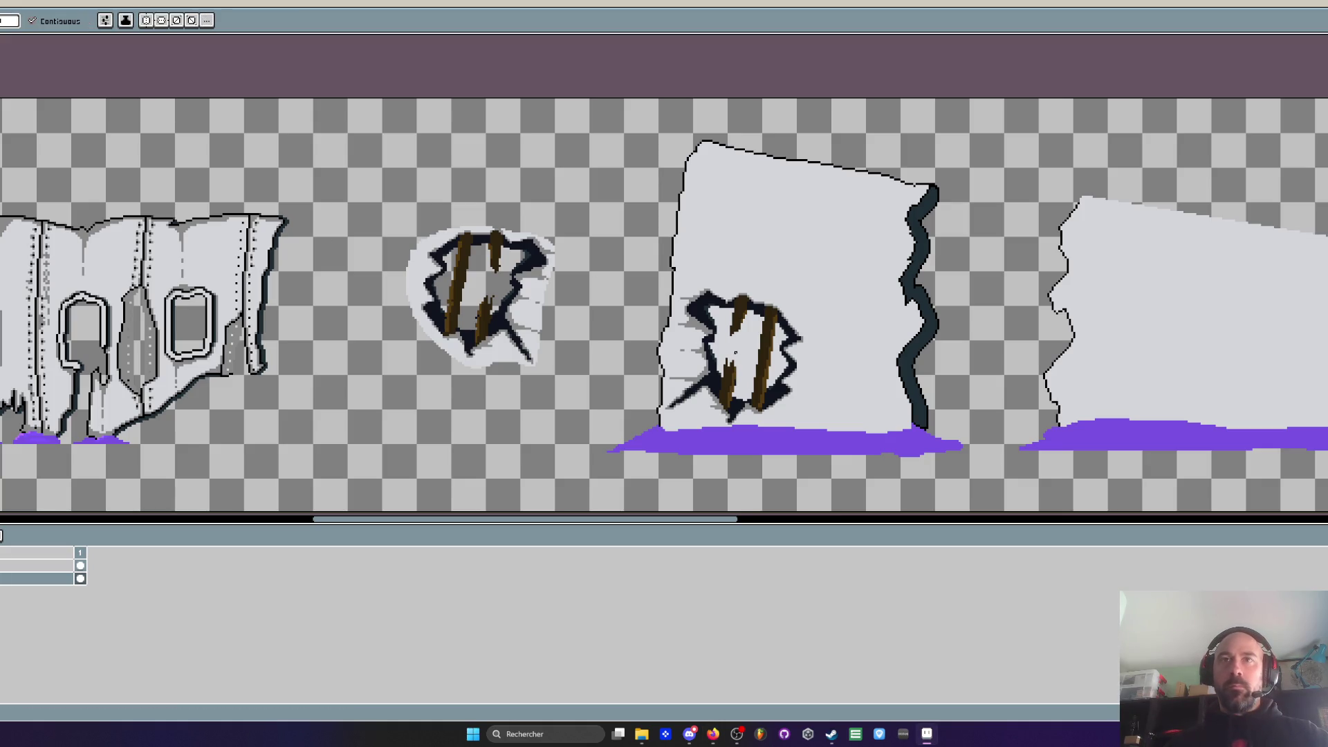
pyautogui.scroll(3, 736, 353)
pyautogui.scroll(-3, 813, 387)
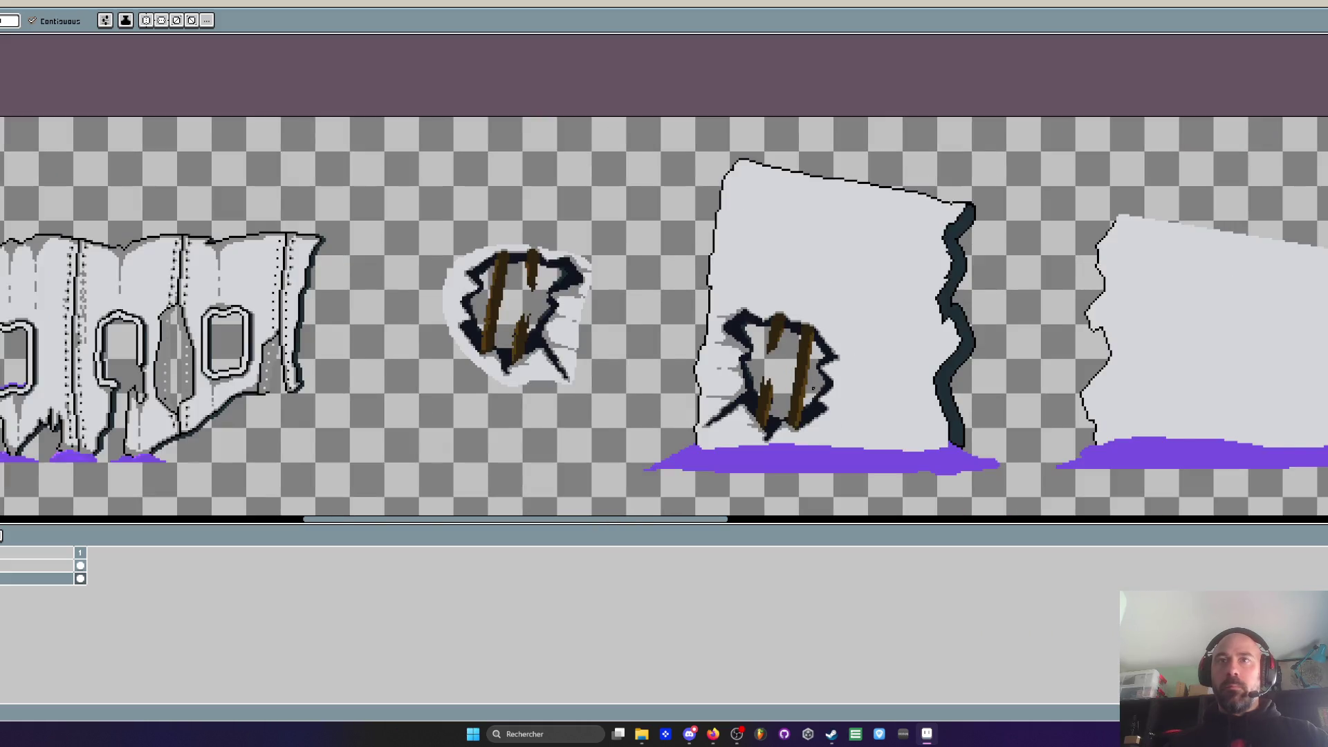
pyautogui.scroll(-2, 813, 386)
pyautogui.scroll(4, 752, 346)
pyautogui.press('i')
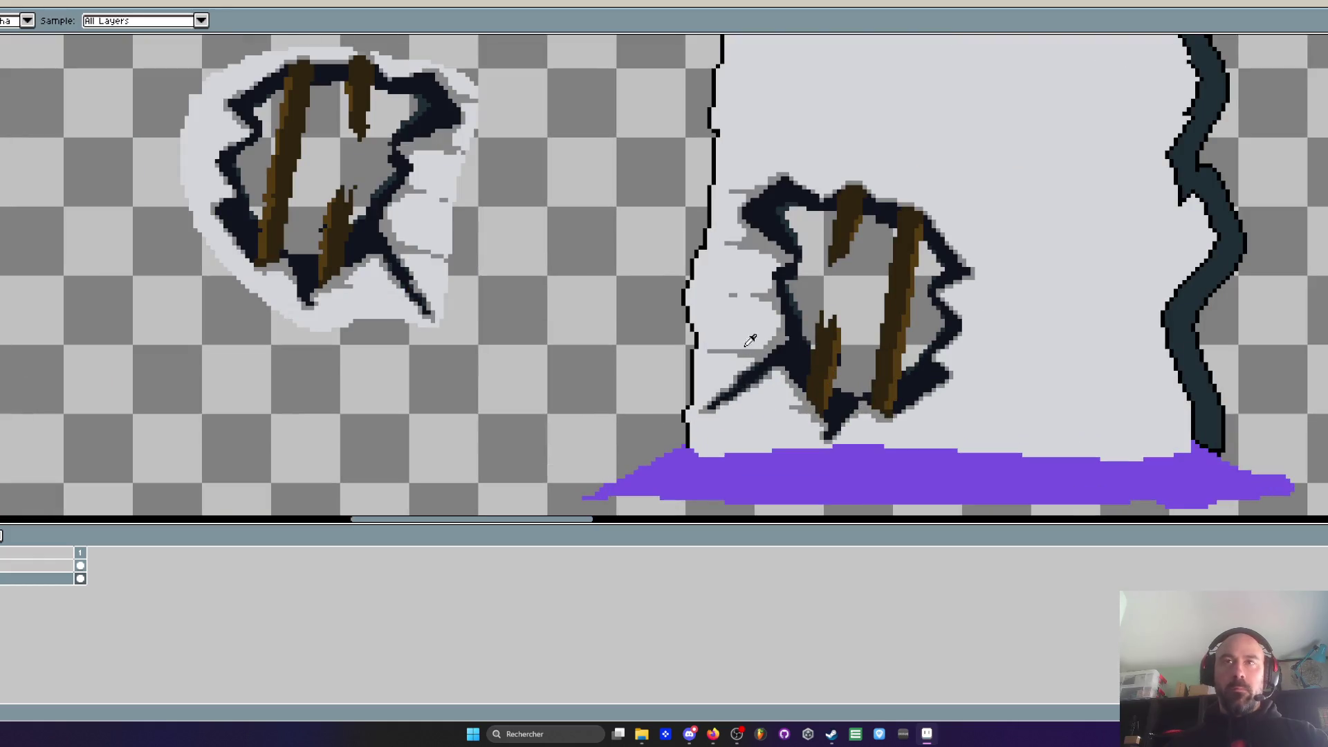
pyautogui.scroll(2, 739, 321)
pyautogui.press('b')
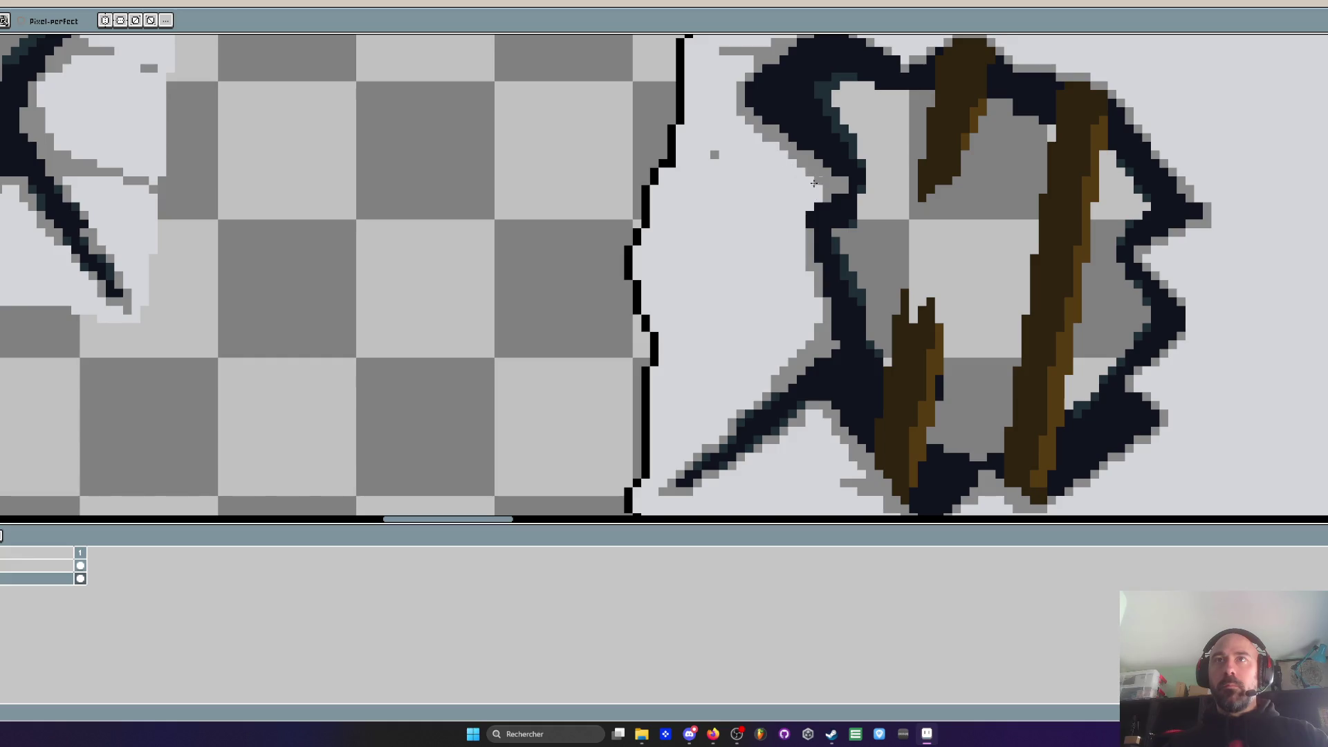
pyautogui.hotkey('ctrl', 'z')
# Zoom back out and pan to bring the cracked wall and long panel into view
pyautogui.scroll(1, 736, 137)
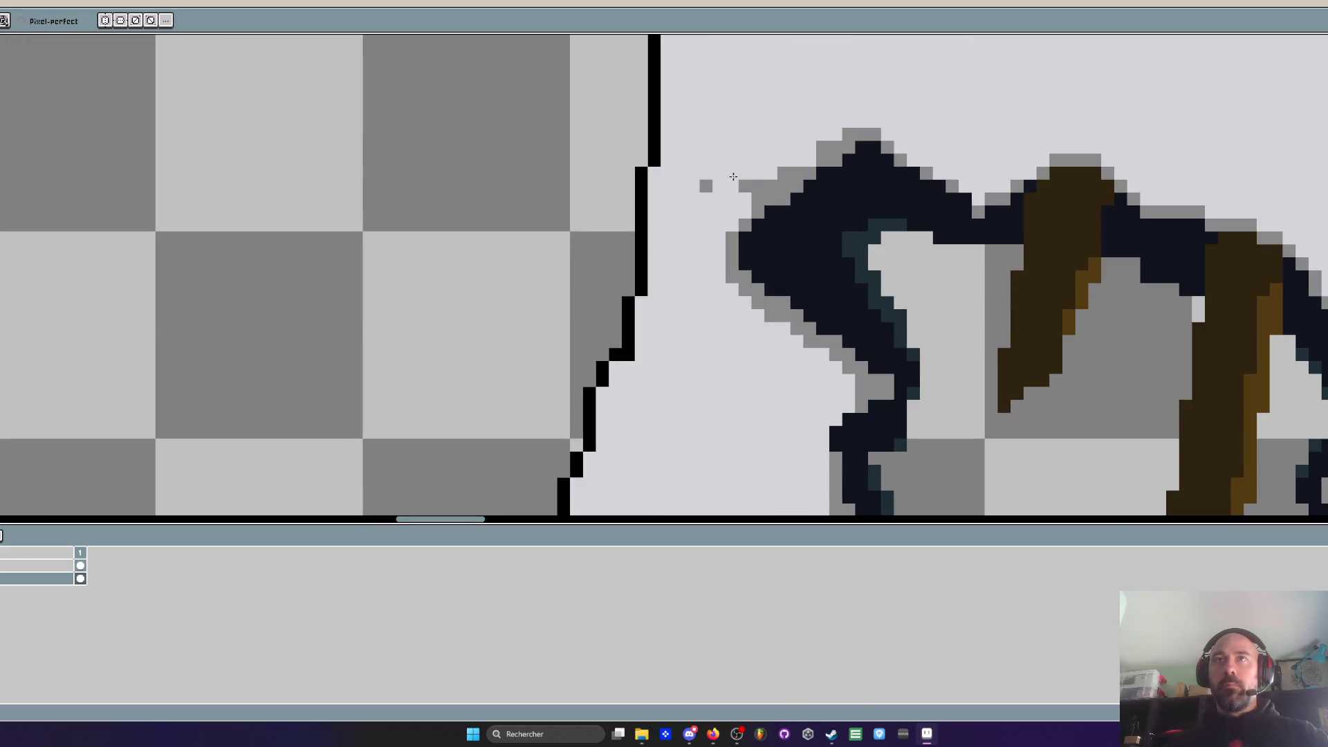
pyautogui.scroll(-2, 948, 194)
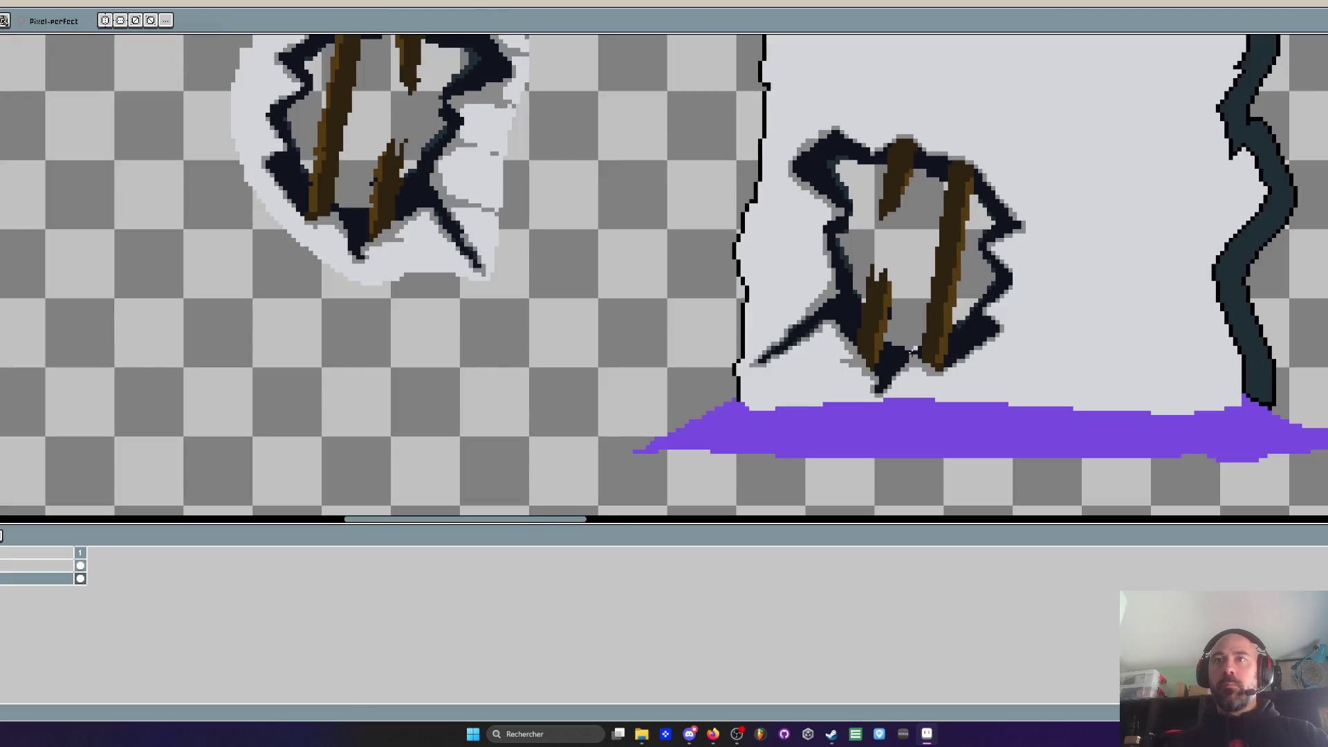
pyautogui.scroll(2, 925, 337)
pyautogui.scroll(-2, 803, 380)
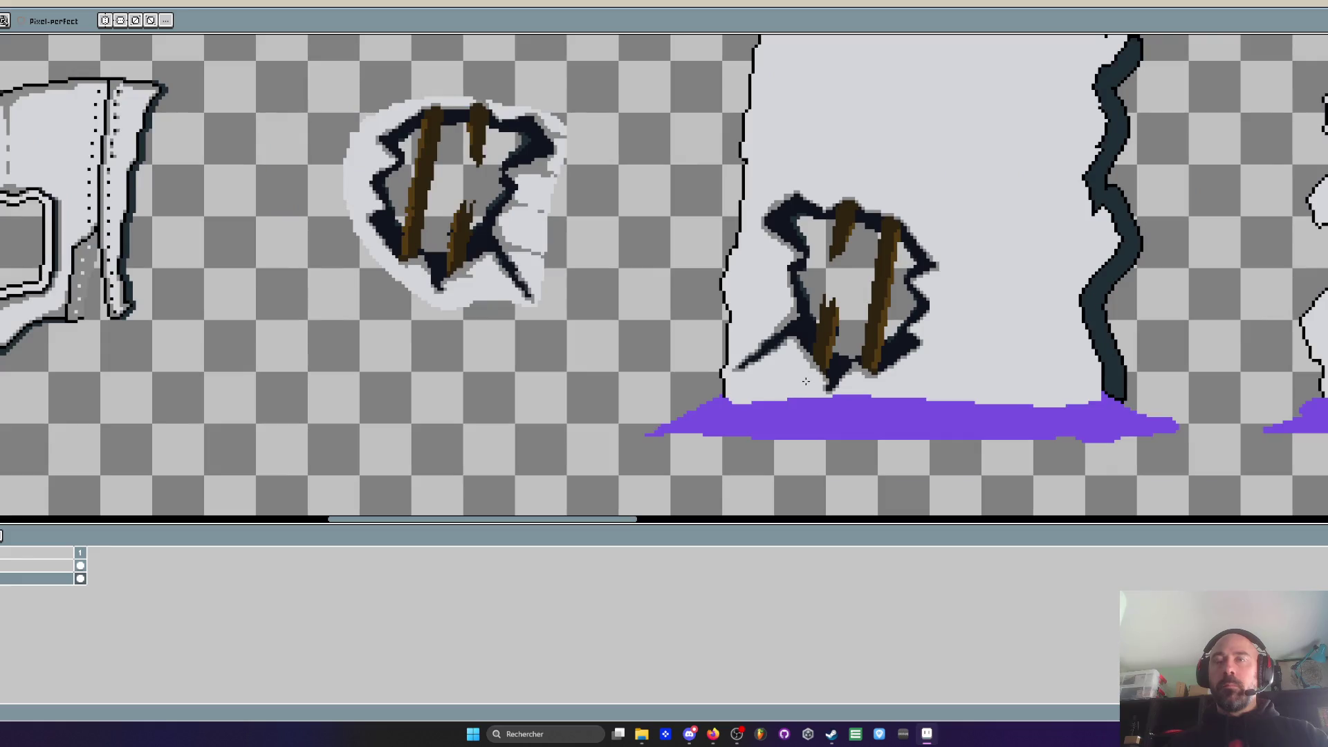
pyautogui.scroll(-1, 806, 381)
pyautogui.scroll(-2, 818, 380)
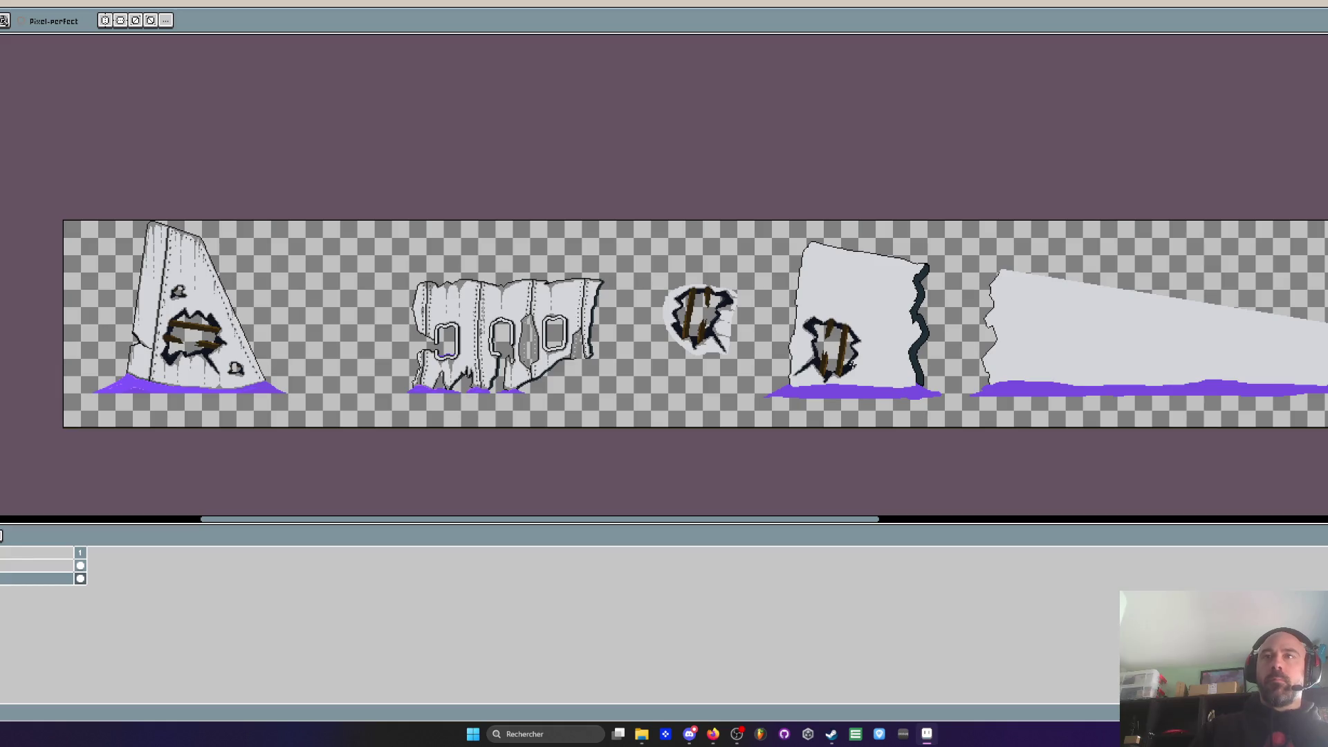
pyautogui.scroll(1, 852, 365)
pyautogui.scroll(1, 852, 366)
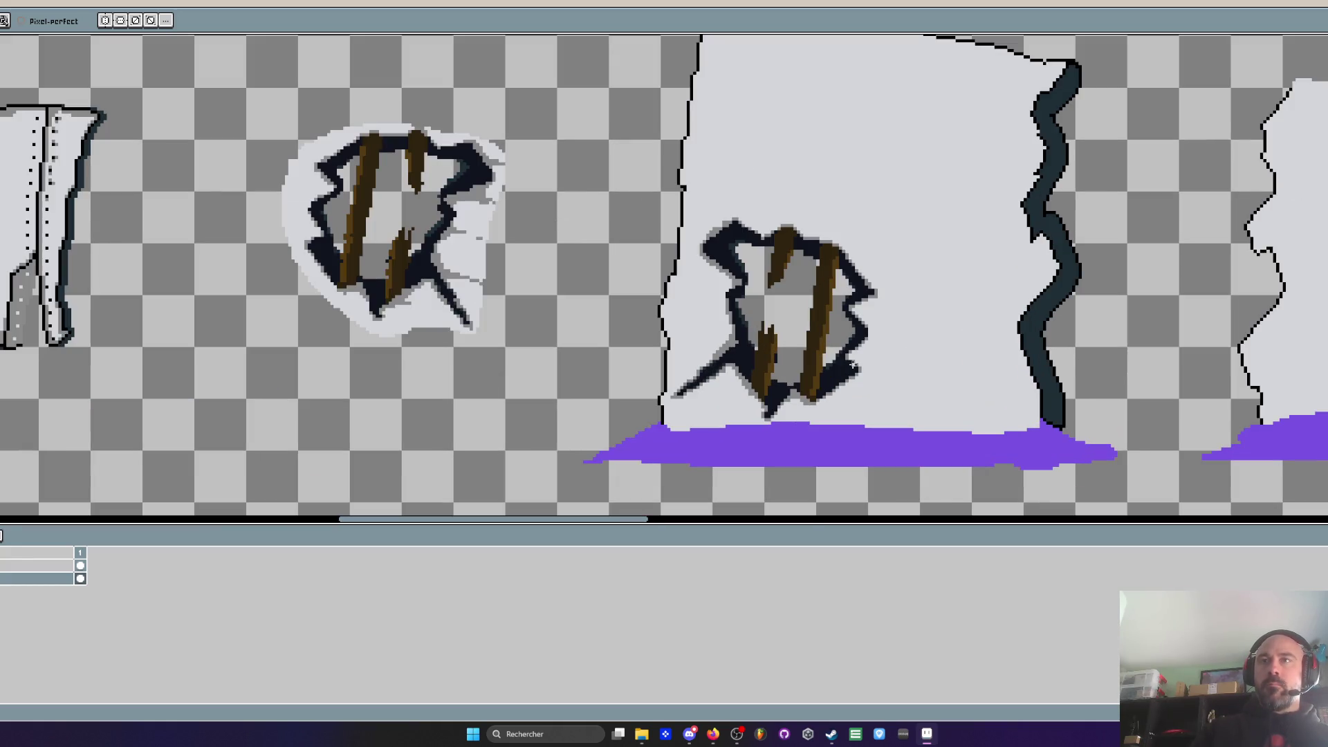
pyautogui.scroll(-1, 852, 365)
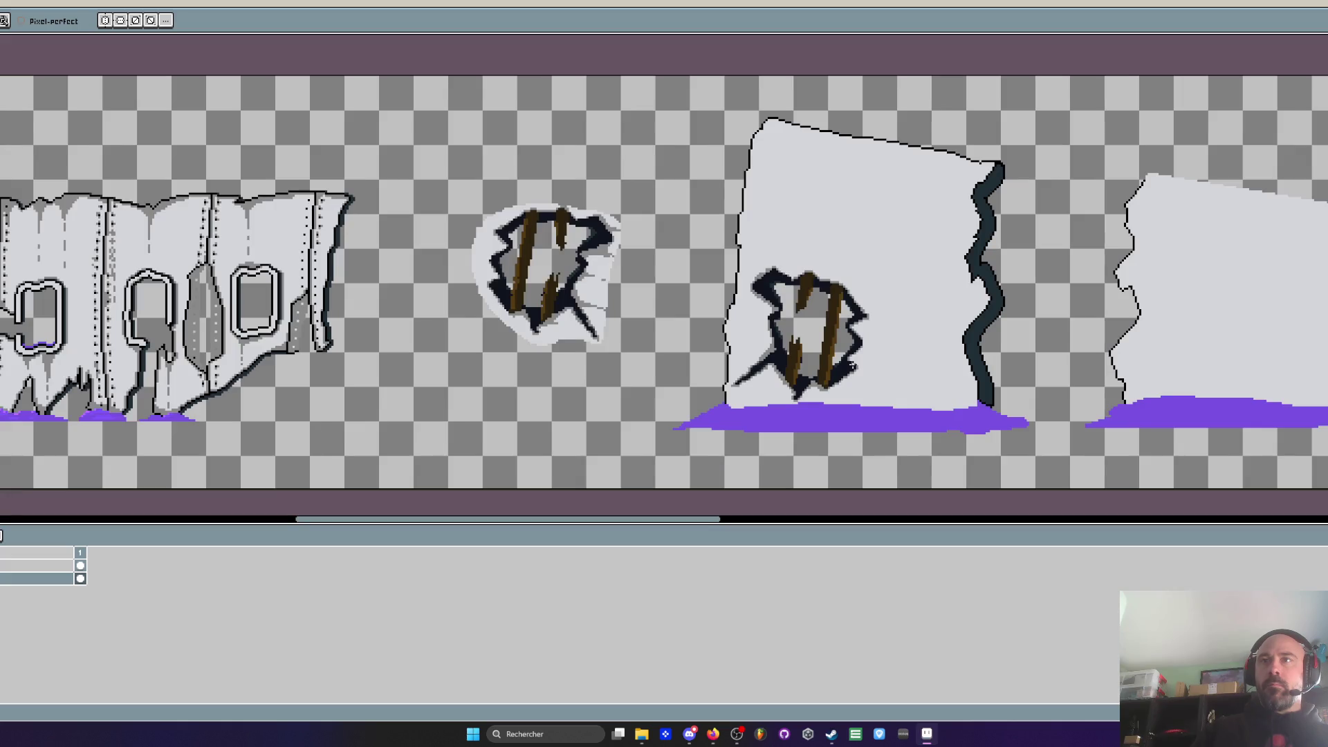
pyautogui.scroll(-2, 971, 335)
pyautogui.scroll(2, 412, 255)
pyautogui.moveTo(873, 292); pyautogui.dragTo(555, 258)
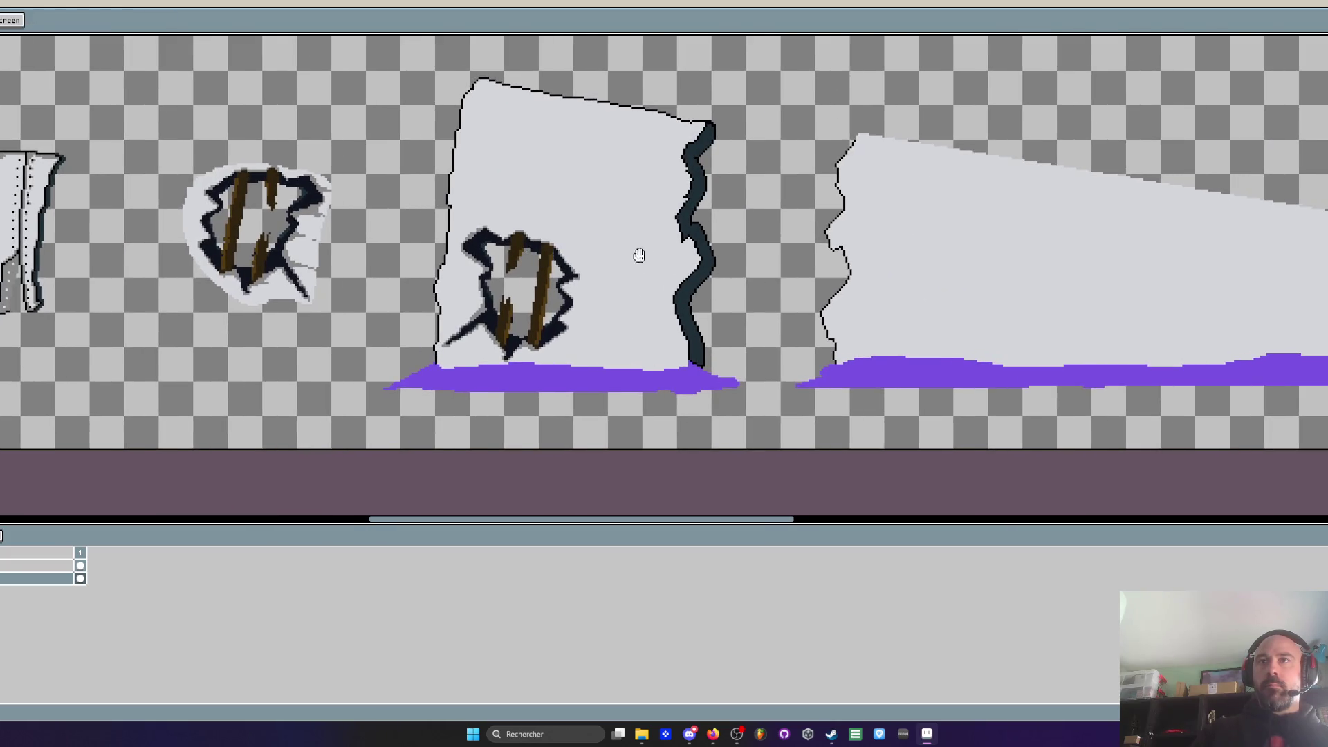
pyautogui.moveTo(646, 258); pyautogui.dragTo(421, 217)
pyautogui.press('m')
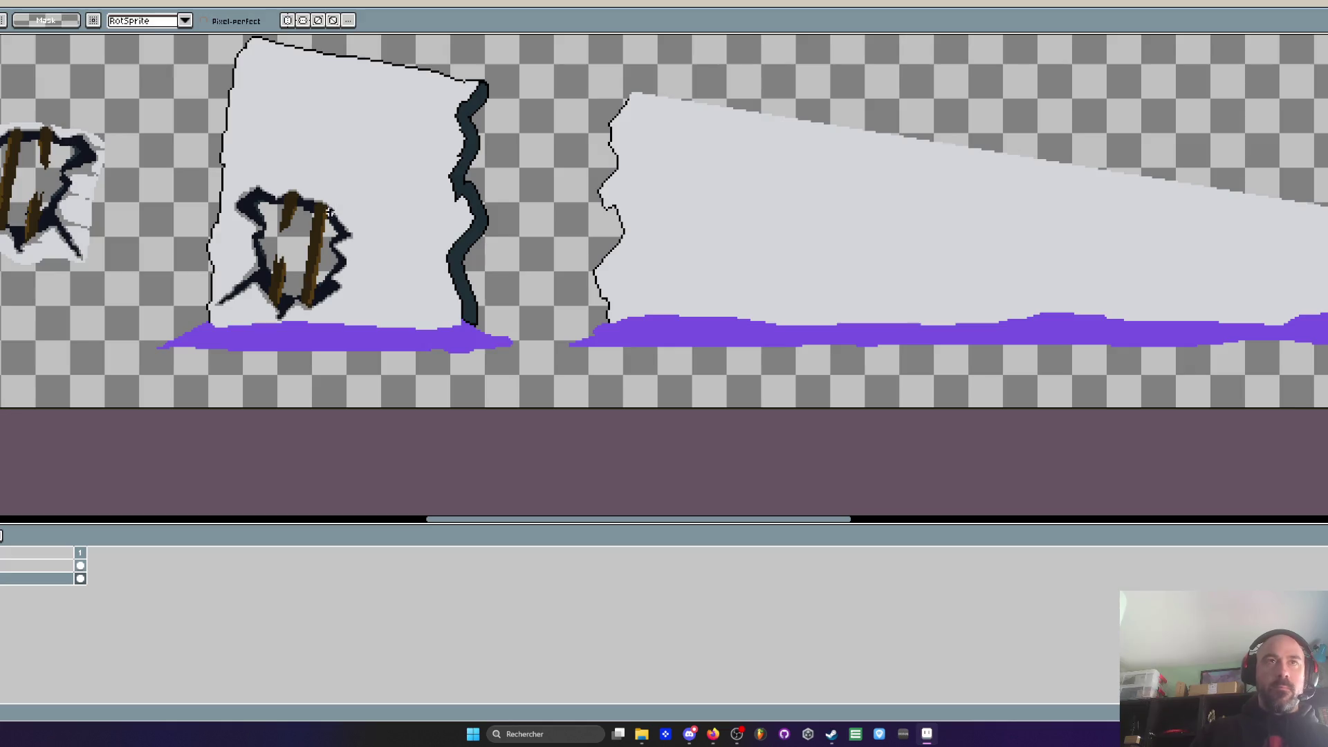
pyautogui.scroll(2, 289, 133)
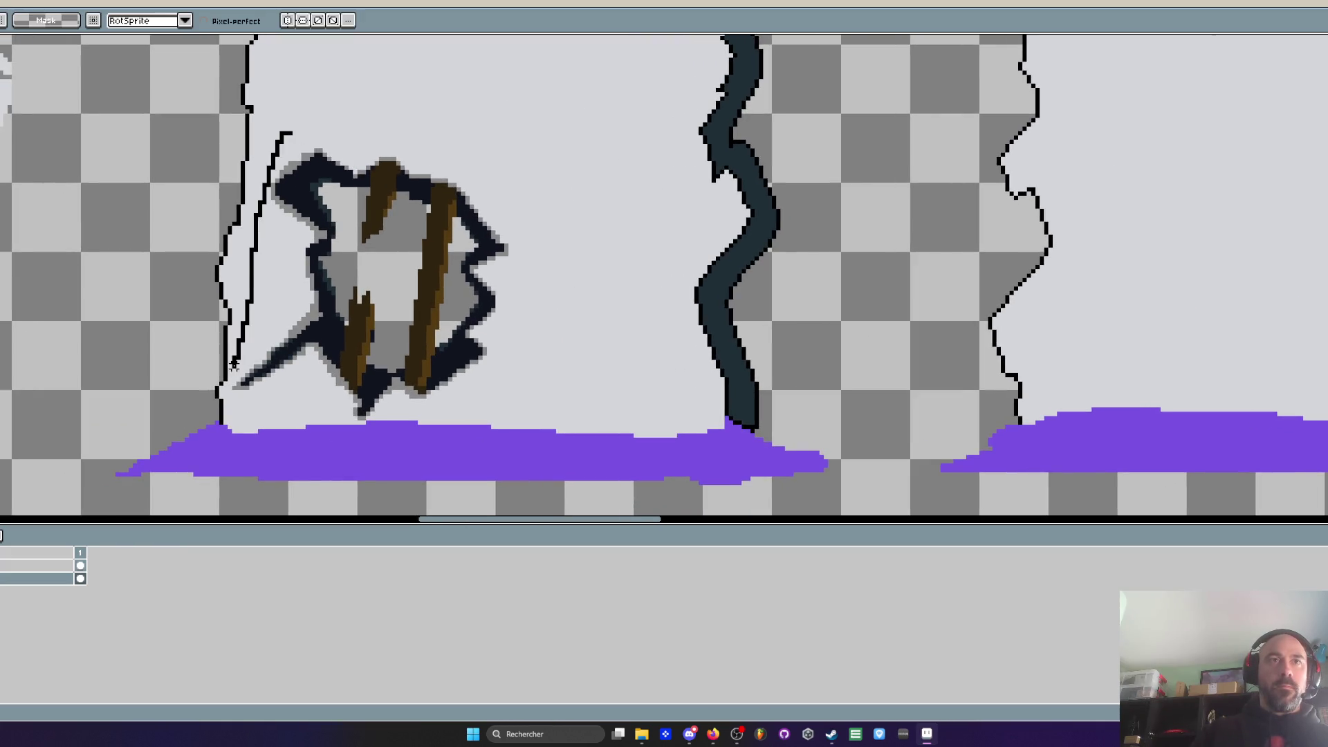
pyautogui.moveTo(373, 409)
pyautogui.mouseDown()
pyautogui.moveTo(557, 253)
pyautogui.moveTo(304, 131)
pyautogui.moveTo(328, 161)
pyautogui.mouseUp()
pyautogui.scroll(-1, 328, 161)
pyautogui.moveTo(411, 258)
pyautogui.mouseDown()
pyautogui.moveTo(1159, 238)
pyautogui.moveTo(1019, 249)
pyautogui.mouseUp()
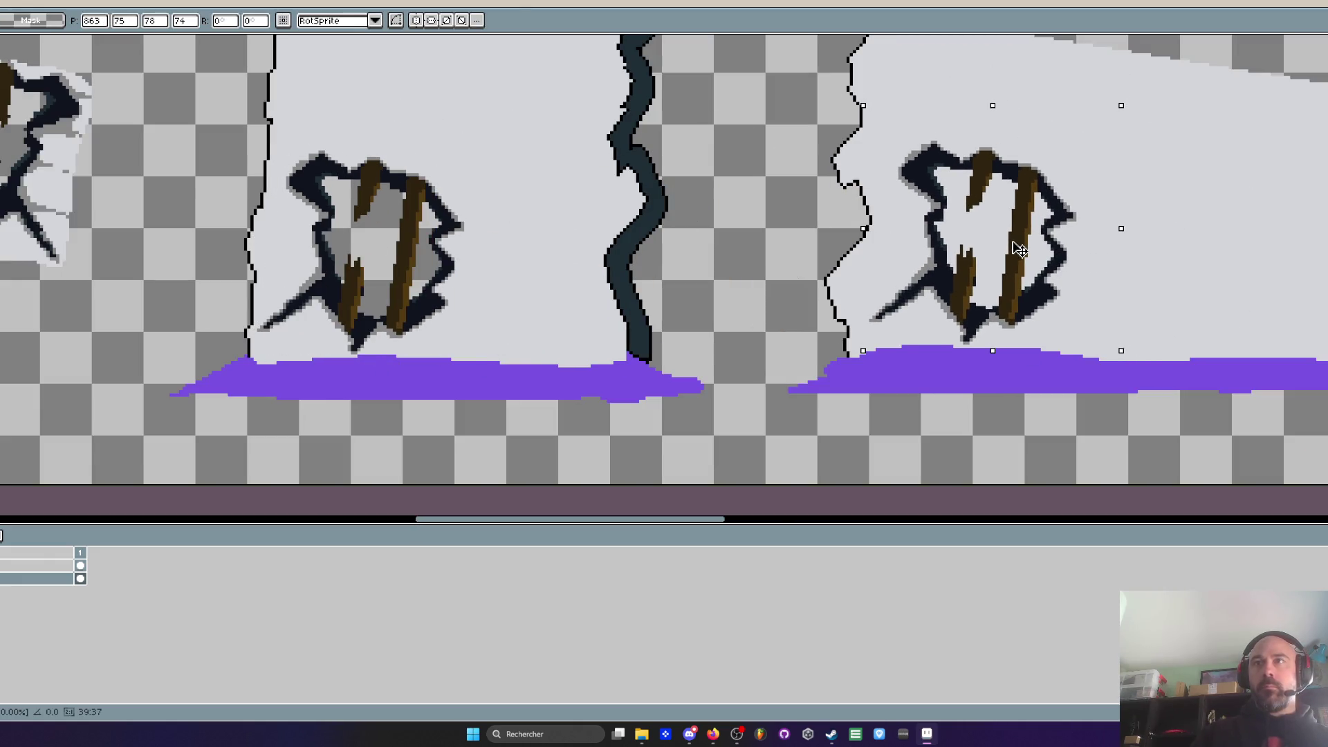
pyautogui.hotkey('shift', 'v')
pyautogui.hotkey('shift', 'h')
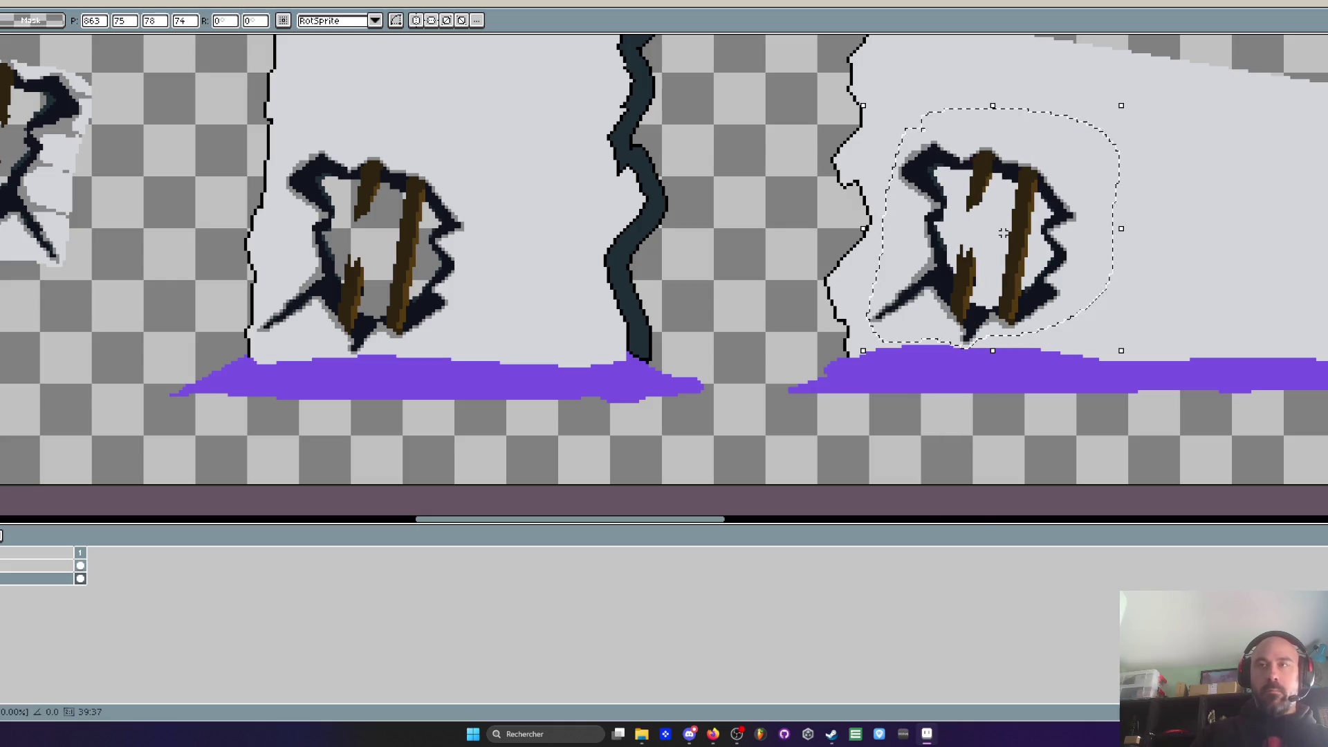
pyautogui.hotkey('shift', 'v')
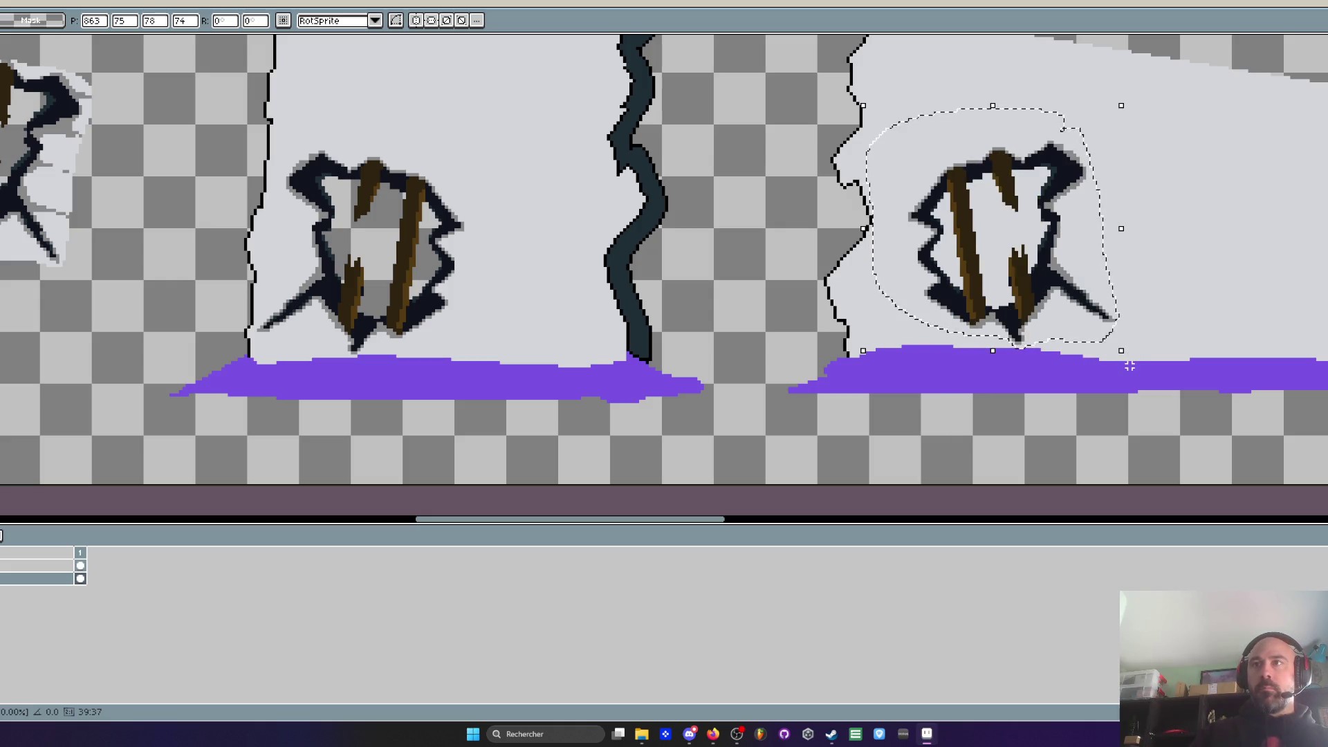
pyautogui.moveTo(1124, 356)
pyautogui.mouseDown()
pyautogui.moveTo(1114, 379)
pyautogui.moveTo(1081, 373)
pyautogui.mouseUp()
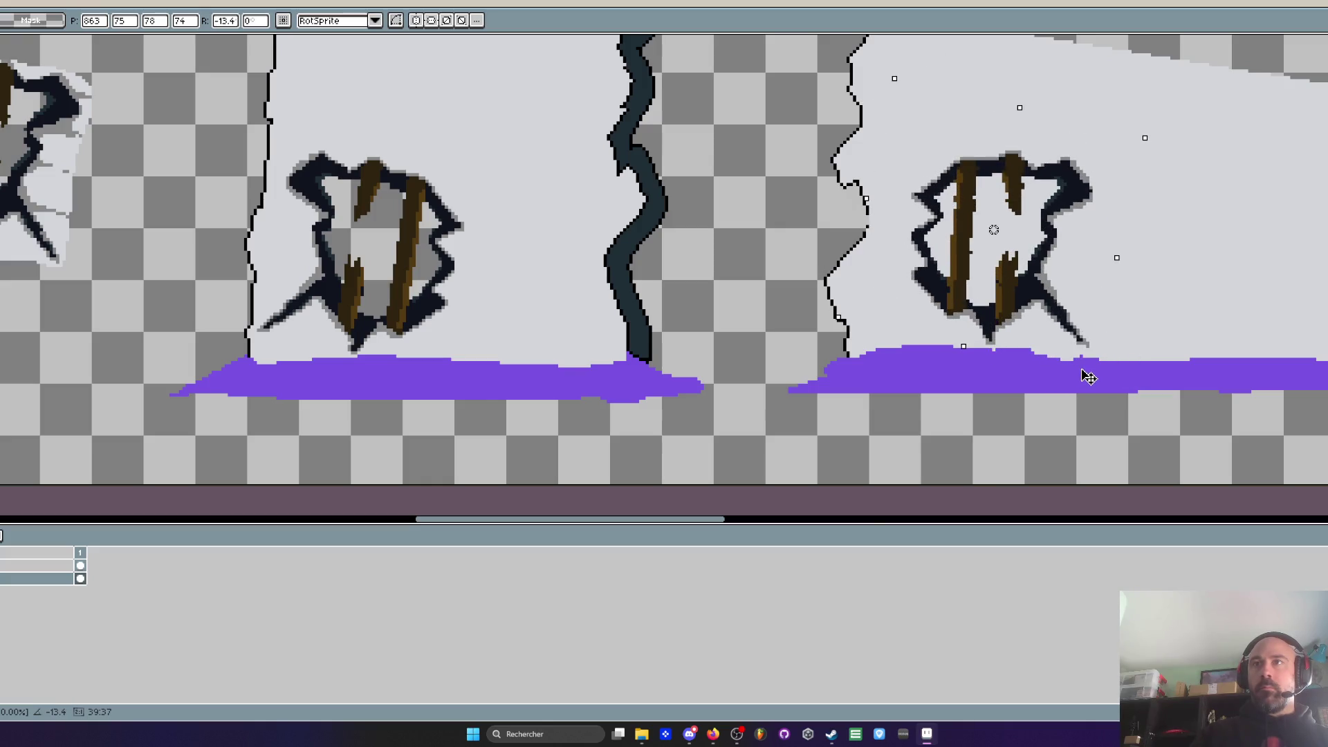
pyautogui.scroll(-3, 1081, 373)
pyautogui.moveTo(1041, 324)
pyautogui.mouseDown()
pyautogui.moveTo(616, 361)
pyautogui.moveTo(666, 365)
pyautogui.mouseUp()
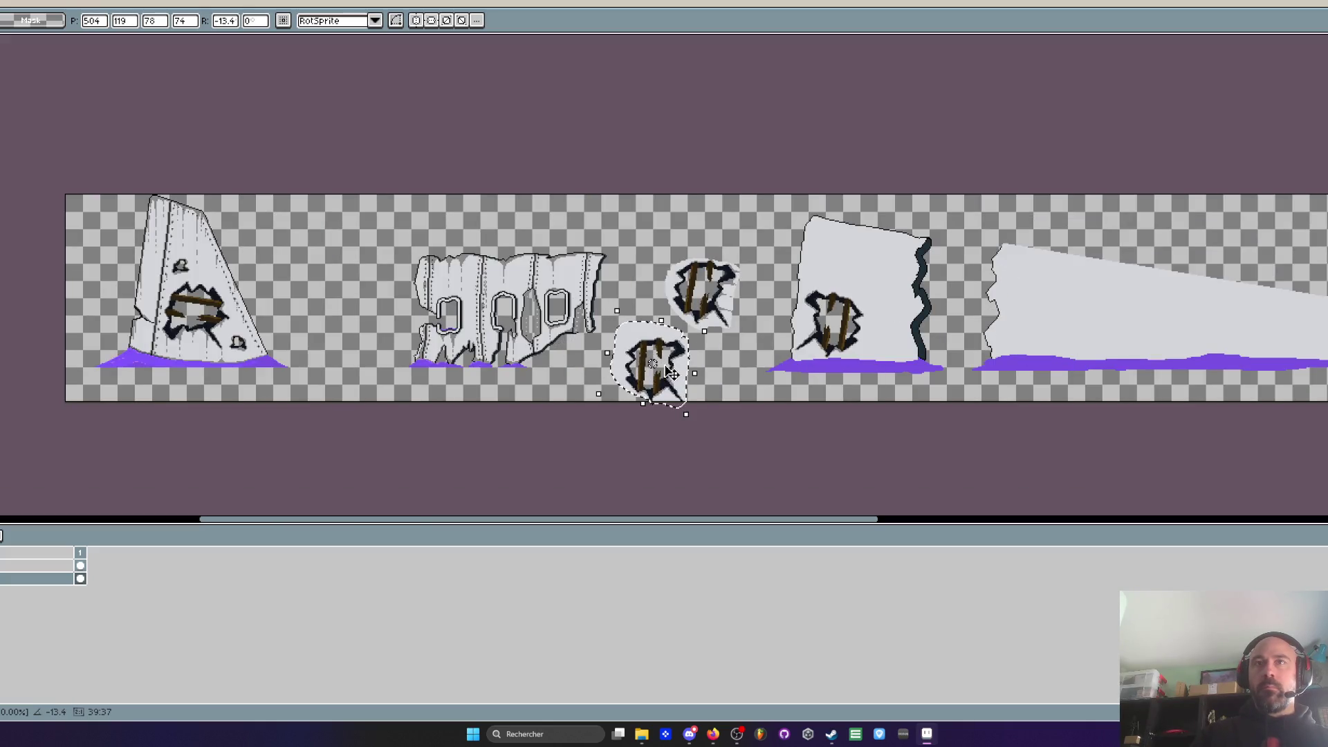
pyautogui.press('Escape')
pyautogui.scroll(1, 740, 308)
pyautogui.scroll(1, 787, 320)
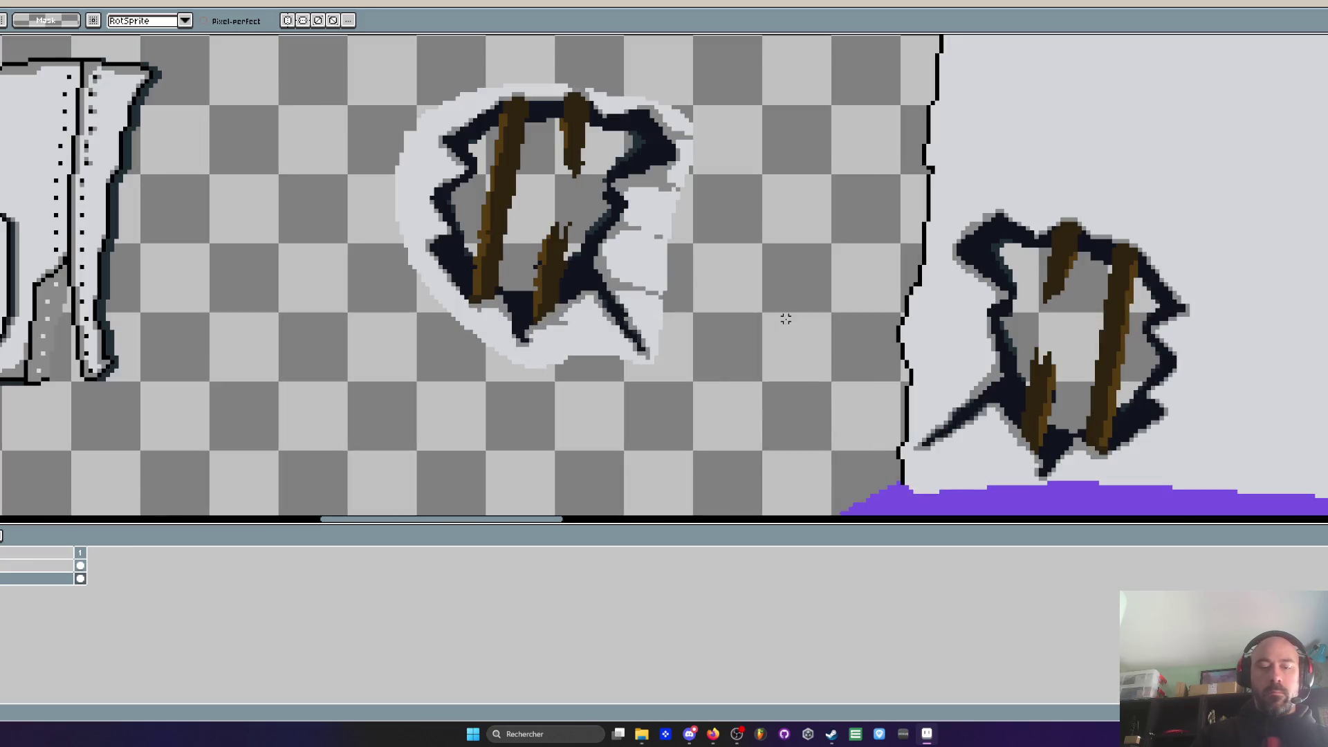
pyautogui.press('b')
pyautogui.moveTo(721, 300); pyautogui.dragTo(622, 397)
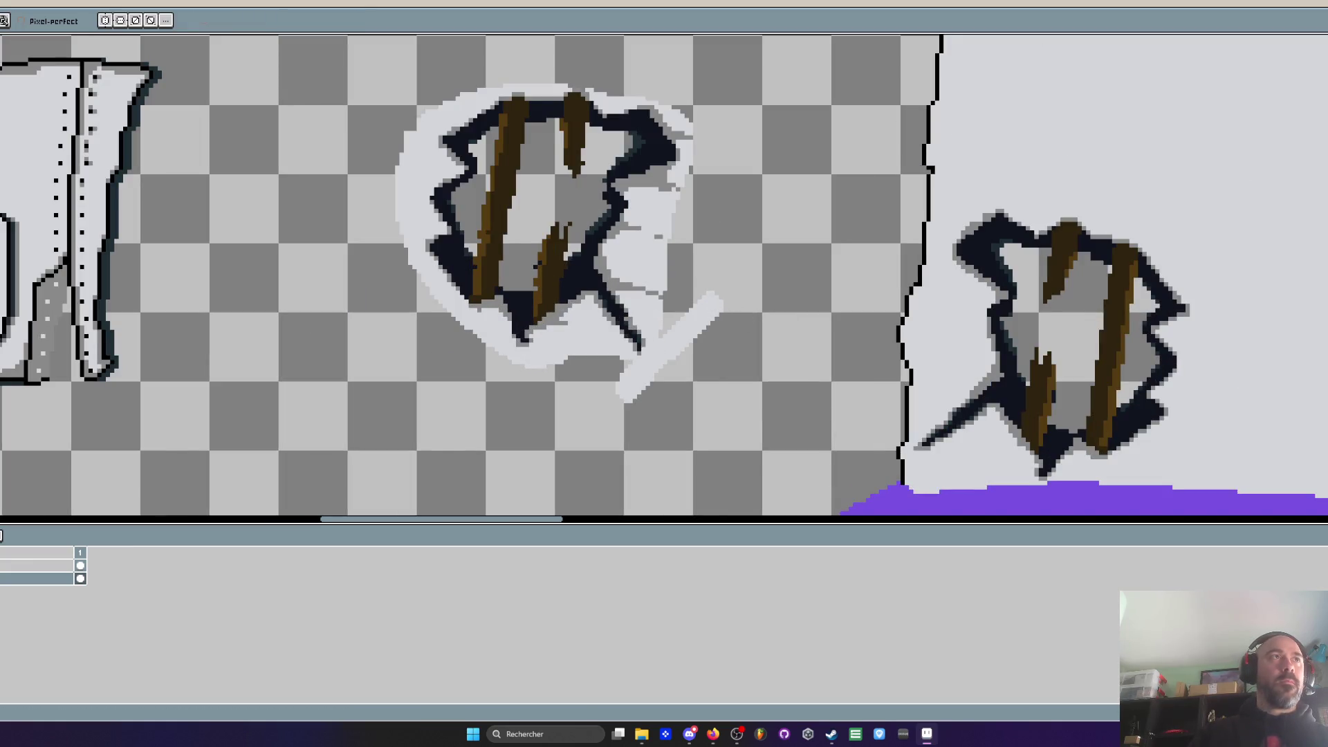
# Erase the light stroke below the round hole and clear its light halo patches
pyautogui.moveTo(723, 301)
pyautogui.mouseDown()
pyautogui.moveTo(649, 363)
pyautogui.moveTo(669, 291)
pyautogui.mouseUp()
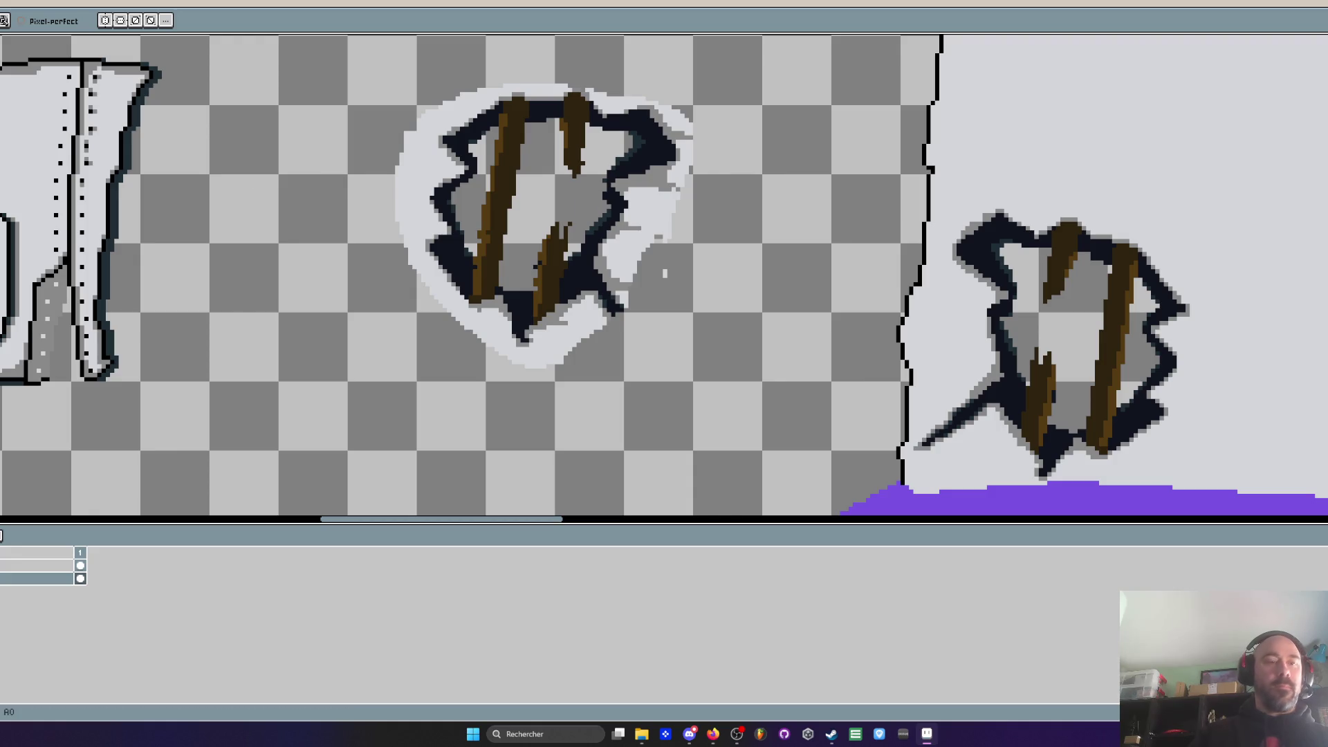
pyautogui.press('g')
pyautogui.click(415, 154)
pyautogui.click(648, 211)
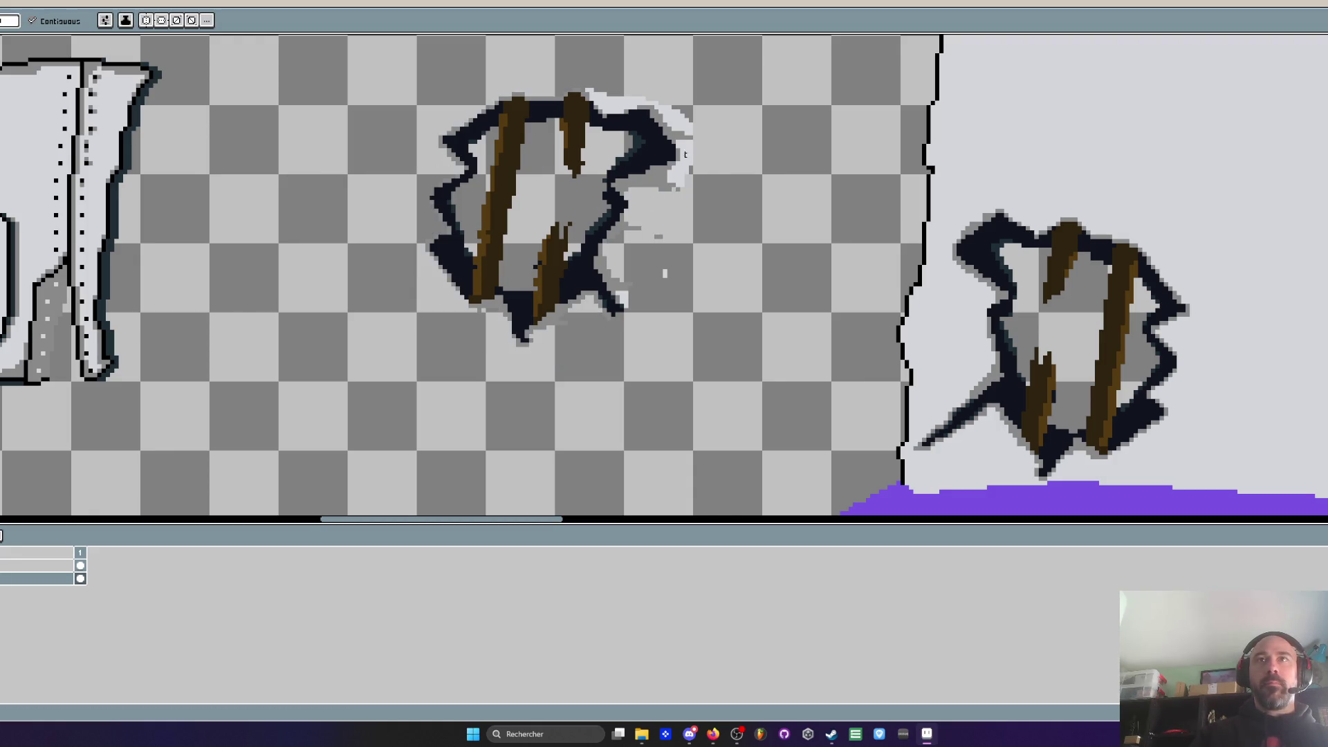
pyautogui.click(625, 106)
# Erase the leftover grey and white specks around the hole's outline
pyautogui.press('e')
pyautogui.scroll(1, 673, 222)
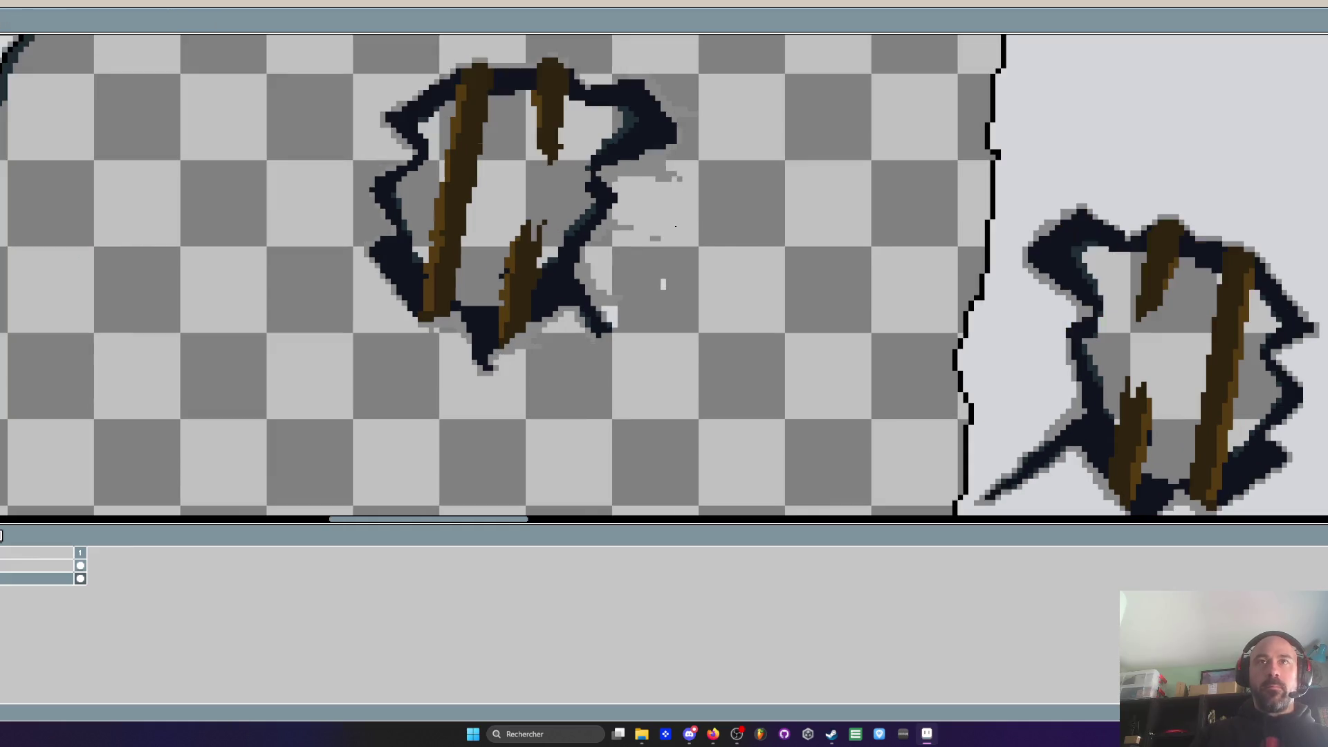
pyautogui.moveTo(664, 267); pyautogui.dragTo(680, 195)
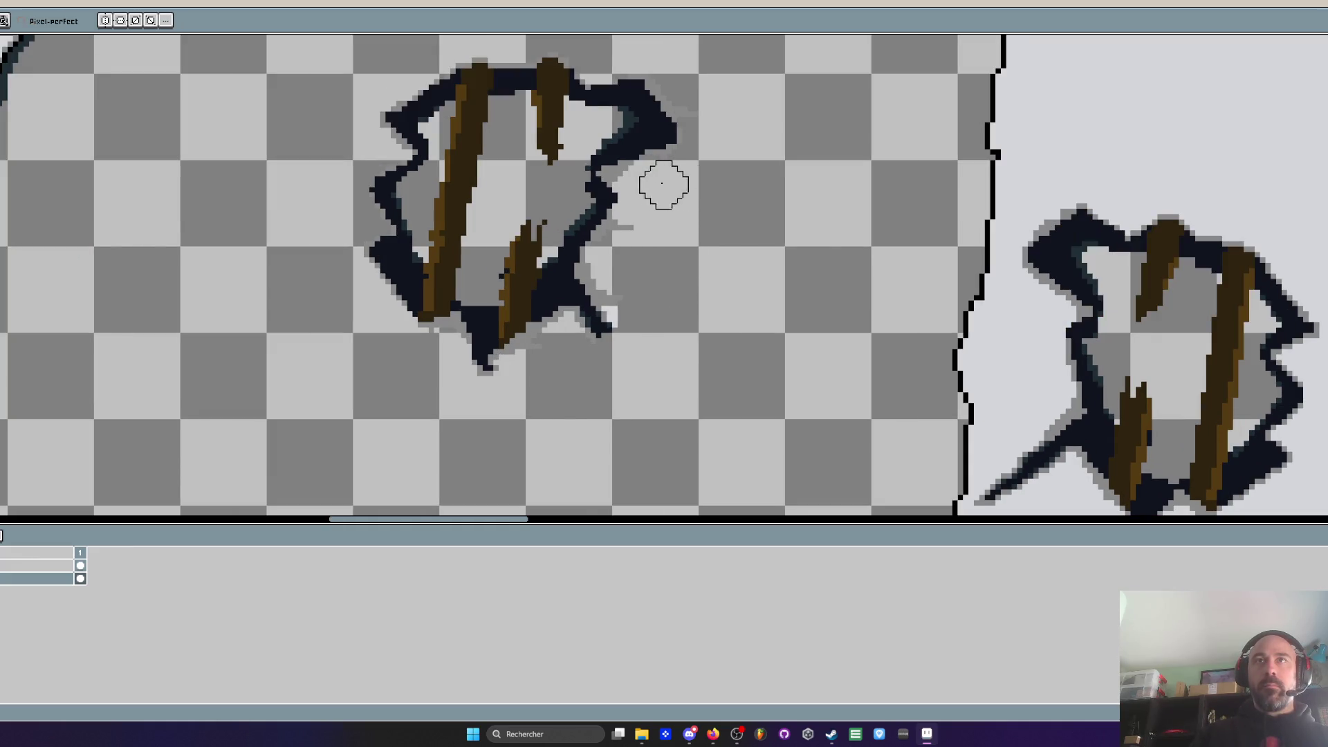
pyautogui.scroll(2, 658, 183)
pyautogui.moveTo(613, 337); pyautogui.dragTo(632, 435)
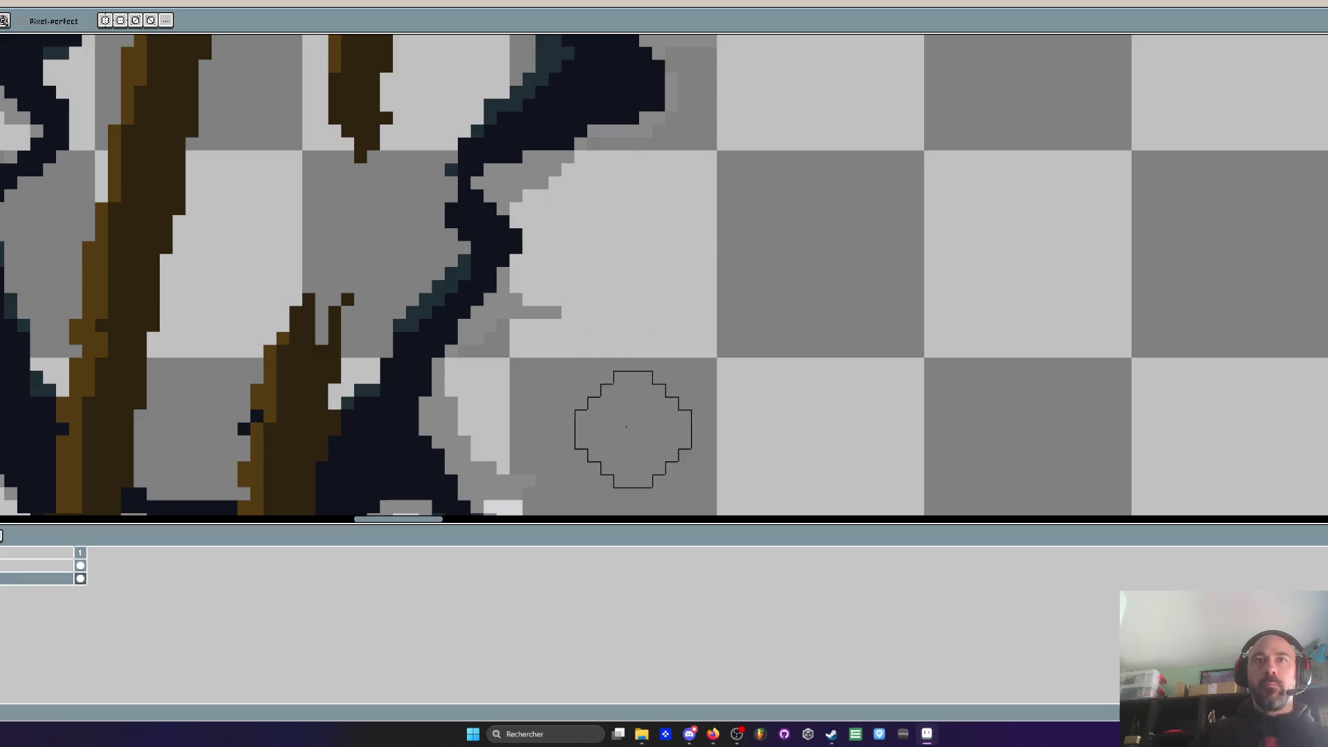
pyautogui.moveTo(542, 335); pyautogui.dragTo(581, 250)
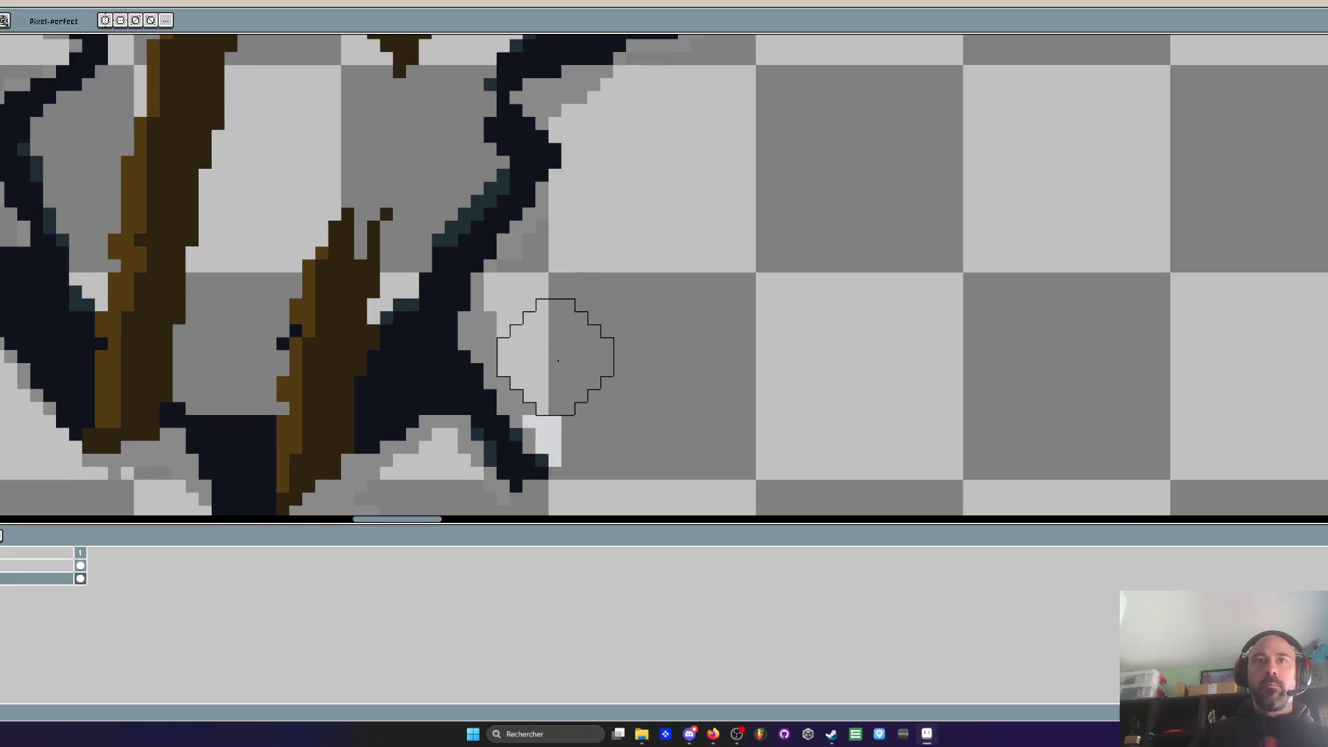
pyautogui.scroll(-1, 631, 276)
pyautogui.scroll(1, 682, 112)
pyautogui.scroll(2, 712, 118)
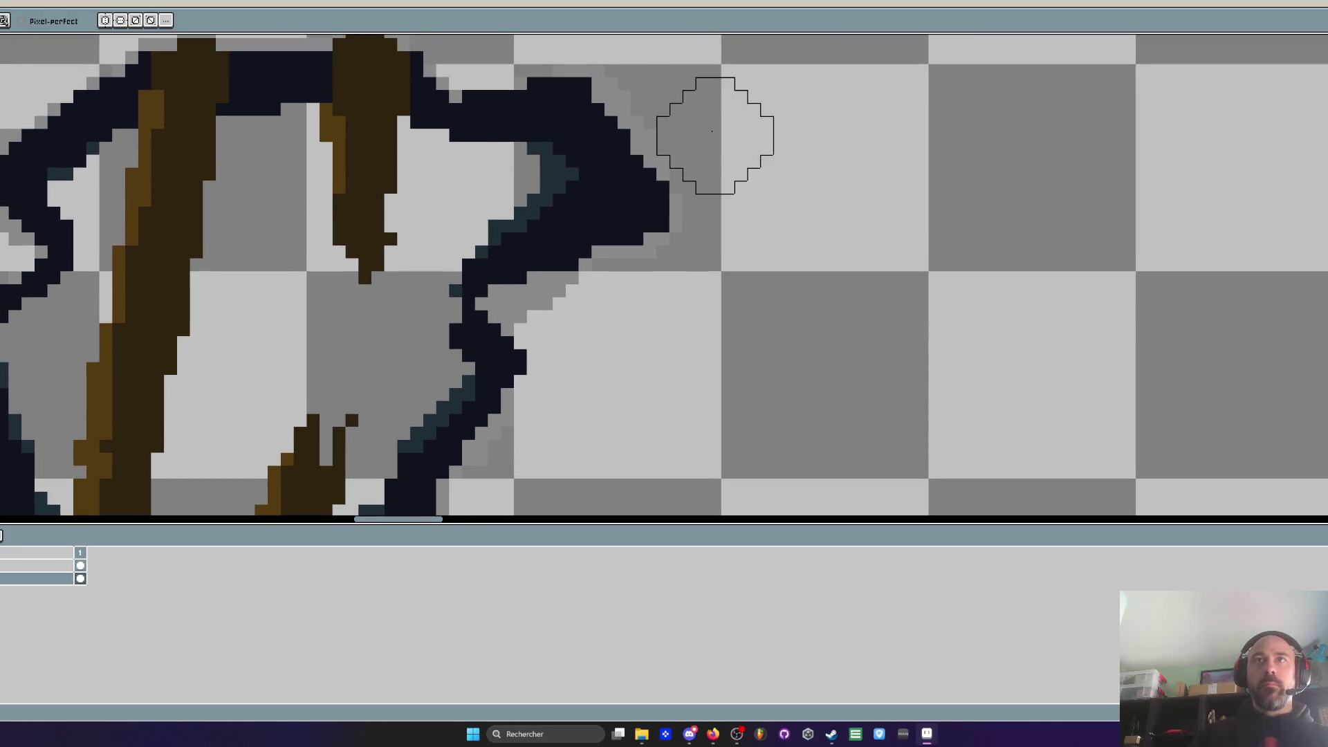
pyautogui.scroll(-3, 667, 53)
pyautogui.moveTo(676, 53); pyautogui.dragTo(537, 322)
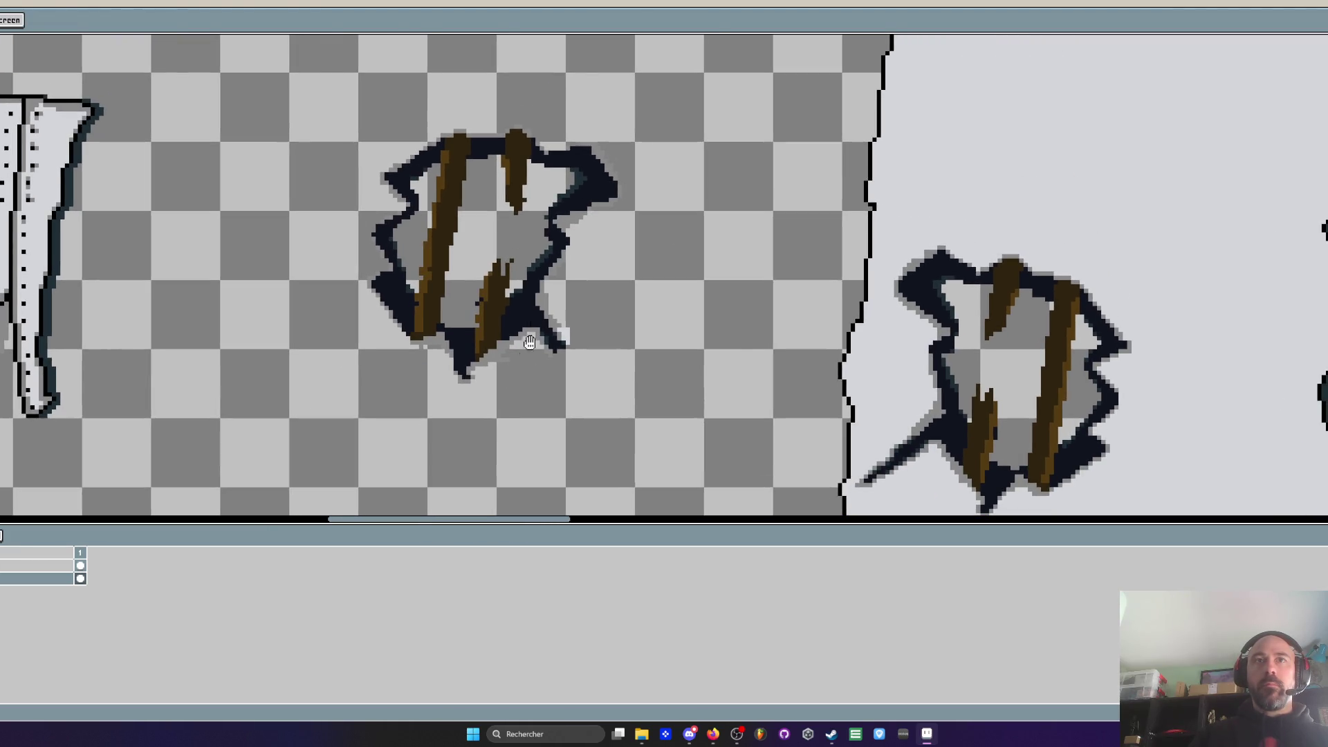
pyautogui.scroll(1, 525, 346)
pyautogui.scroll(1, 513, 371)
pyautogui.scroll(-2, 528, 371)
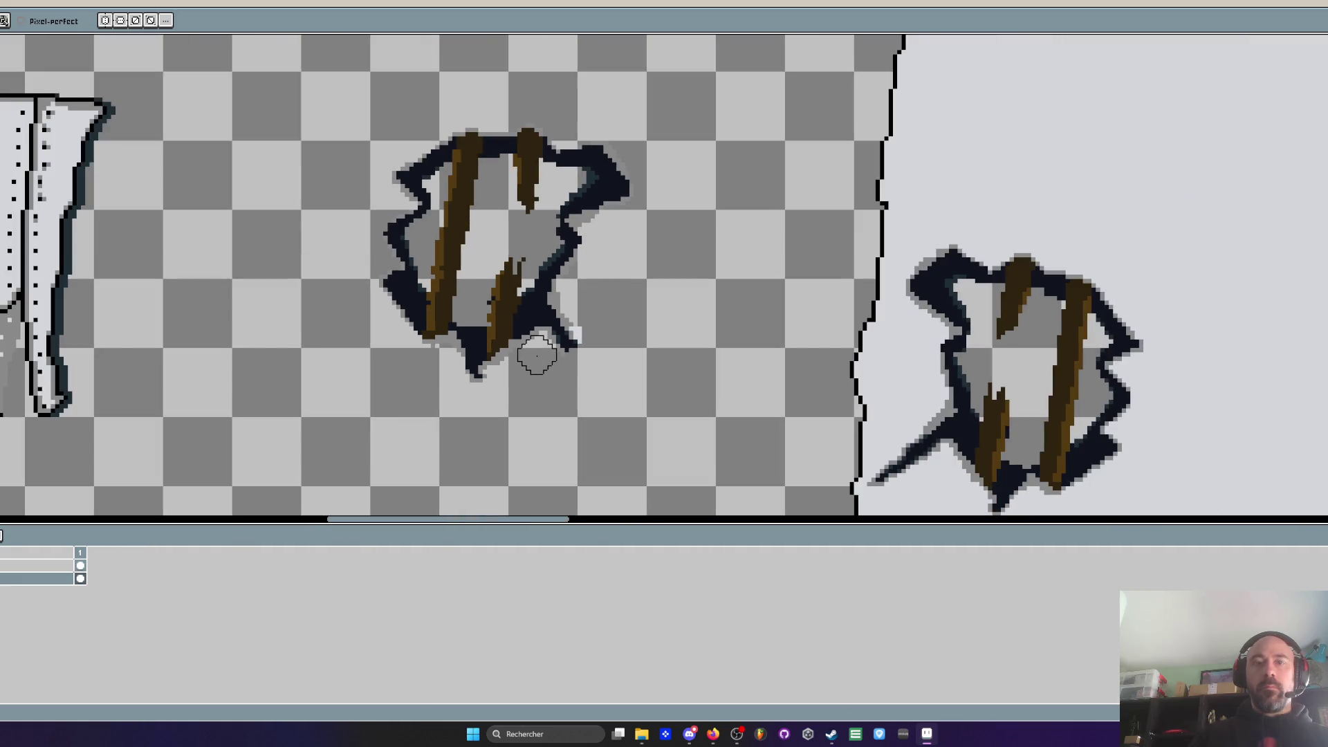
# Select the cleaned hole and move it onto the long tapered panel
pyautogui.press('m')
pyautogui.scroll(-1, 537, 355)
pyautogui.moveTo(417, 192); pyautogui.dragTo(594, 414)
pyautogui.moveTo(550, 314)
pyautogui.mouseDown()
pyautogui.moveTo(394, 245)
pyautogui.moveTo(1058, 307)
pyautogui.moveTo(776, 307)
pyautogui.moveTo(951, 308)
pyautogui.moveTo(819, 302)
pyautogui.mouseUp()
pyautogui.scroll(-1, 783, 300)
pyautogui.scroll(2, 786, 298)
pyautogui.press('Return')
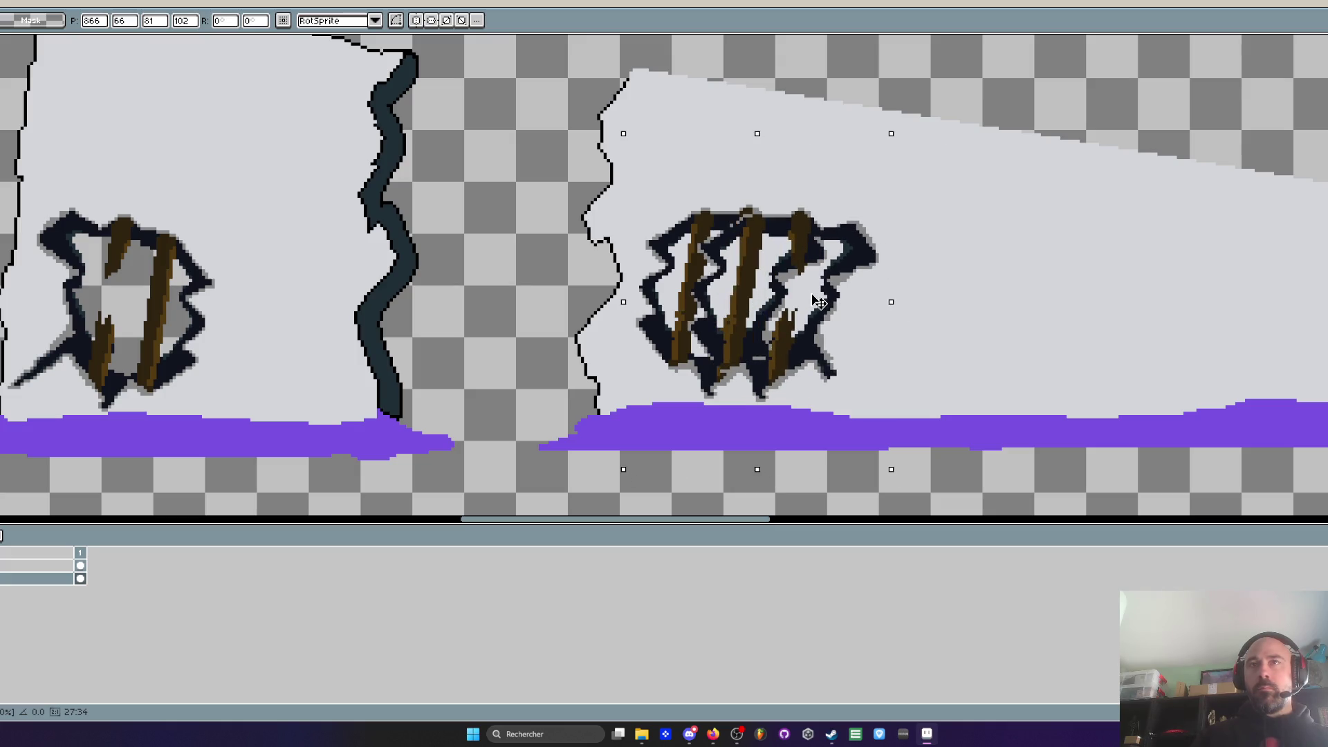
# Copy the planked hole into the gap between pieces and erase its dark arms, leaving a lone plank fragment
pyautogui.press('Escape')
pyautogui.scroll(-3, 813, 300)
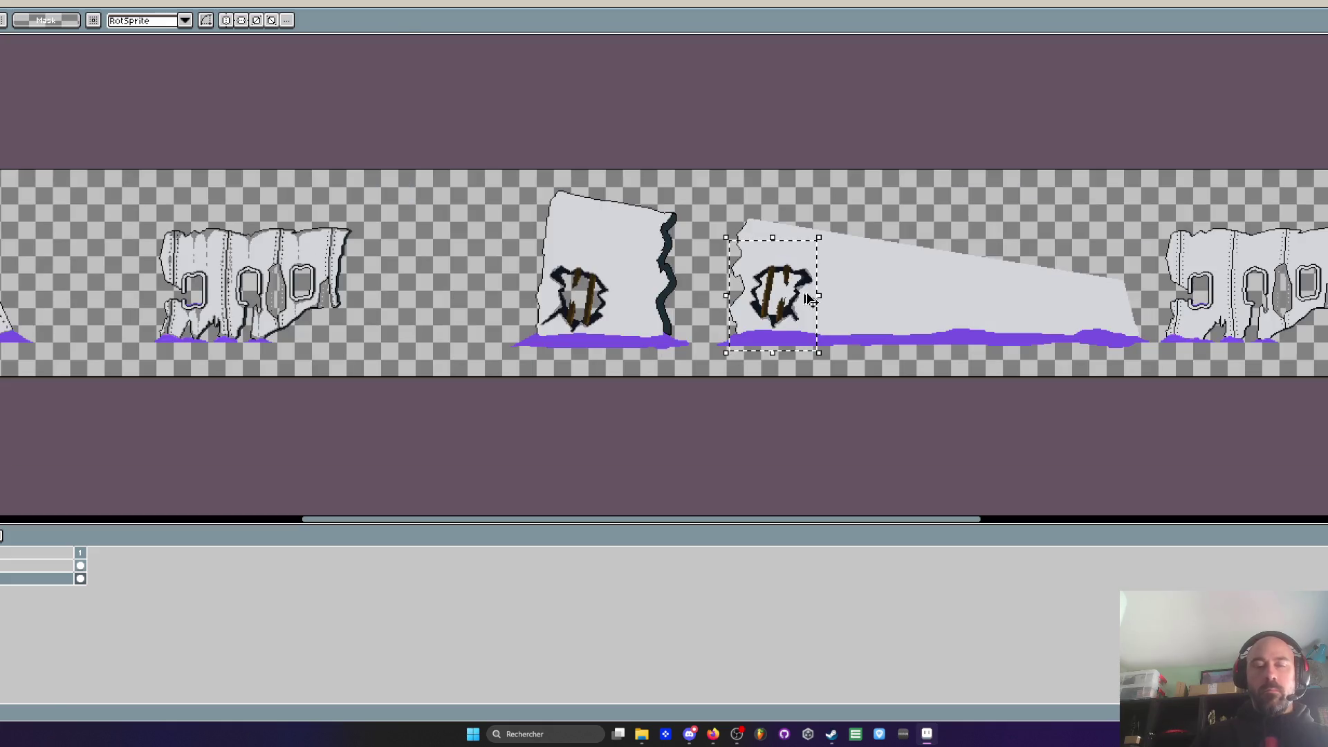
pyautogui.moveTo(809, 299); pyautogui.dragTo(502, 286)
pyautogui.scroll(3, 449, 280)
pyautogui.press('b')
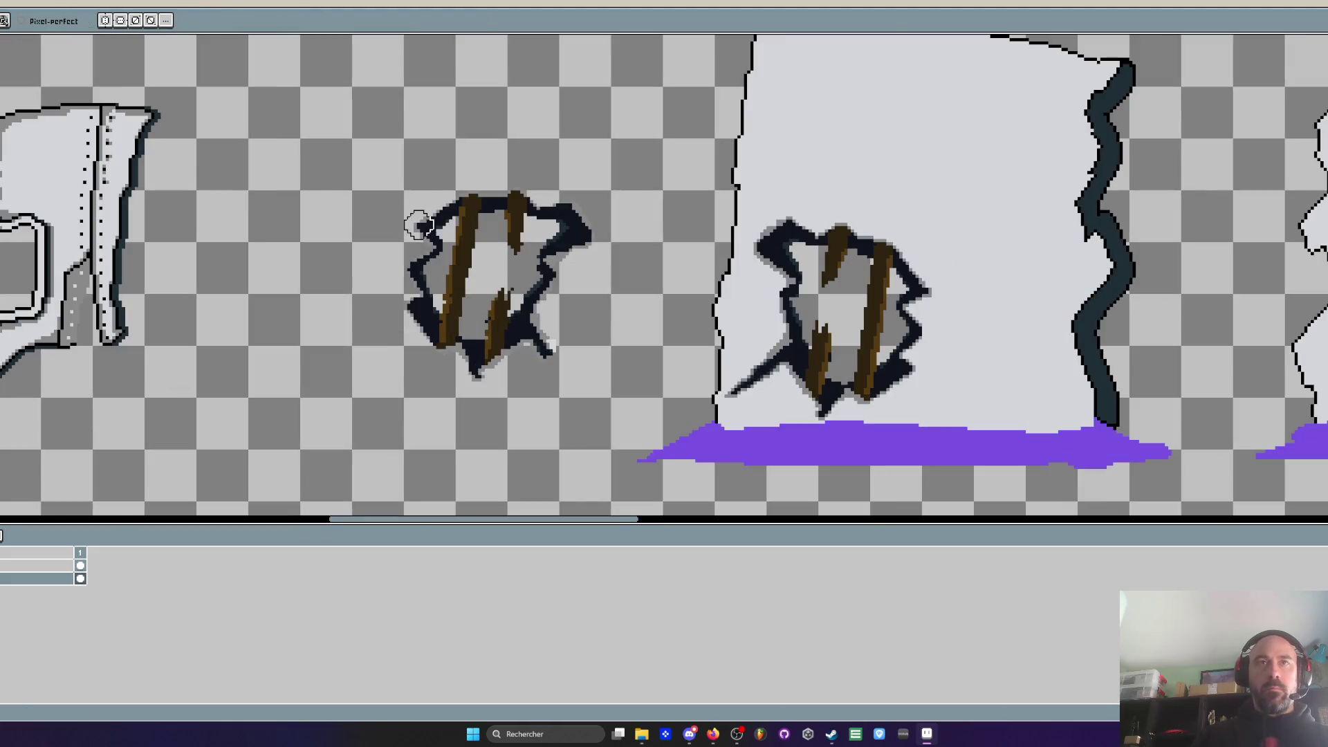
pyautogui.scroll(2, 418, 225)
pyautogui.moveTo(427, 266)
pyautogui.mouseDown()
pyautogui.moveTo(392, 403)
pyautogui.moveTo(447, 335)
pyautogui.mouseUp()
pyautogui.moveTo(691, 163)
pyautogui.mouseDown()
pyautogui.moveTo(629, 311)
pyautogui.moveTo(622, 435)
pyautogui.mouseUp()
pyautogui.scroll(-2, 701, 277)
# Select the tapered piece's planked hole and place copies rightward to form a row of four
pyautogui.press('m')
pyautogui.moveTo(550, 186); pyautogui.dragTo(692, 423)
pyautogui.moveTo(674, 301)
pyautogui.mouseDown()
pyautogui.moveTo(546, 271)
pyautogui.moveTo(1247, 297)
pyautogui.mouseUp()
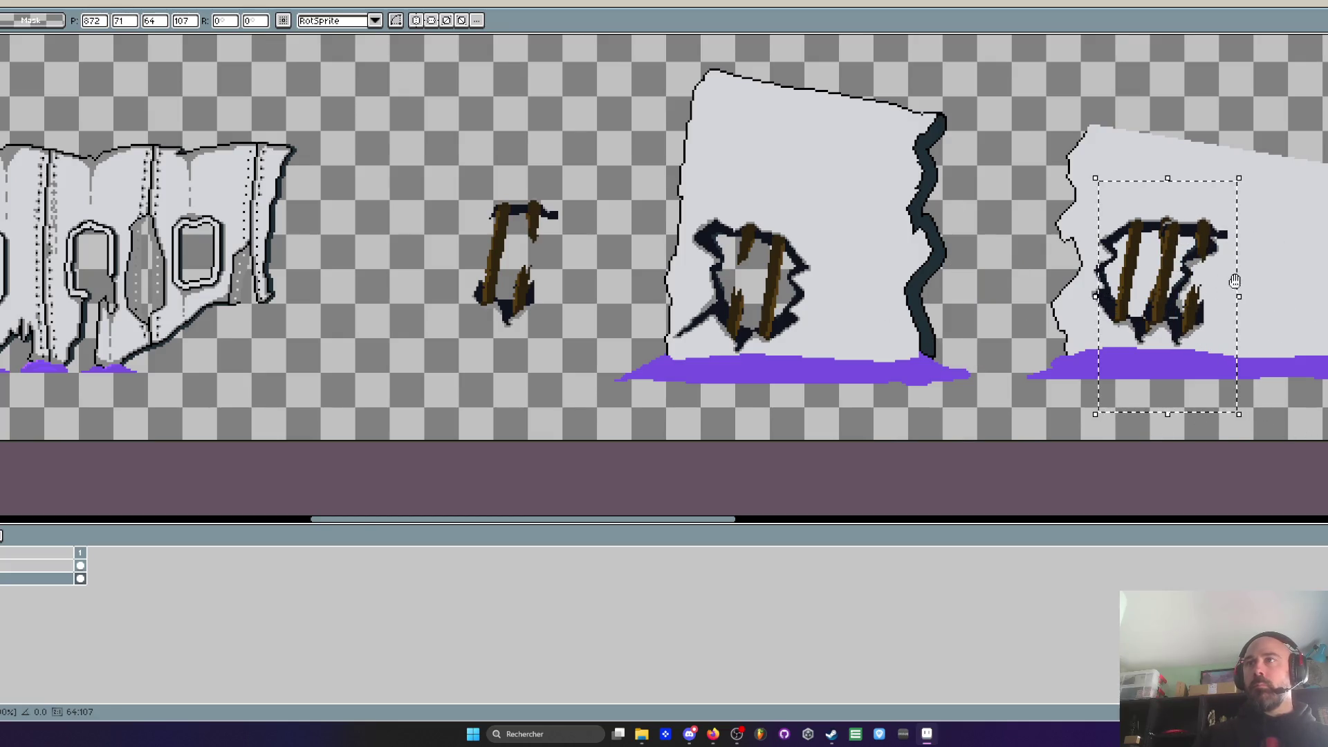
pyautogui.scroll(1, 1217, 290)
pyautogui.moveTo(937, 232); pyautogui.dragTo(990, 232)
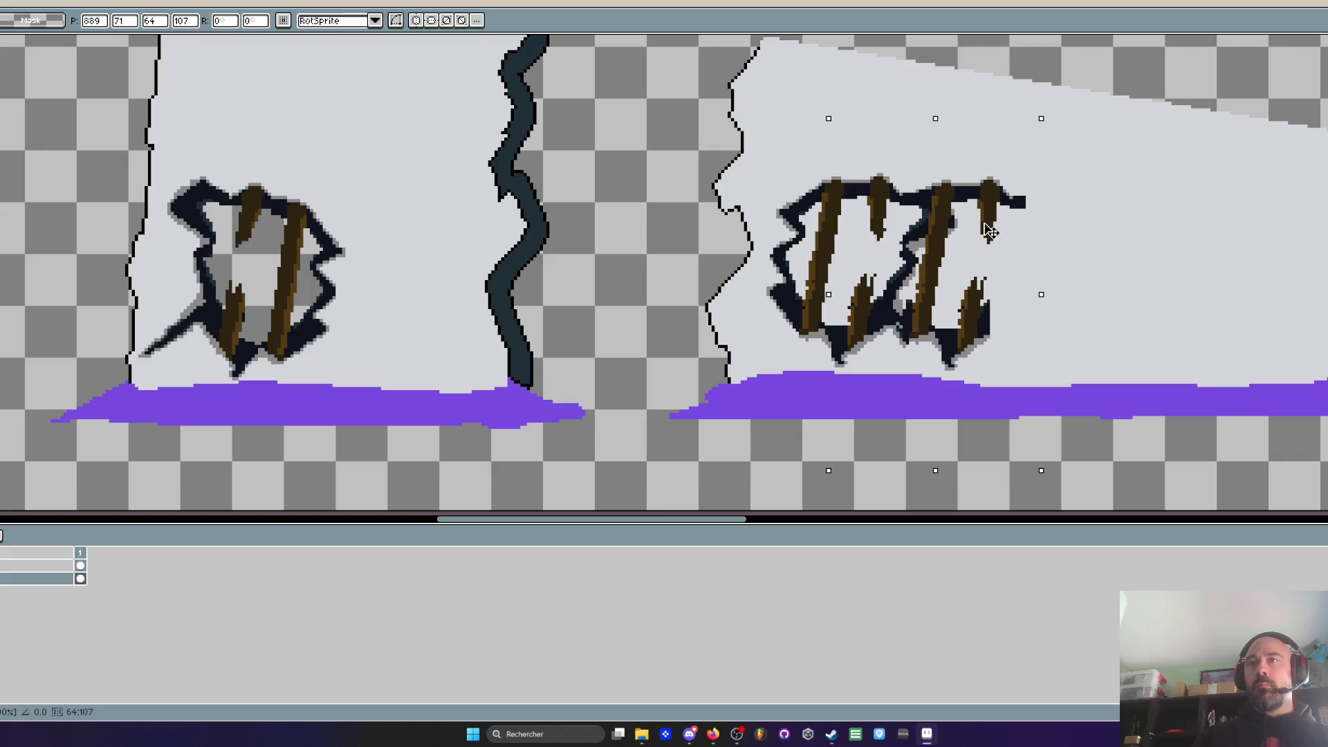
pyautogui.hscroll(2, 987, 230)
pyautogui.moveTo(824, 312)
pyautogui.mouseDown()
pyautogui.moveTo(806, 284)
pyautogui.moveTo(899, 299)
pyautogui.moveTo(911, 318)
pyautogui.mouseUp()
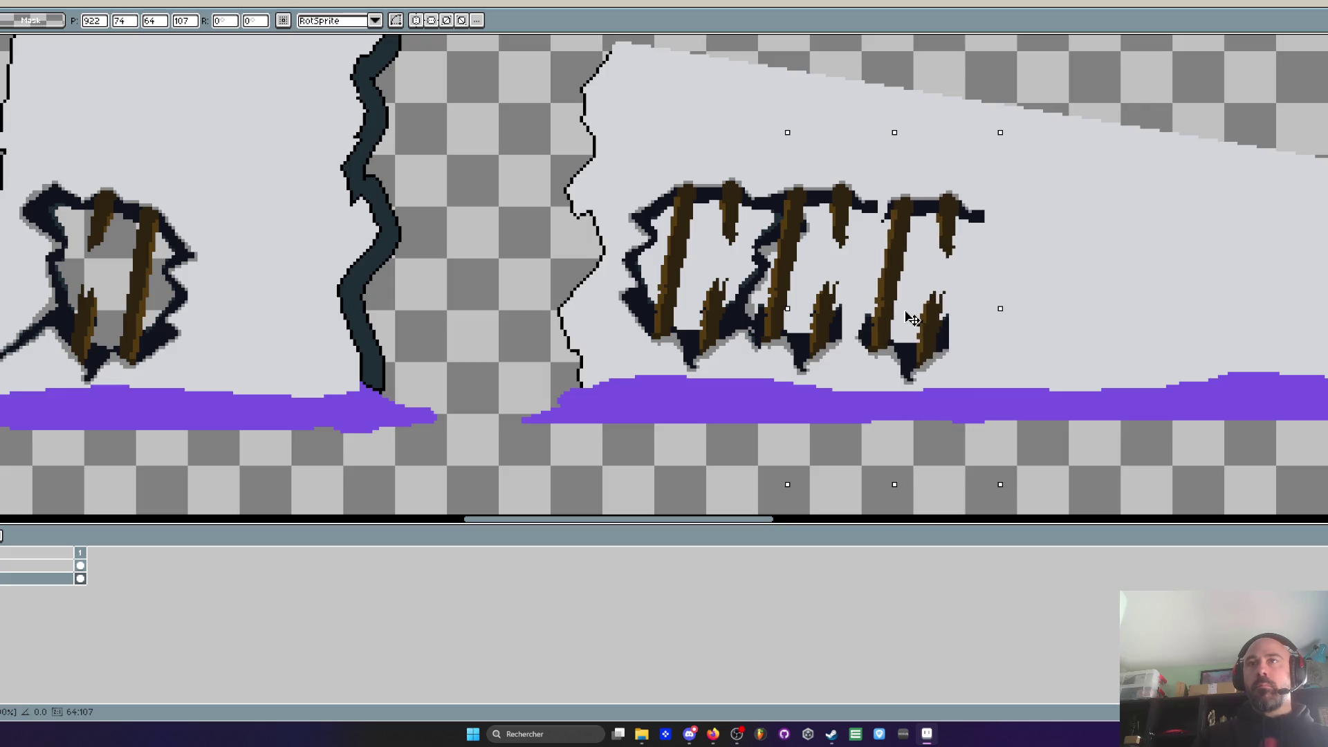
pyautogui.scroll(-3, 913, 318)
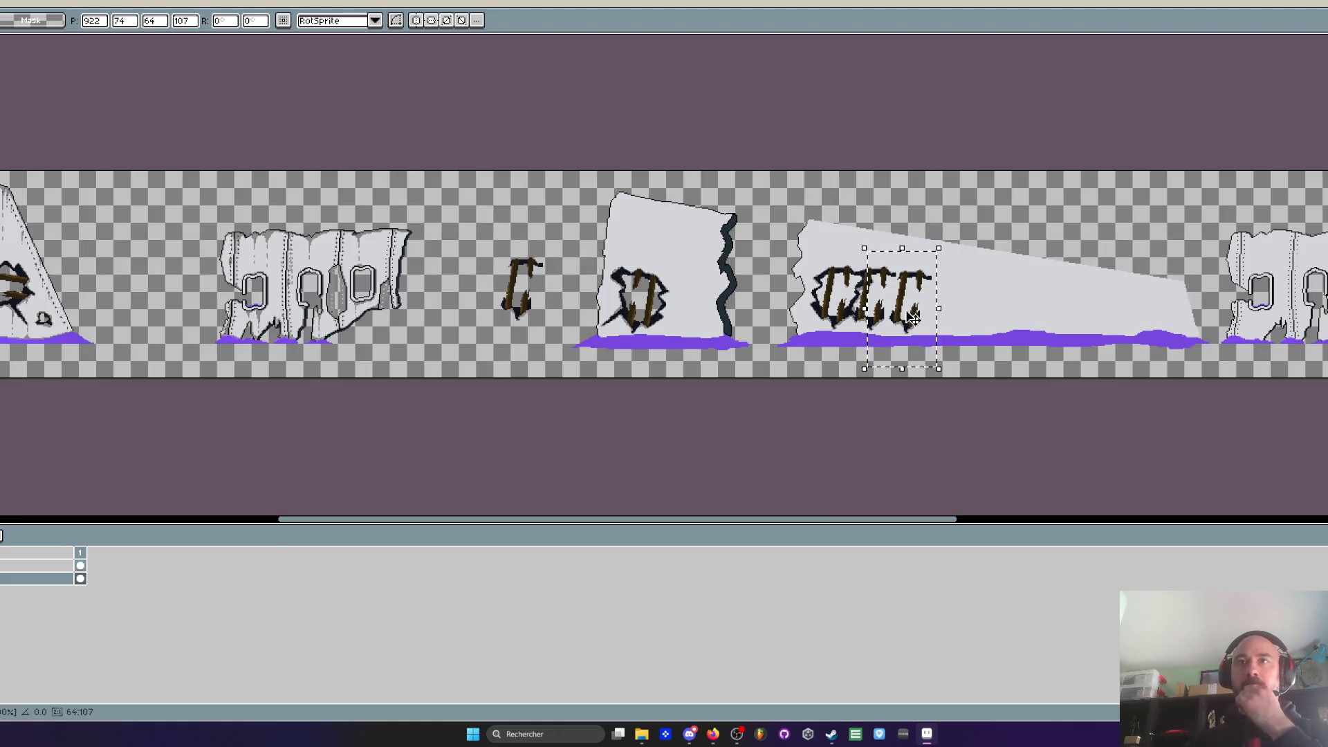
pyautogui.scroll(3, 913, 318)
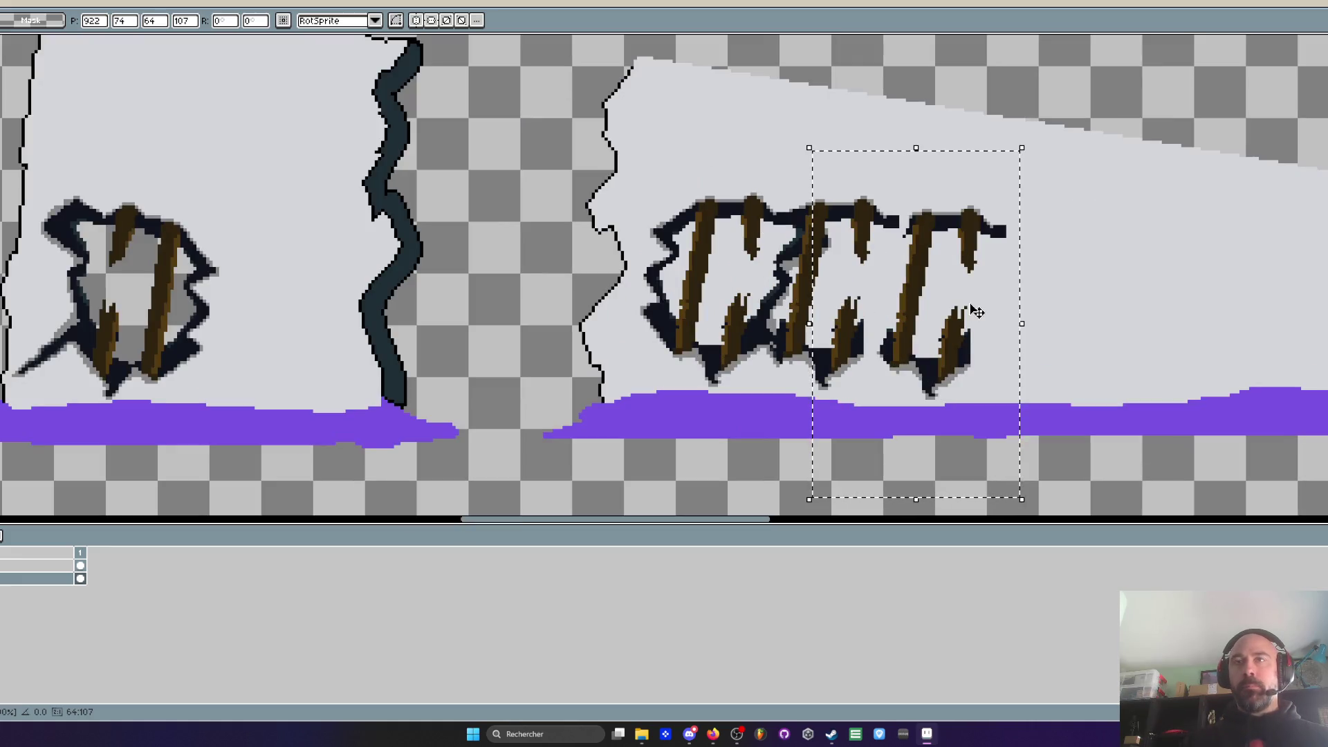
pyautogui.moveTo(977, 311)
pyautogui.mouseDown()
pyautogui.moveTo(814, 276)
pyautogui.moveTo(1051, 344)
pyautogui.moveTo(1025, 342)
pyautogui.moveTo(1039, 341)
pyautogui.mouseUp()
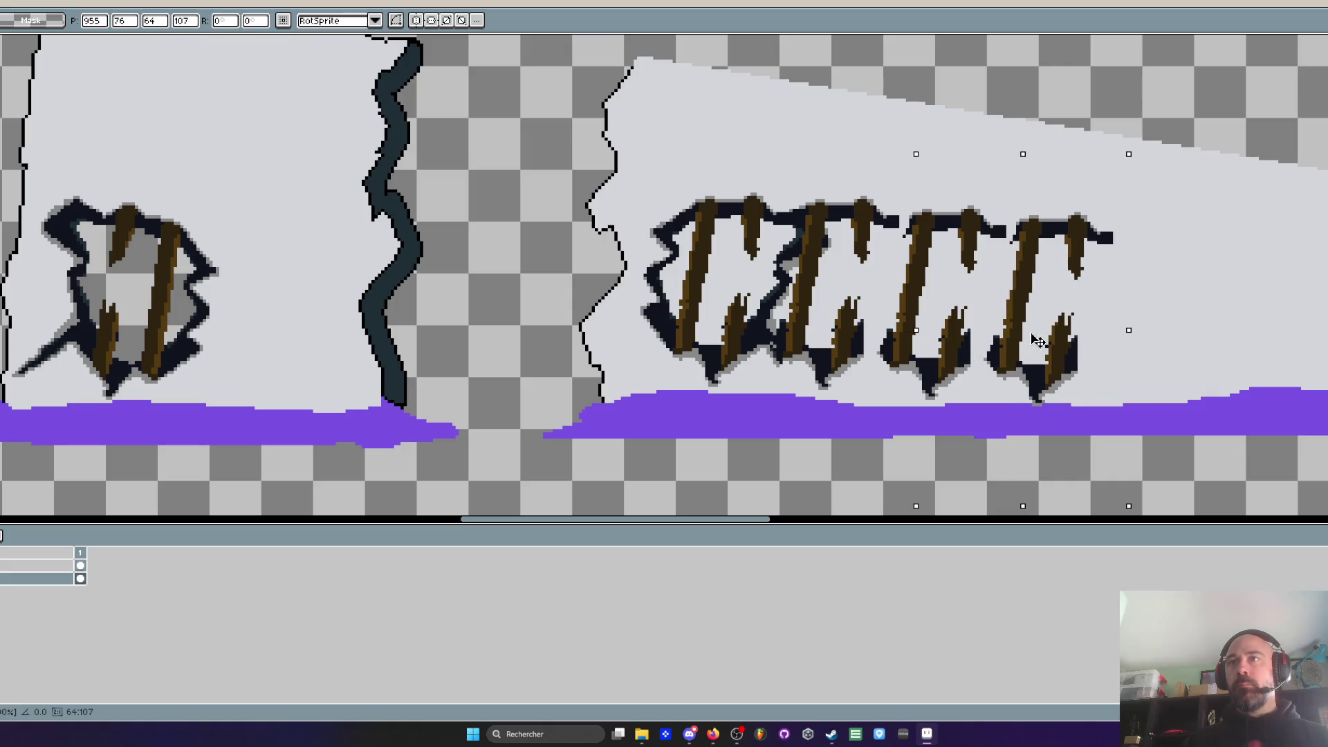
pyautogui.press('Return')
pyautogui.hscroll(3, 968, 326)
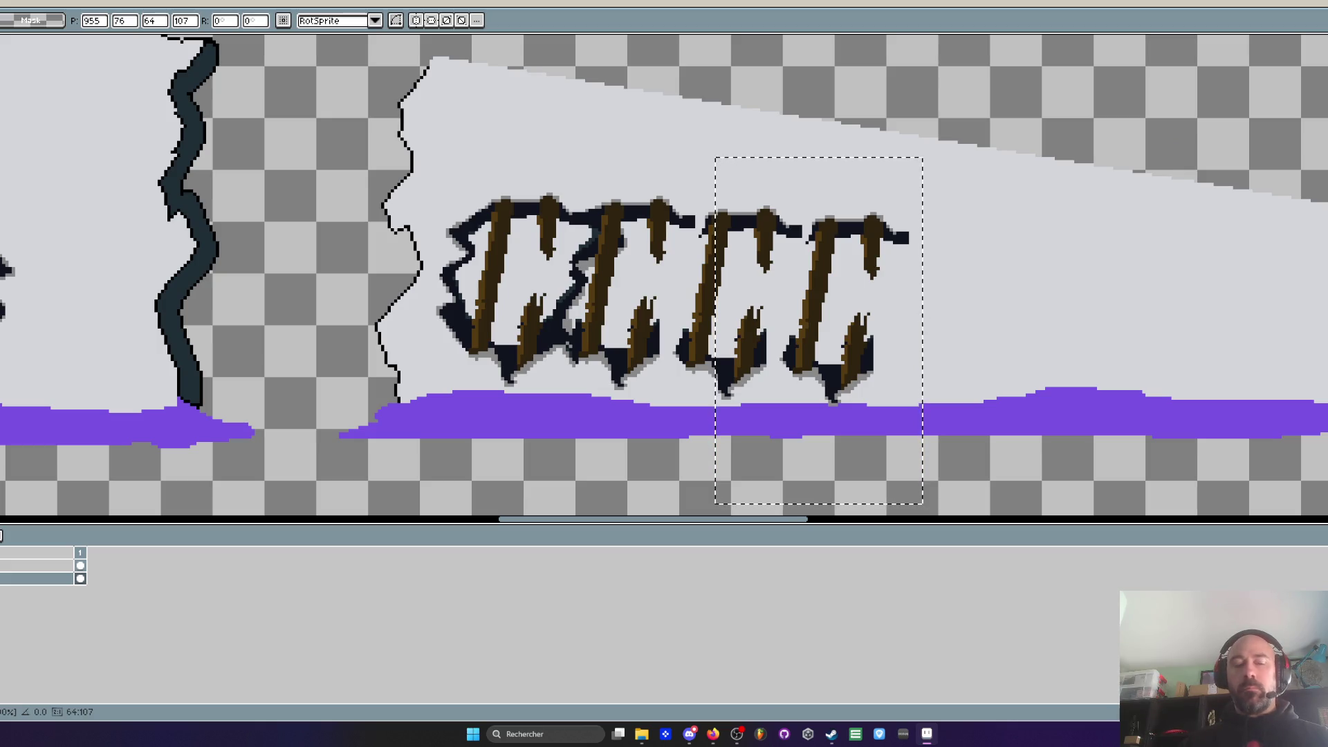
# Add a new layer, clear the selection, and undo the added planked holes
pyautogui.hotkey('shift', 'n')
pyautogui.hotkey('ctrl', 'd')
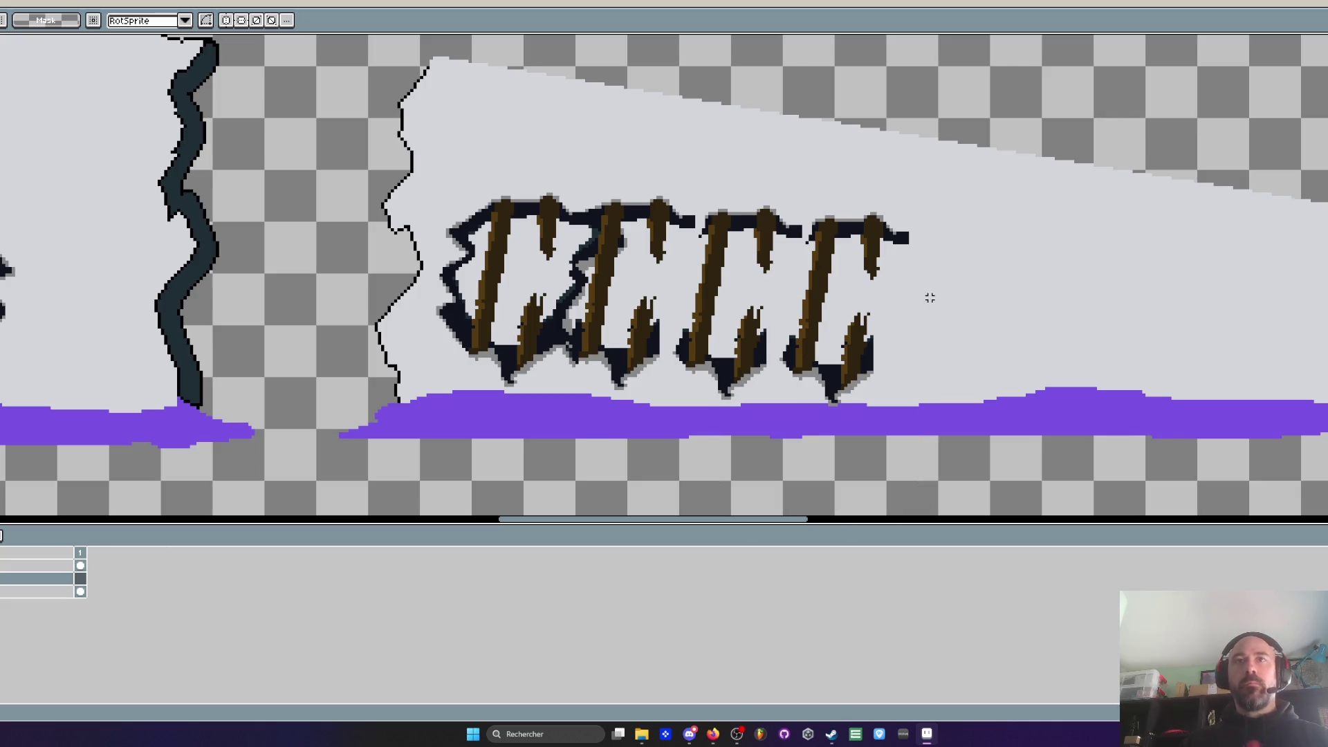
pyautogui.scroll(-1, 924, 294)
pyautogui.hotkey('ctrl', 'z')
pyautogui.hotkey('ctrl', 'z')
pyautogui.hotkey('ctrl', 'z')
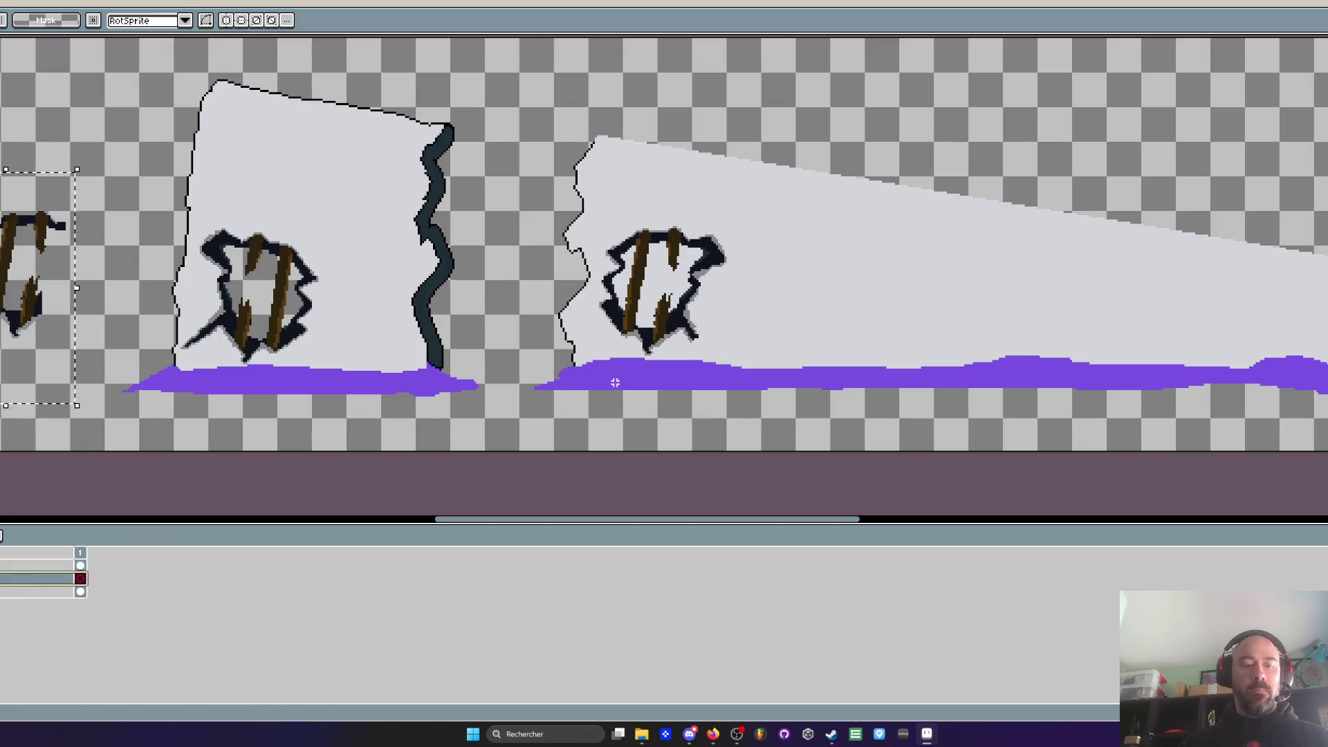
# On a new layer, paste the planked hole and place it right of the existing one
pyautogui.hotkey('shift', 'n')
pyautogui.hotkey('ctrl', 'v')
pyautogui.moveTo(625, 385)
pyautogui.mouseDown()
pyautogui.moveTo(756, 347)
pyautogui.moveTo(733, 346)
pyautogui.mouseUp()
pyautogui.scroll(1, 756, 346)
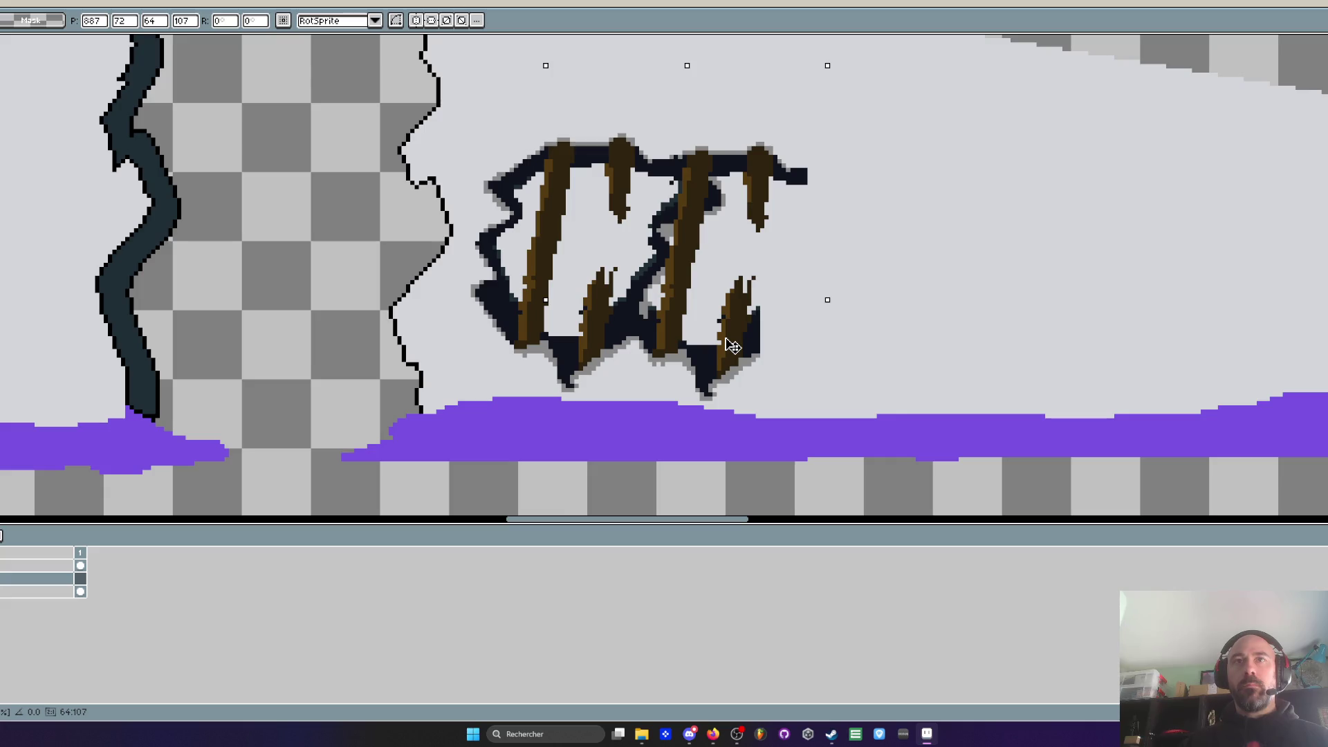
pyautogui.moveTo(733, 346); pyautogui.dragTo(870, 350)
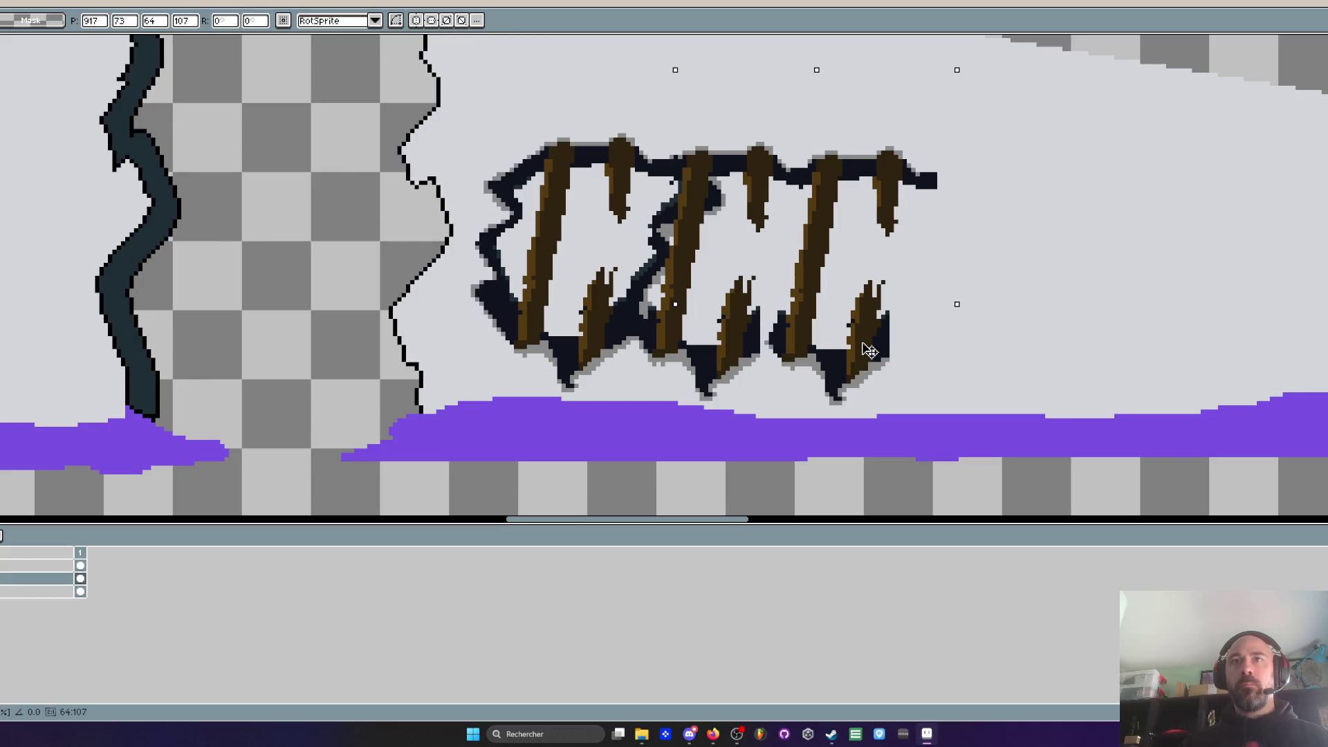
pyautogui.press('Return')
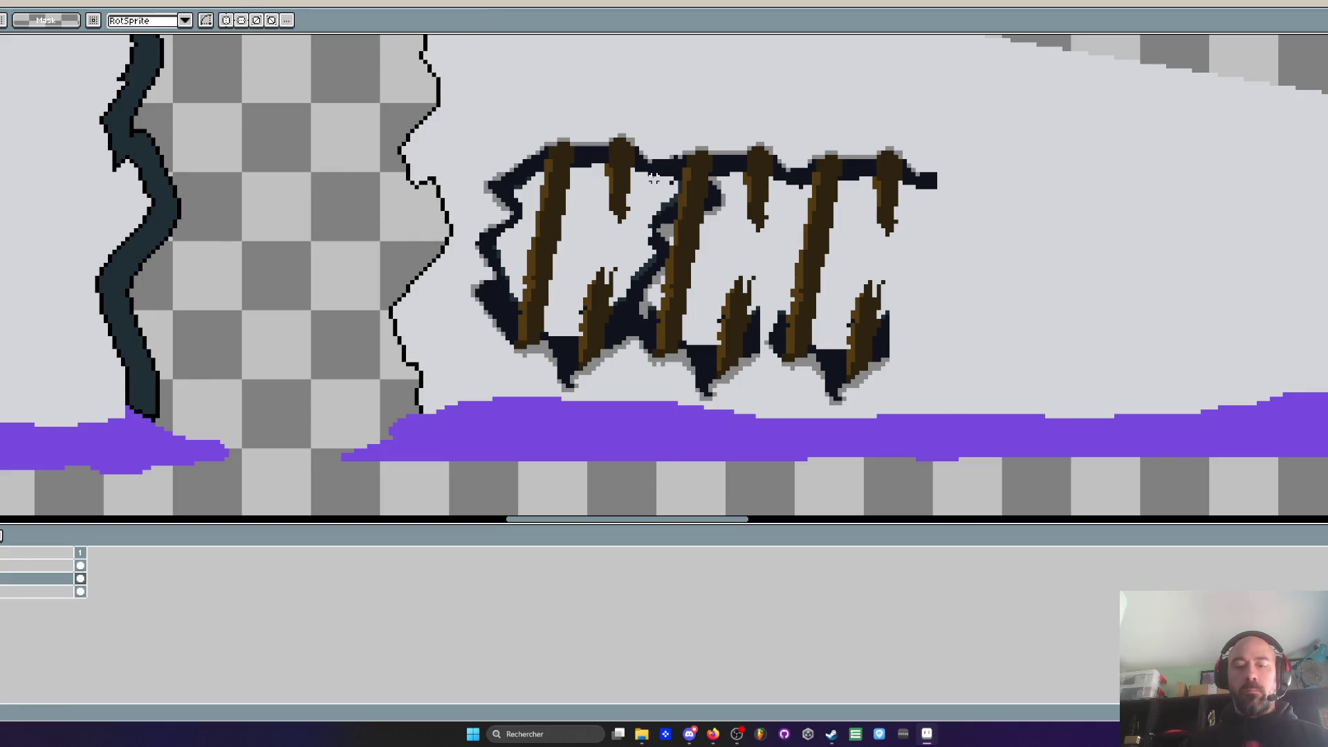
# Paste further hole copies to extend the row across most of the tapered panel
pyautogui.hotkey('ctrl', 'v')
pyautogui.moveTo(865, 335); pyautogui.dragTo(1089, 331)
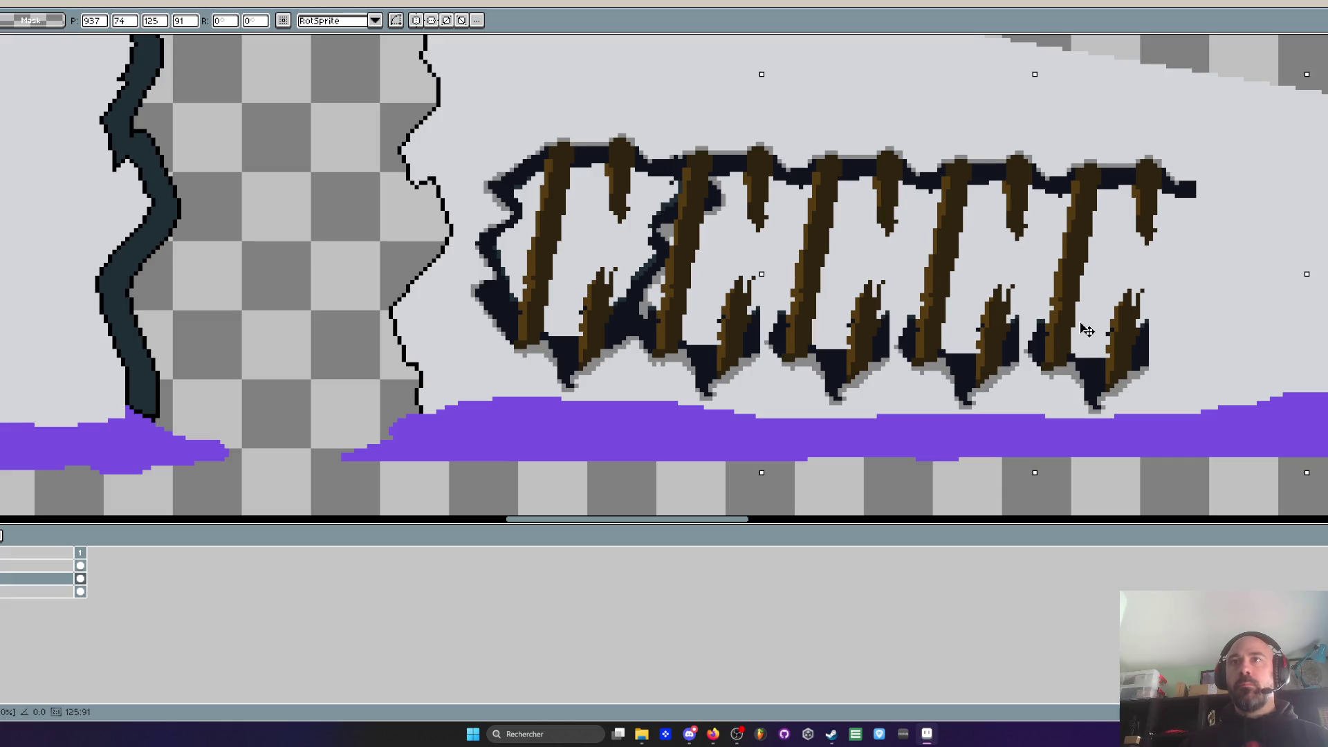
pyautogui.hscroll(3, 882, 335)
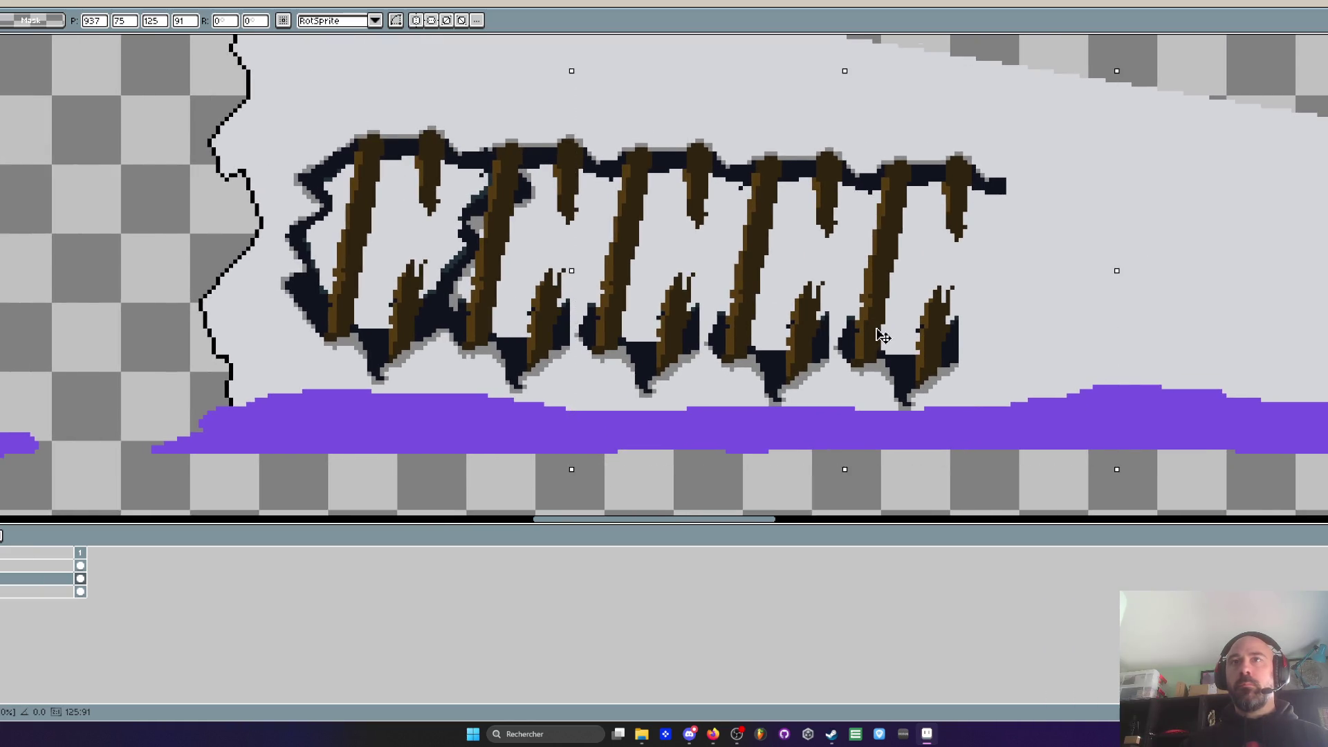
pyautogui.moveTo(1044, 305)
pyautogui.mouseDown()
pyautogui.moveTo(1072, 323)
pyautogui.moveTo(1224, 312)
pyautogui.mouseUp()
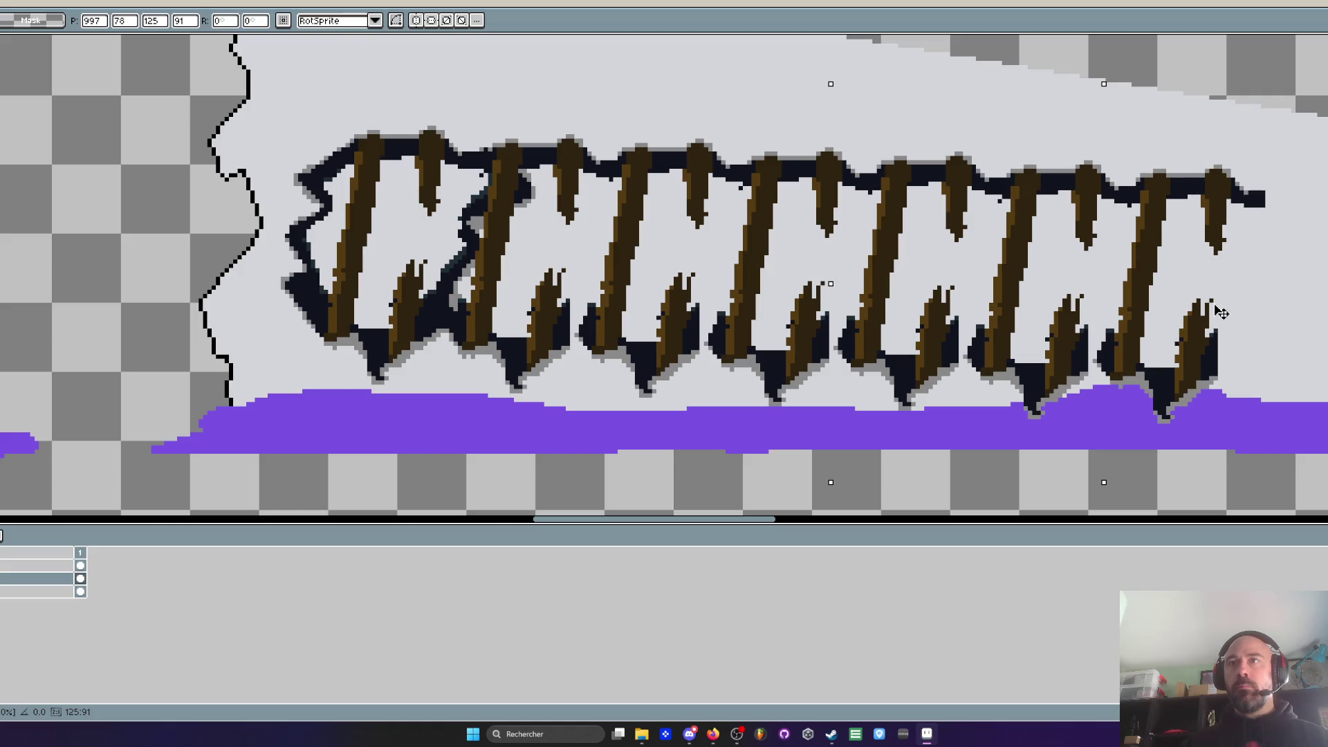
pyautogui.scroll(-4, 1222, 313)
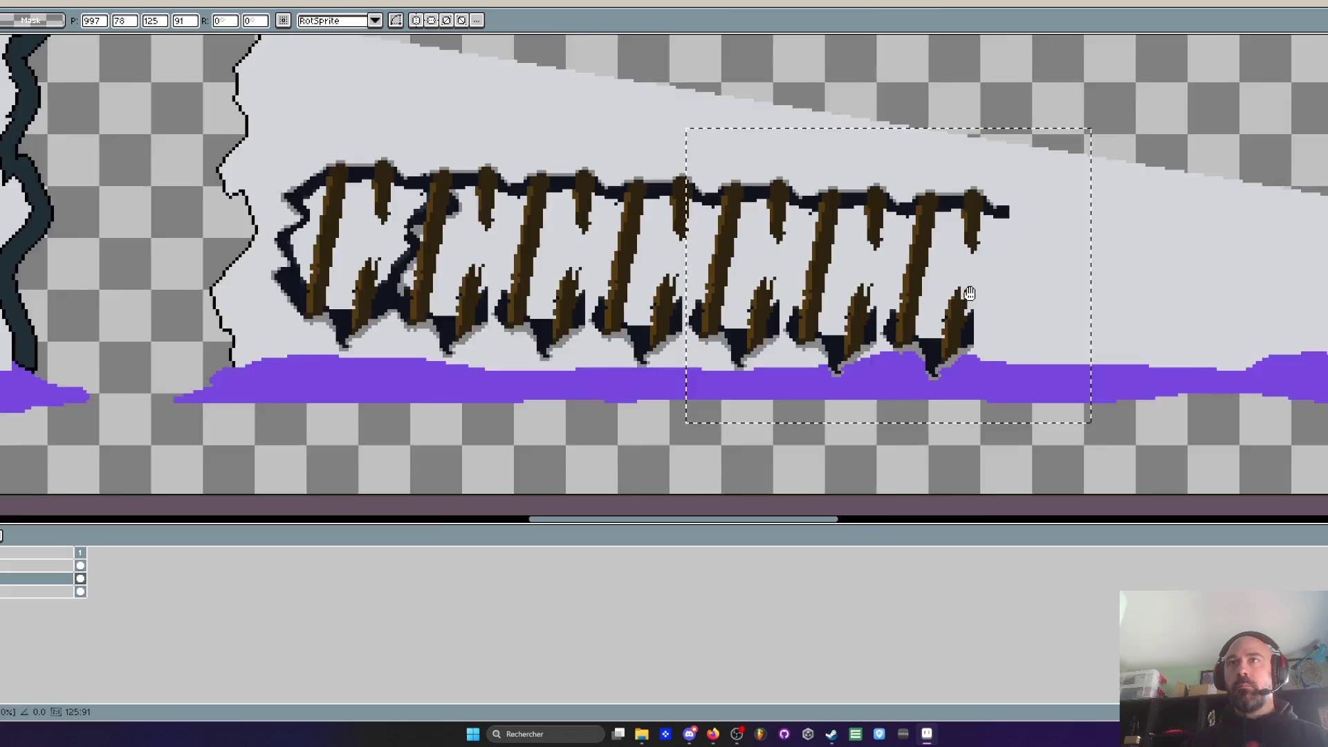
pyautogui.scroll(2, 989, 298)
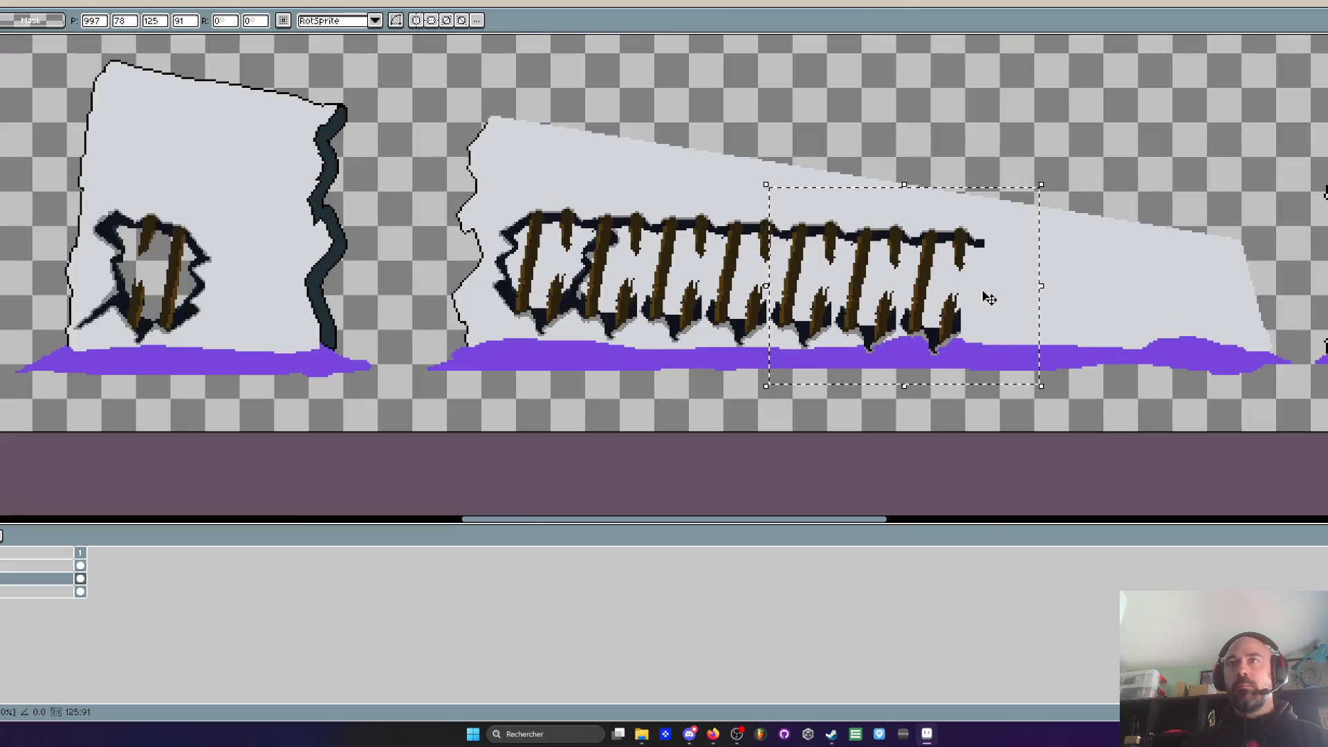
pyautogui.scroll(1, 989, 298)
pyautogui.moveTo(835, 325)
pyautogui.mouseDown()
pyautogui.moveTo(706, 325)
pyautogui.moveTo(1054, 334)
pyautogui.moveTo(993, 336)
pyautogui.moveTo(1031, 336)
pyautogui.mouseUp()
pyautogui.scroll(-4, 1032, 337)
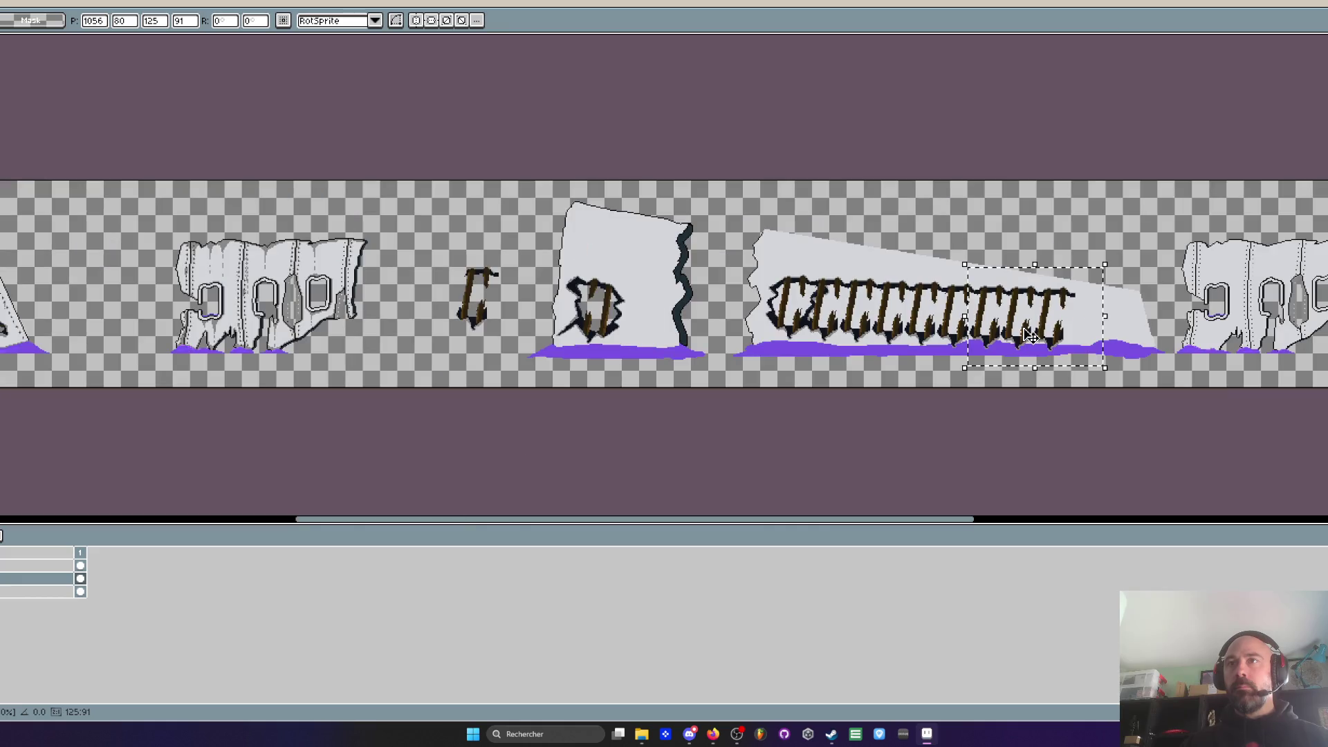
pyautogui.press('Return')
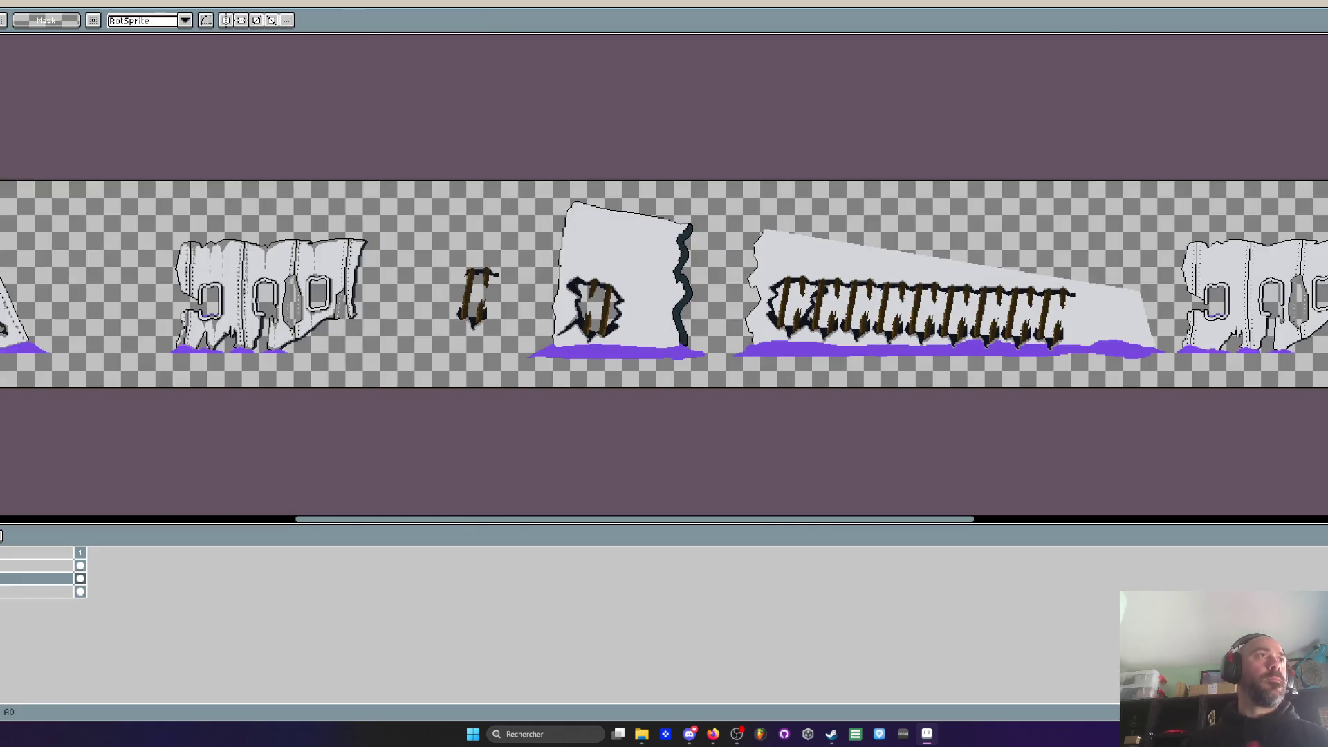
# Paint light grey with the pencil along the dark spike tips below the planked holes
pyautogui.press('b')
pyautogui.scroll(5, 890, 346)
pyautogui.scroll(-1, 890, 347)
pyautogui.hscroll(2, 911, 335)
pyautogui.moveTo(1245, 311); pyautogui.dragTo(1008, 312)
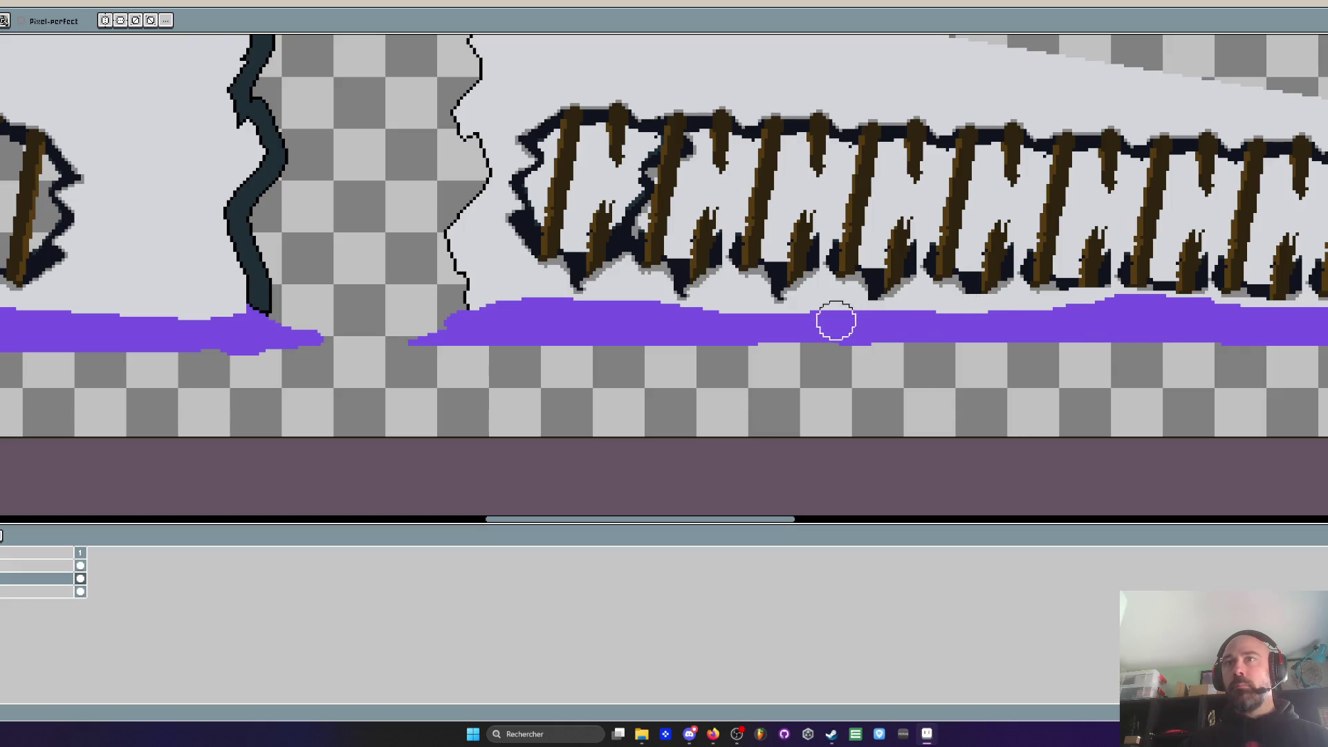
pyautogui.scroll(-4, 731, 341)
pyautogui.scroll(1, 731, 341)
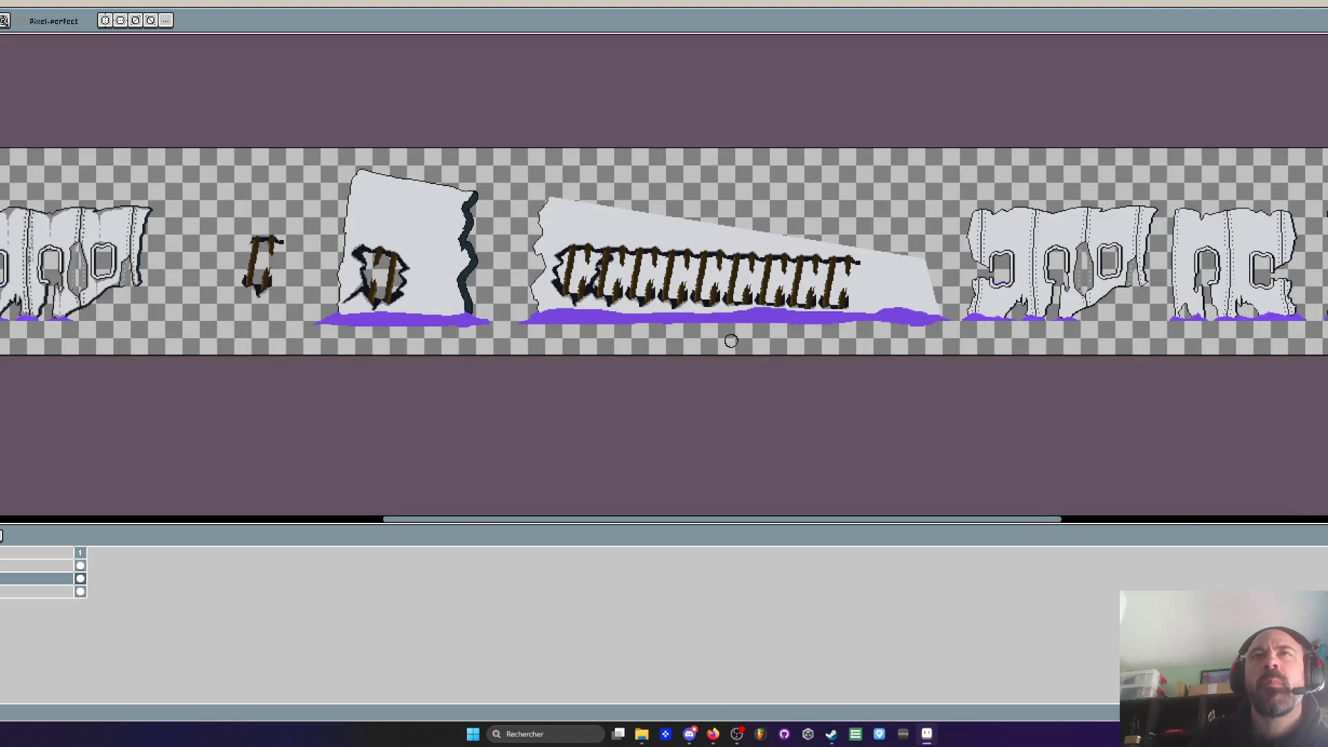
pyautogui.scroll(1, 738, 342)
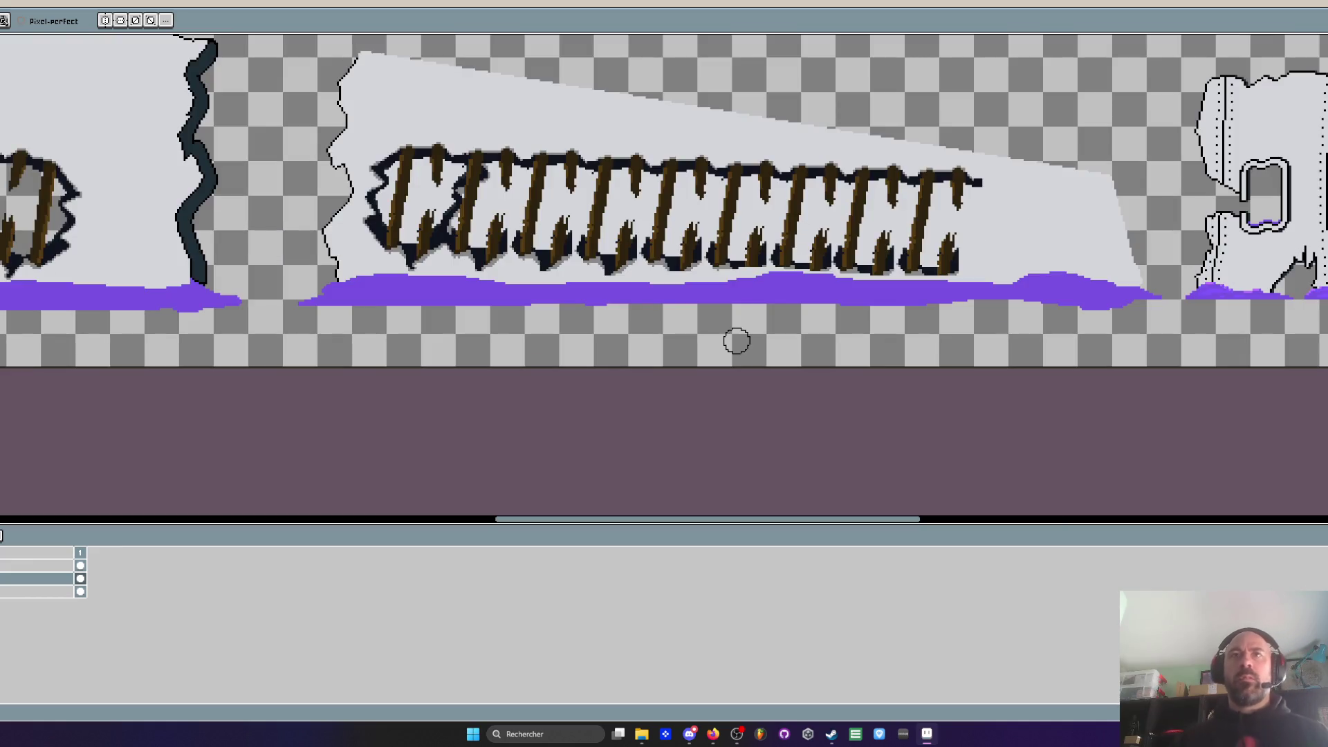
pyautogui.press('m')
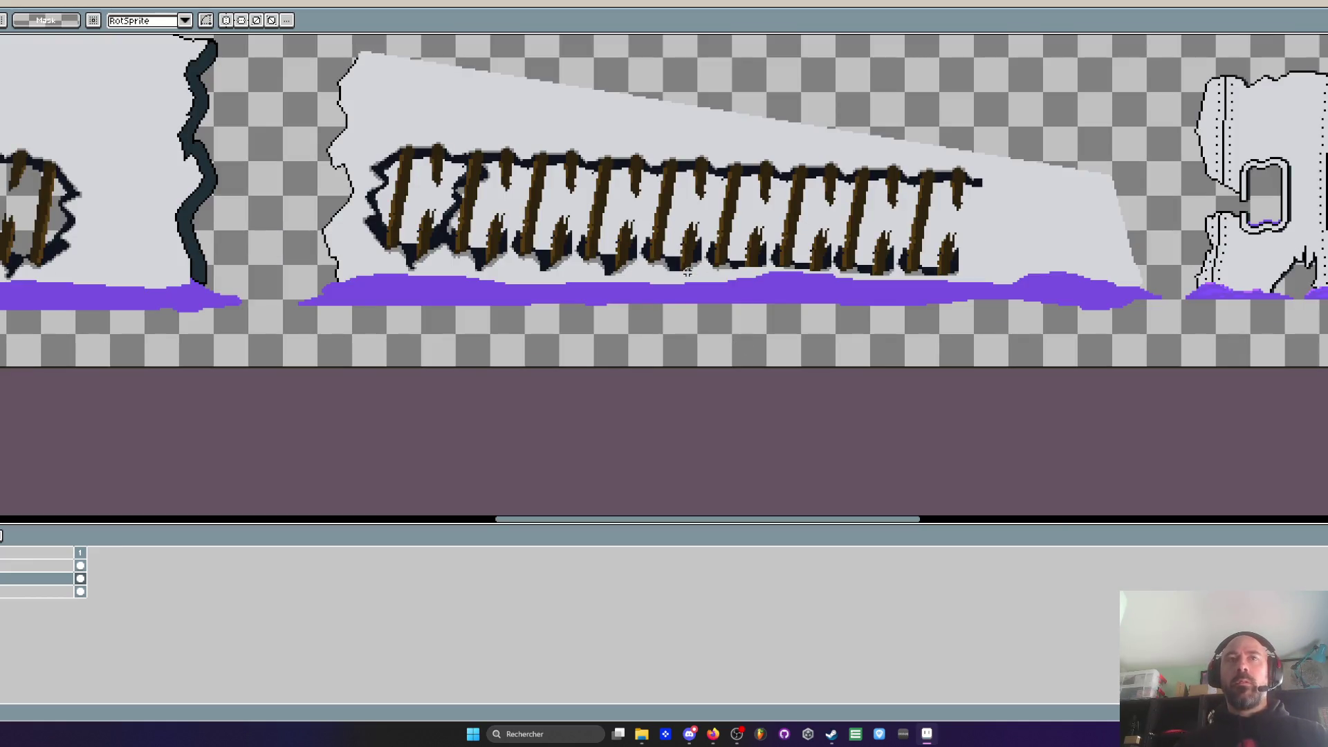
# Rotate the row of planked holes about -4° and shift it right to follow the slope
pyautogui.moveTo(393, 63)
pyautogui.mouseDown()
pyautogui.moveTo(1035, 388)
pyautogui.moveTo(1051, 411)
pyautogui.moveTo(1030, 409)
pyautogui.mouseUp()
pyautogui.moveTo(936, 310)
pyautogui.mouseDown()
pyautogui.moveTo(963, 291)
pyautogui.moveTo(990, 304)
pyautogui.mouseUp()
pyautogui.press('Right')
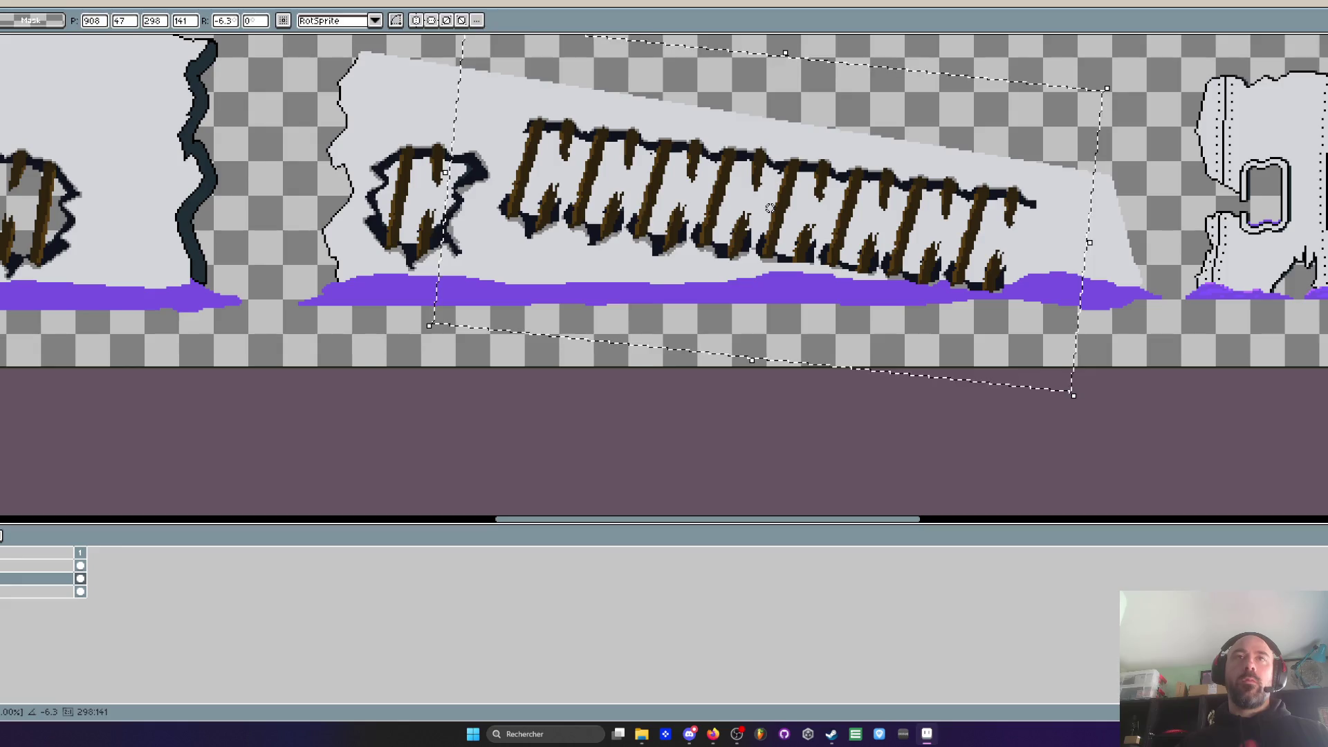
pyautogui.press('Return')
# Lasso-select parts of the hole row and shift them down, splitting off the first hole
pyautogui.moveTo(482, 93); pyautogui.dragTo(631, 270)
pyautogui.click(534, 129)
pyautogui.press('q')
pyautogui.moveTo(534, 92)
pyautogui.mouseDown()
pyautogui.moveTo(511, 119)
pyautogui.moveTo(549, 258)
pyautogui.mouseUp()
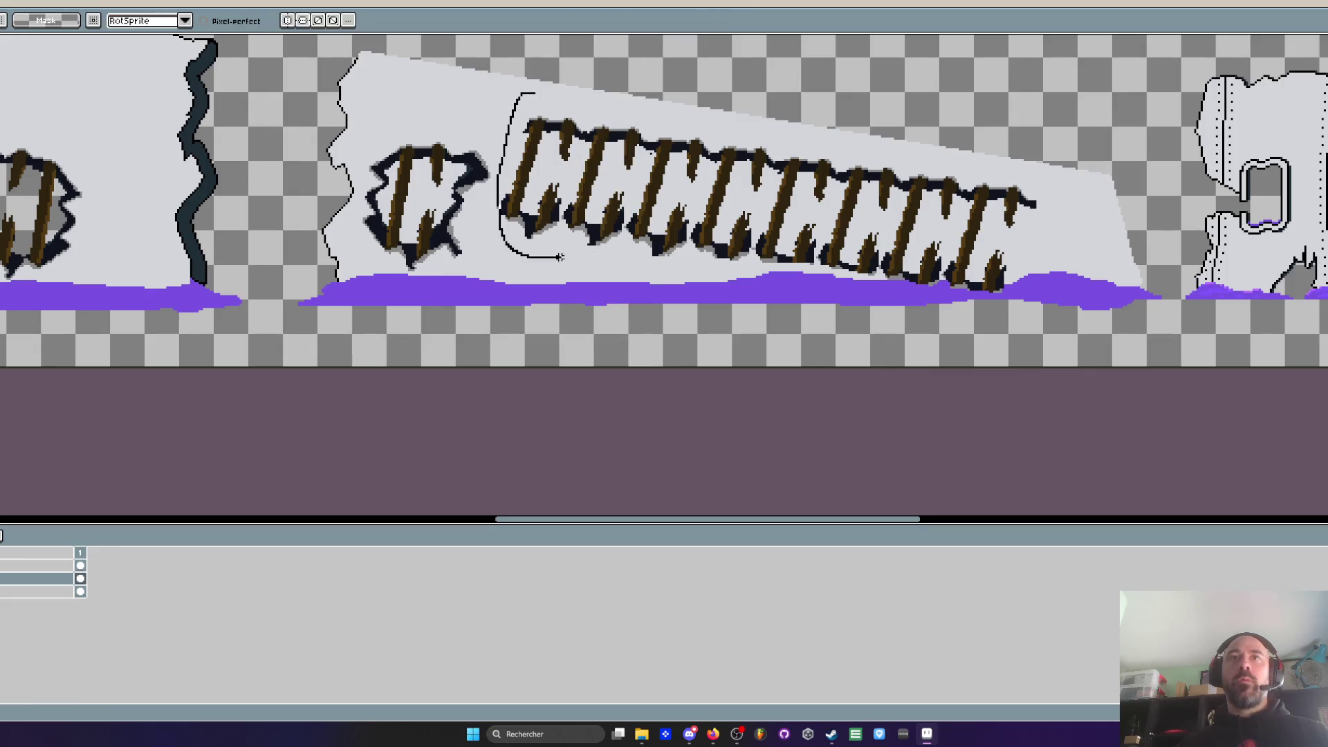
pyautogui.moveTo(637, 193)
pyautogui.mouseDown()
pyautogui.moveTo(550, 88)
pyautogui.moveTo(536, 92)
pyautogui.mouseUp()
pyautogui.moveTo(590, 175); pyautogui.dragTo(593, 173)
pyautogui.click(754, 141)
pyautogui.scroll(1, 754, 141)
pyautogui.moveTo(755, 141)
pyautogui.mouseDown()
pyautogui.moveTo(668, 208)
pyautogui.moveTo(723, 354)
pyautogui.moveTo(820, 260)
pyautogui.moveTo(781, 136)
pyautogui.moveTo(756, 141)
pyautogui.mouseUp()
pyautogui.moveTo(714, 191); pyautogui.dragTo(713, 216)
pyautogui.scroll(-4, 712, 216)
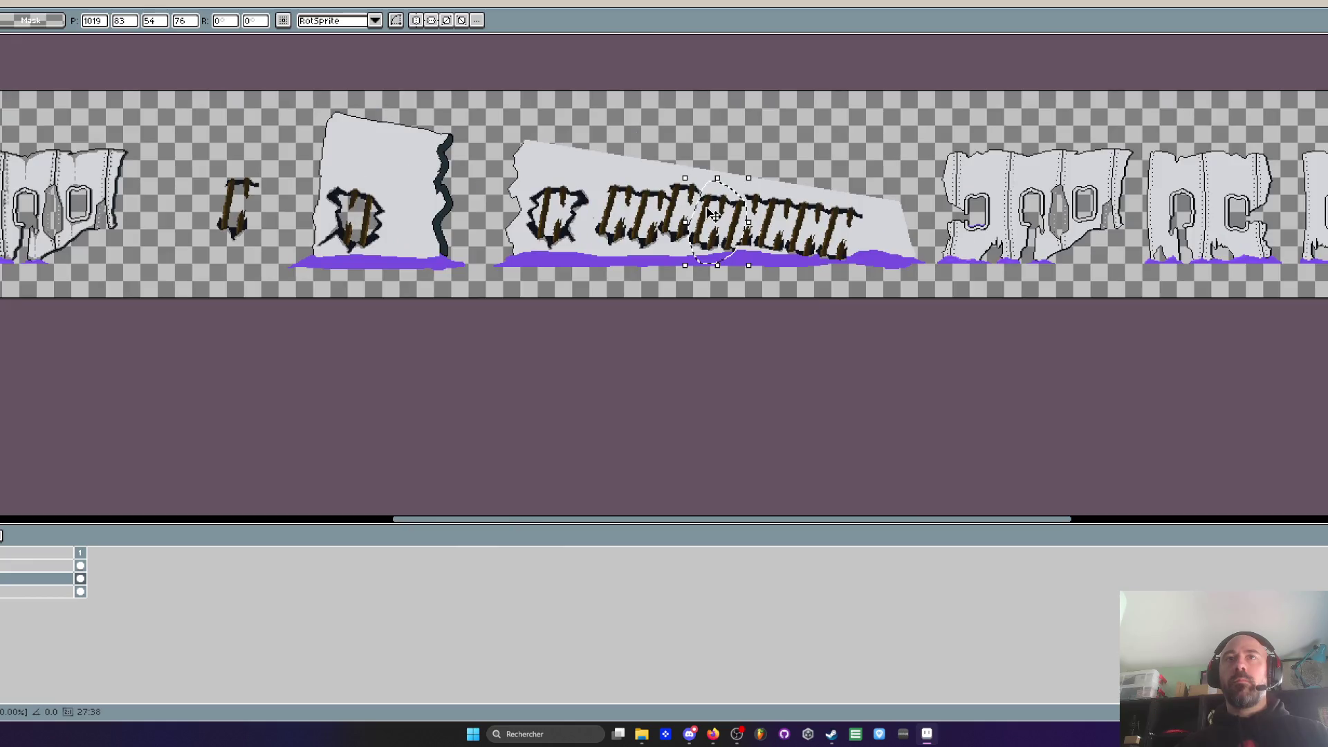
# Commit the moved holes and deselect
pyautogui.scroll(3, 769, 216)
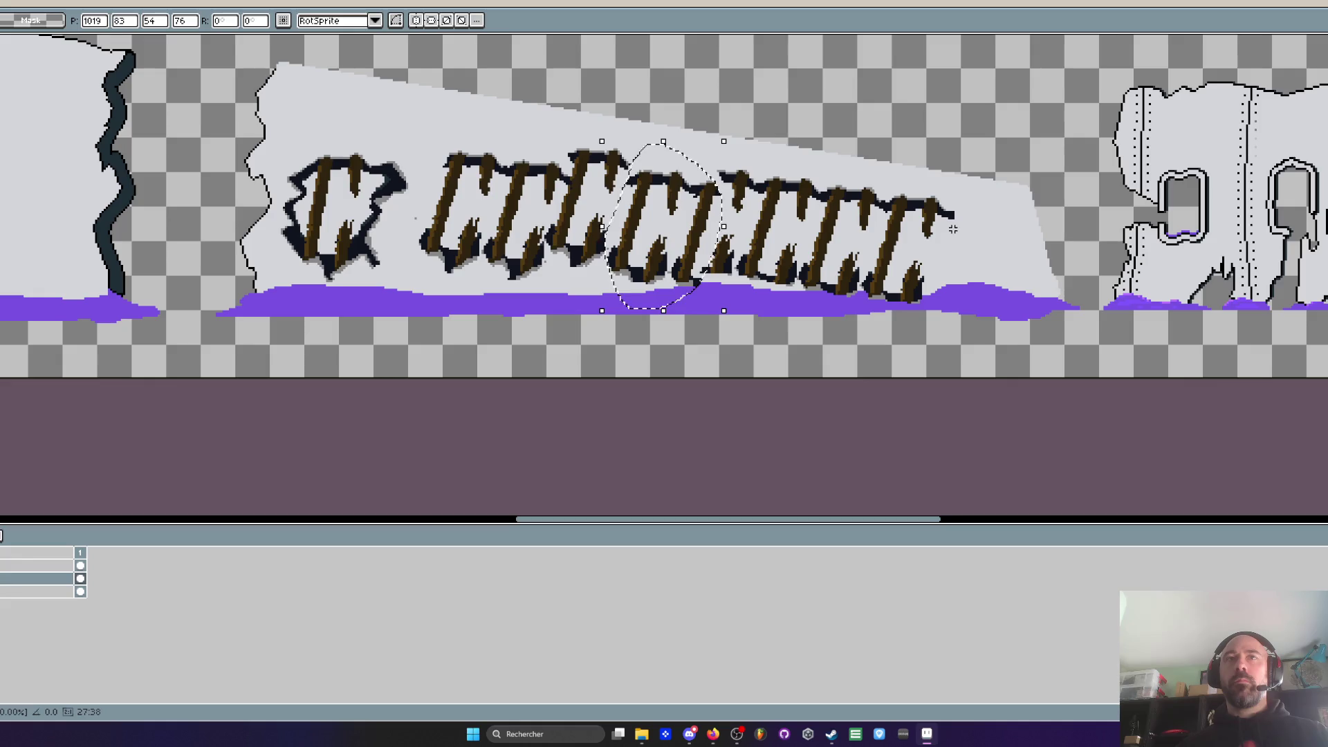
pyautogui.hotkey('ctrl', 'd')
pyautogui.scroll(-2, 953, 229)
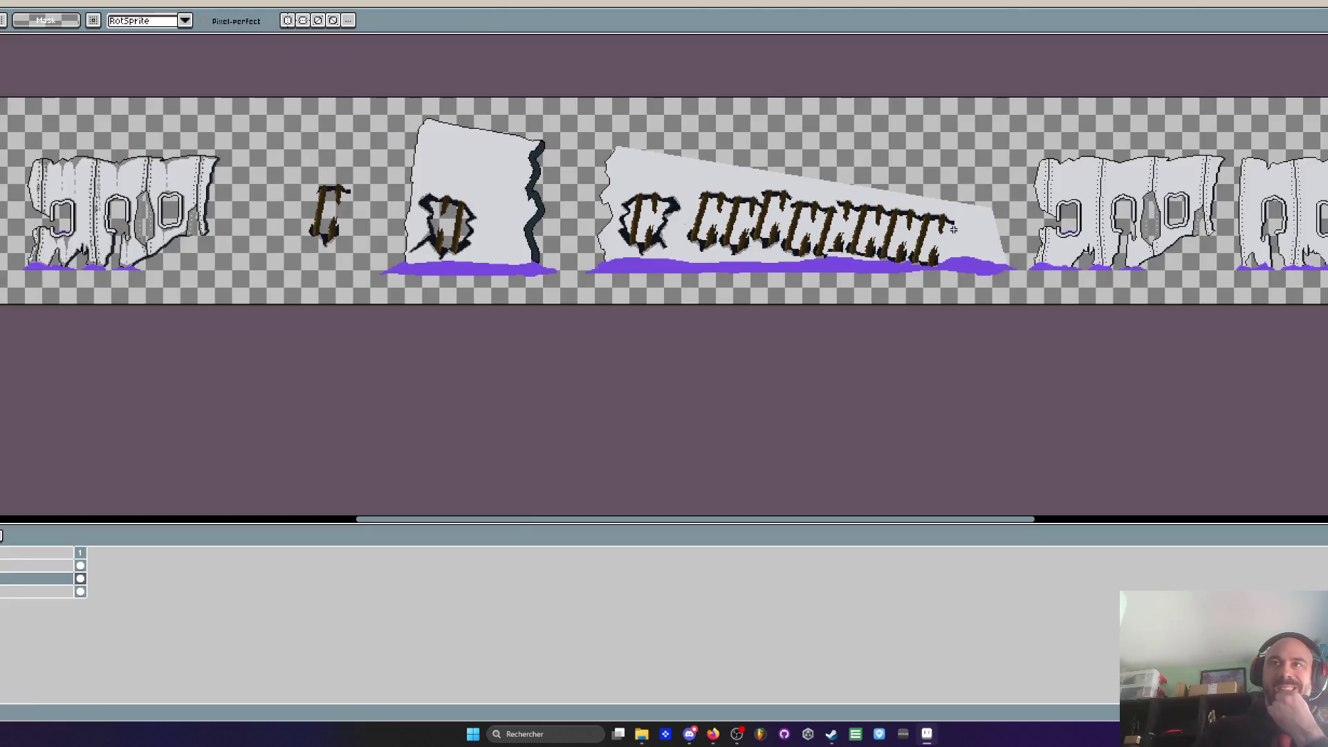
pyautogui.scroll(3, 954, 229)
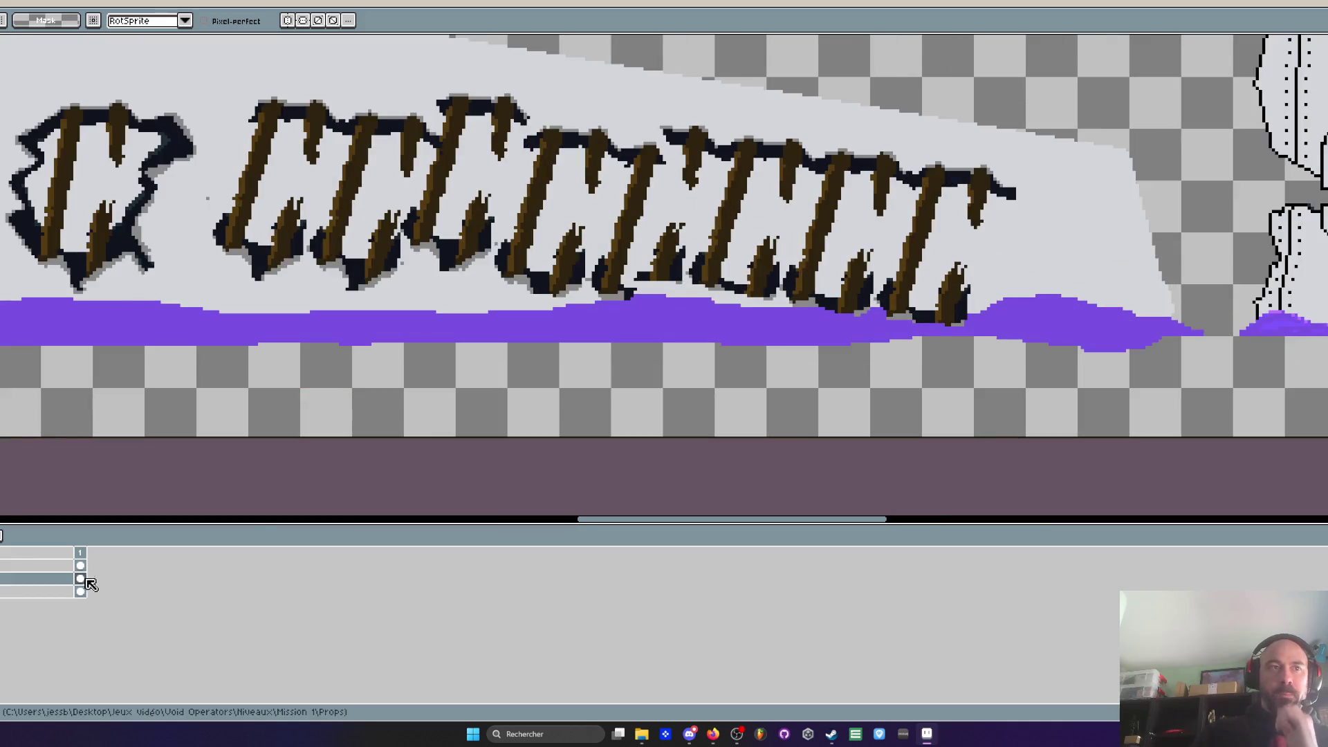
# Paint light grey over the middles of three brown planks on the long fuselage piece
pyautogui.press('e')
pyautogui.click(543, 178)
pyautogui.click(638, 215)
pyautogui.click(707, 204)
pyautogui.scroll(-1, 717, 318)
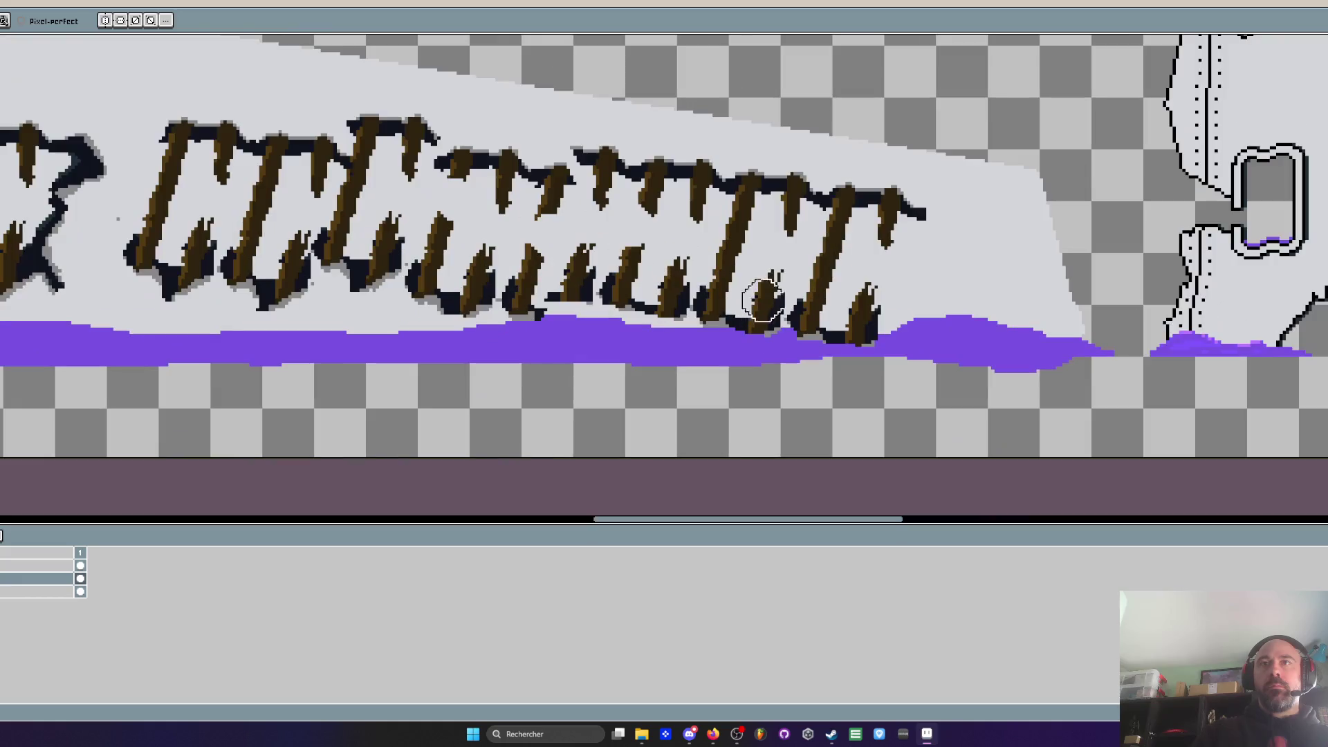
pyautogui.scroll(-2, 739, 332)
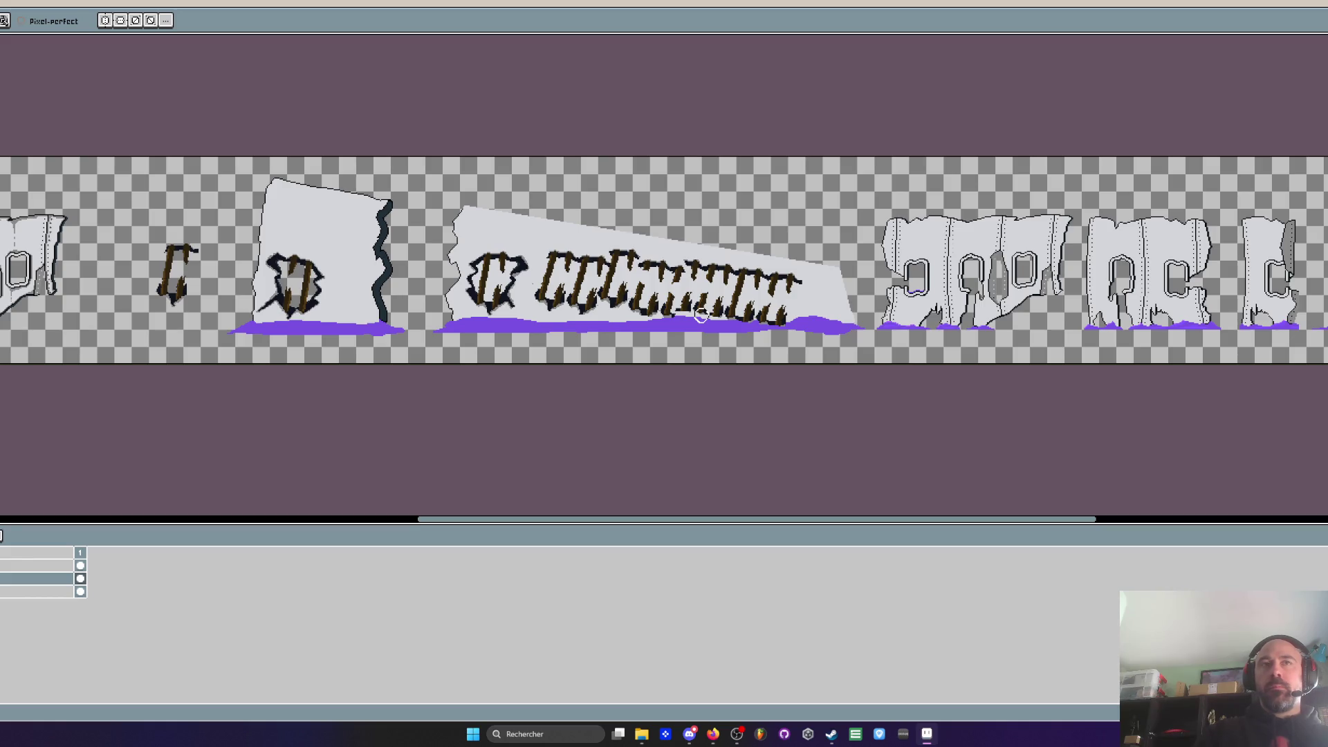
pyautogui.scroll(2, 700, 315)
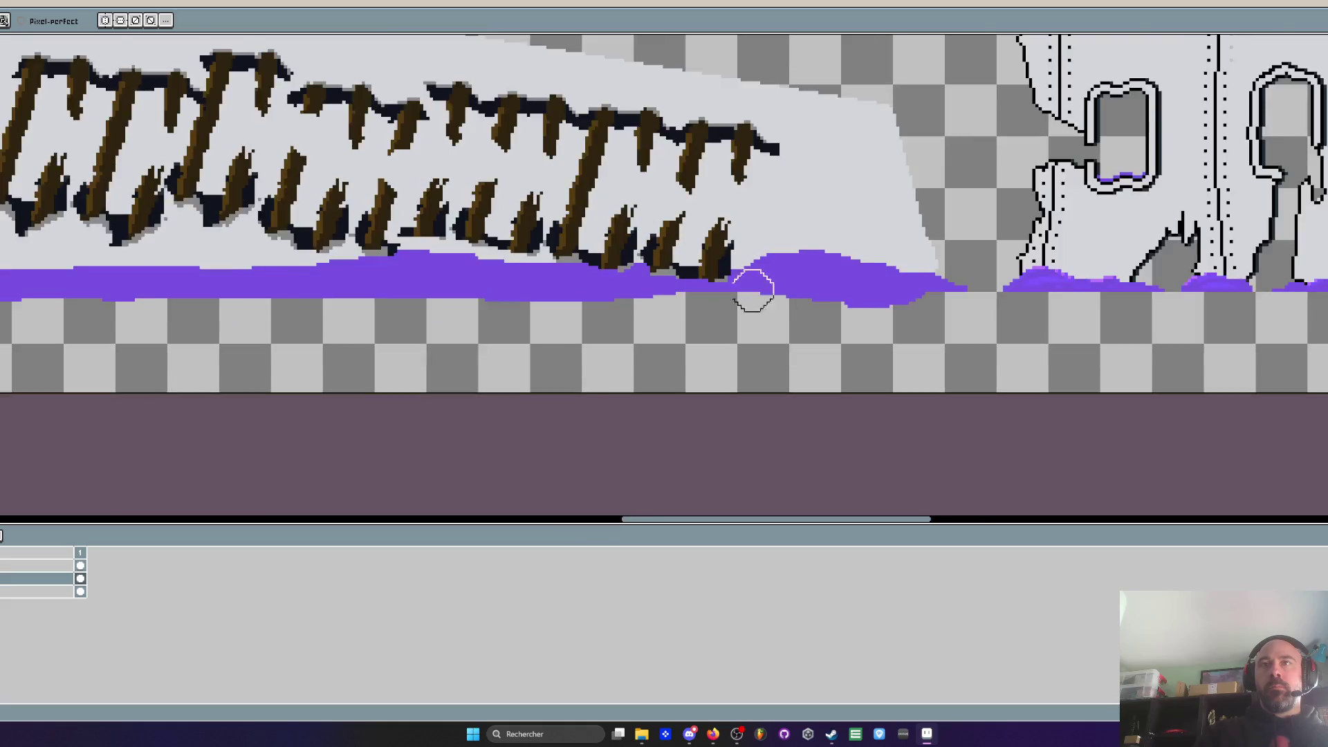
pyautogui.scroll(-3, 498, 292)
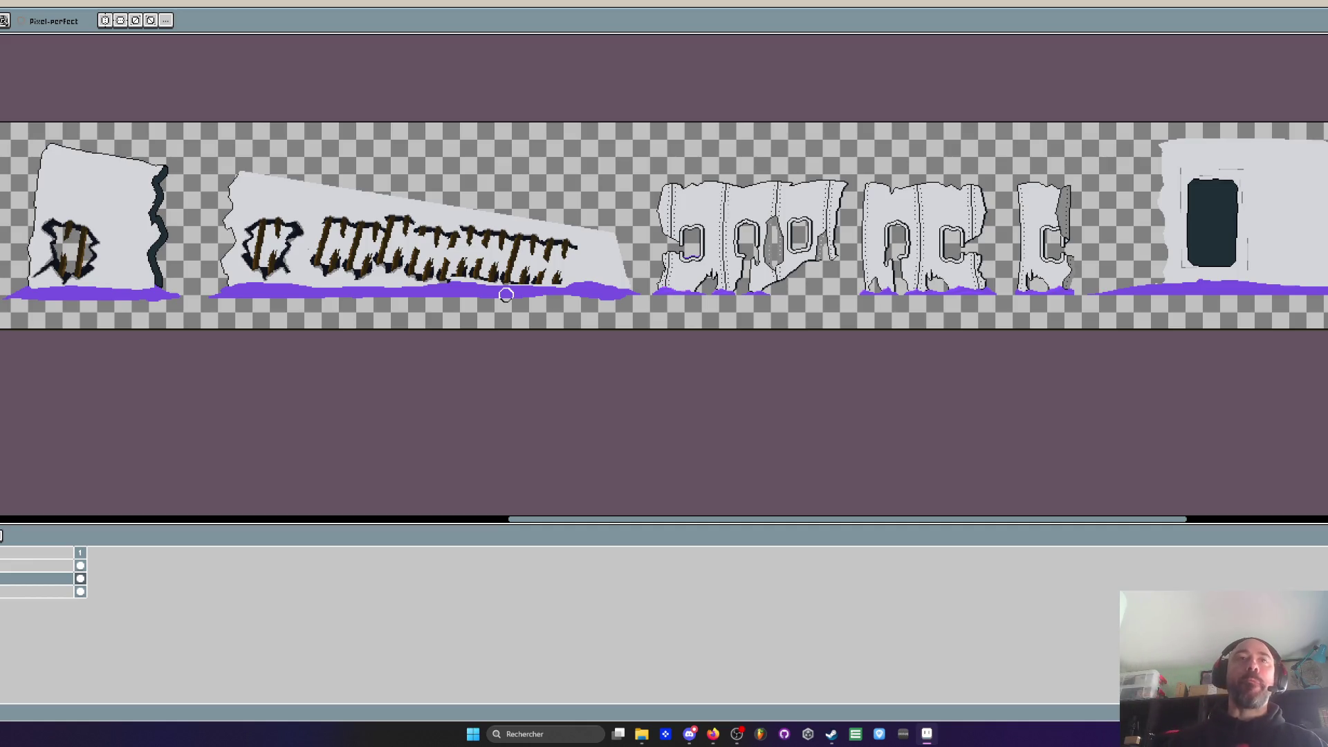
# Paint fuselage grey over the middle brown planks, leaving two separate plank groups
pyautogui.scroll(2, 505, 294)
pyautogui.moveTo(579, 520); pyautogui.dragTo(386, 519)
pyautogui.scroll(-2, 443, 363)
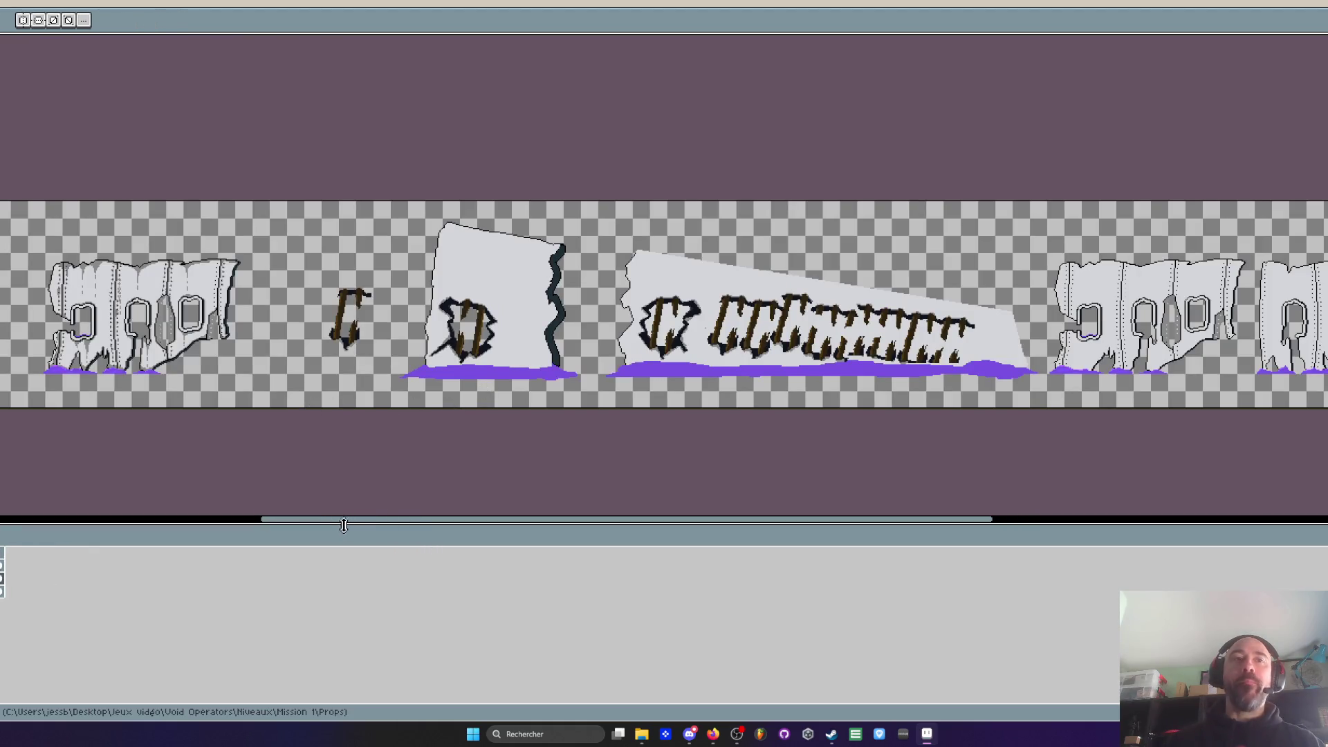
pyautogui.moveTo(335, 525); pyautogui.dragTo(297, 521)
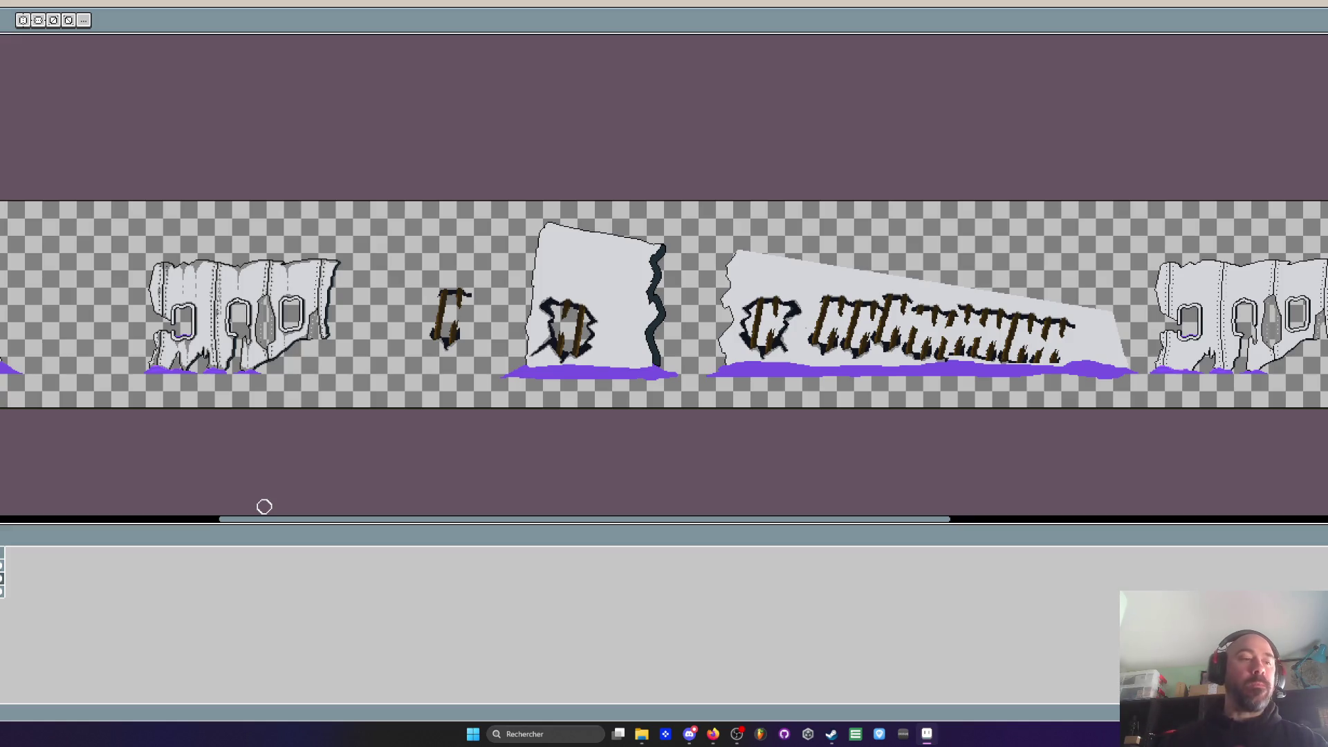
pyautogui.scroll(2, 418, 364)
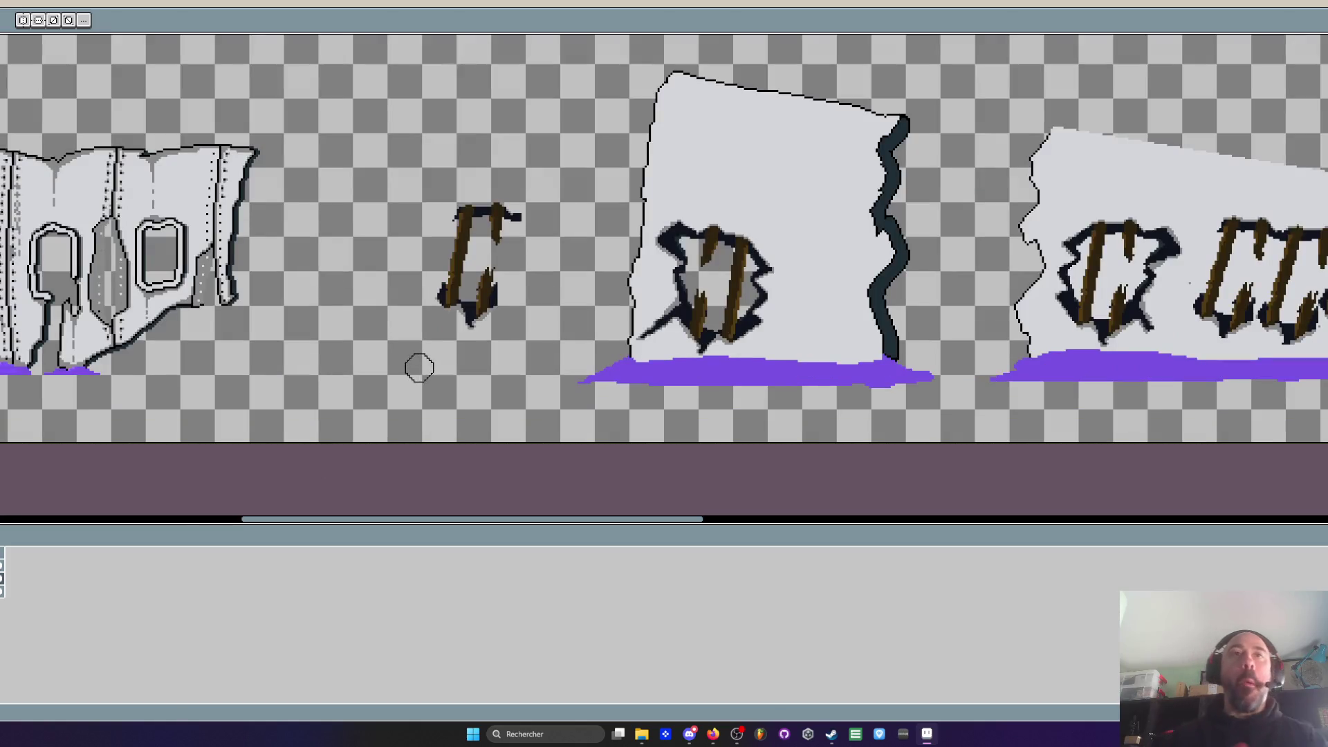
pyautogui.scroll(-3, 623, 208)
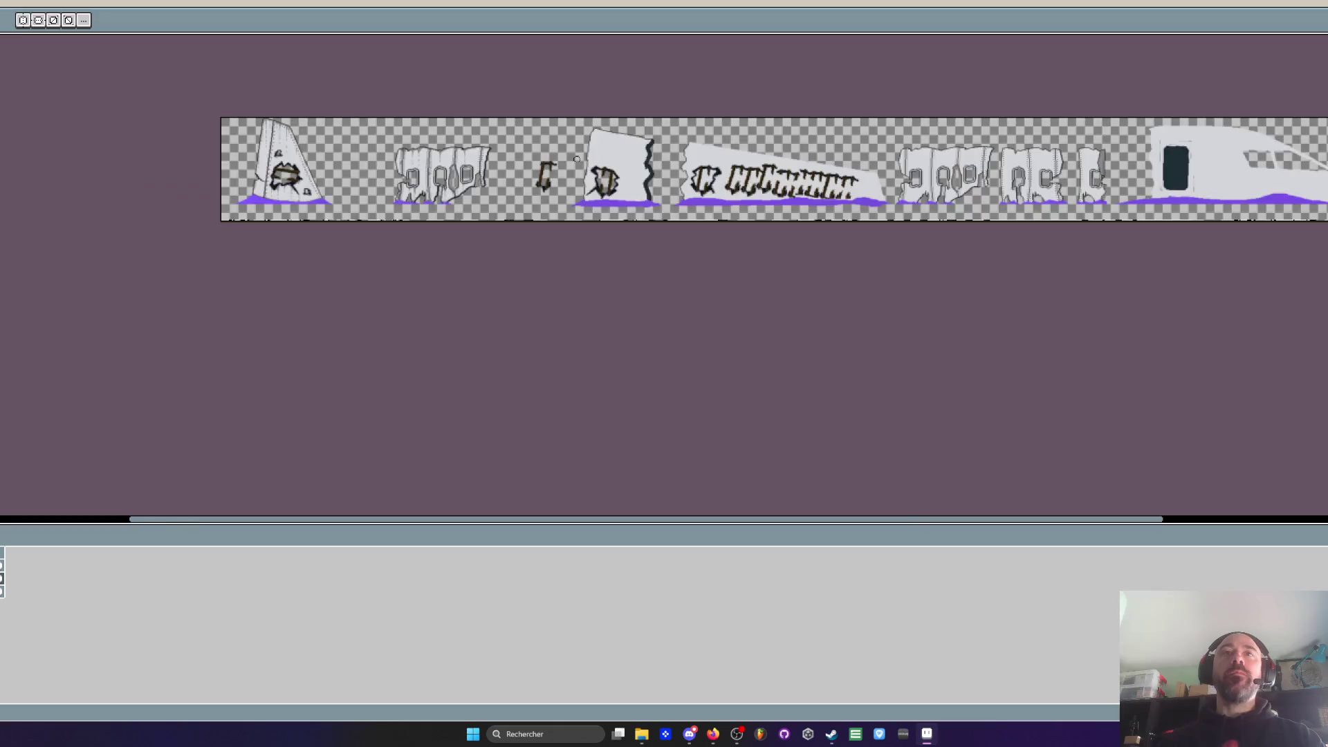
pyautogui.scroll(4, 635, 199)
pyautogui.scroll(-1, 622, 208)
pyautogui.scroll(2, 609, 215)
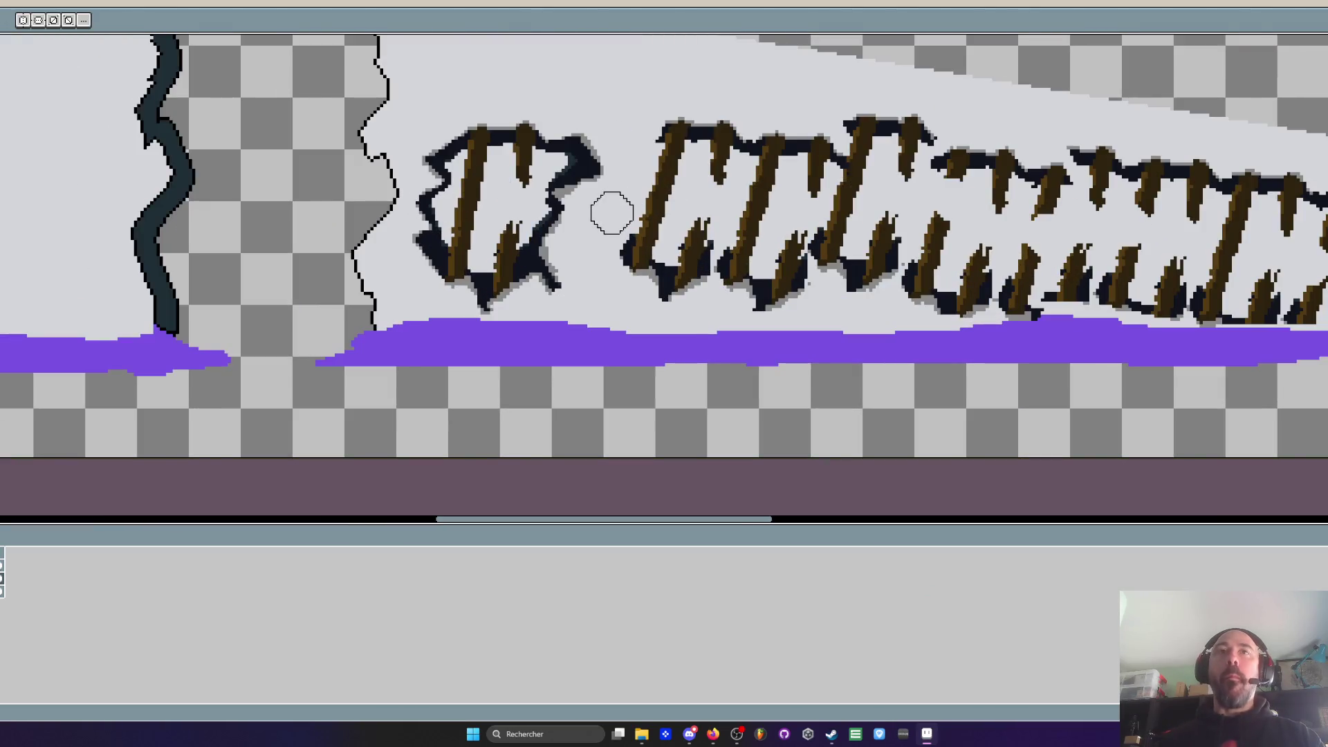
pyautogui.scroll(-3, 609, 214)
pyautogui.scroll(3, 667, 228)
pyautogui.press('b')
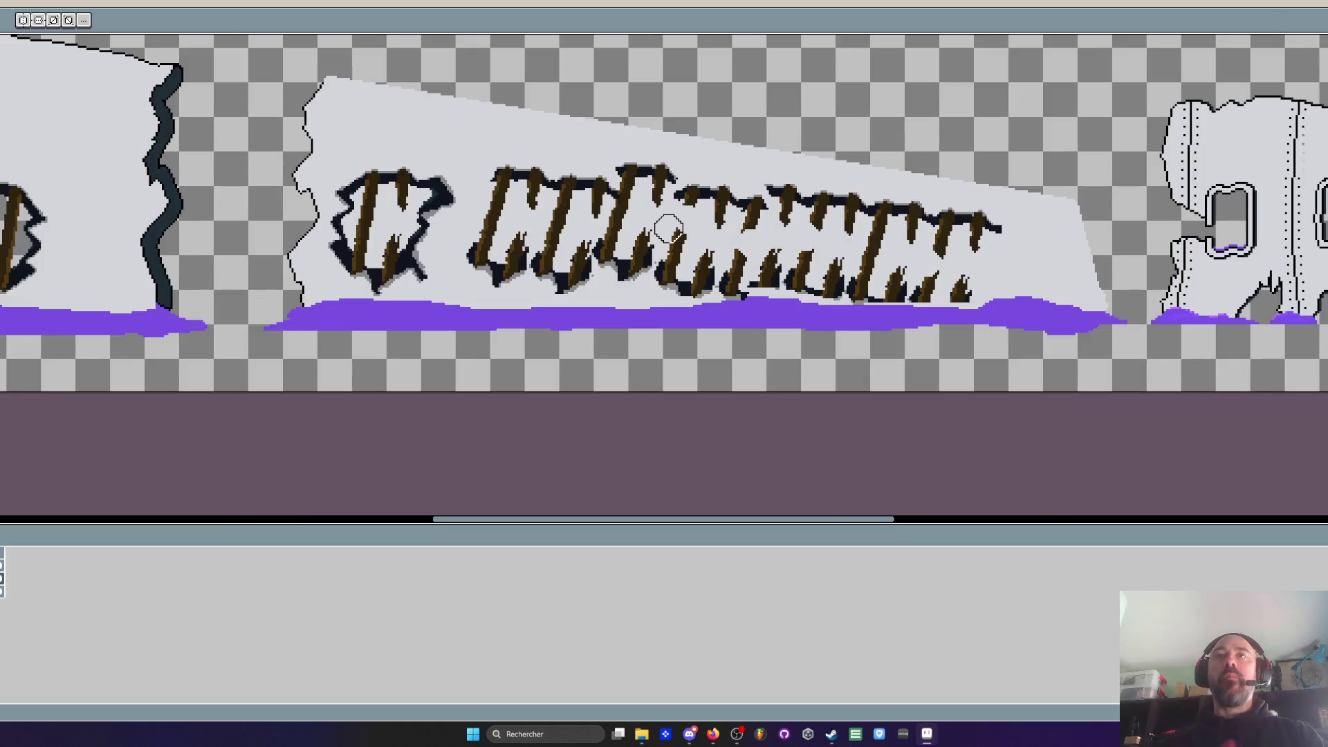
pyautogui.scroll(1, 669, 229)
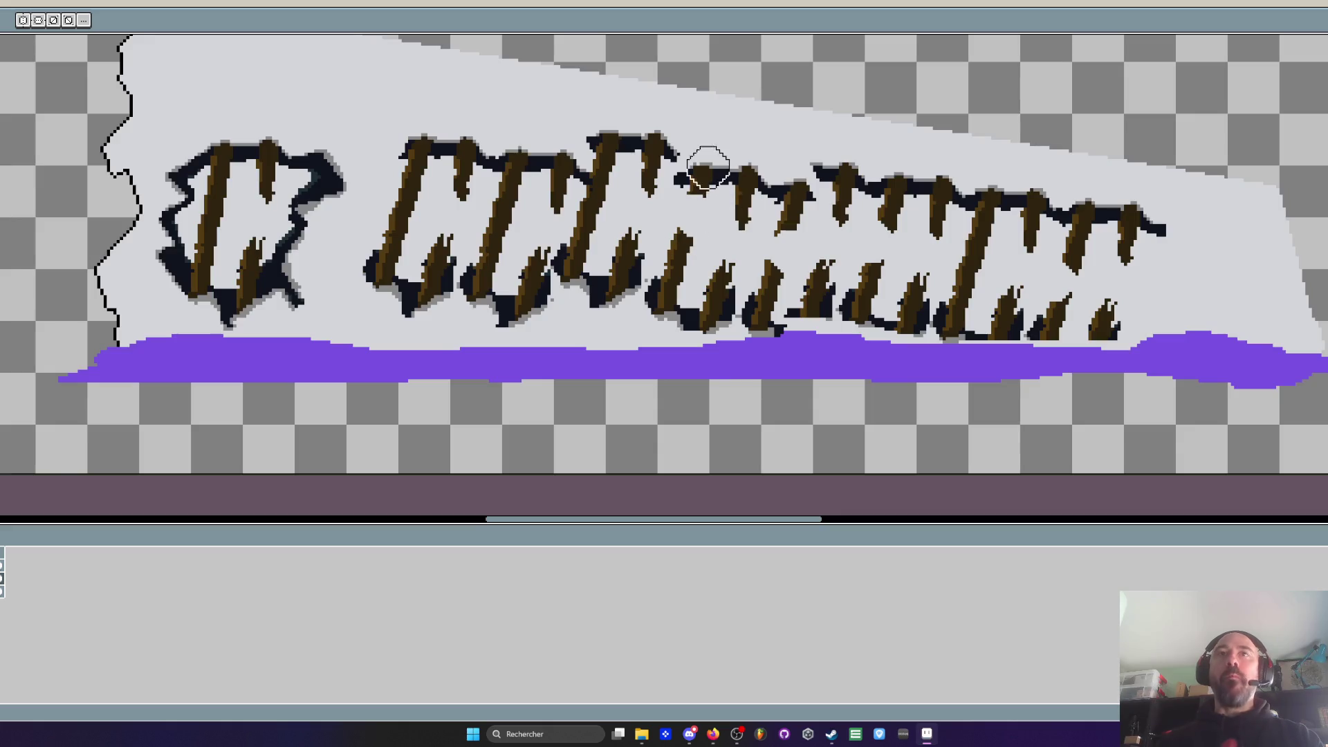
pyautogui.moveTo(769, 193)
pyautogui.mouseDown()
pyautogui.moveTo(798, 201)
pyautogui.moveTo(761, 299)
pyautogui.moveTo(767, 330)
pyautogui.moveTo(694, 350)
pyautogui.moveTo(678, 261)
pyautogui.moveTo(666, 285)
pyautogui.moveTo(681, 289)
pyautogui.mouseUp()
pyautogui.scroll(-4, 681, 289)
pyautogui.scroll(2, 681, 289)
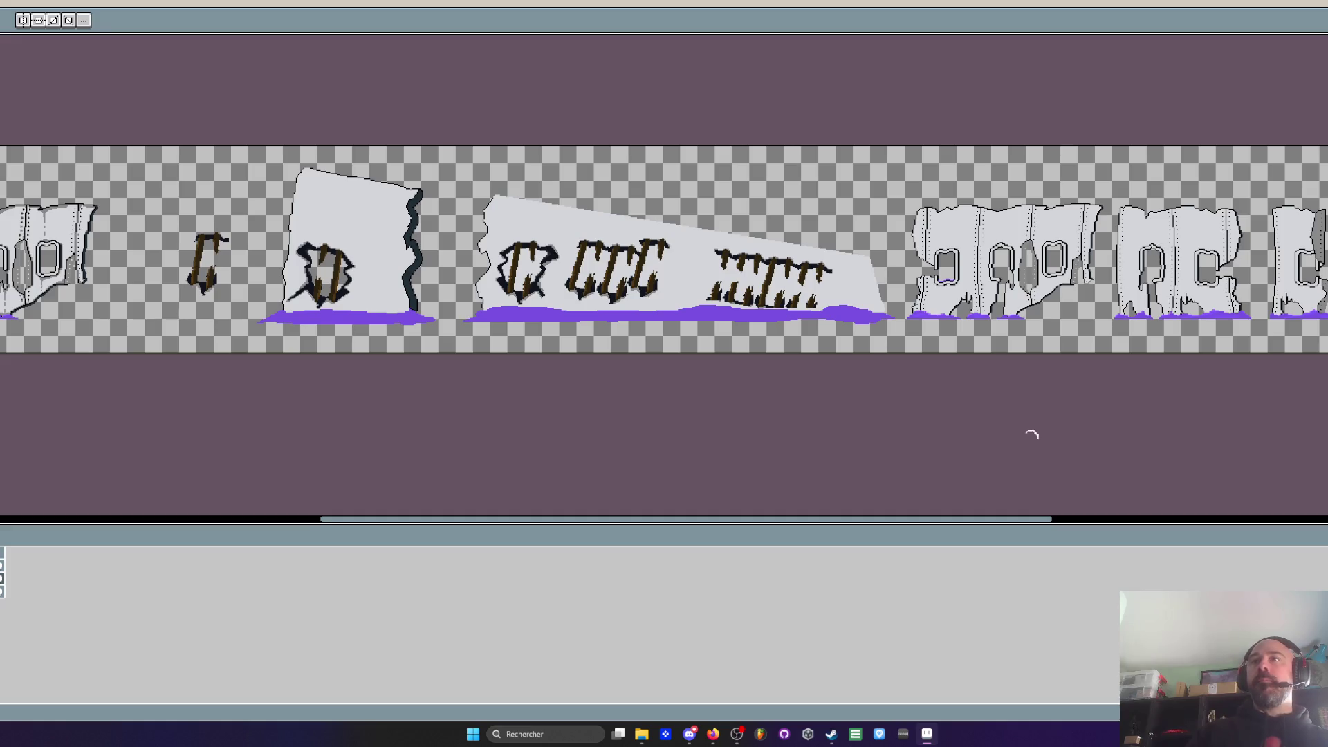
pyautogui.moveTo(955, 524); pyautogui.dragTo(944, 525)
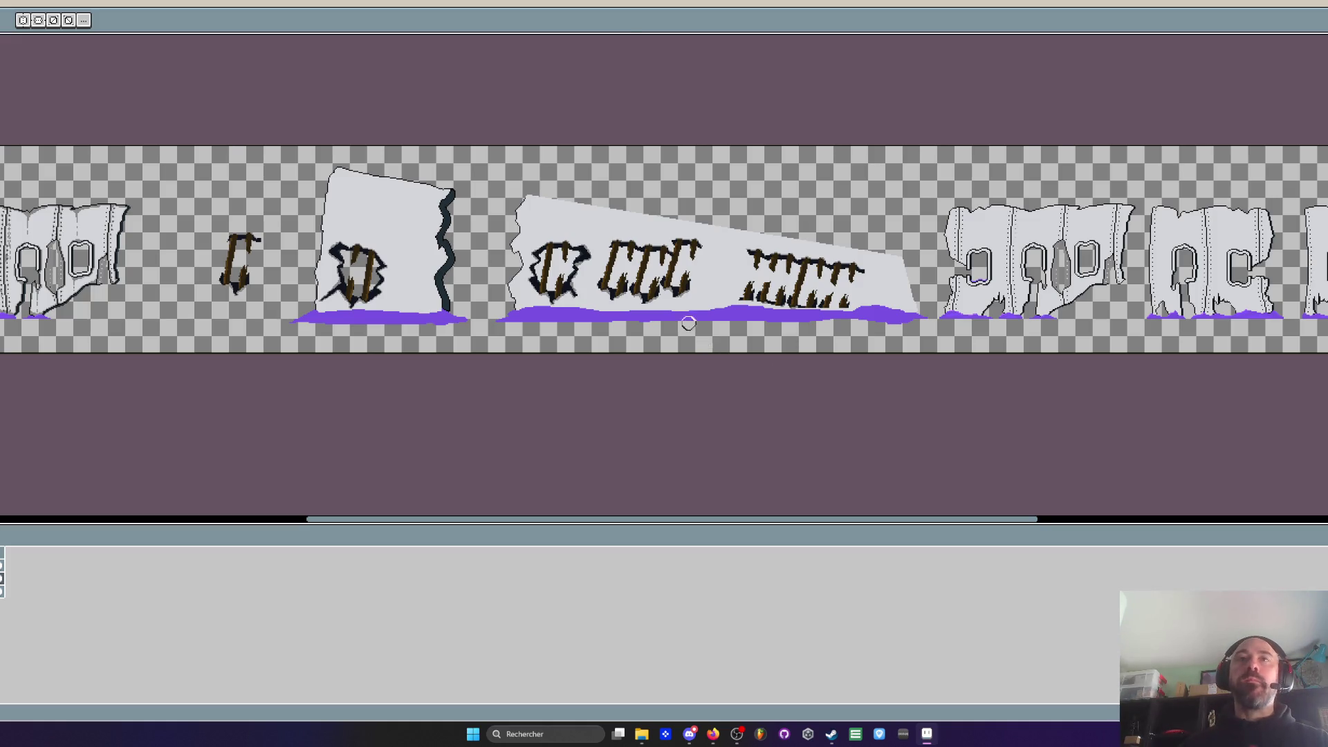
# Paint a lumpy dark ring-shaped hole to the right of the planked hole on the upright wall
pyautogui.scroll(2, 699, 341)
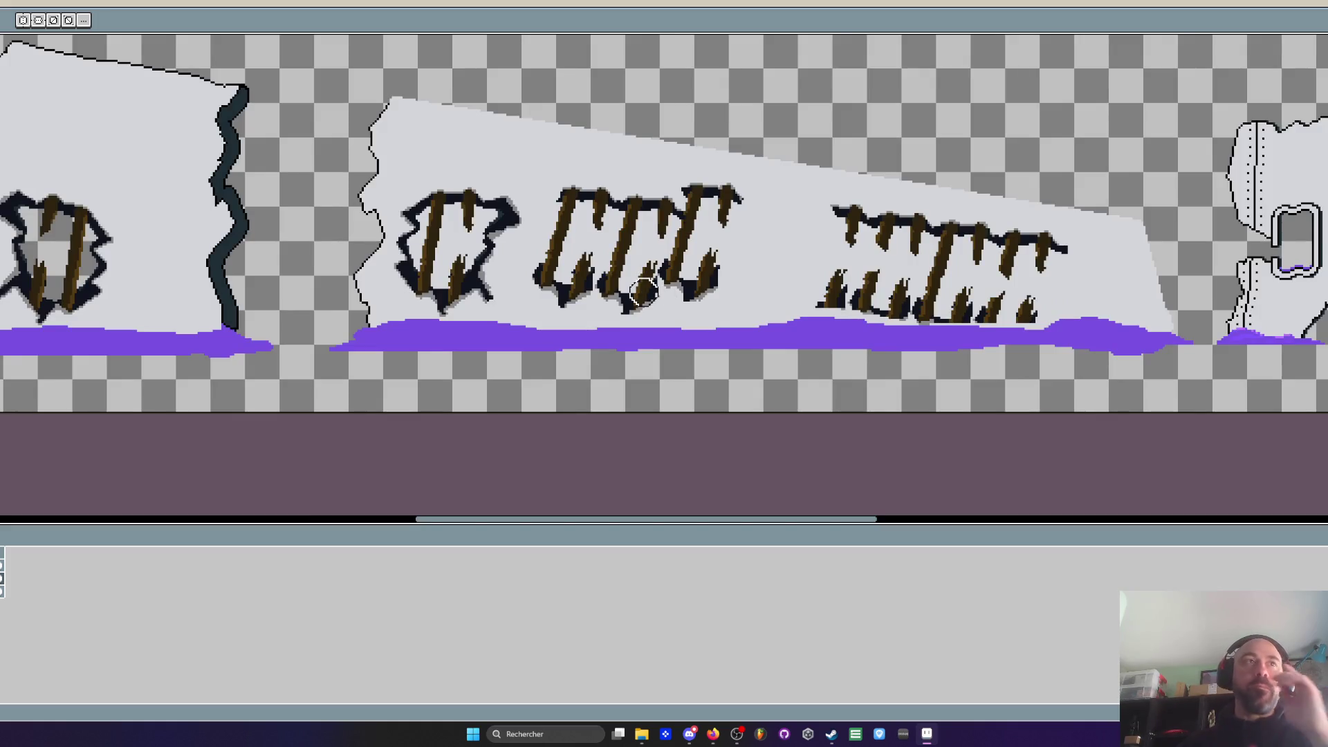
pyautogui.scroll(-2, 643, 294)
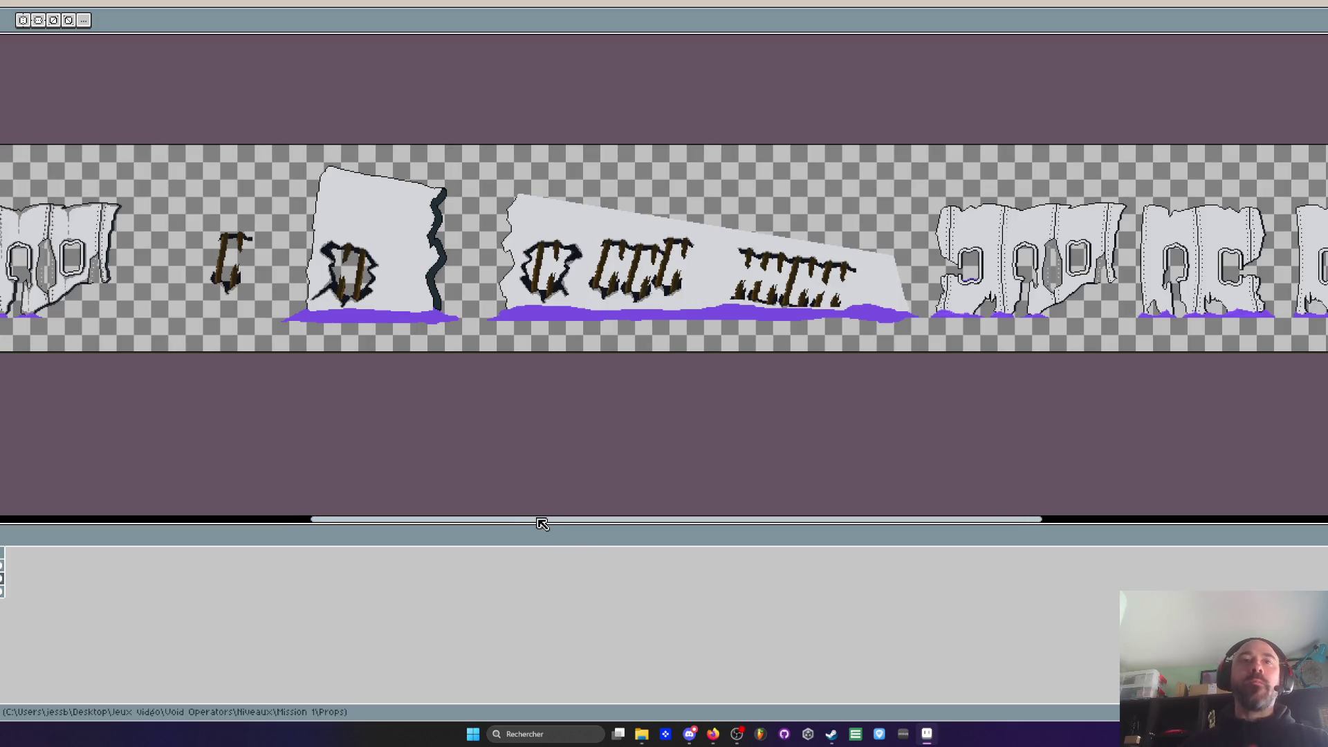
pyautogui.moveTo(539, 521); pyautogui.dragTo(457, 524)
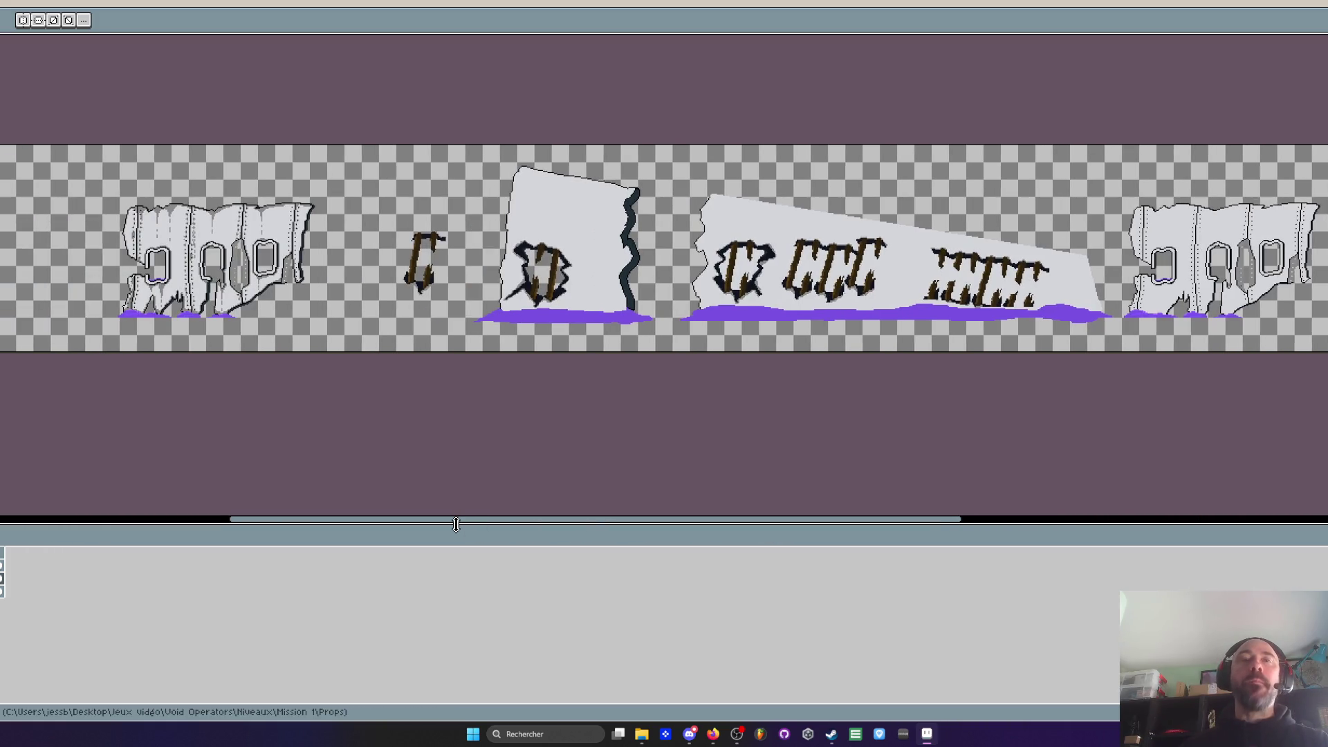
pyautogui.scroll(2, 578, 248)
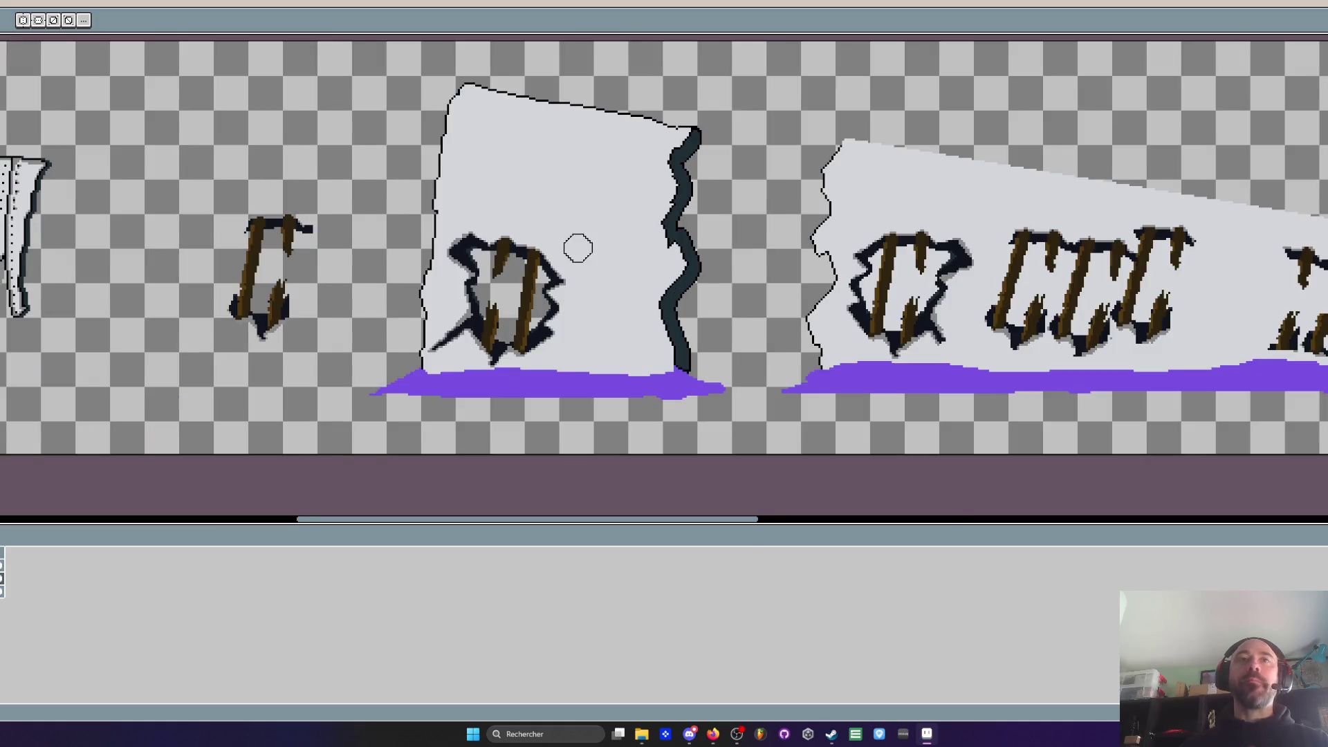
pyautogui.scroll(-4, 577, 248)
pyautogui.scroll(4, 578, 248)
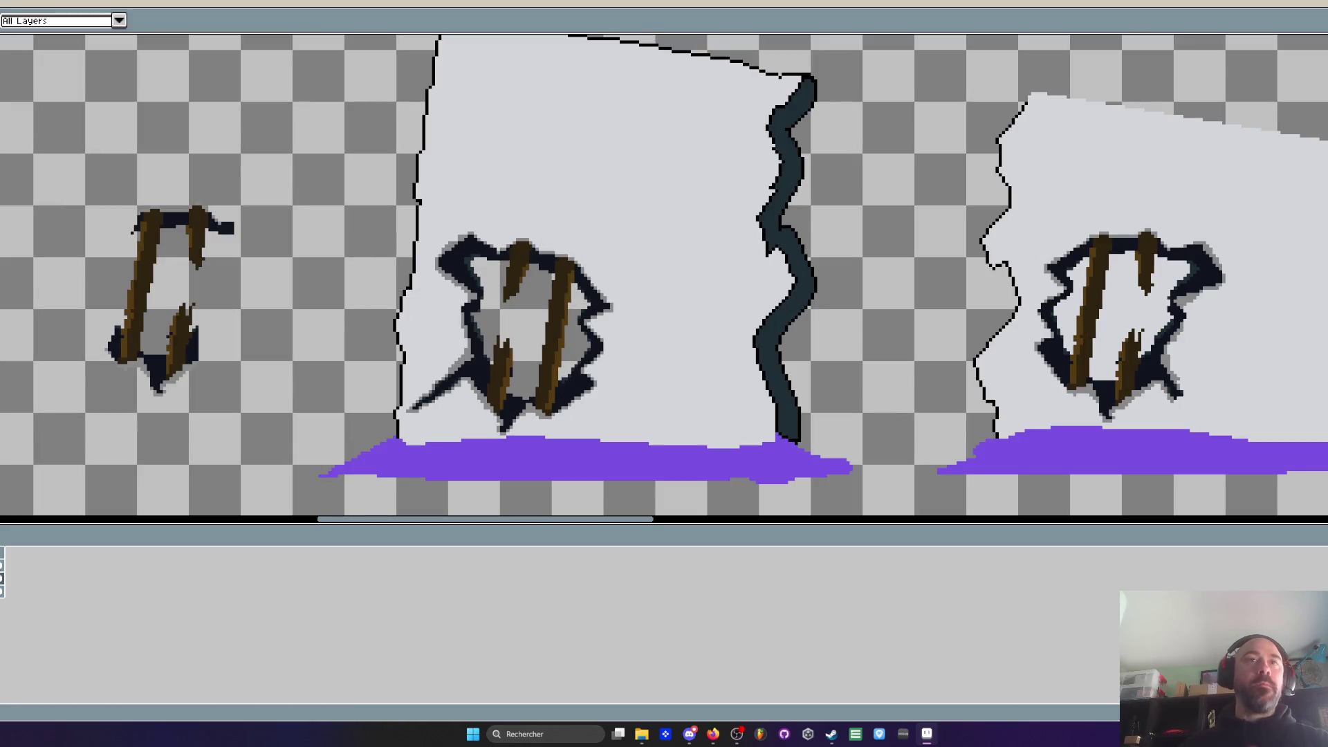
pyautogui.scroll(1, 608, 288)
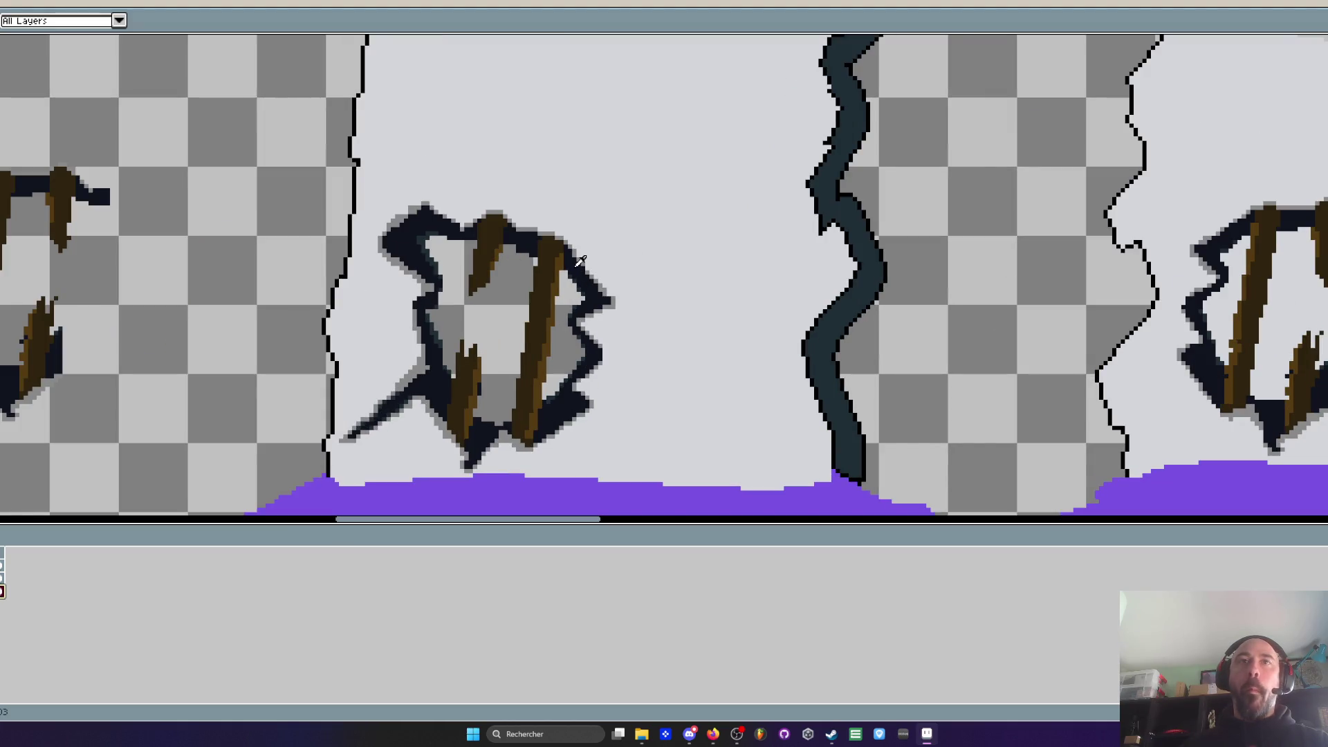
pyautogui.scroll(1, 579, 260)
pyautogui.click(598, 252)
pyautogui.scroll(1, 607, 260)
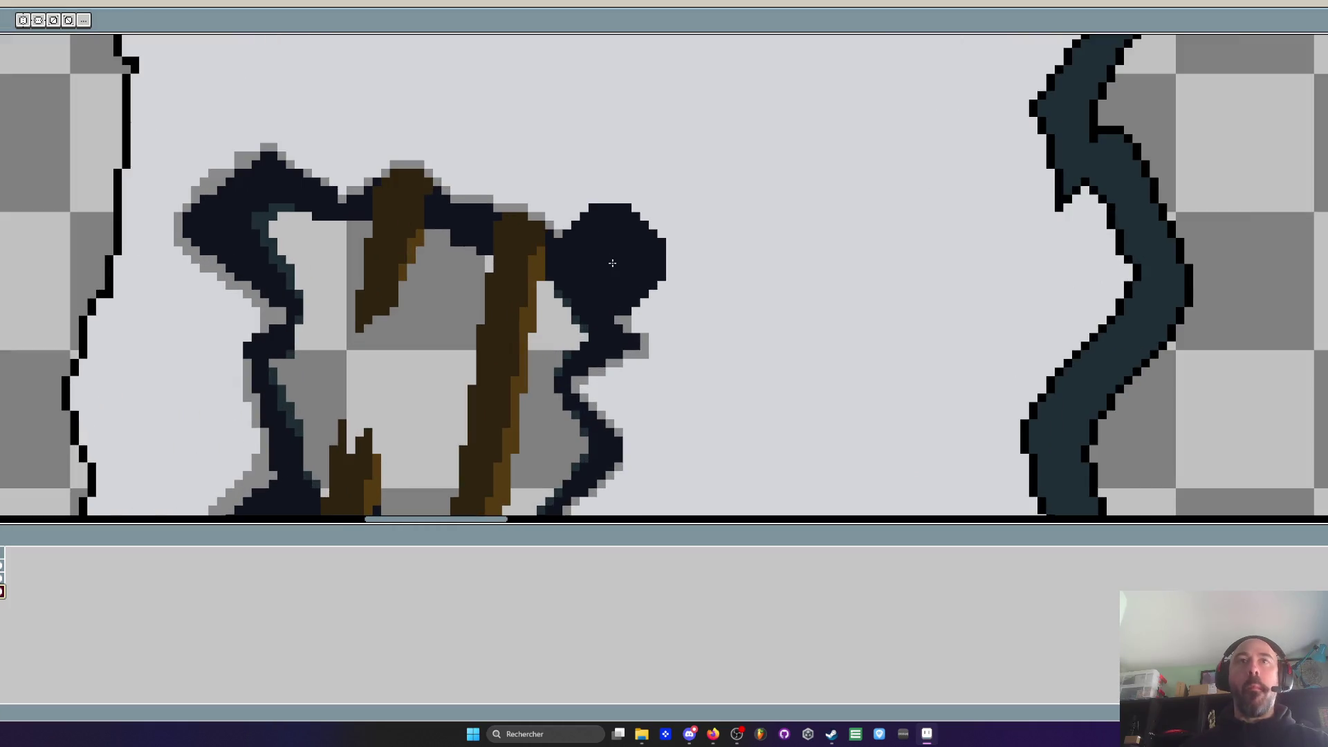
pyautogui.moveTo(621, 262); pyautogui.dragTo(719, 257)
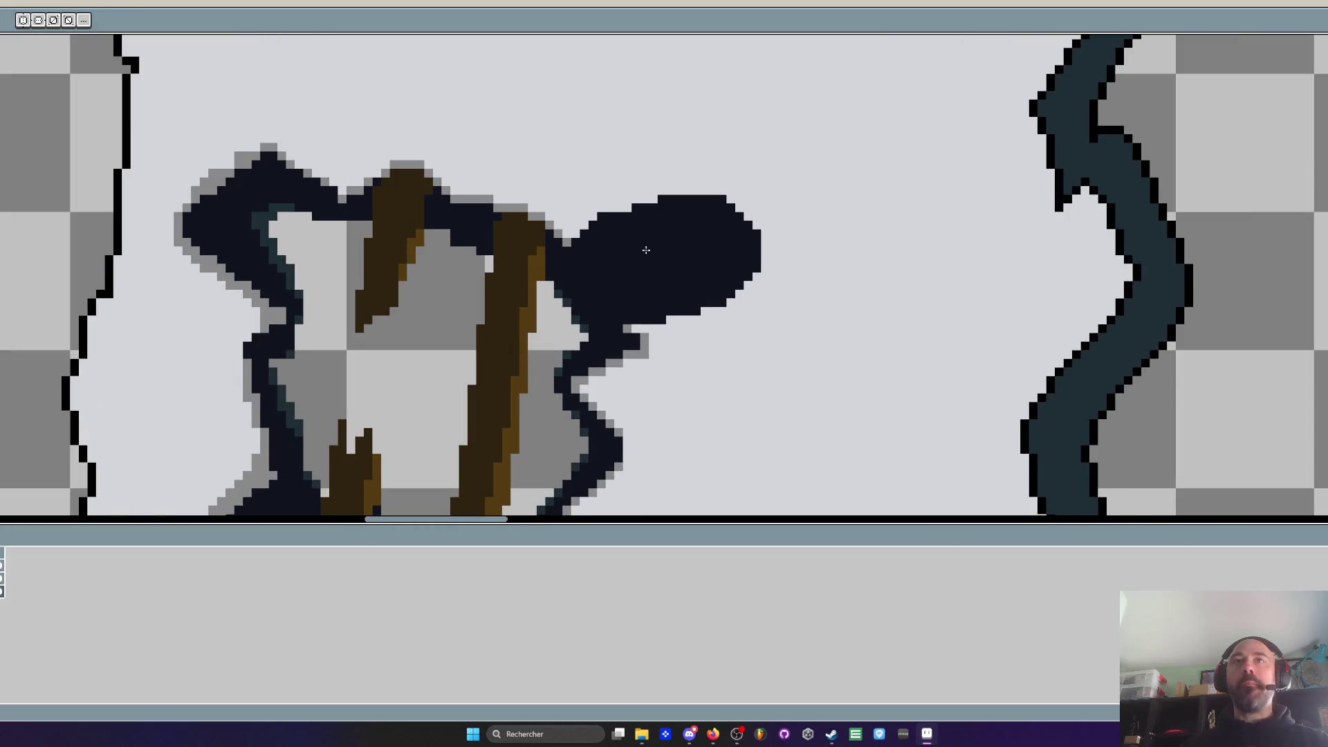
pyautogui.moveTo(712, 207)
pyautogui.mouseDown()
pyautogui.moveTo(761, 291)
pyautogui.moveTo(794, 261)
pyautogui.moveTo(885, 332)
pyautogui.moveTo(858, 443)
pyautogui.mouseUp()
pyautogui.scroll(-2, 858, 443)
pyautogui.moveTo(855, 280)
pyautogui.mouseDown()
pyautogui.moveTo(845, 369)
pyautogui.moveTo(858, 436)
pyautogui.moveTo(815, 454)
pyautogui.moveTo(729, 457)
pyautogui.moveTo(695, 437)
pyautogui.moveTo(695, 405)
pyautogui.moveTo(754, 304)
pyautogui.mouseUp()
pyautogui.scroll(-1, 754, 304)
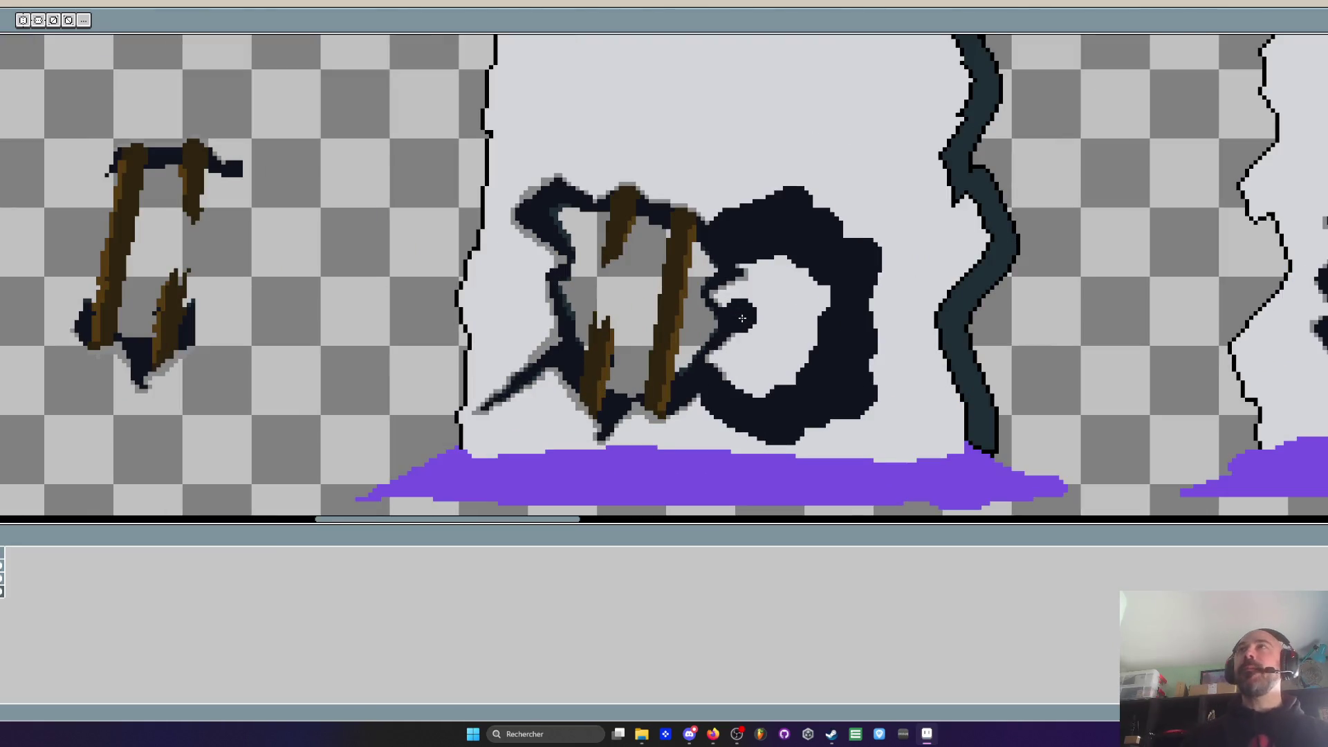
pyautogui.scroll(-1, 741, 317)
pyautogui.scroll(-2, 754, 362)
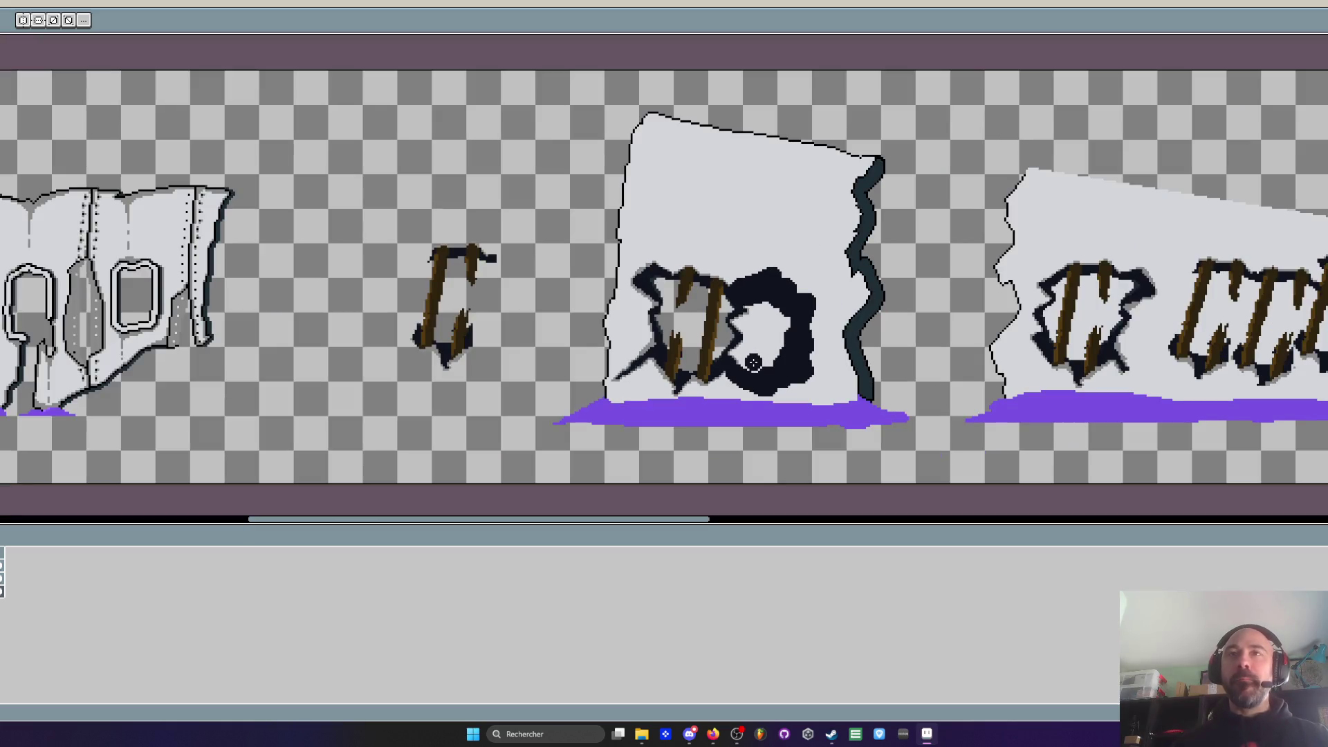
pyautogui.scroll(1, 740, 273)
pyautogui.scroll(-1, 761, 258)
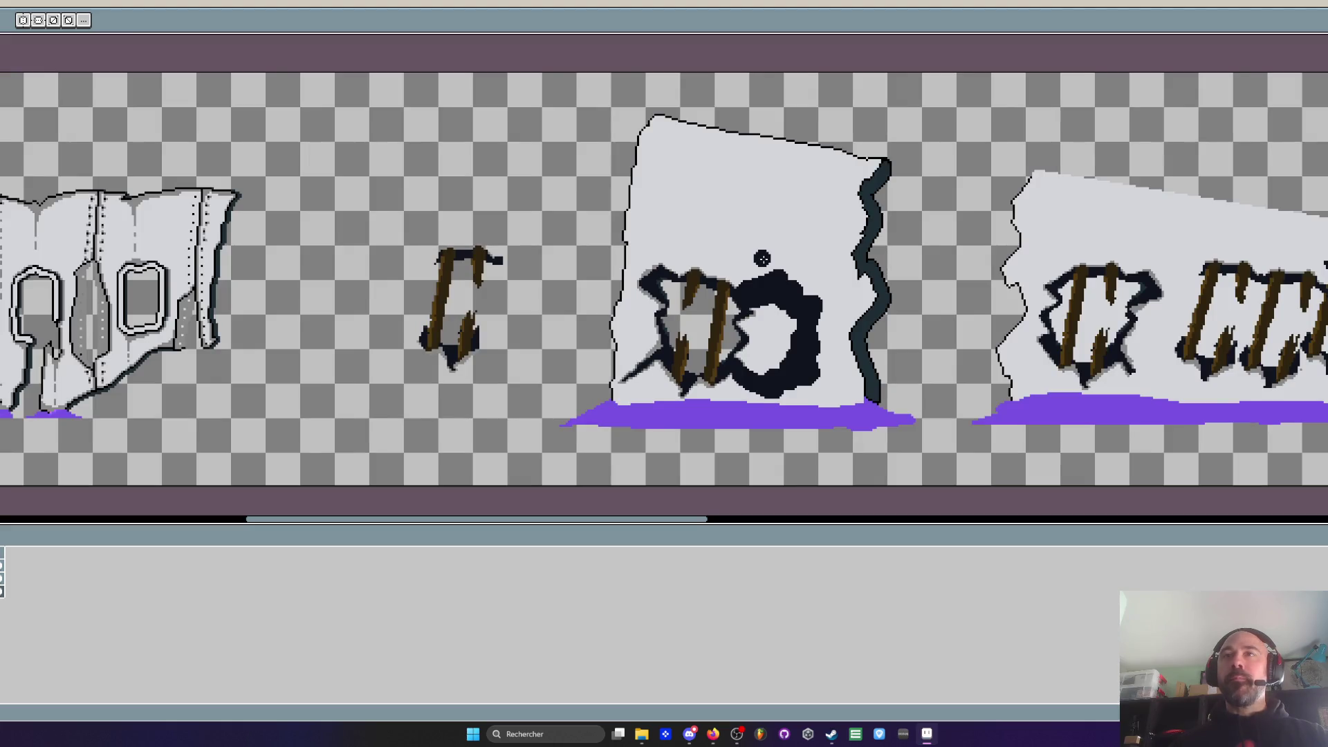
pyautogui.scroll(-2, 762, 258)
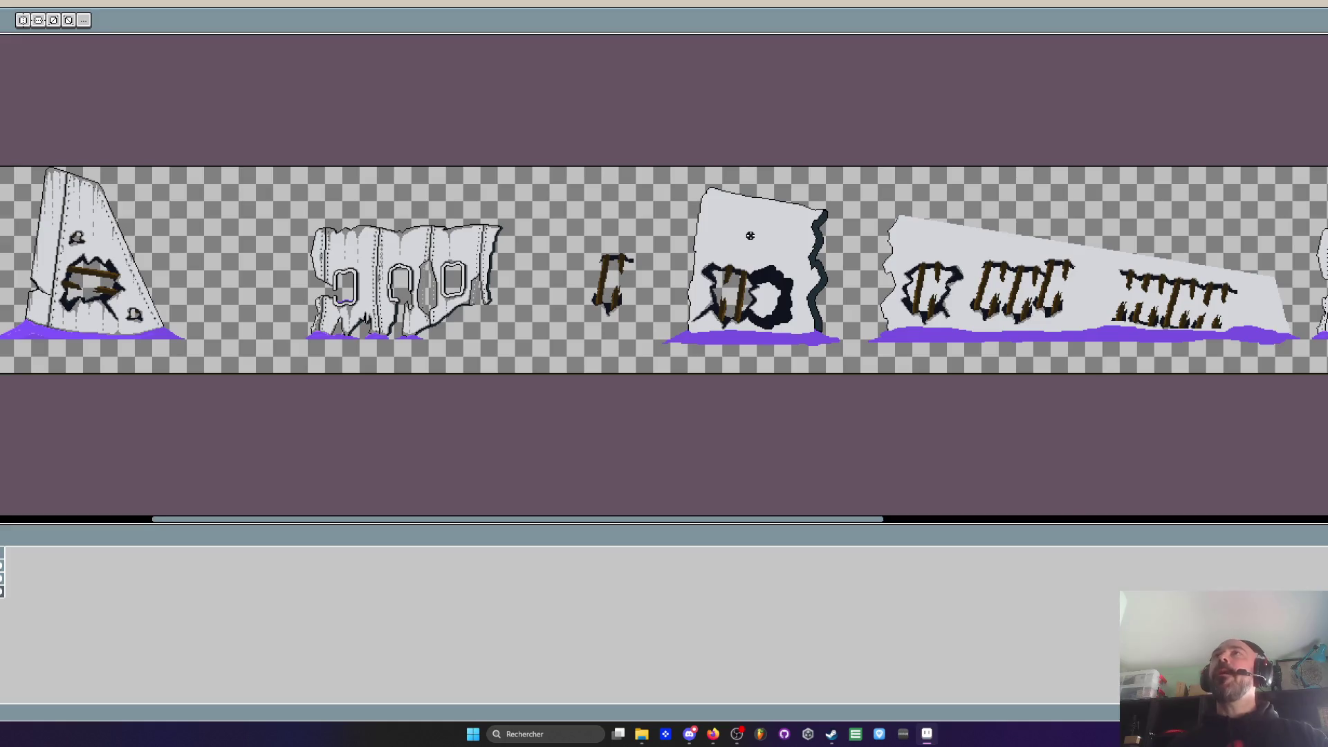
pyautogui.scroll(4, 750, 236)
pyautogui.scroll(-2, 747, 222)
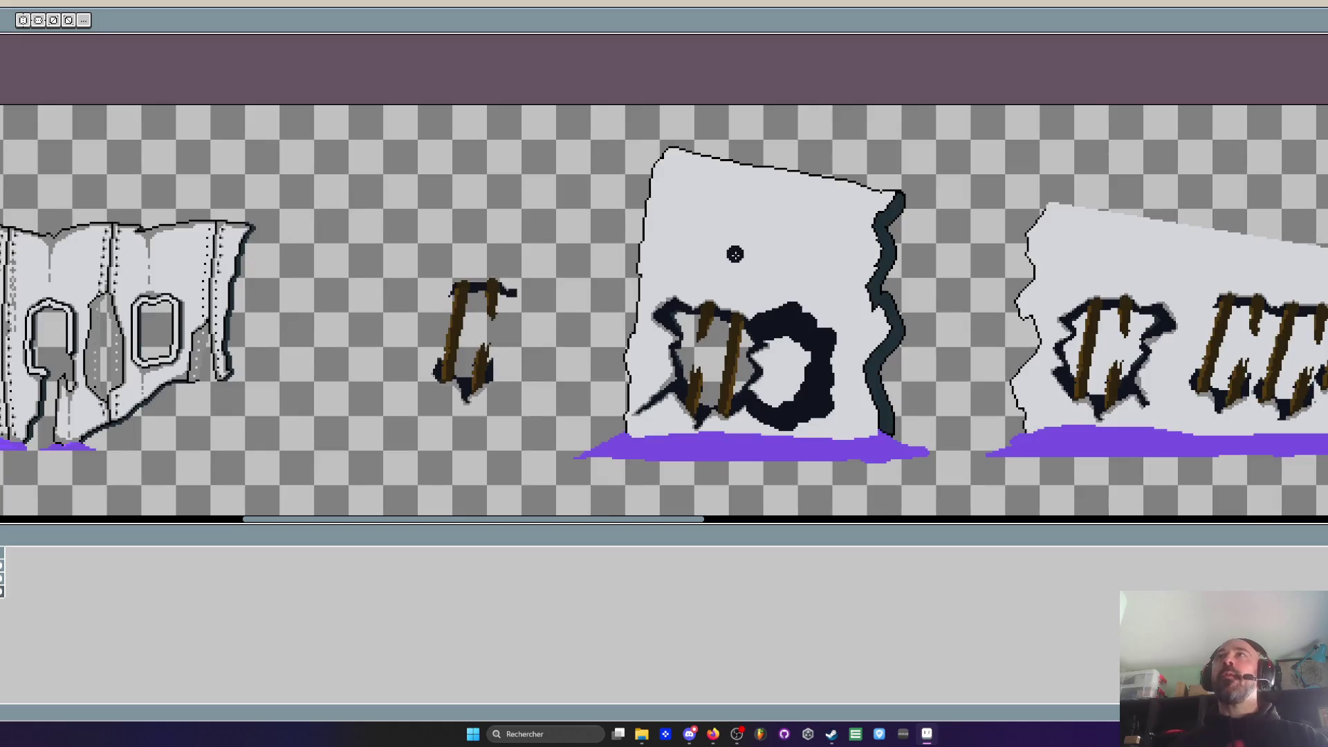
pyautogui.scroll(1, 771, 323)
pyautogui.scroll(2, 811, 348)
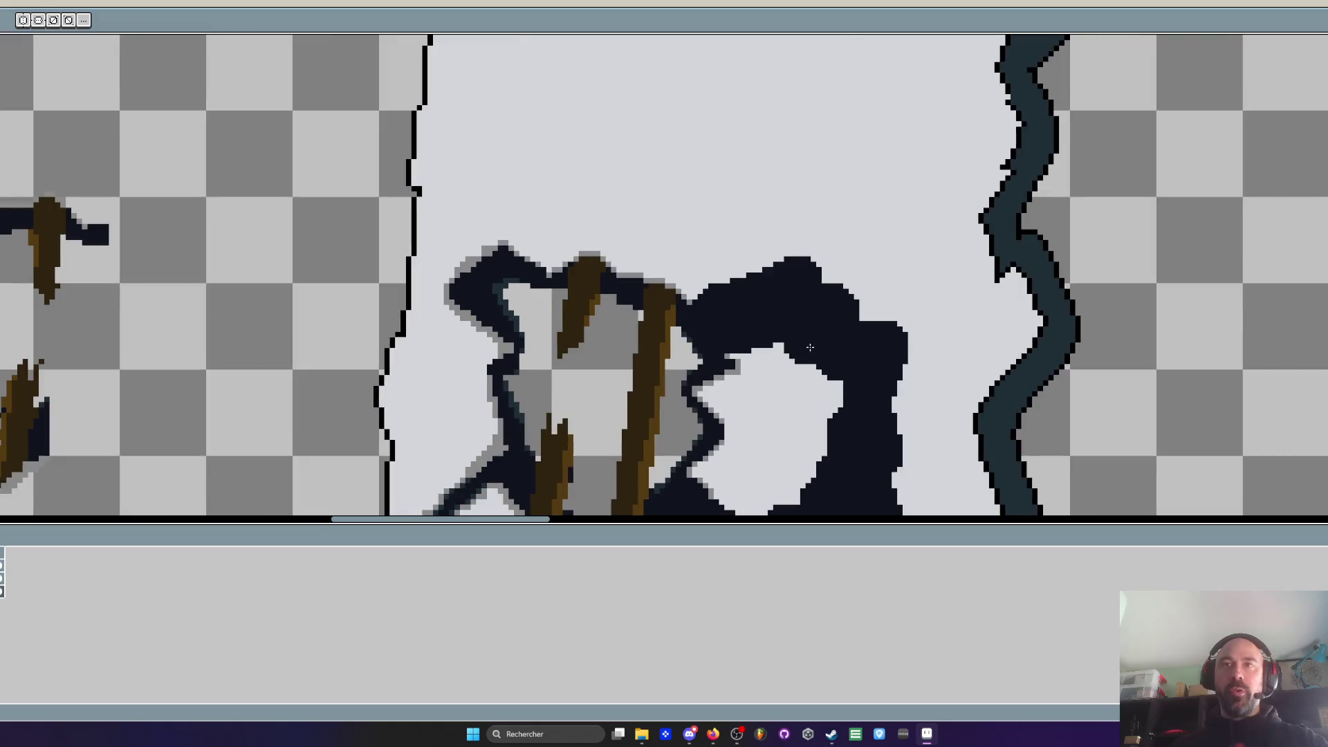
# Paint more dark pixels down the hole, covering its light centre
pyautogui.scroll(-3, 802, 346)
pyautogui.press('i')
pyautogui.scroll(2, 789, 323)
pyautogui.scroll(1, 763, 318)
pyautogui.press('b')
pyautogui.moveTo(760, 319)
pyautogui.mouseDown()
pyautogui.moveTo(712, 428)
pyautogui.moveTo(716, 404)
pyautogui.moveTo(795, 377)
pyautogui.moveTo(837, 415)
pyautogui.mouseUp()
pyautogui.scroll(-2, 779, 373)
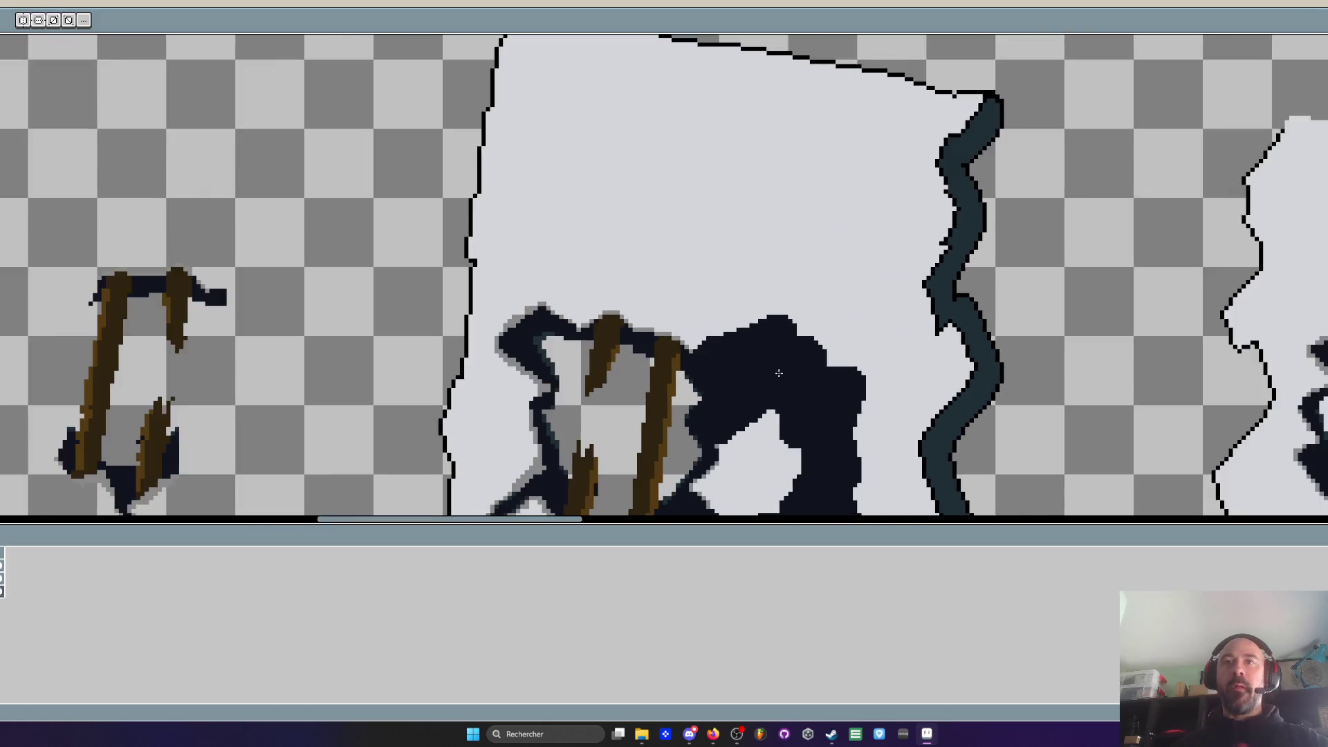
pyautogui.scroll(1, 778, 373)
pyautogui.moveTo(772, 277)
pyautogui.mouseDown()
pyautogui.moveTo(698, 345)
pyautogui.moveTo(682, 385)
pyautogui.moveTo(767, 332)
pyautogui.moveTo(703, 380)
pyautogui.mouseUp()
pyautogui.scroll(-2, 703, 381)
pyautogui.scroll(3, 684, 394)
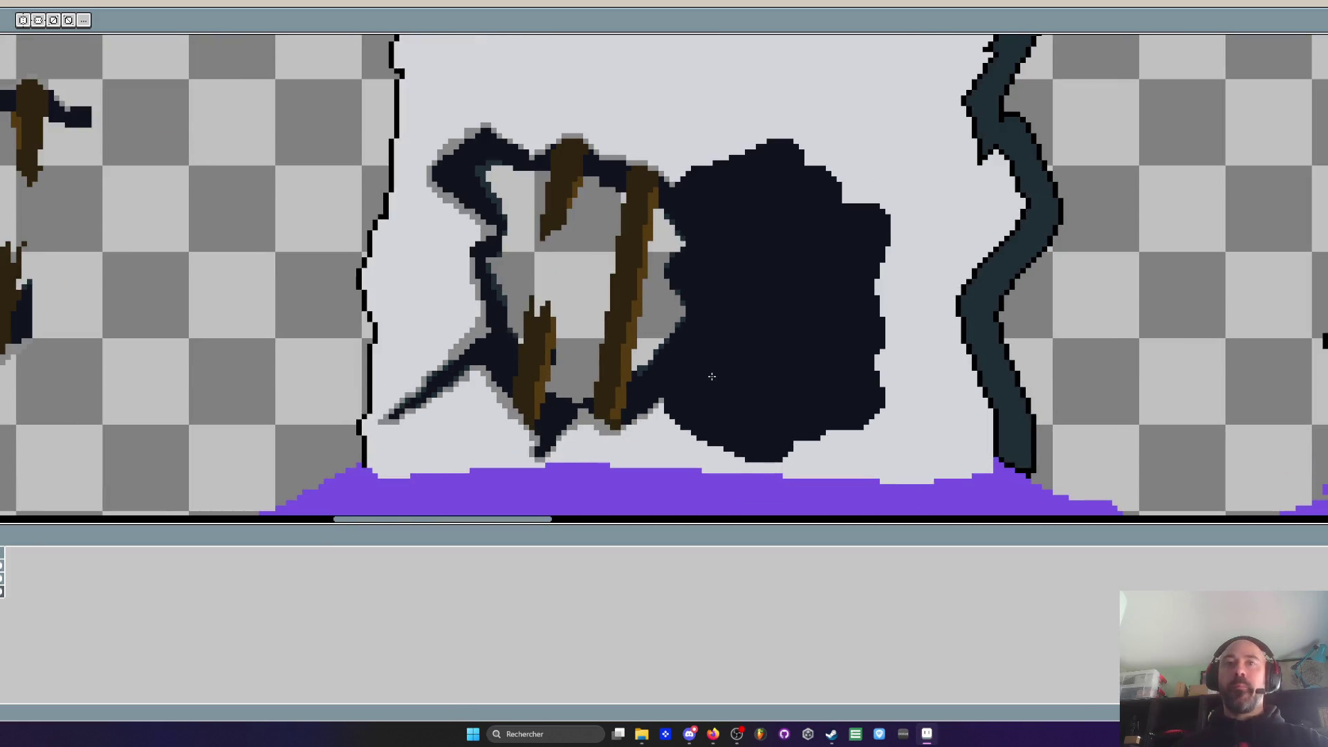
# Pick grey and paint a stepped outline along the hole's lower edge
pyautogui.press('alt')
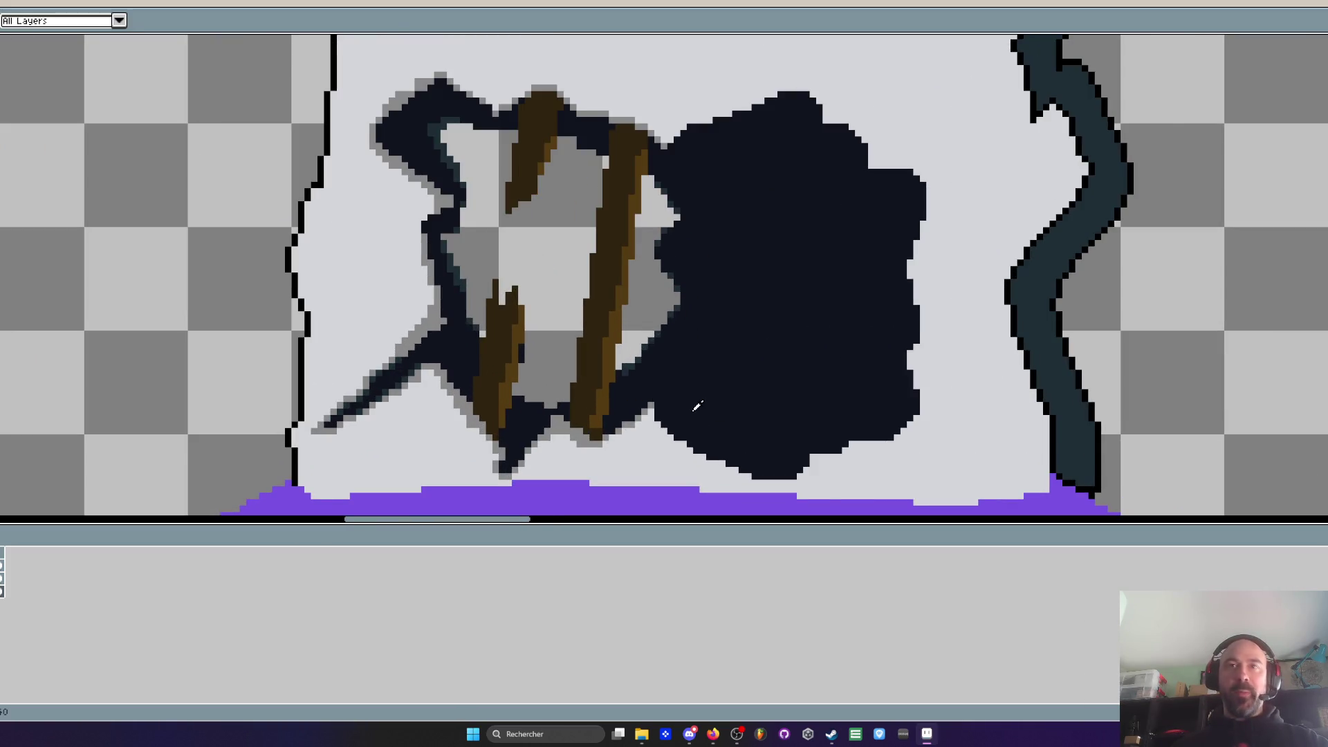
pyautogui.scroll(3, 674, 407)
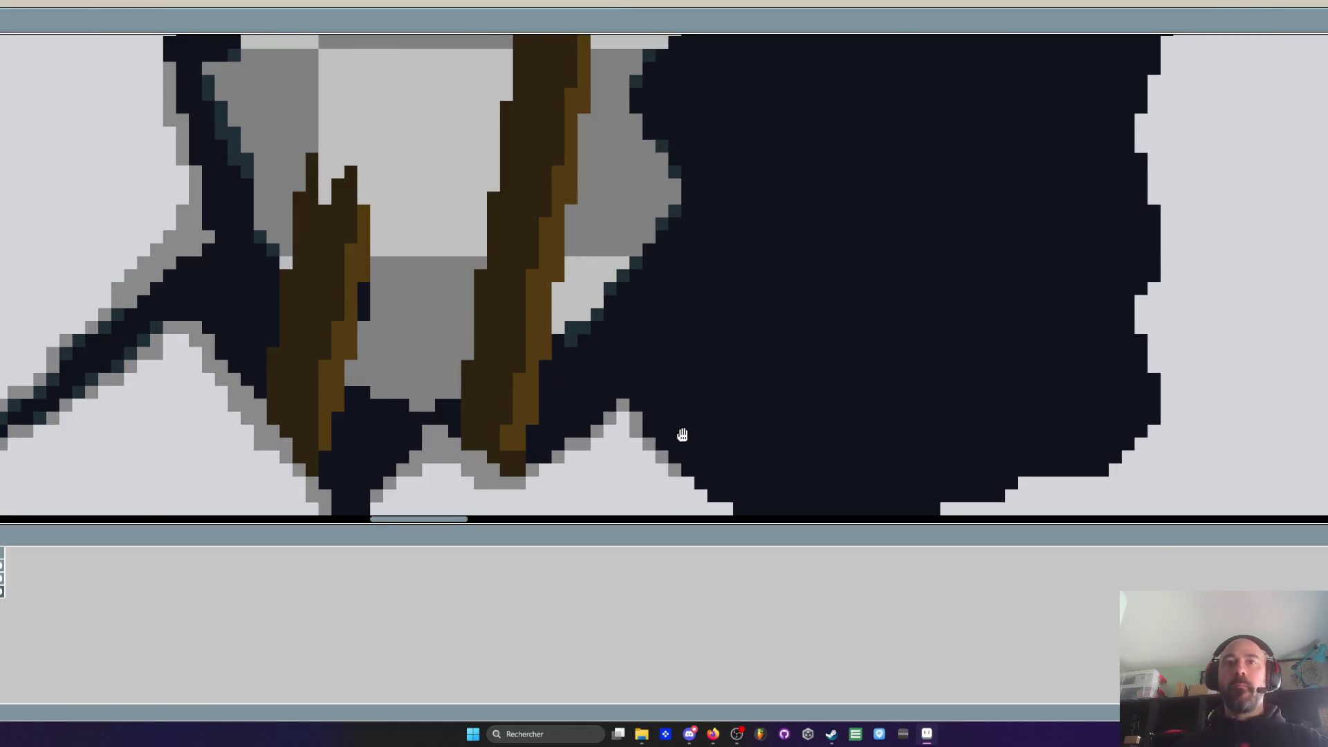
pyautogui.scroll(-2, 684, 443)
pyautogui.moveTo(734, 427); pyautogui.dragTo(740, 426)
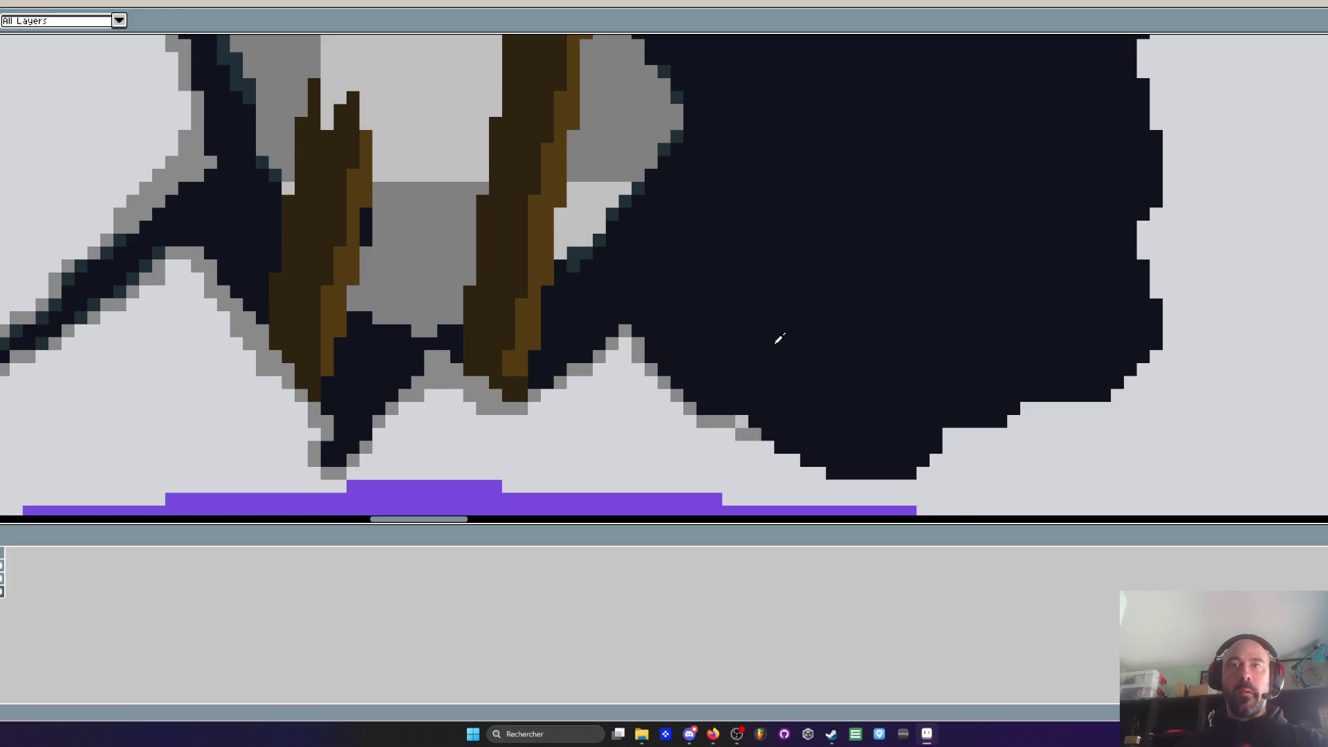
pyautogui.scroll(1, 782, 349)
pyautogui.moveTo(745, 437)
pyautogui.mouseDown()
pyautogui.moveTo(730, 441)
pyautogui.moveTo(779, 476)
pyautogui.mouseUp()
pyautogui.scroll(-2, 818, 494)
pyautogui.moveTo(841, 438)
pyautogui.mouseDown()
pyautogui.moveTo(945, 437)
pyautogui.moveTo(977, 403)
pyautogui.moveTo(1120, 337)
pyautogui.moveTo(1207, 339)
pyautogui.moveTo(1221, 324)
pyautogui.mouseUp()
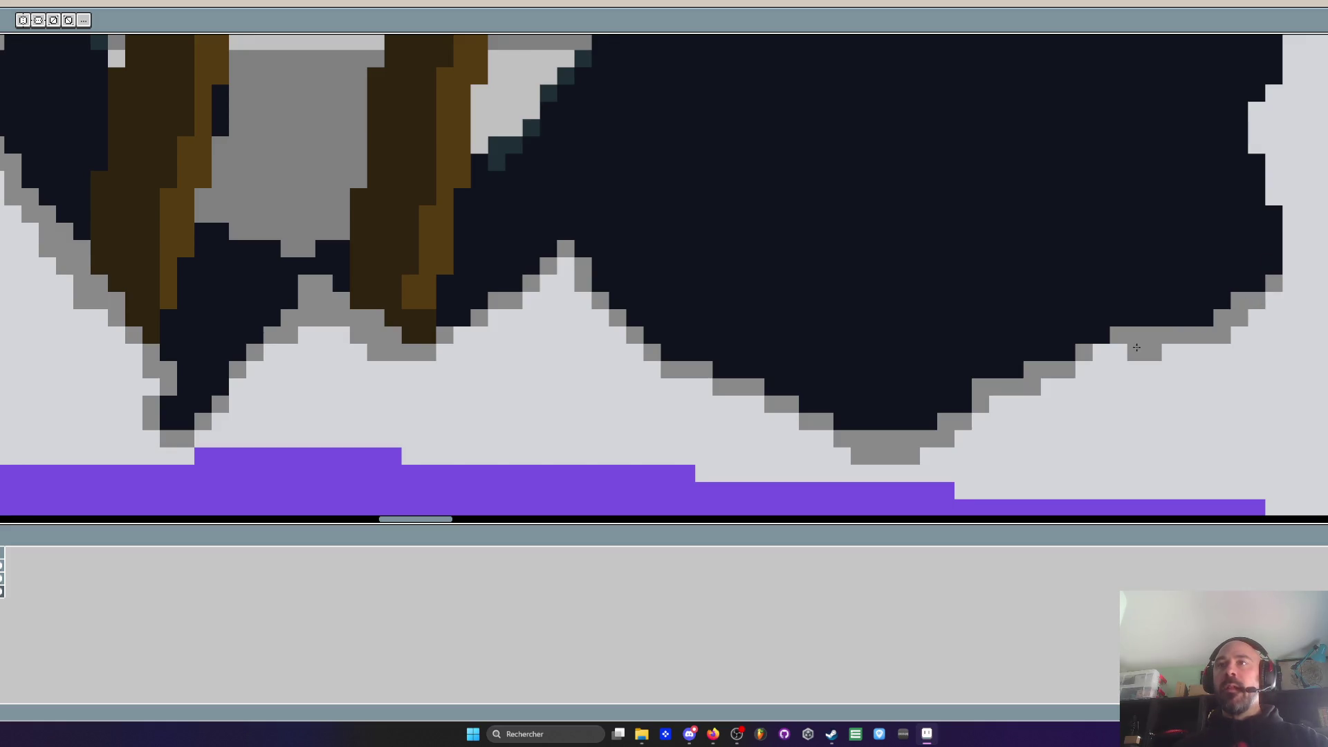
pyautogui.scroll(-3, 1137, 346)
pyautogui.scroll(4, 1100, 337)
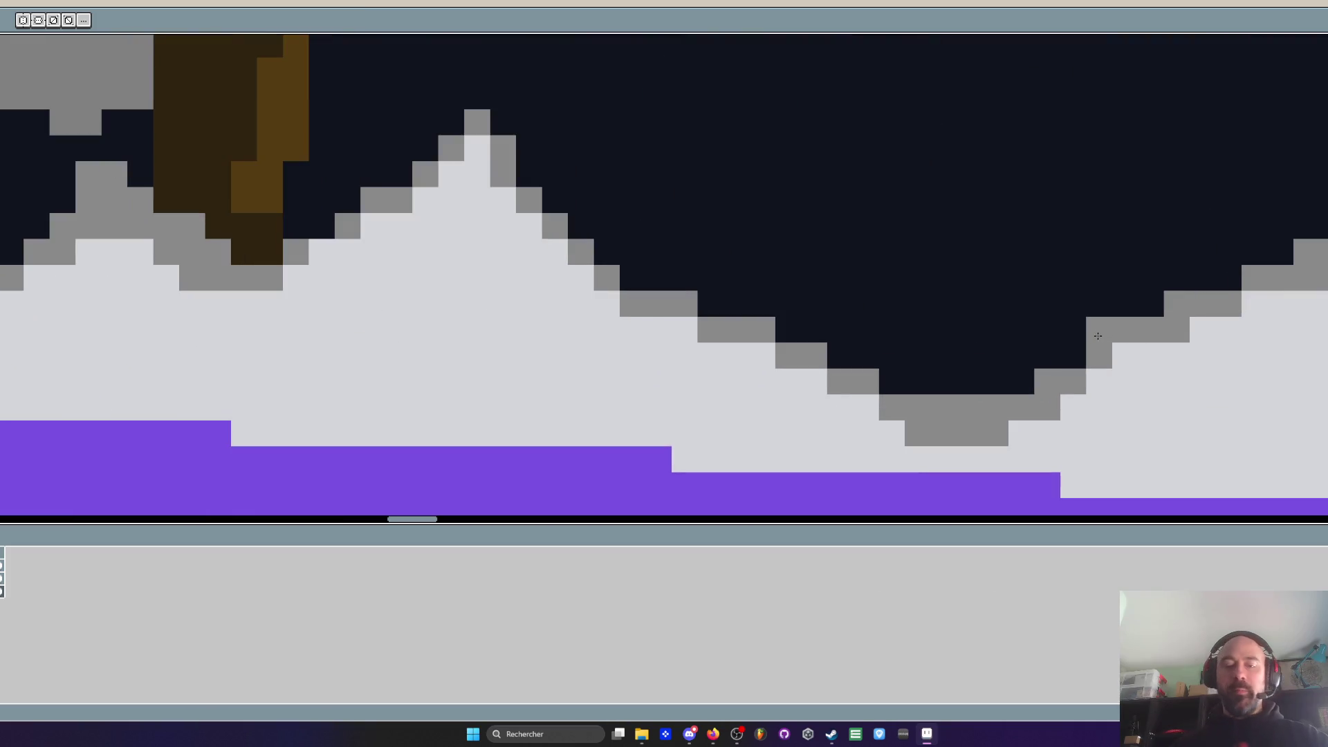
# Pick the dark colour and repaint two grey staircase pixels dark
pyautogui.press('i')
pyautogui.scroll(2, 1108, 227)
pyautogui.press('b')
pyautogui.click(1096, 426)
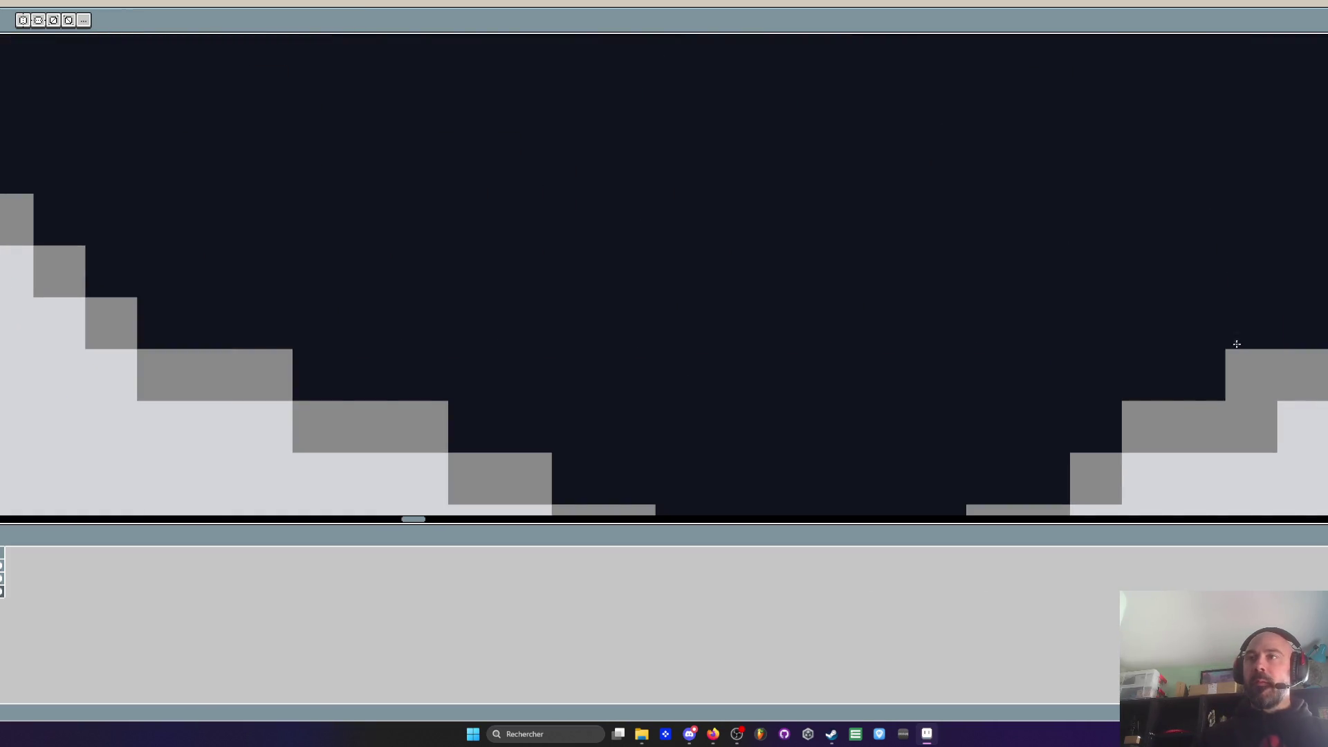
pyautogui.click(1251, 376)
pyautogui.scroll(-3, 1196, 277)
pyautogui.scroll(2, 1195, 277)
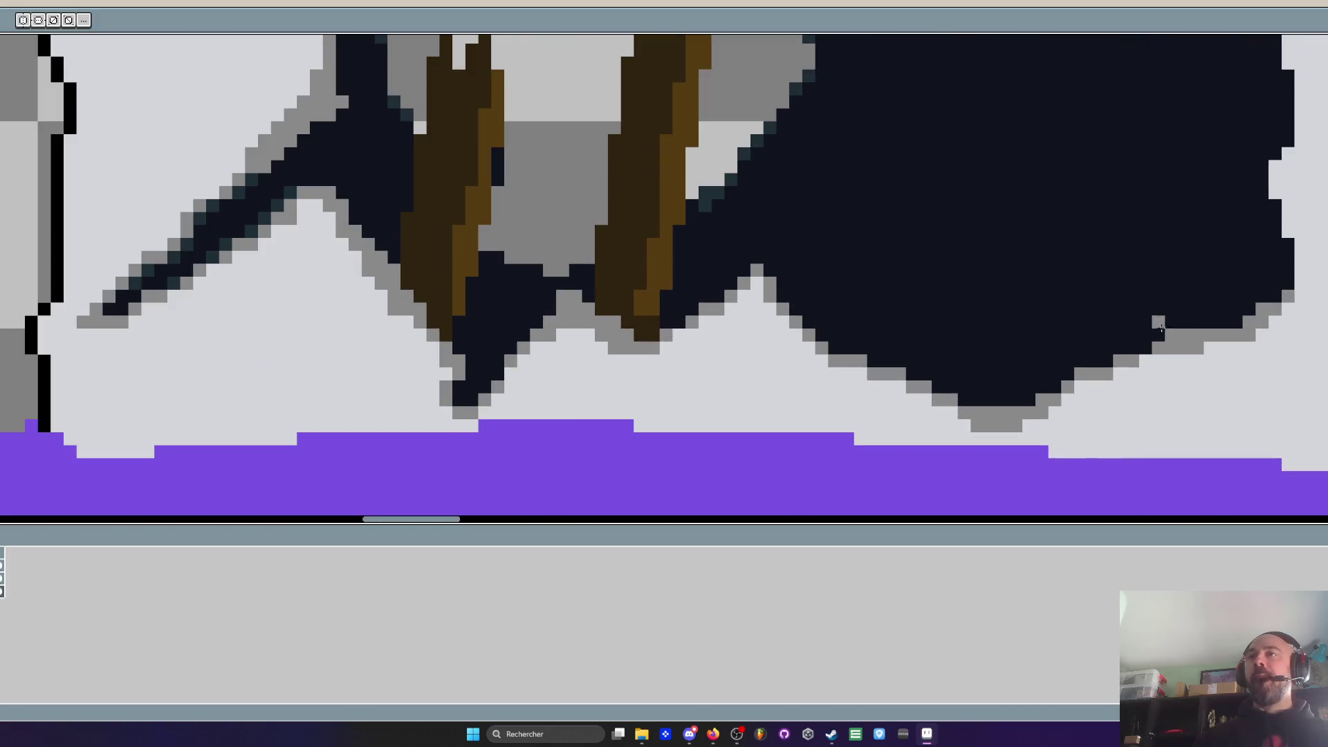
pyautogui.scroll(-2, 1145, 335)
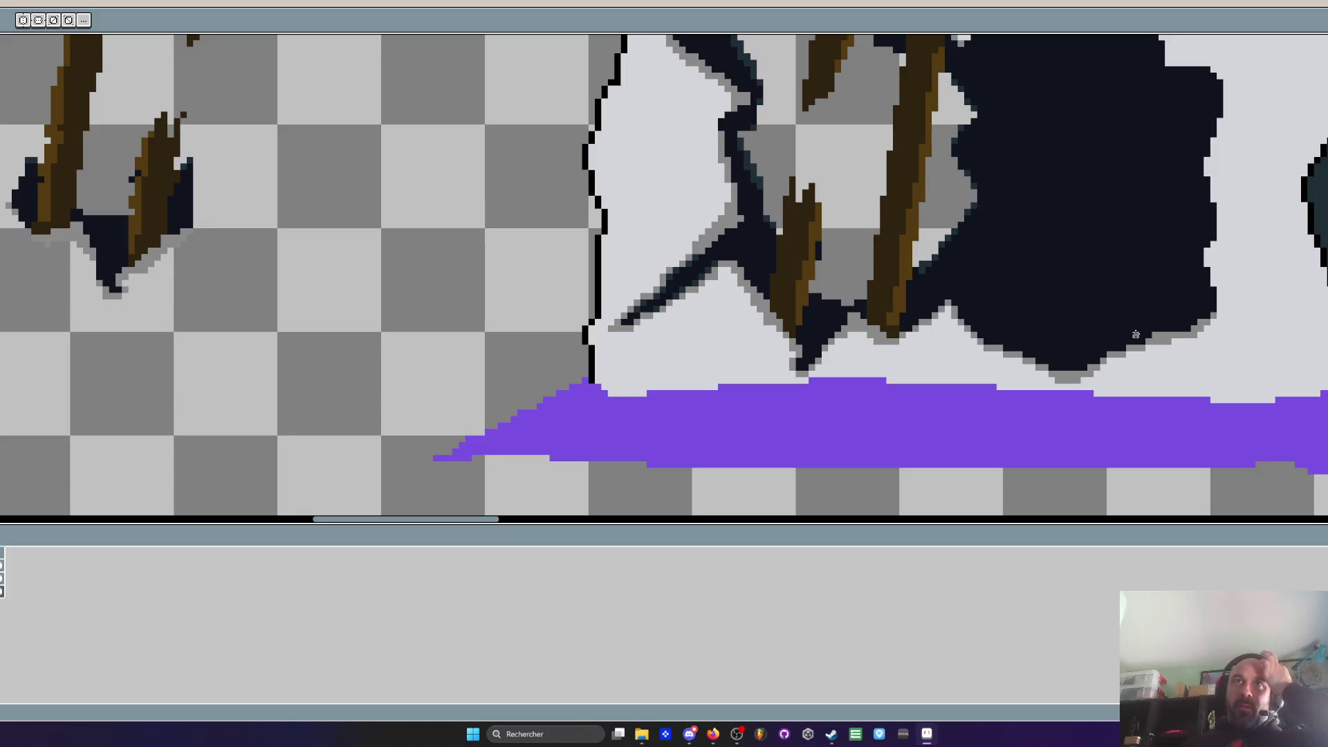
# Paint a brown plank down across the dark hole, adjusting its lower end
pyautogui.scroll(-3, 1038, 303)
pyautogui.scroll(2, 1003, 291)
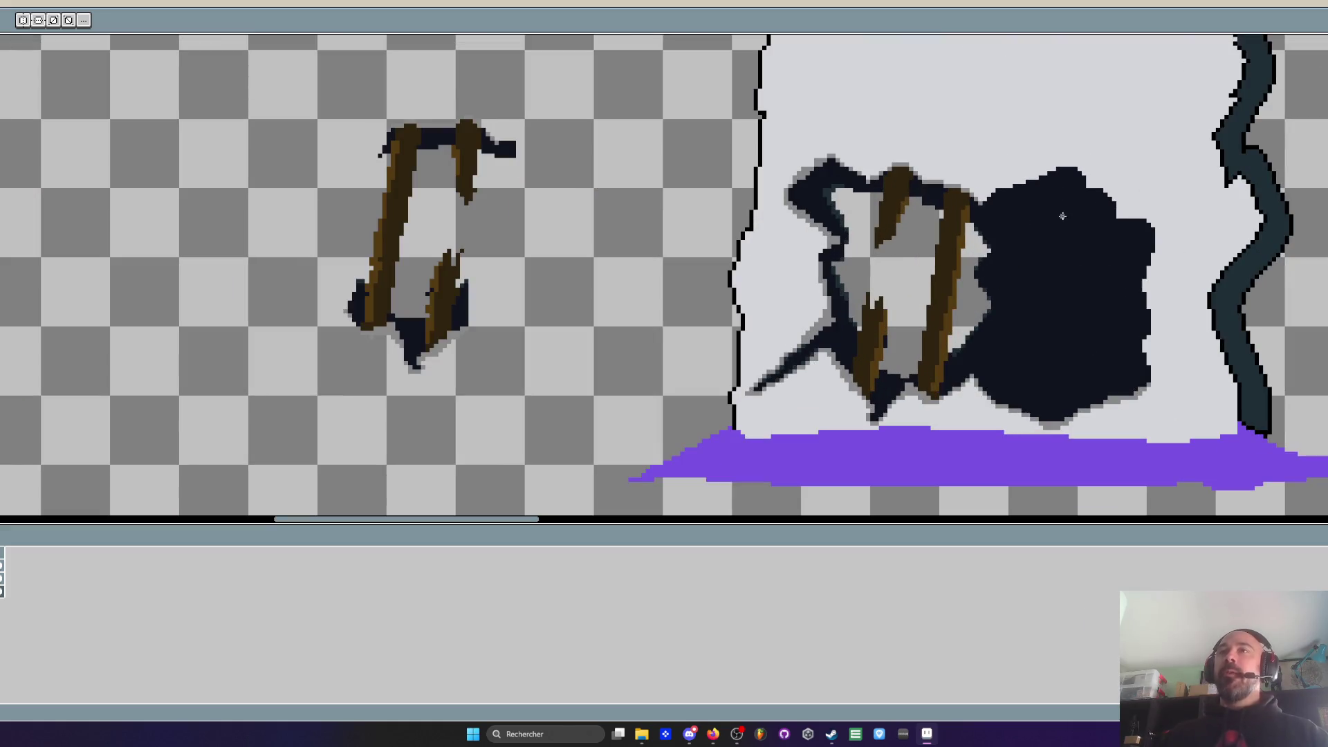
pyautogui.scroll(1, 973, 281)
pyautogui.scroll(1, 980, 274)
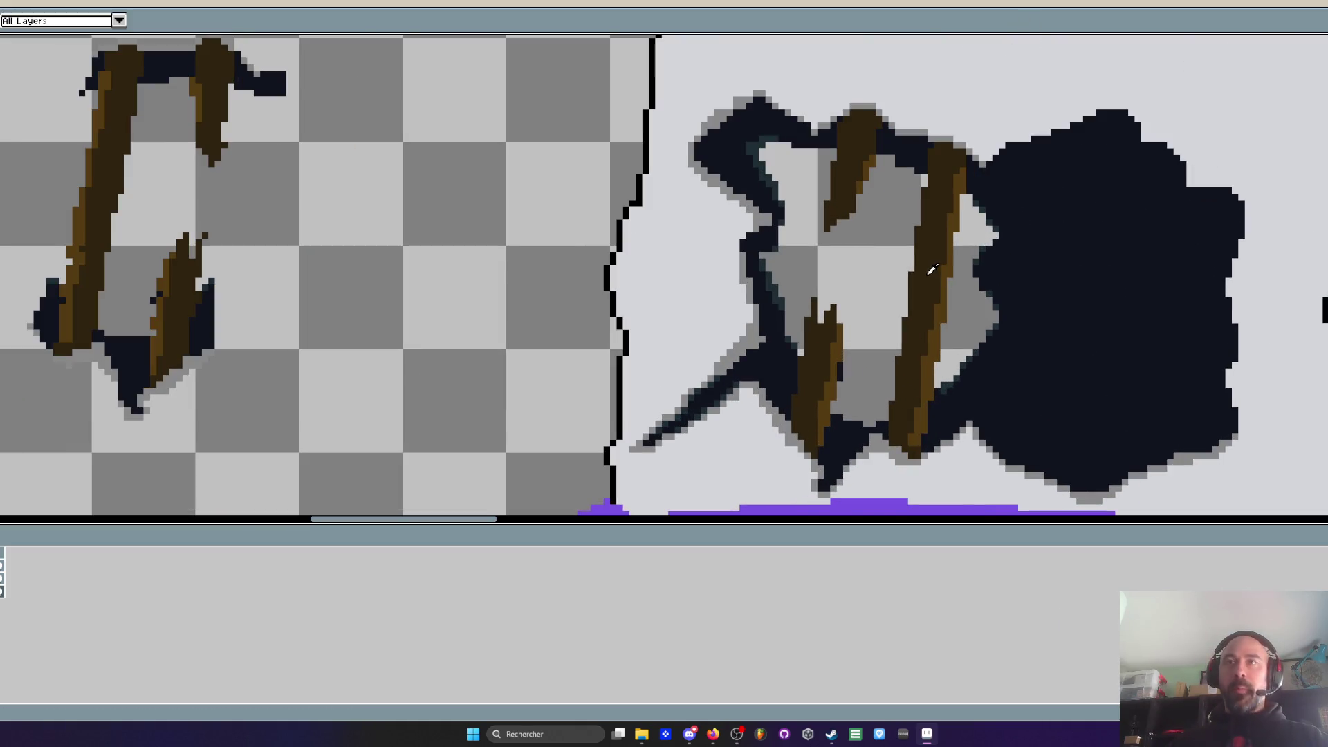
pyautogui.press('b')
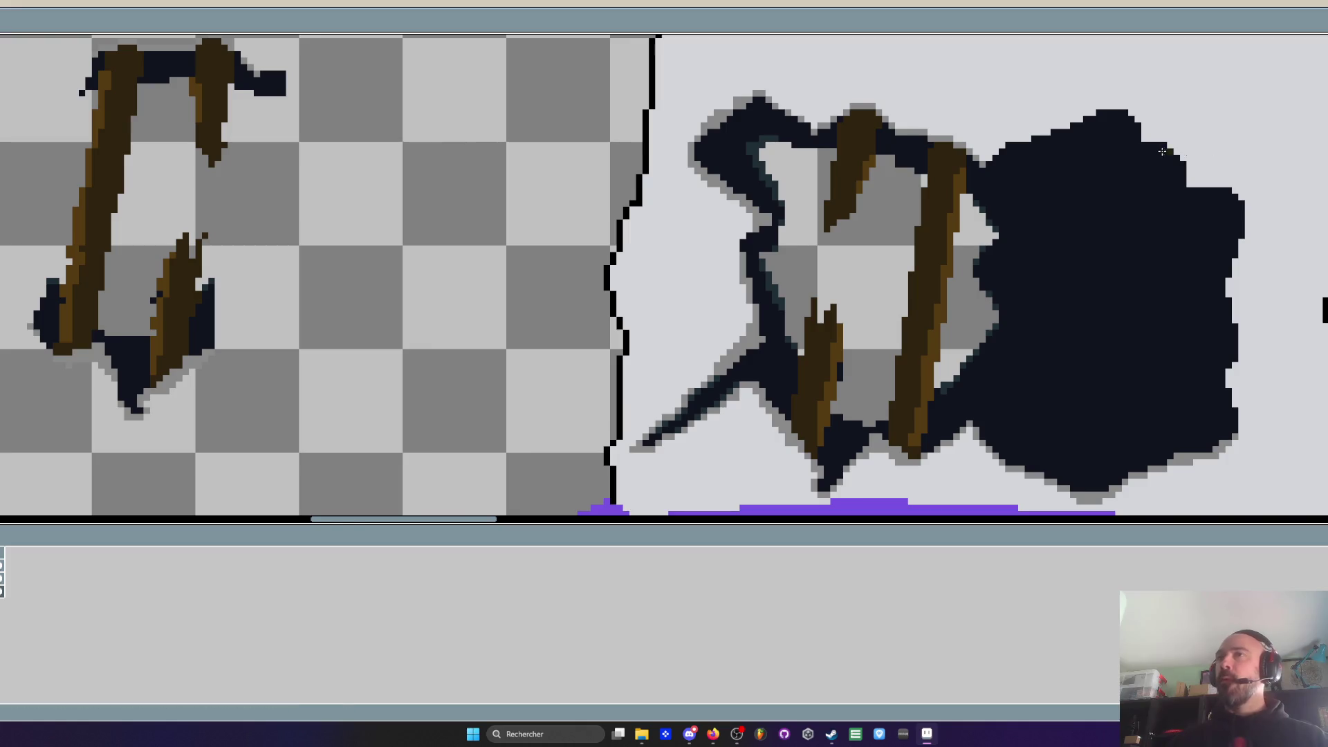
pyautogui.scroll(2, 1010, 159)
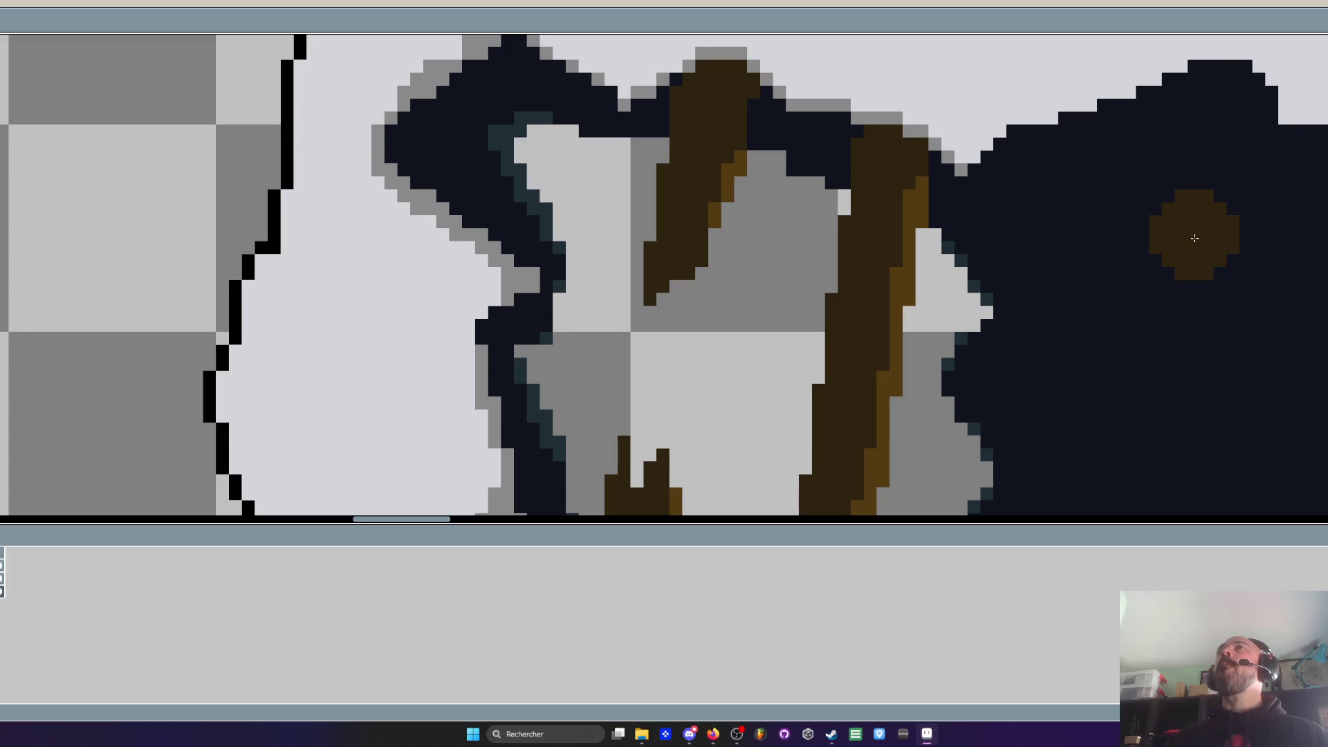
pyautogui.scroll(-2, 1194, 238)
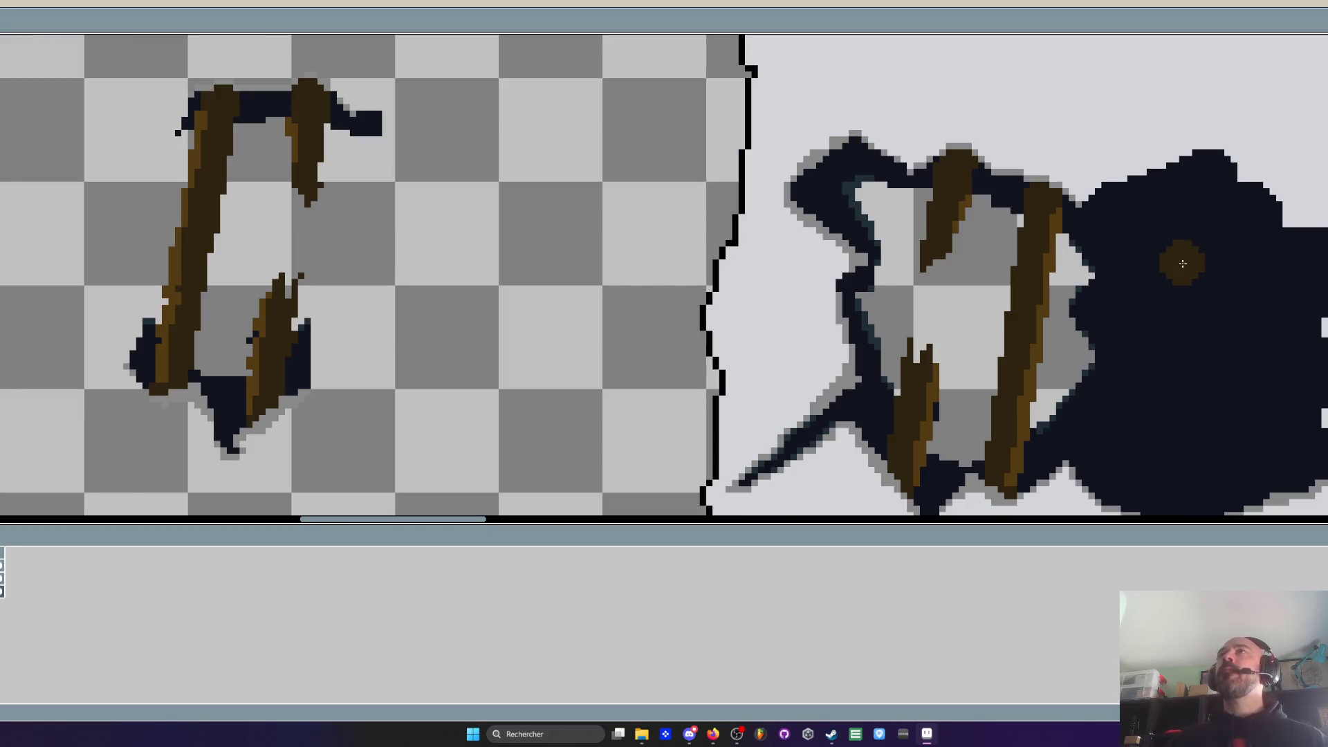
pyautogui.scroll(2, 1183, 264)
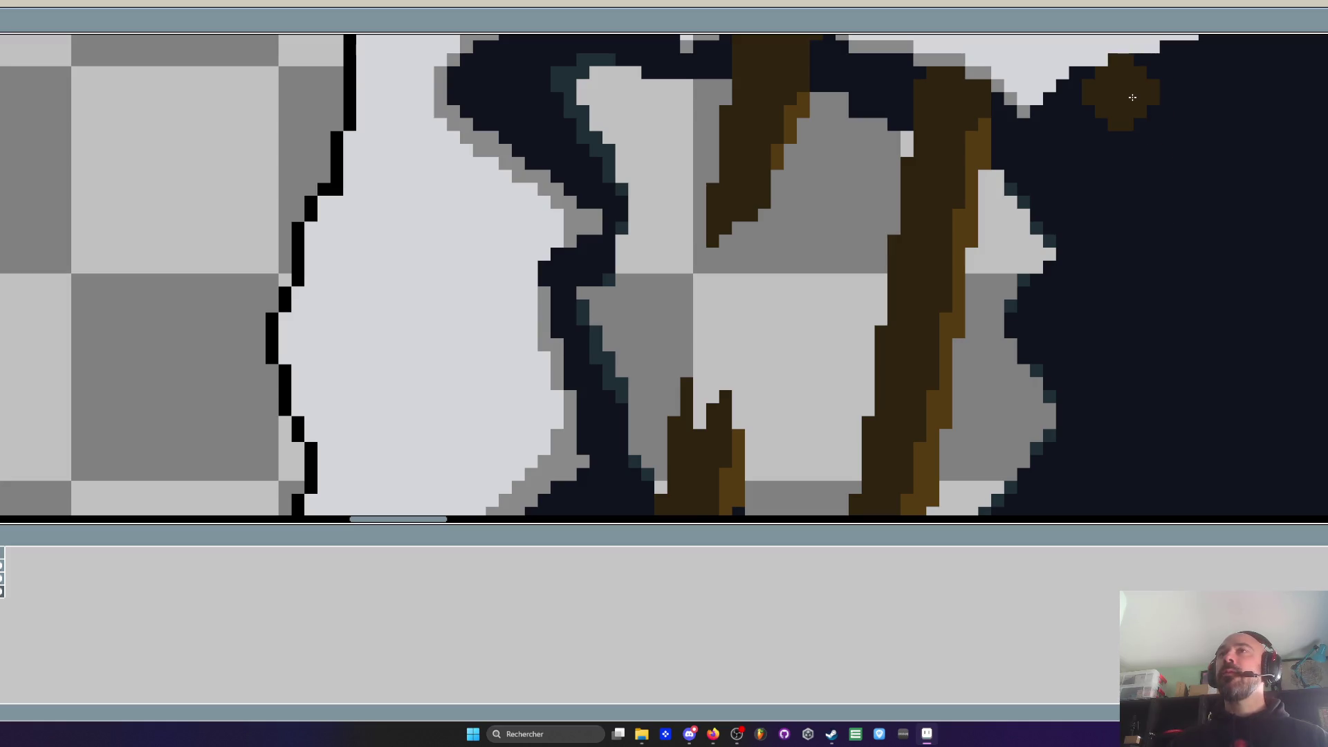
pyautogui.moveTo(1132, 96)
pyautogui.mouseDown()
pyautogui.moveTo(1137, 240)
pyautogui.moveTo(1174, 341)
pyautogui.mouseUp()
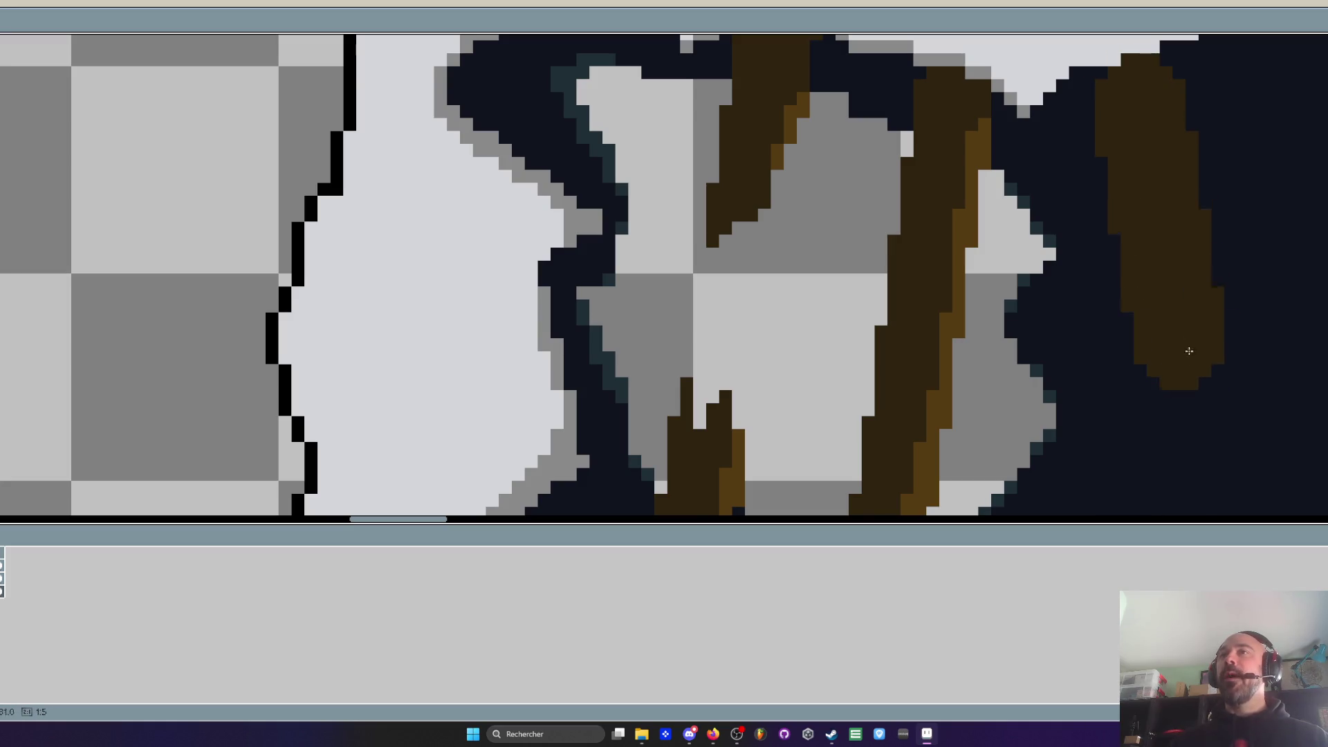
pyautogui.scroll(-3, 1183, 311)
pyautogui.moveTo(1188, 278); pyautogui.dragTo(1144, 398)
pyautogui.scroll(2, 1168, 383)
# With a smaller brush, add a short brown plank and darken its lower end with navy
pyautogui.press('-')
pyautogui.press('-')
pyautogui.press('-')
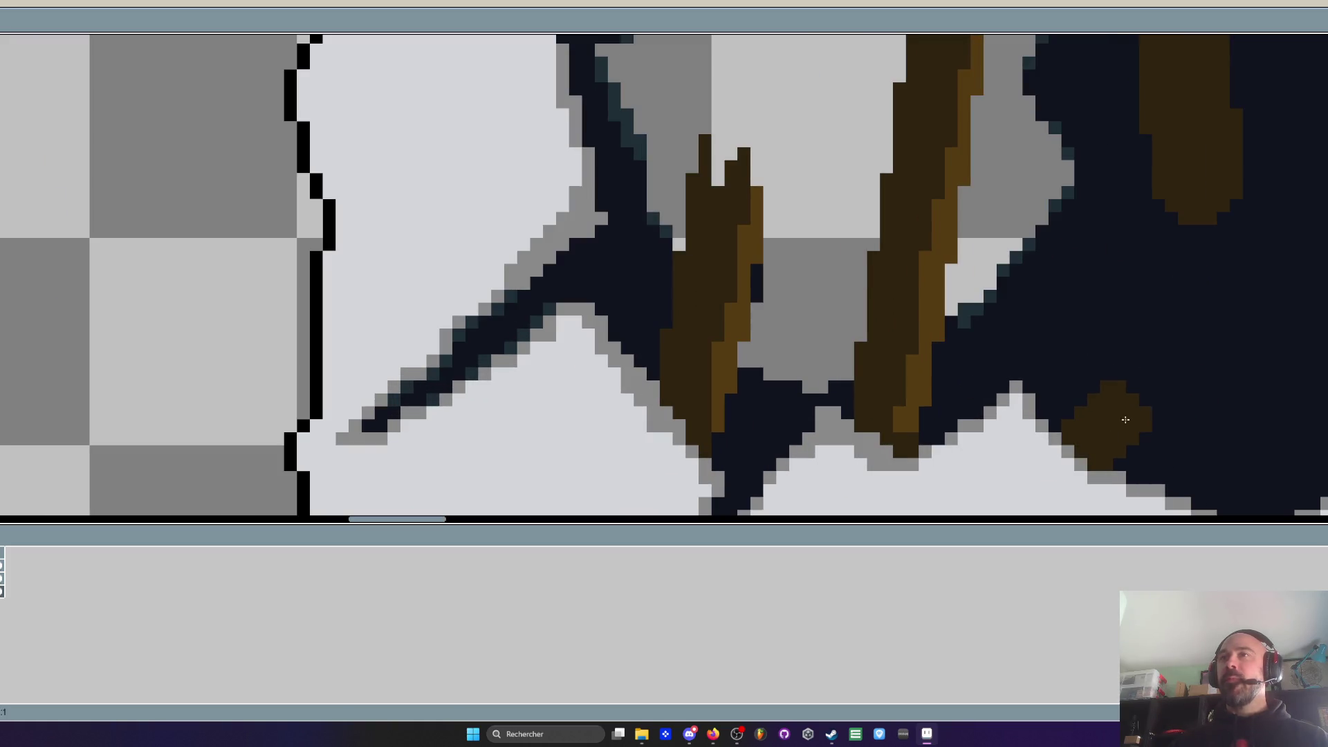
pyautogui.moveTo(1103, 424); pyautogui.dragTo(1147, 297)
pyautogui.scroll(-2, 1166, 316)
pyautogui.scroll(-2, 1166, 315)
pyautogui.scroll(3, 1173, 322)
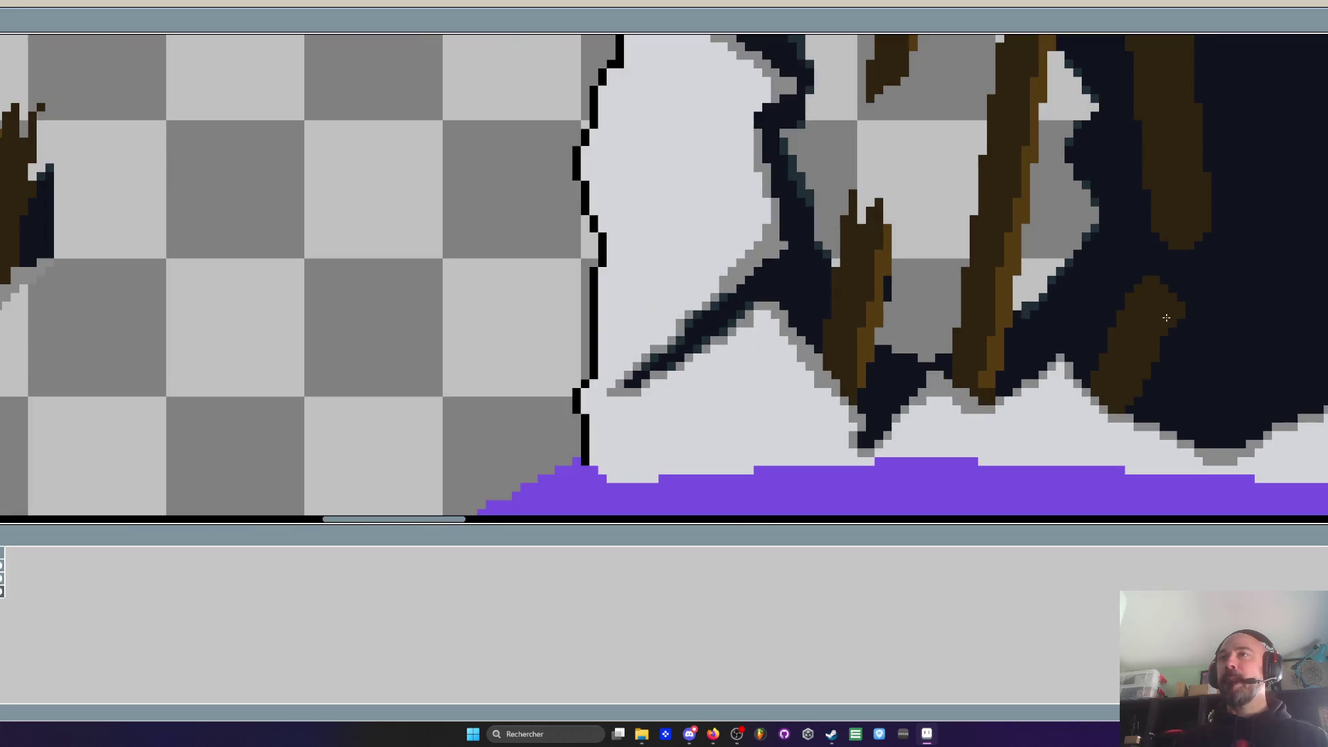
pyautogui.click(1138, 392)
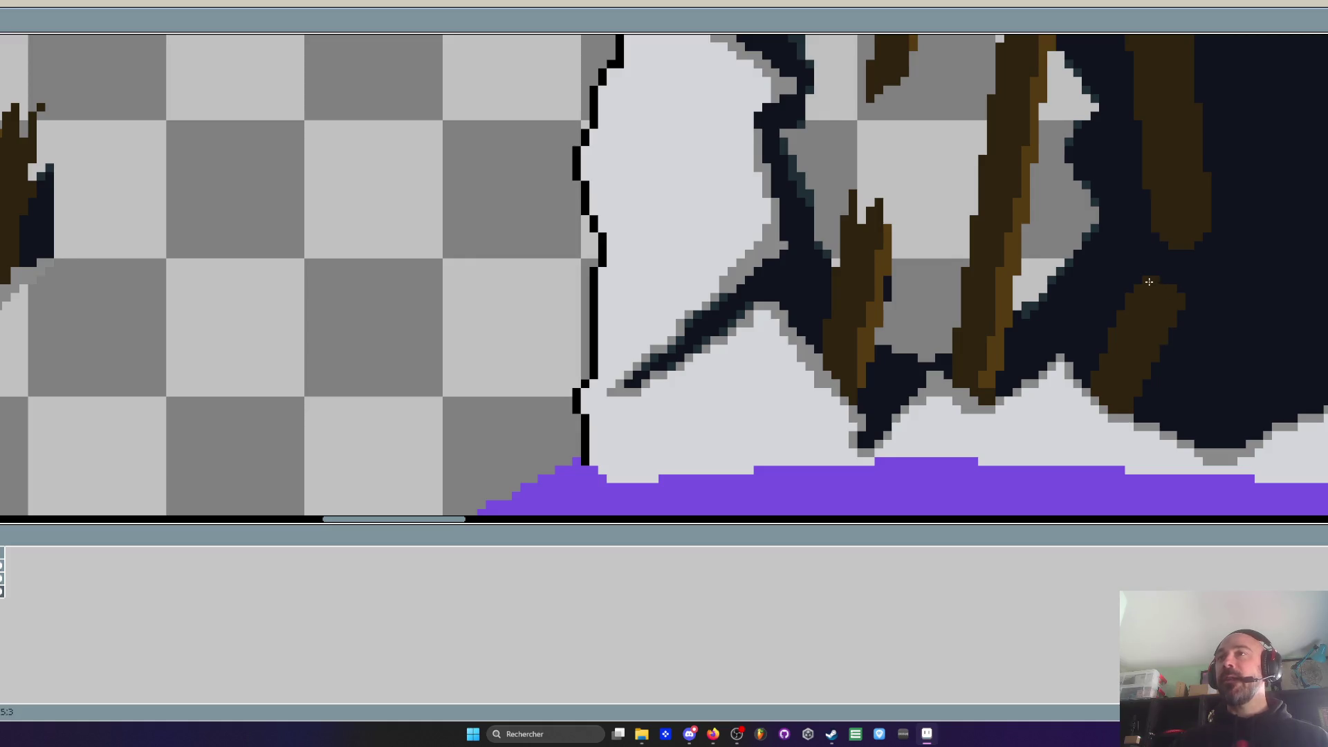
pyautogui.scroll(-3, 1148, 274)
pyautogui.scroll(2, 1168, 267)
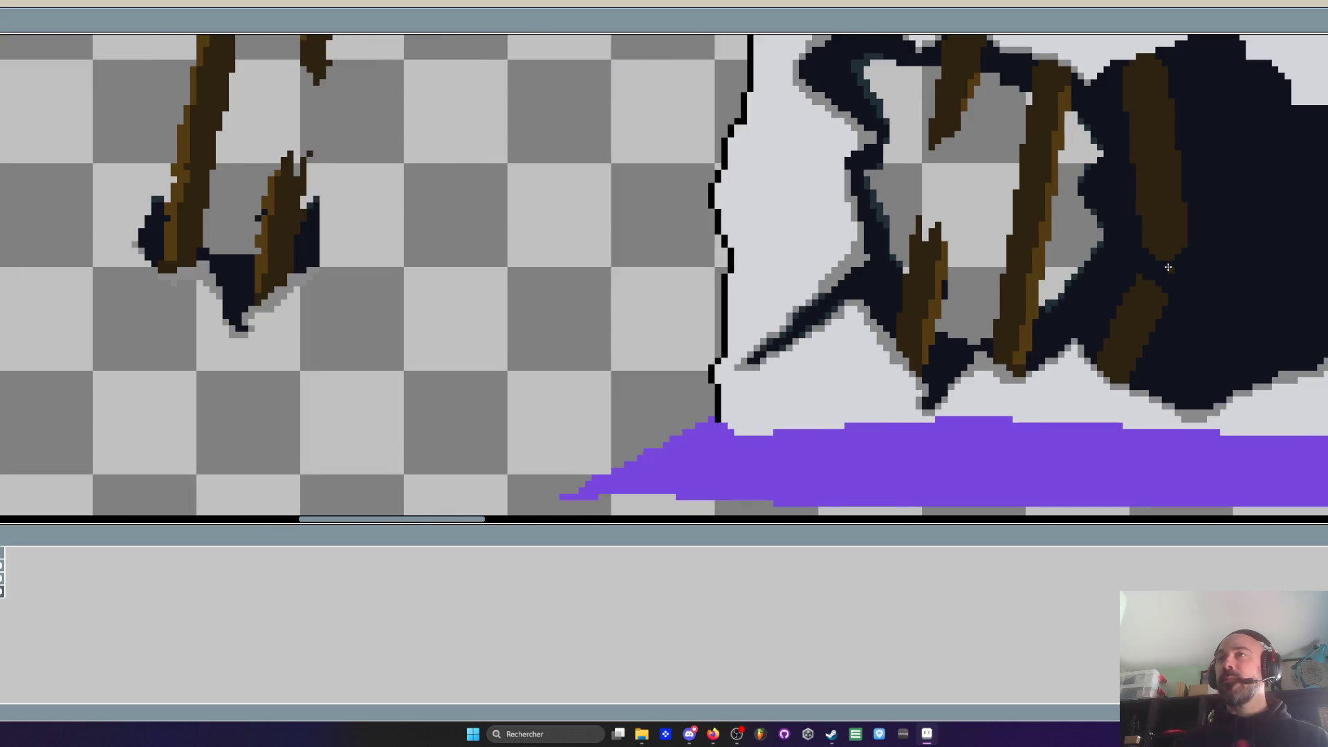
pyautogui.scroll(2, 1169, 267)
pyautogui.moveTo(1097, 460); pyautogui.dragTo(1164, 299)
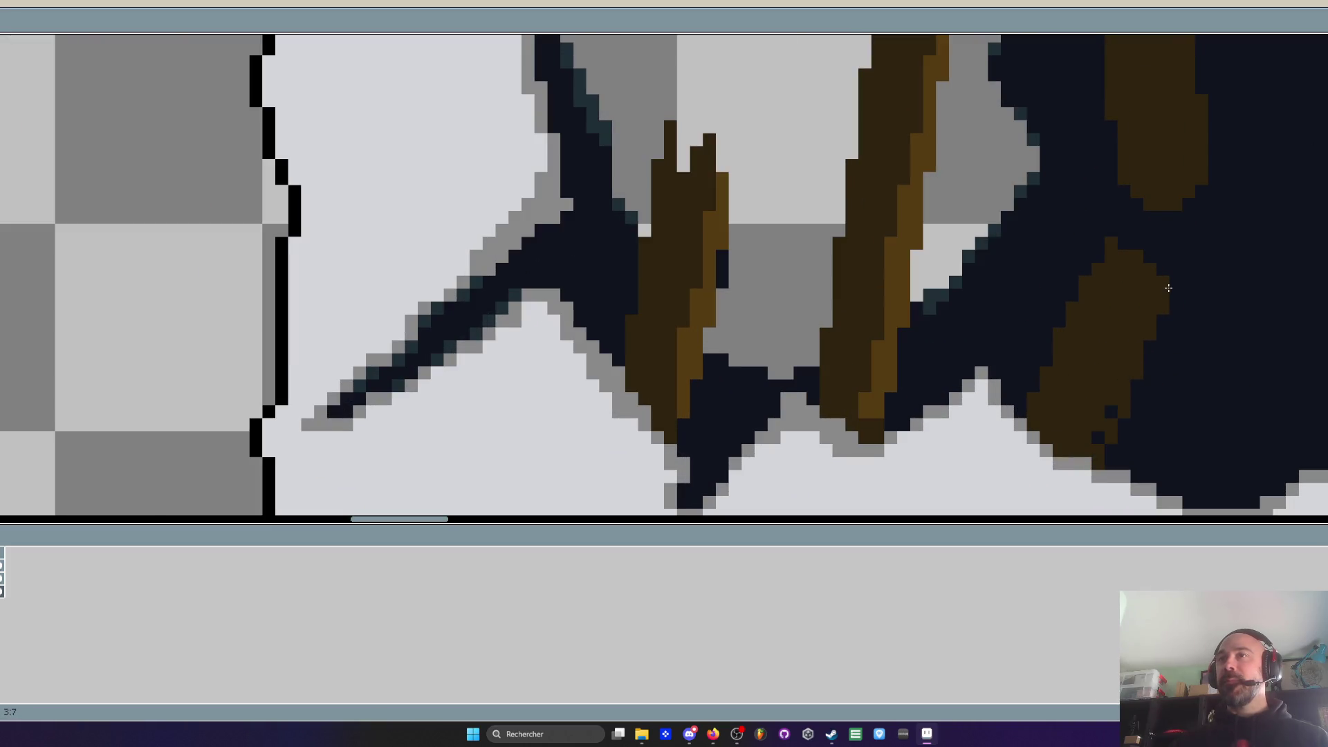
pyautogui.scroll(-2, 1119, 389)
pyautogui.scroll(1, 1231, 385)
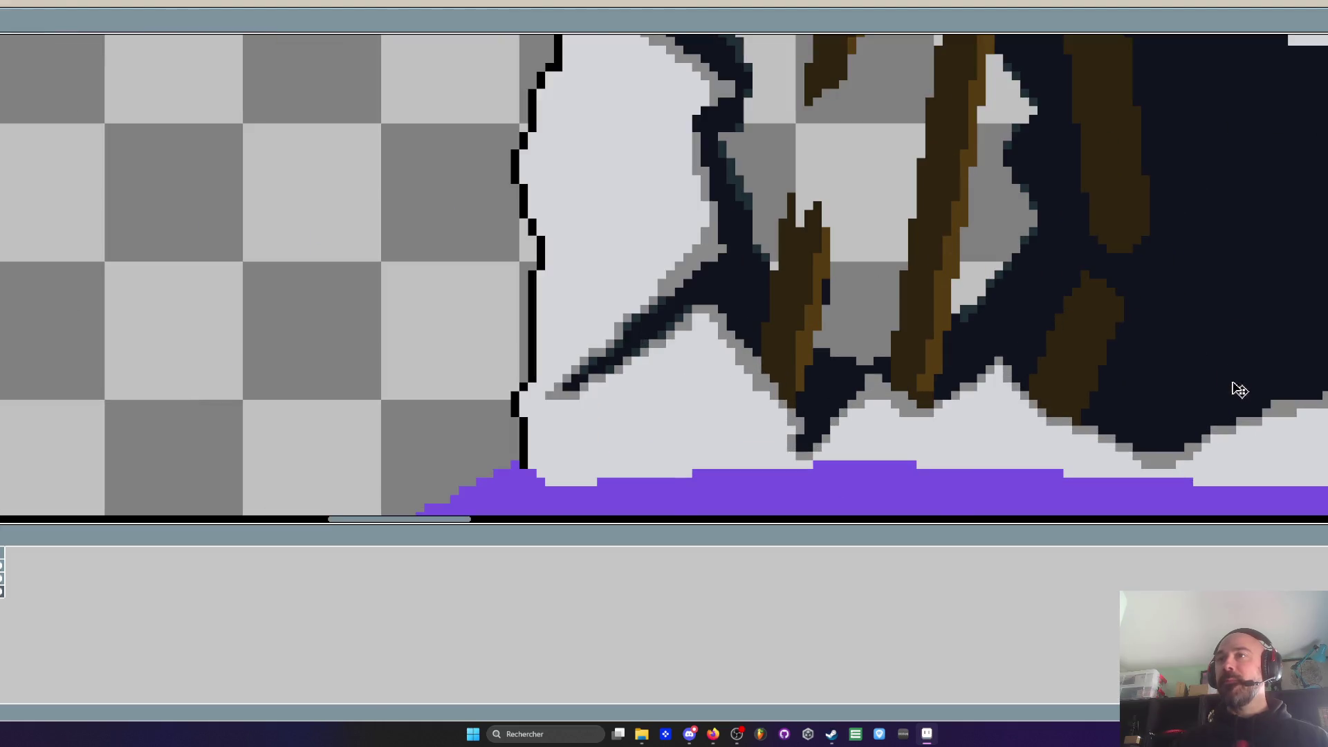
# Paint a tall brown plank across the right side of the hole
pyautogui.moveTo(1233, 406); pyautogui.dragTo(1261, 170)
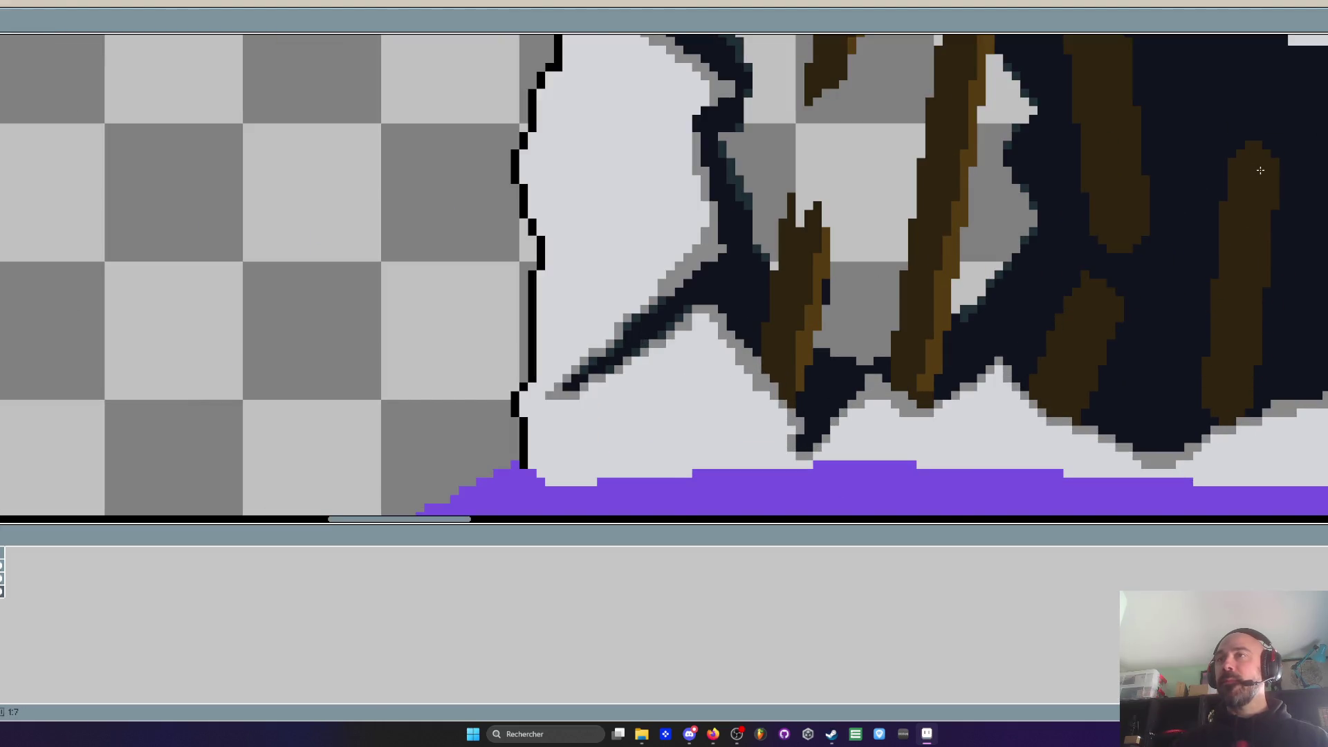
pyautogui.scroll(-1, 1261, 170)
pyautogui.scroll(-1, 1202, 169)
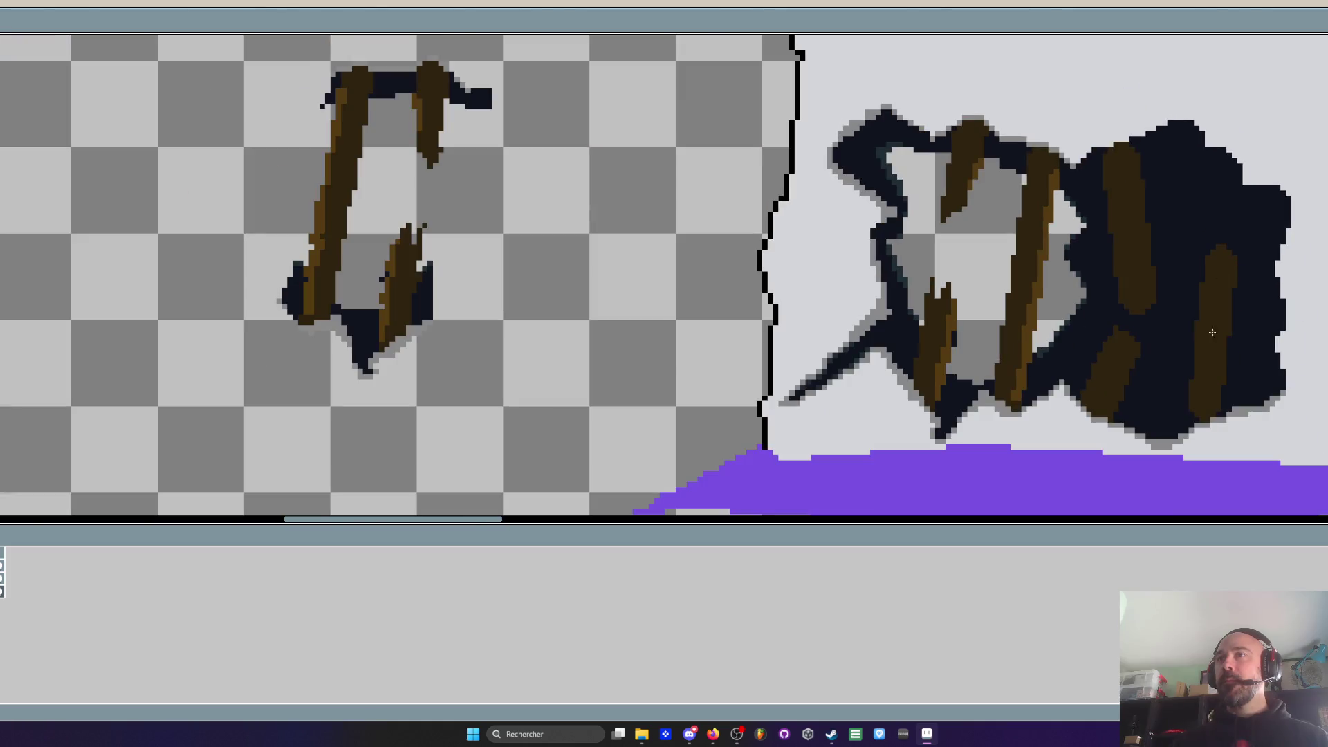
pyautogui.scroll(2, 1198, 378)
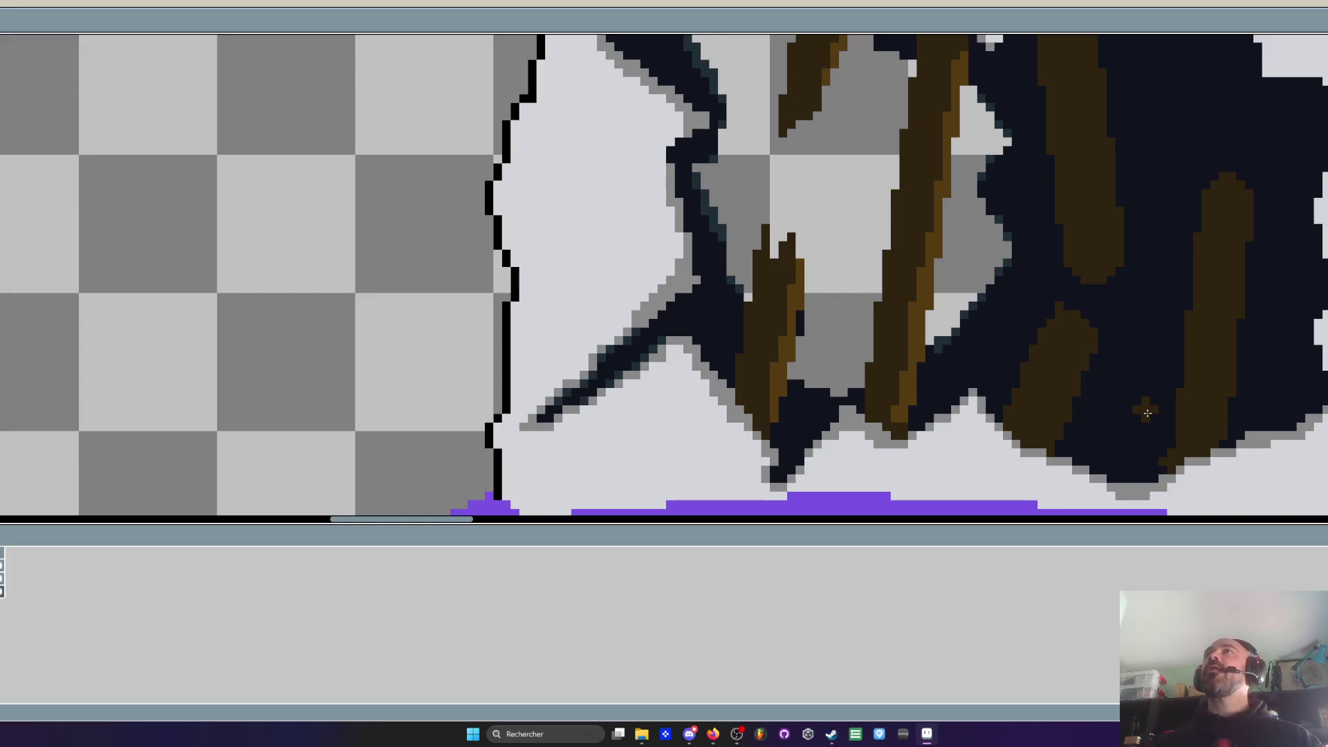
pyautogui.scroll(-3, 899, 256)
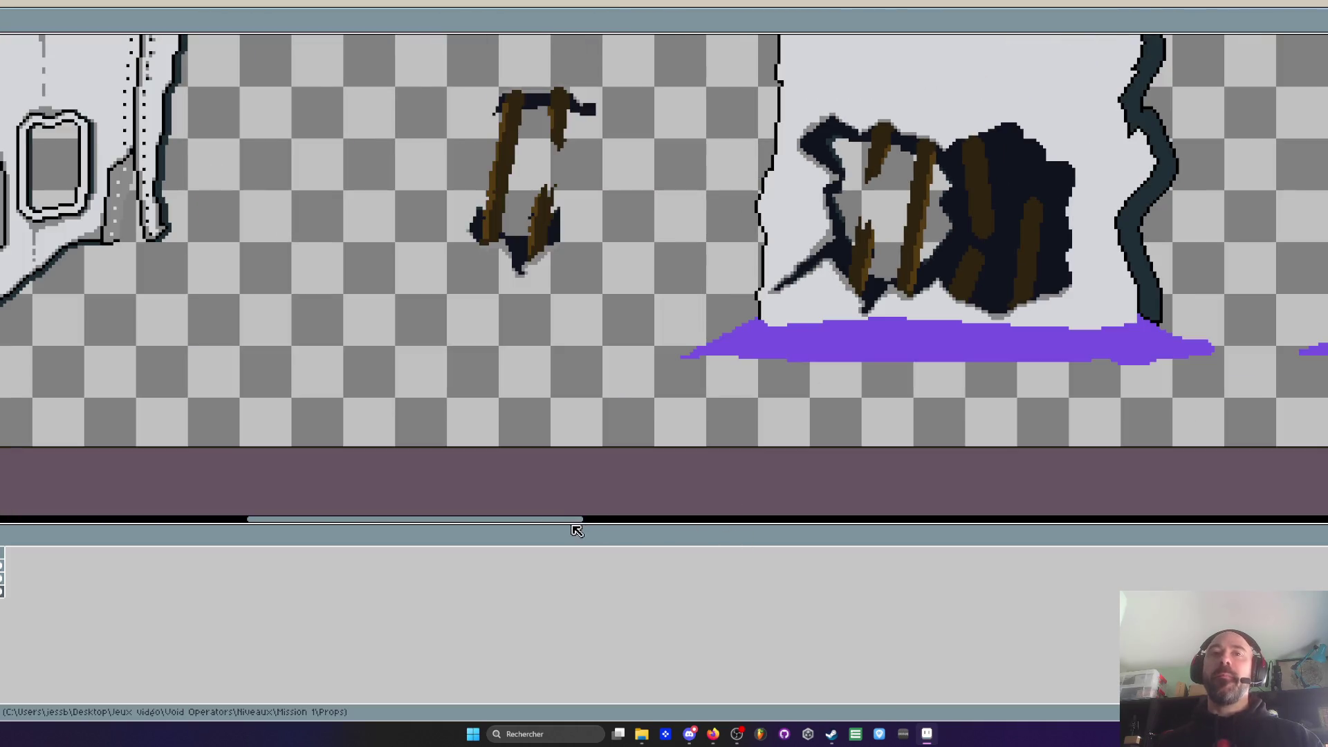
pyautogui.moveTo(567, 529); pyautogui.dragTo(245, 468)
pyautogui.scroll(-3, 245, 468)
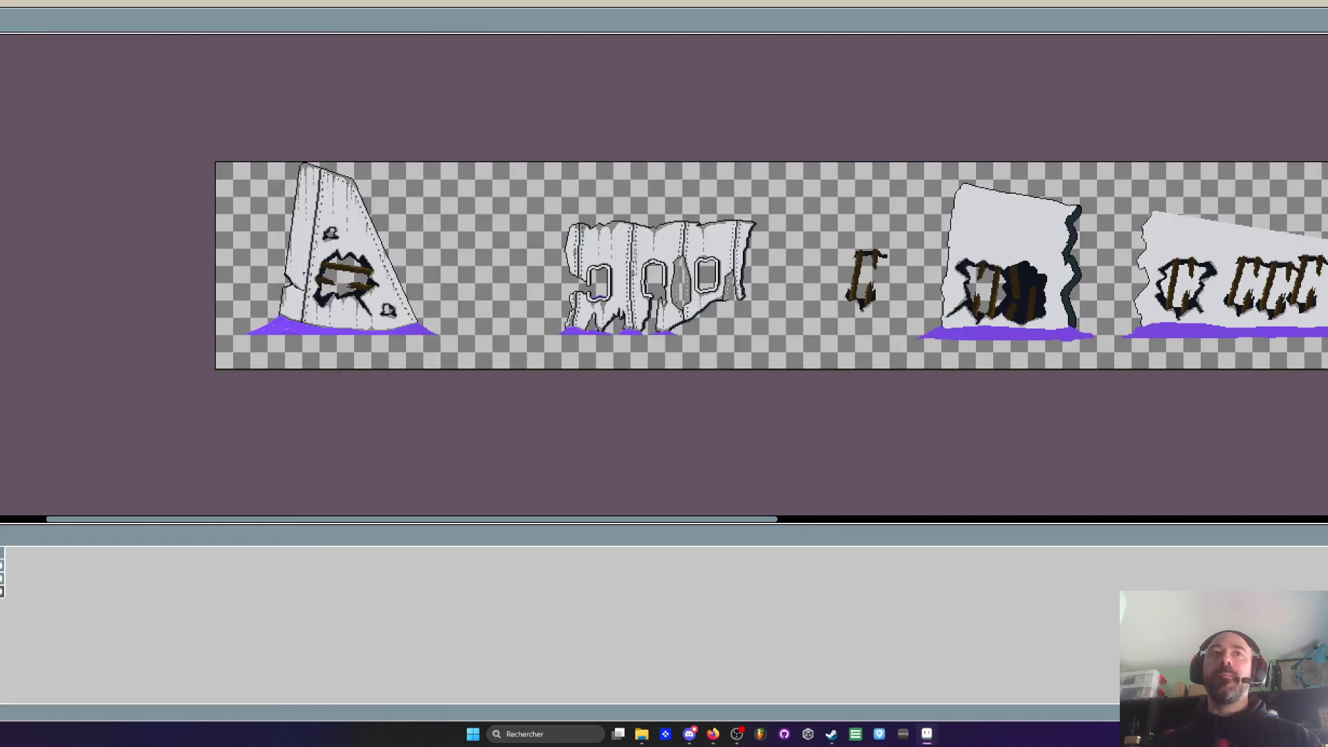
pyautogui.scroll(3, 442, 346)
pyautogui.scroll(-1, 452, 298)
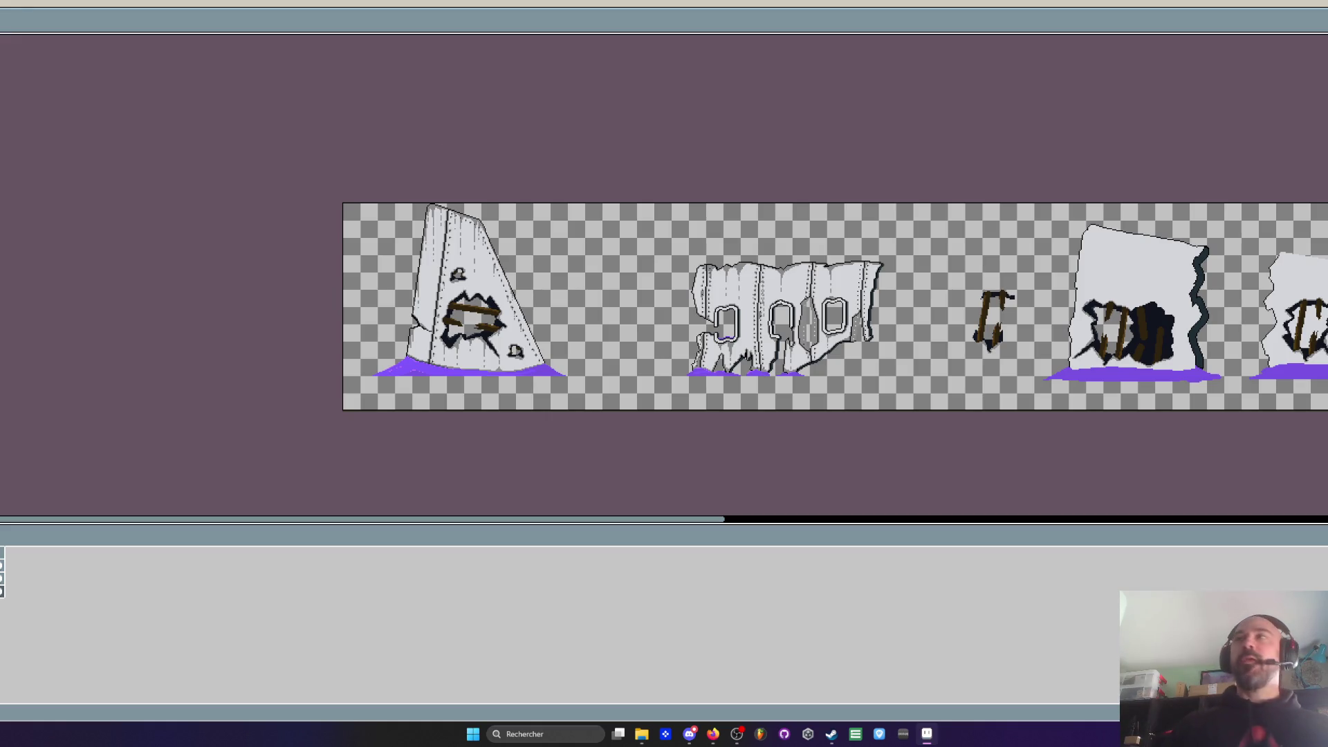
# Minimize Aseprite and the Props window, then run VoidOperators.exe from the desktop V0.21 folder
pyautogui.click(927, 734)
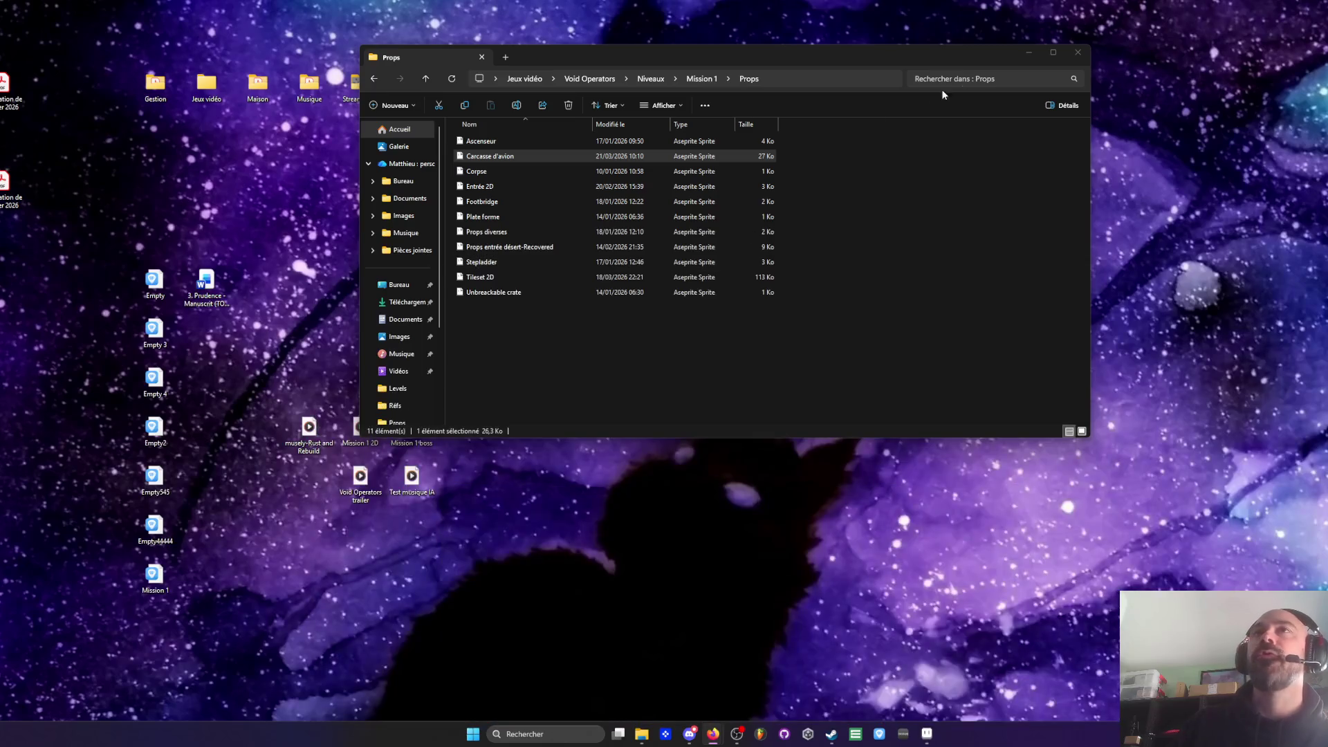
pyautogui.click(1028, 56)
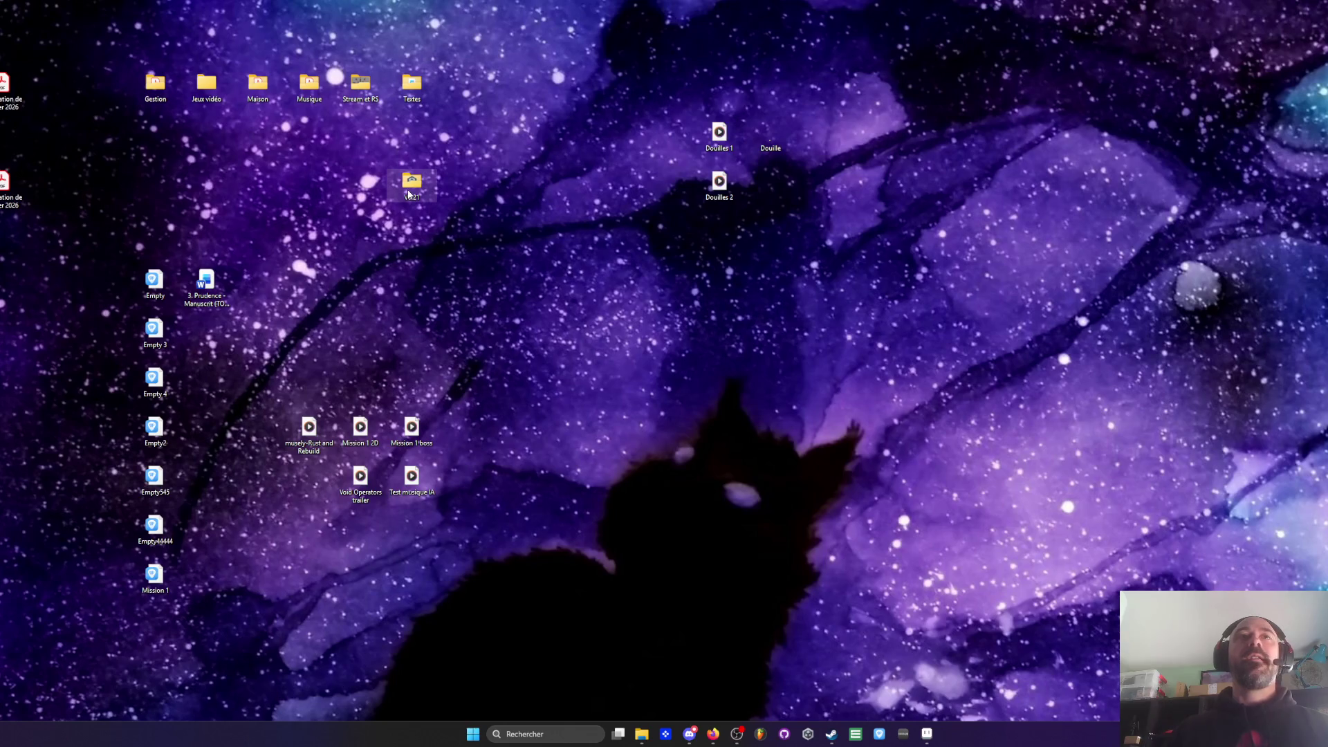
pyautogui.doubleClick(413, 181)
pyautogui.doubleClick(513, 247)
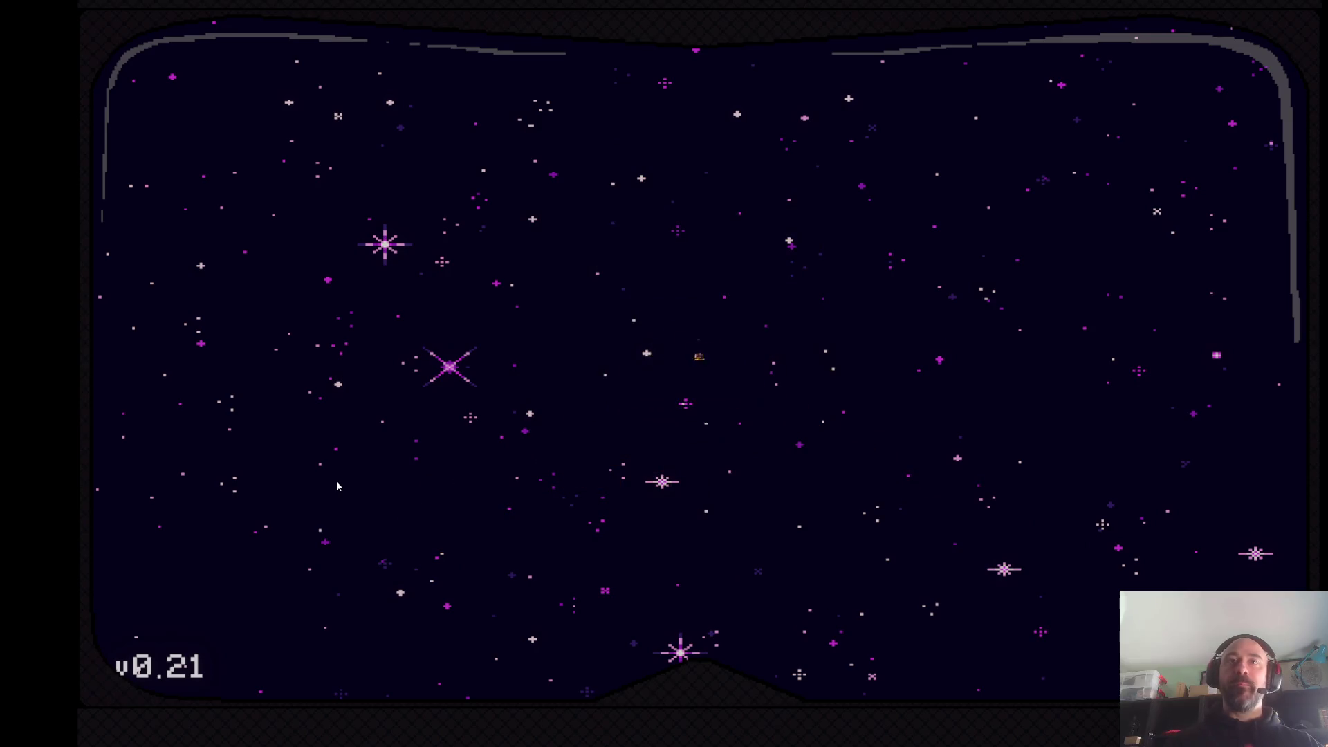
pyautogui.press('Down')
# Start a new game and run the operator right onto the pad between the green portals
pyautogui.press('Return')
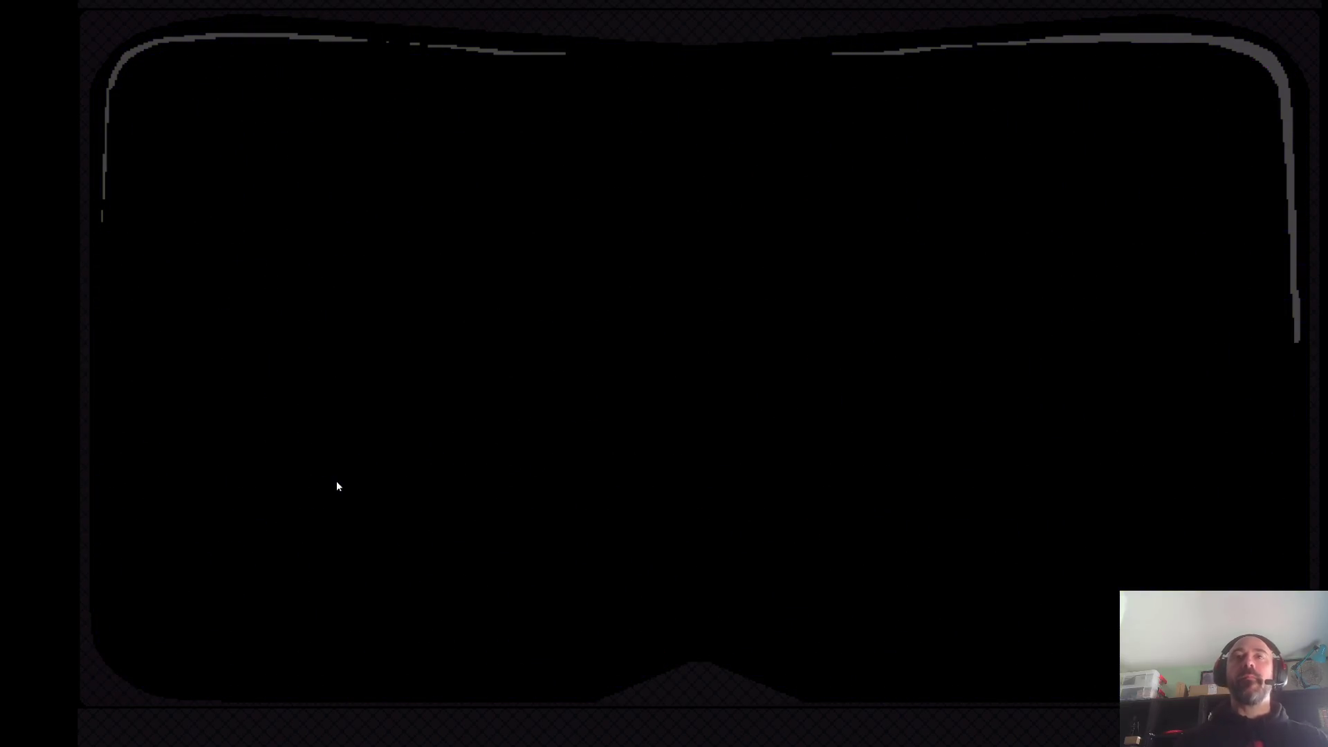
pyautogui.press('Right')
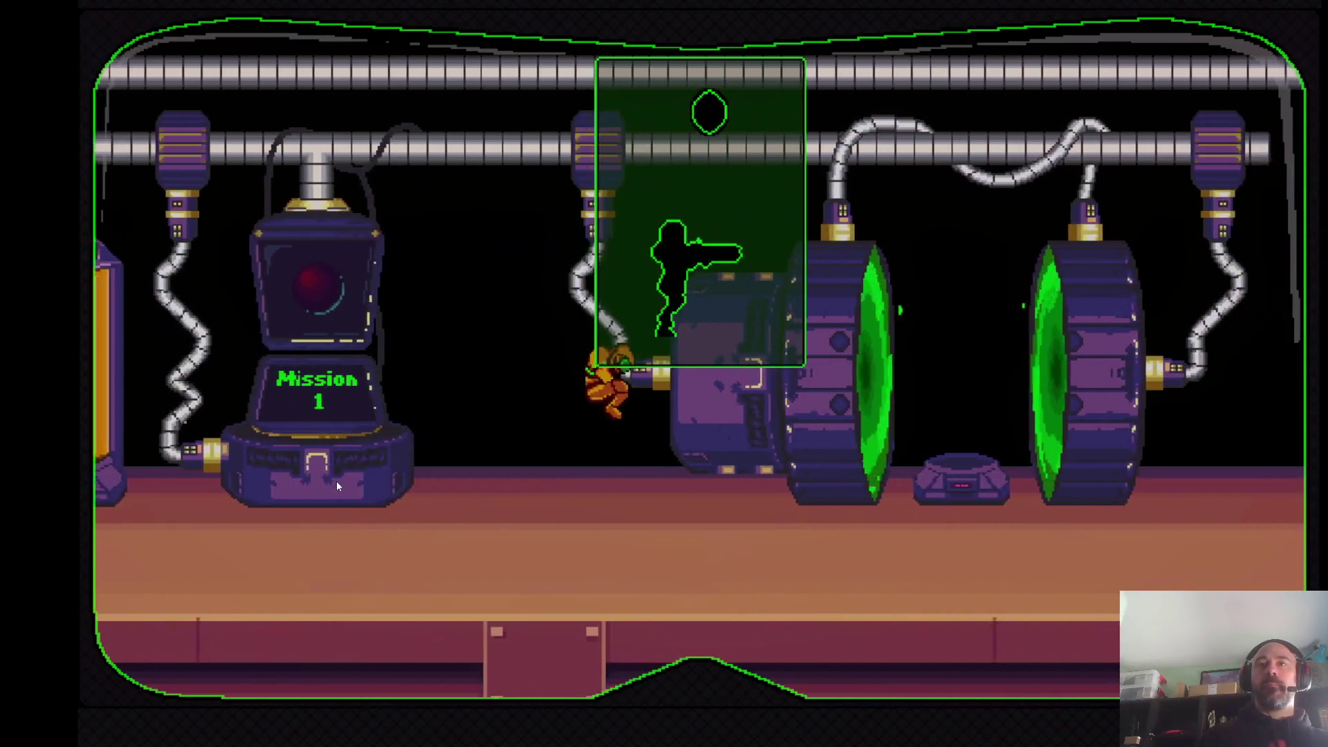
pyautogui.press('Right')
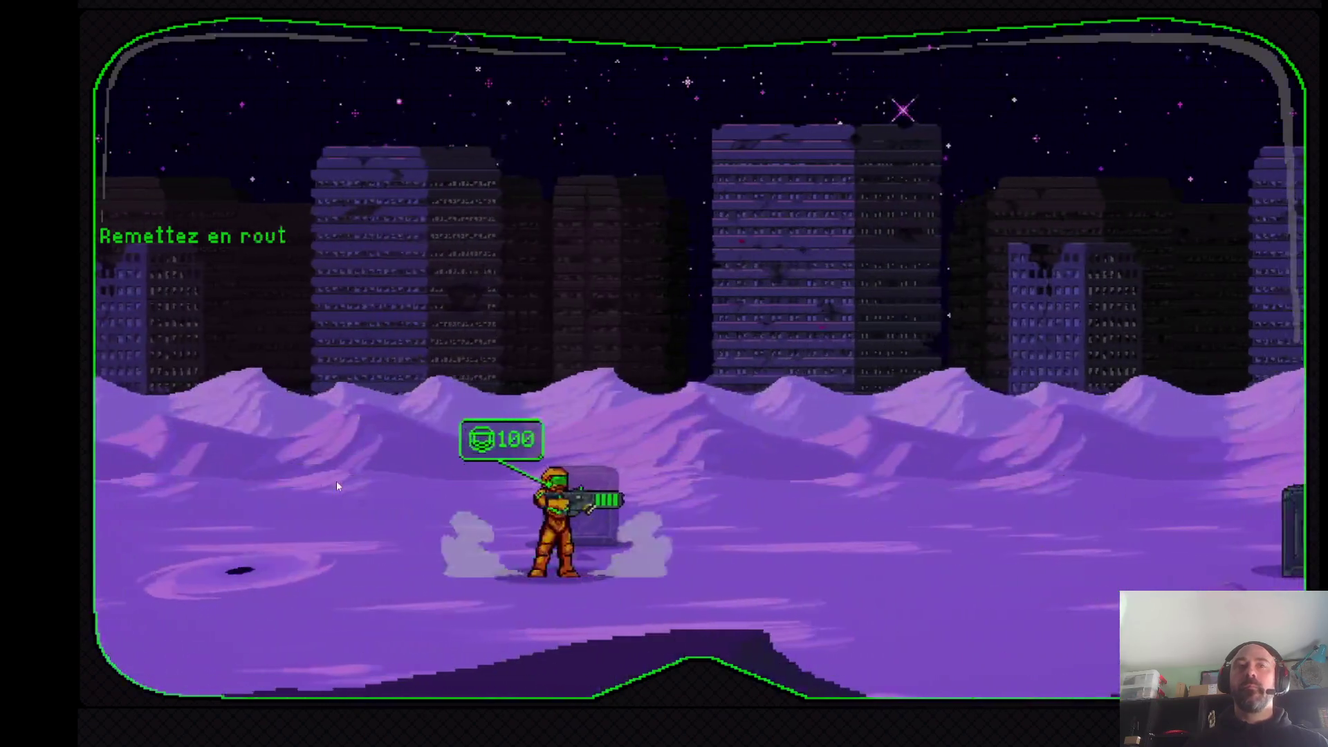
pyautogui.press('Right')
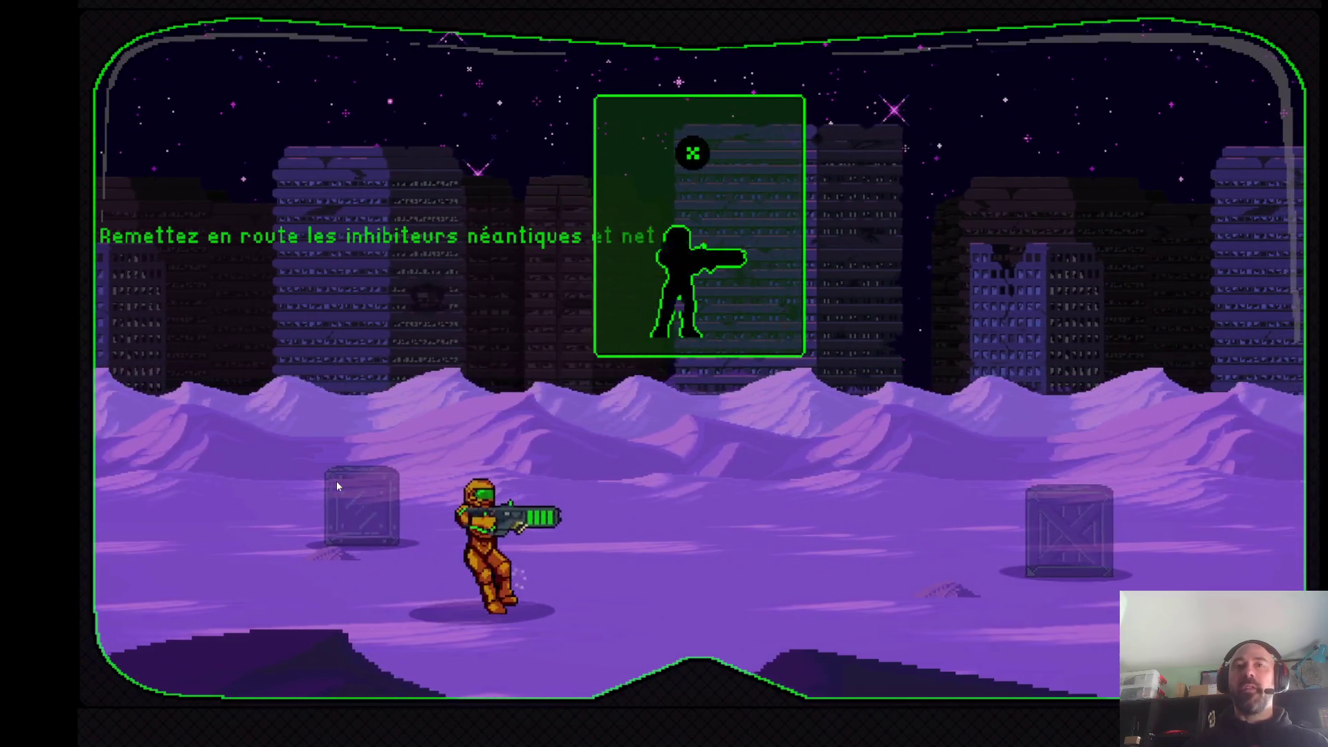
# Fire at the targets ahead and move the soldier around the desert slope, ending facing right
pyautogui.press('x')
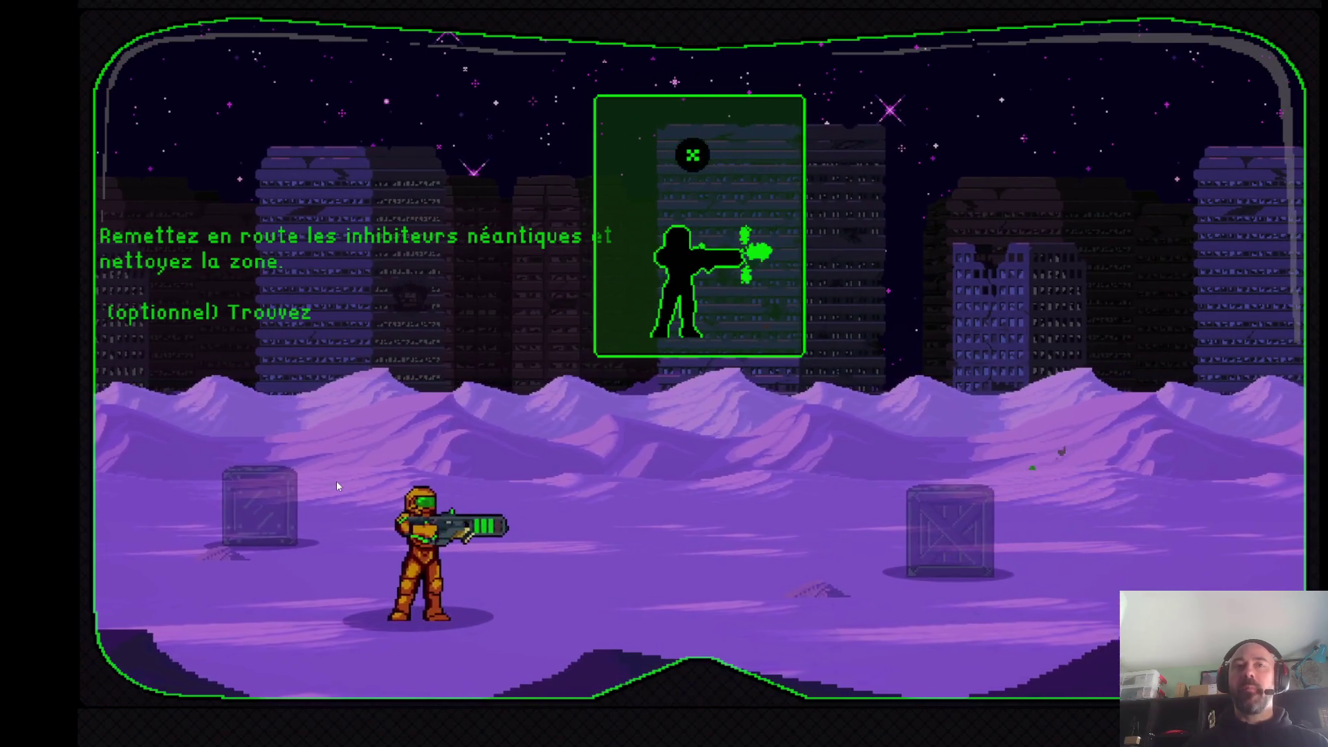
pyautogui.press('Right')
pyautogui.press('Up')
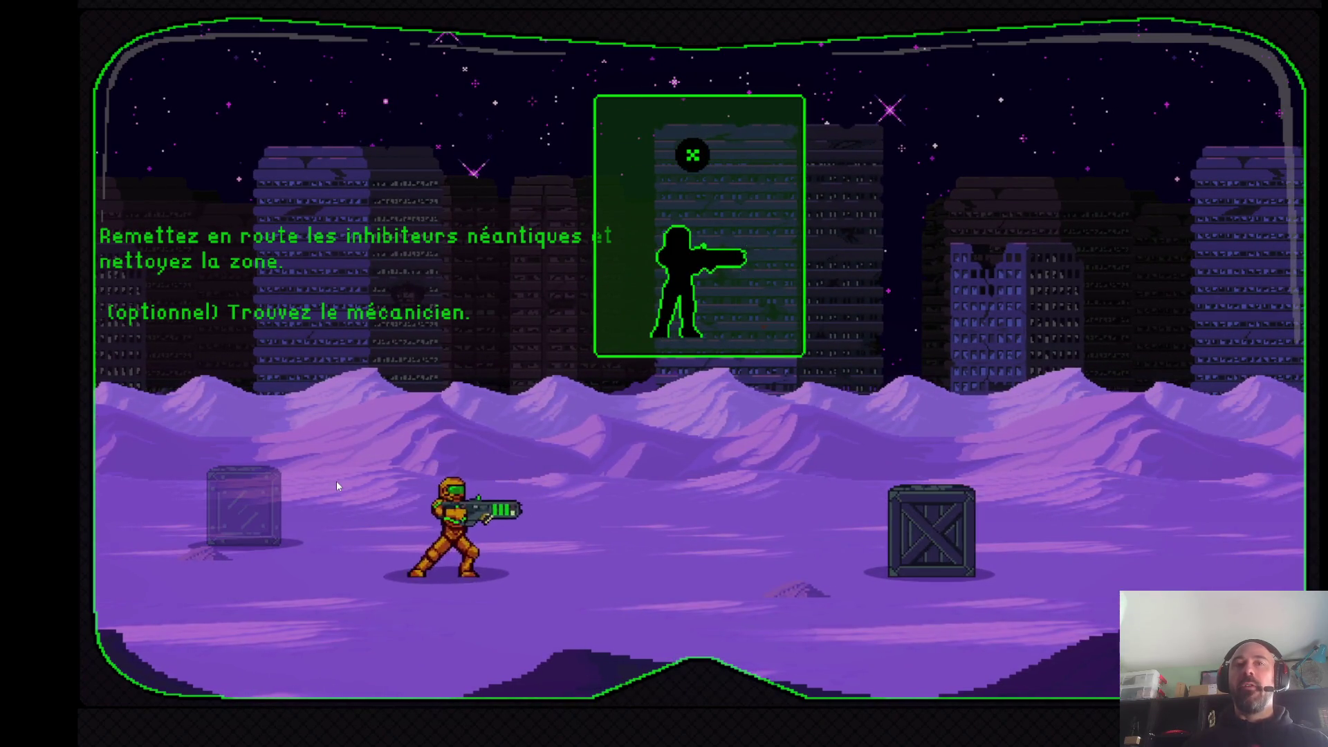
pyautogui.press('Left')
pyautogui.press('Right')
pyautogui.press('Up')
pyautogui.press('Down')
pyautogui.press('Left')
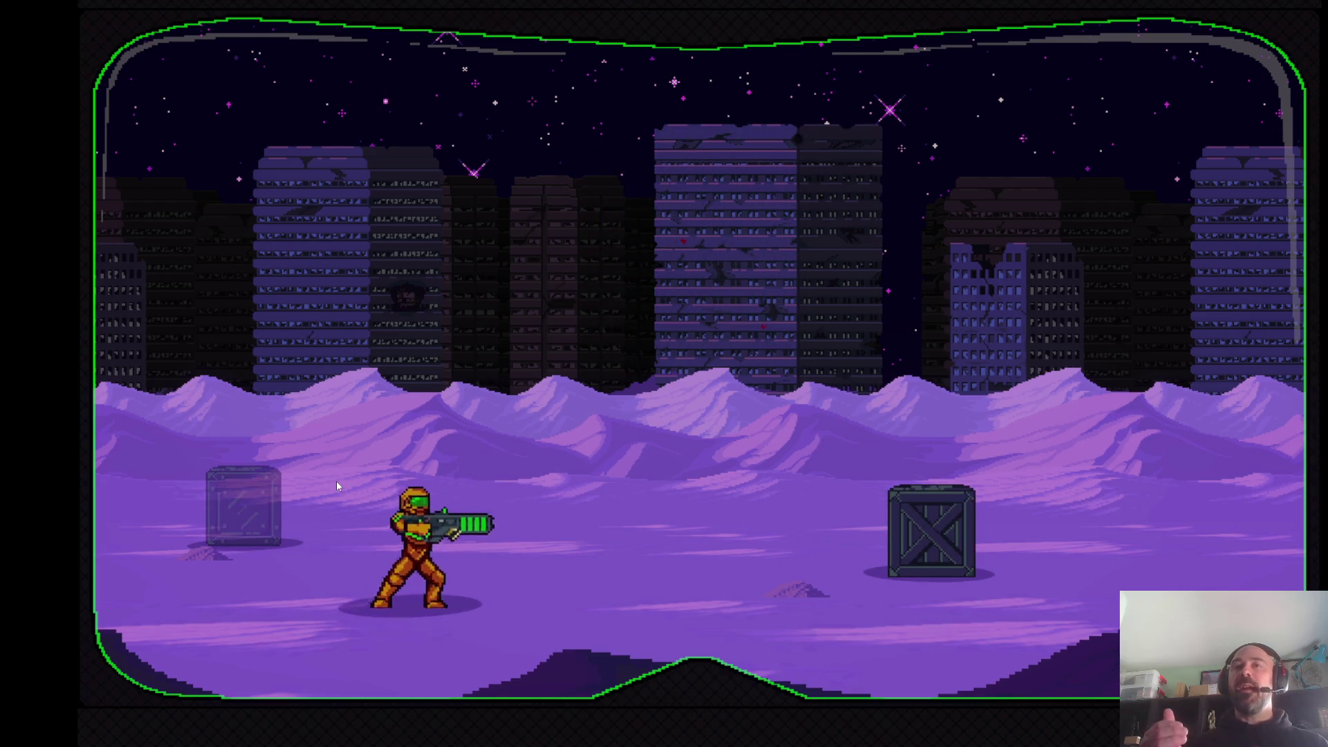
pyautogui.press('Up')
pyautogui.press('Left')
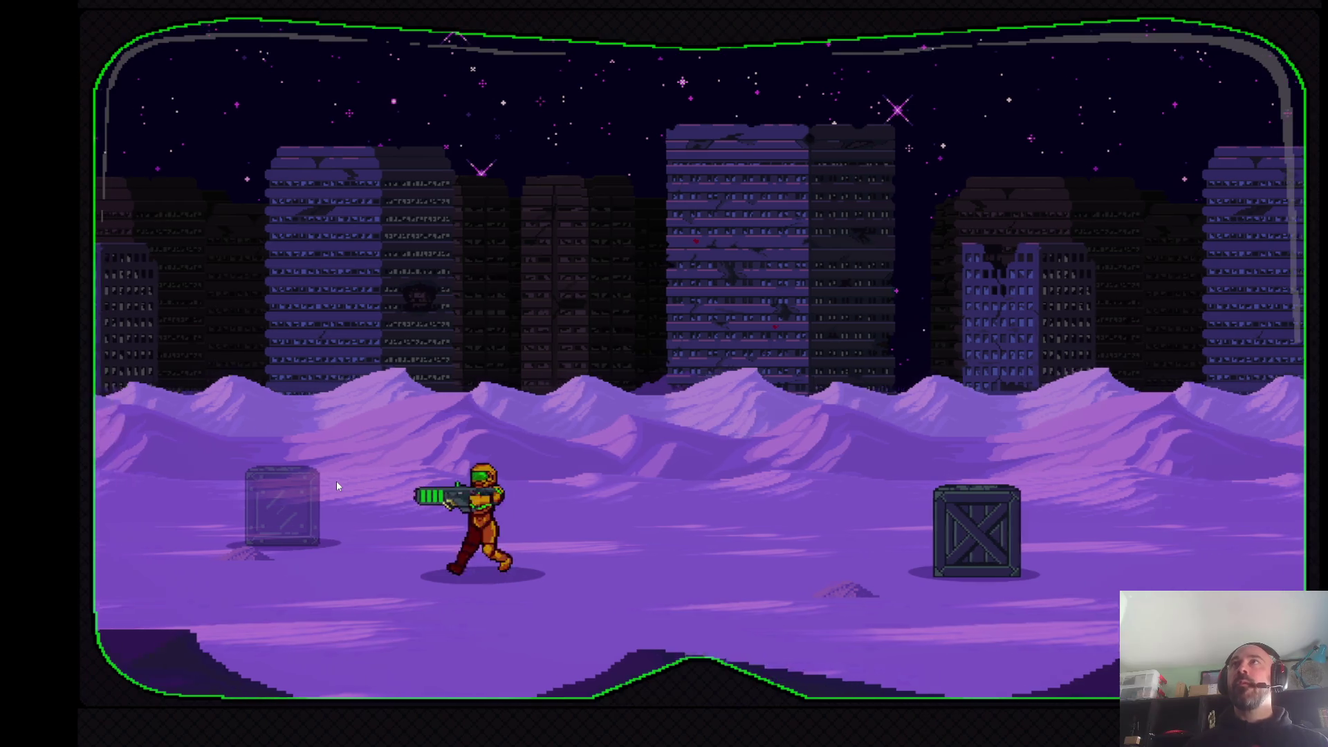
pyautogui.press('Right')
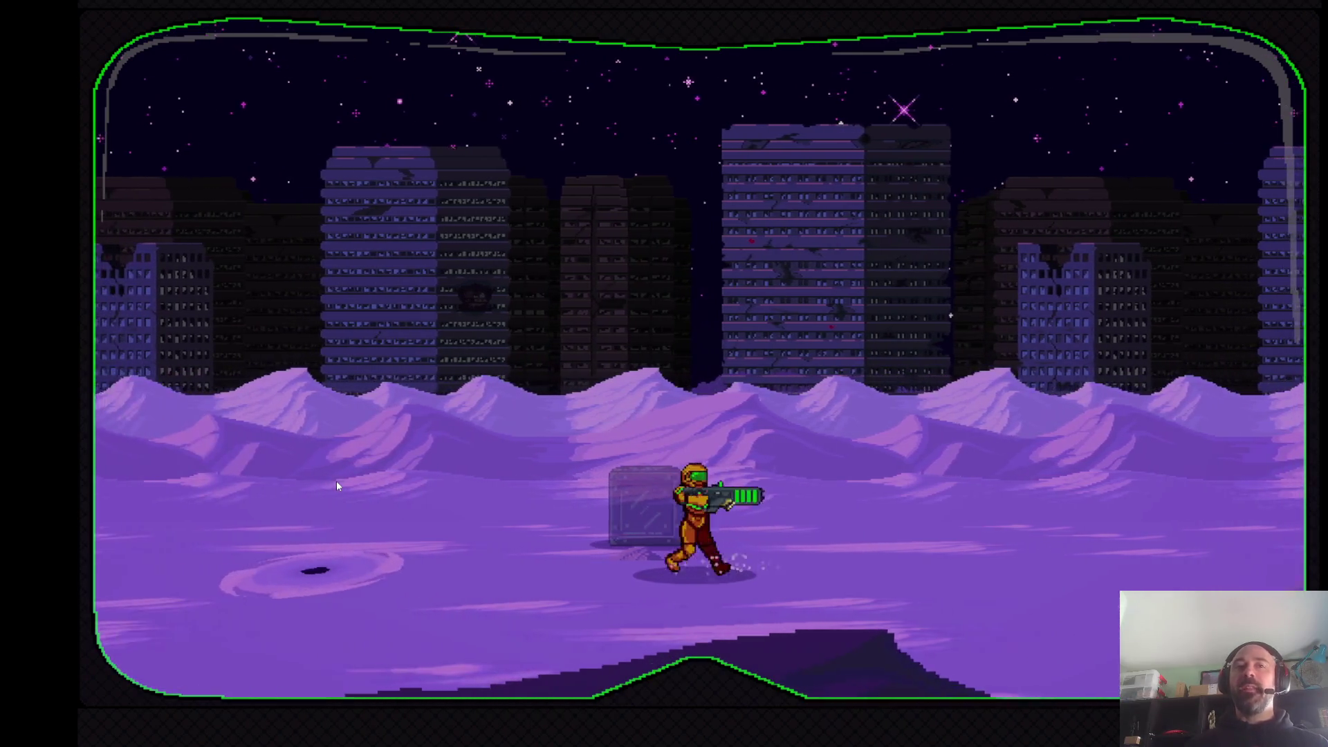
pyautogui.press('Right')
# Crouch and shoot the first crate to destroy it, then jump up onto another crate
pyautogui.press('Down')
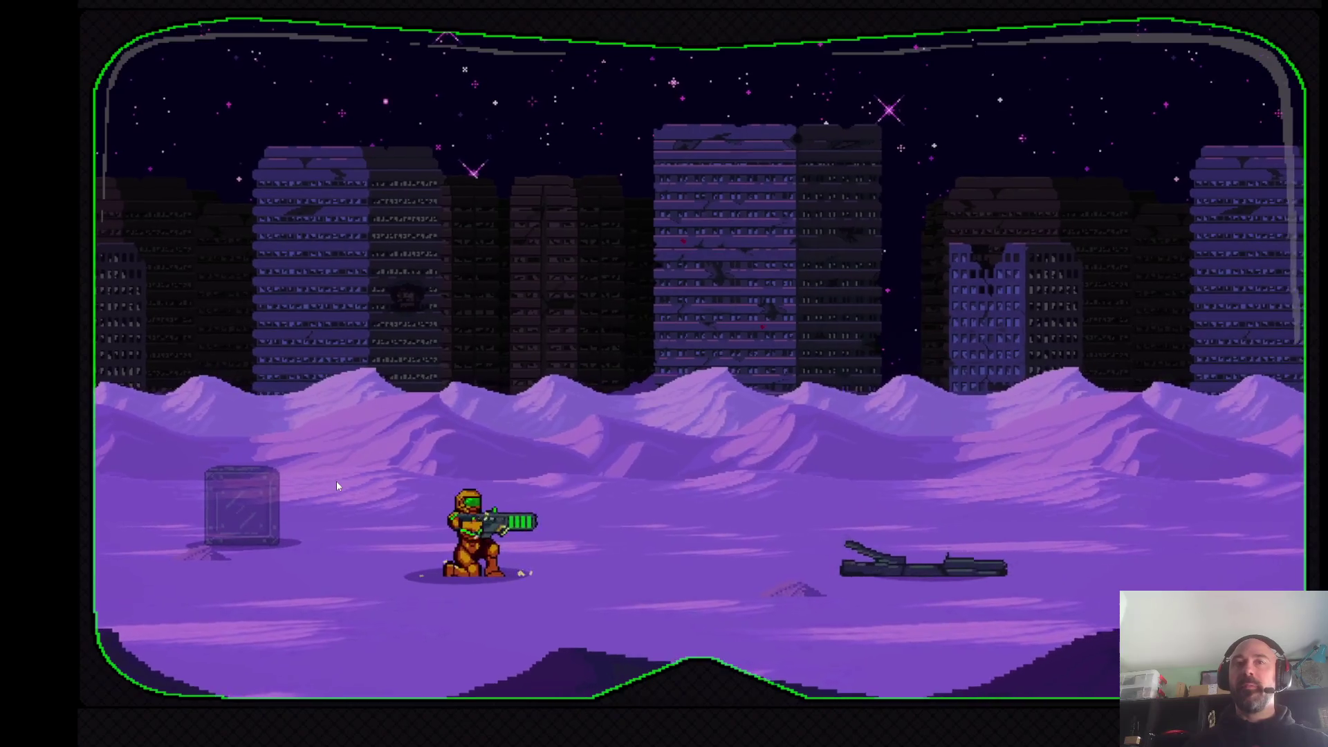
pyautogui.press('Left')
pyautogui.press('Right')
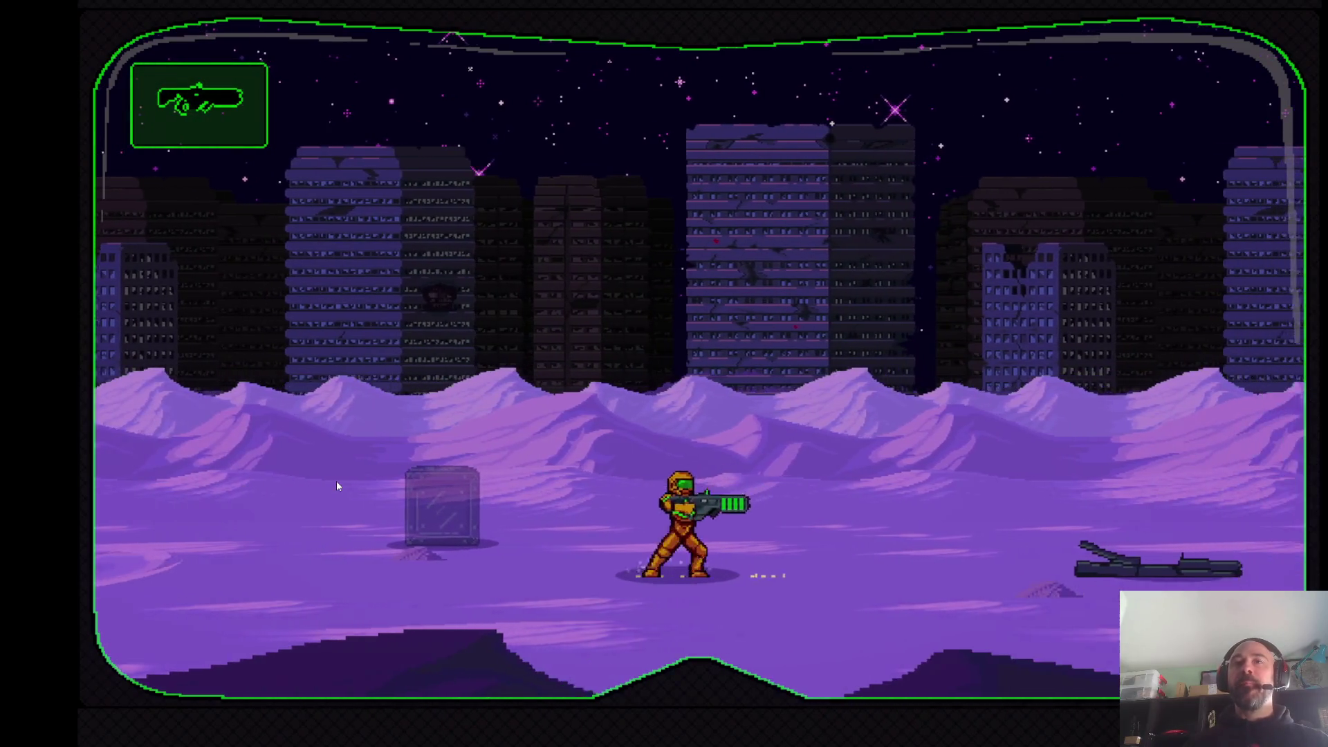
pyautogui.press('Left')
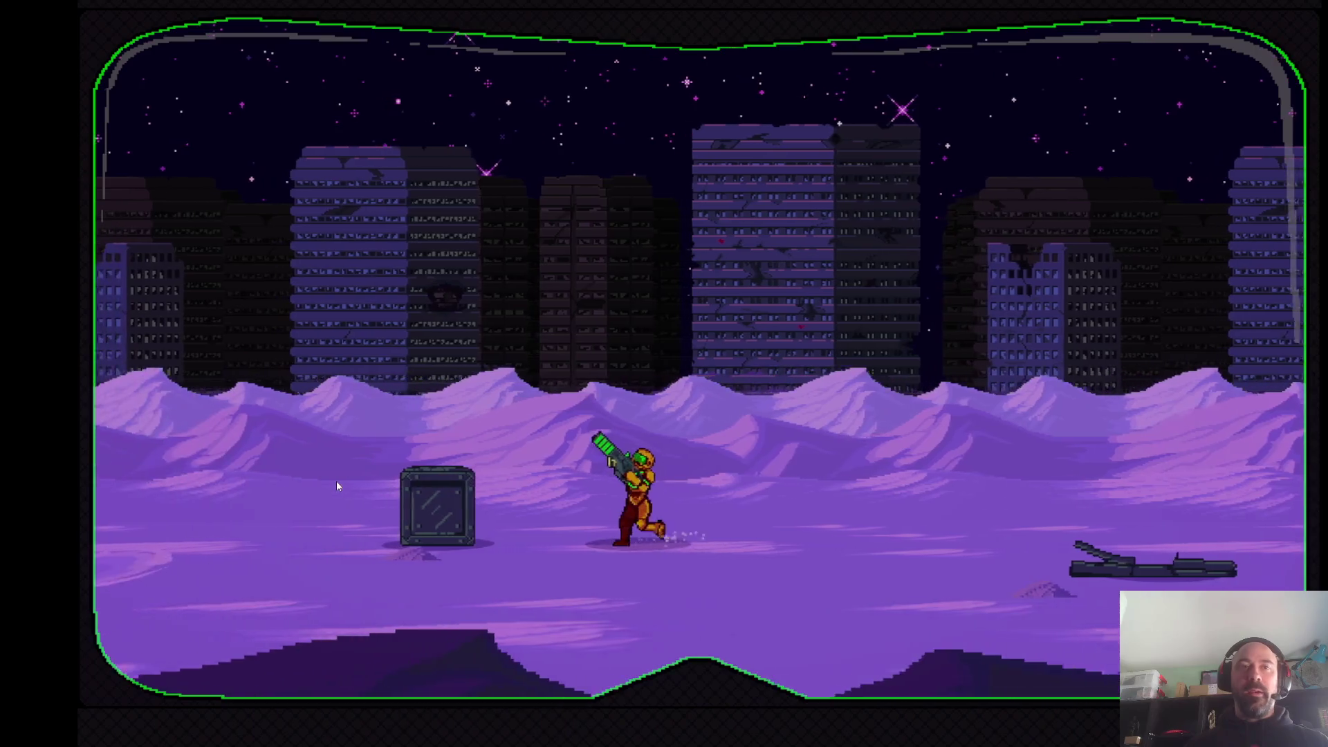
pyautogui.press('Left')
pyautogui.press('space')
pyautogui.press('Right')
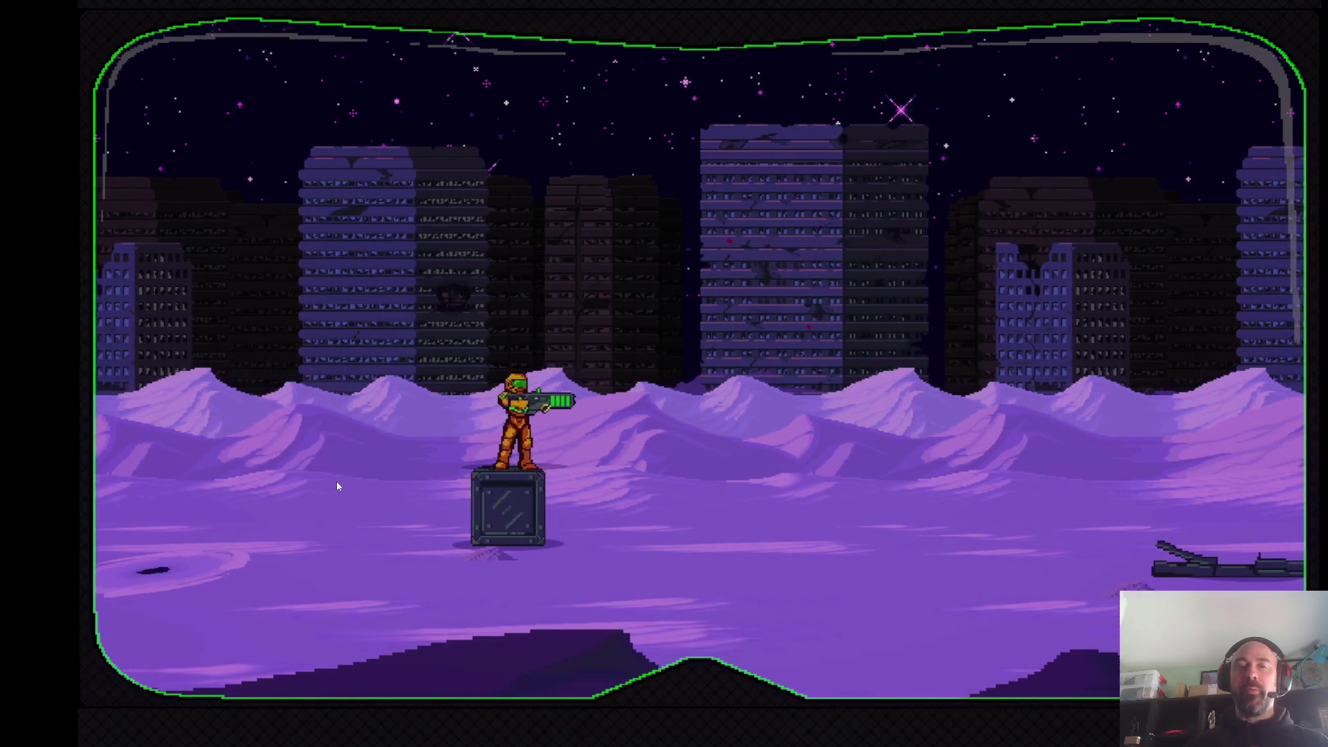
# Drop off the crate and run right toward the aliens and the next crate
pyautogui.press('Right')
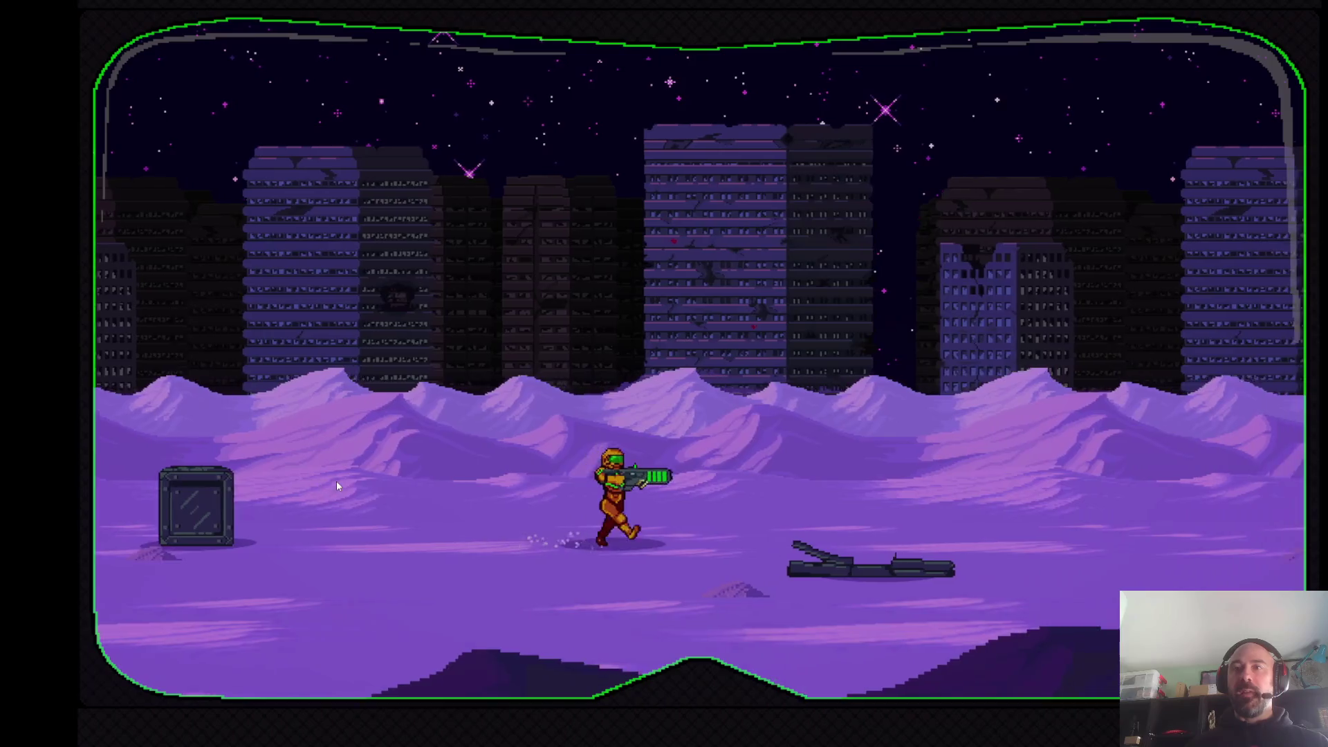
pyautogui.press('Right')
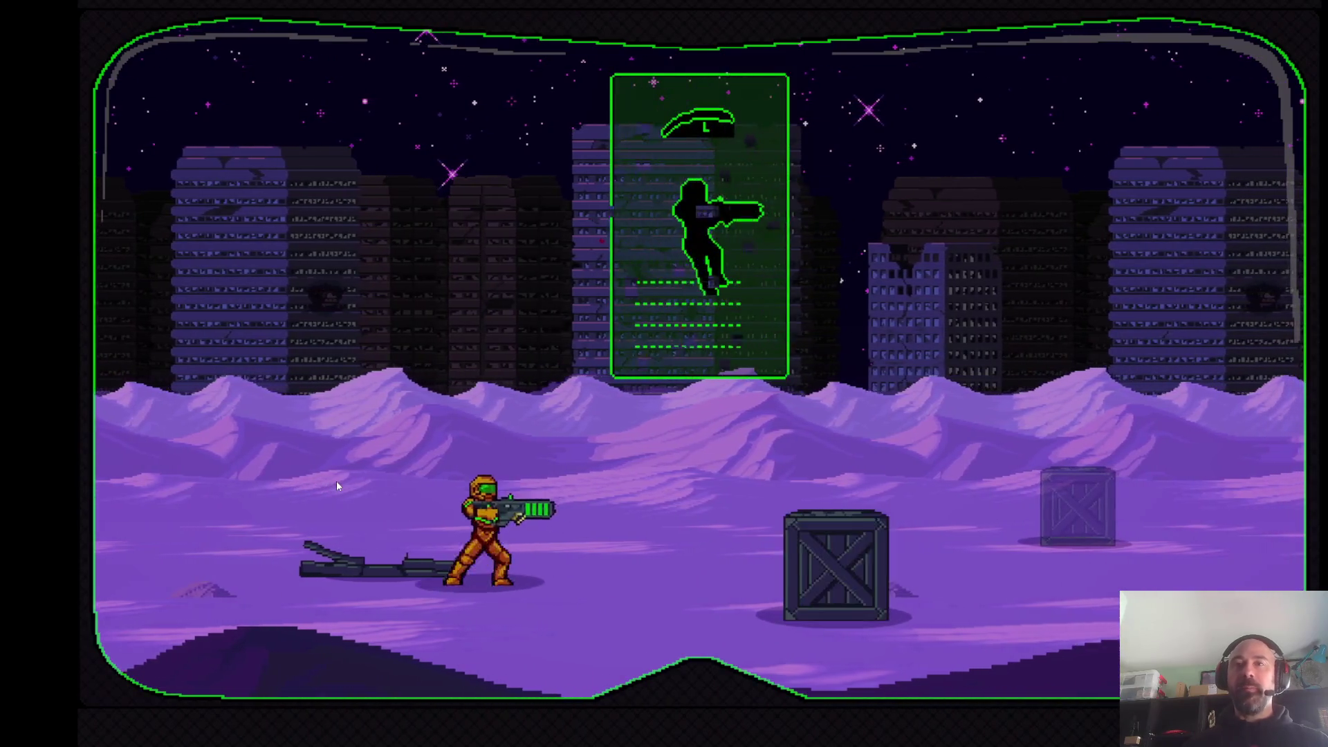
pyautogui.press('Right')
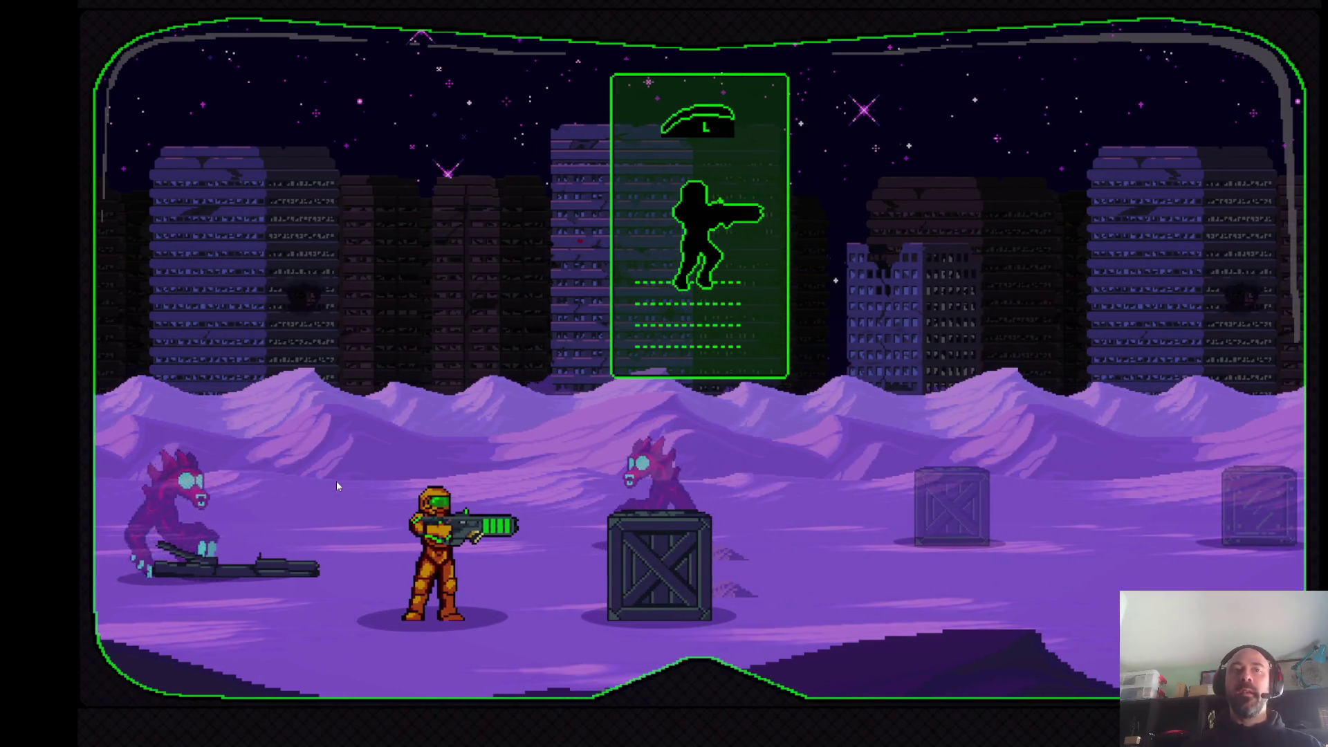
pyautogui.press('Right')
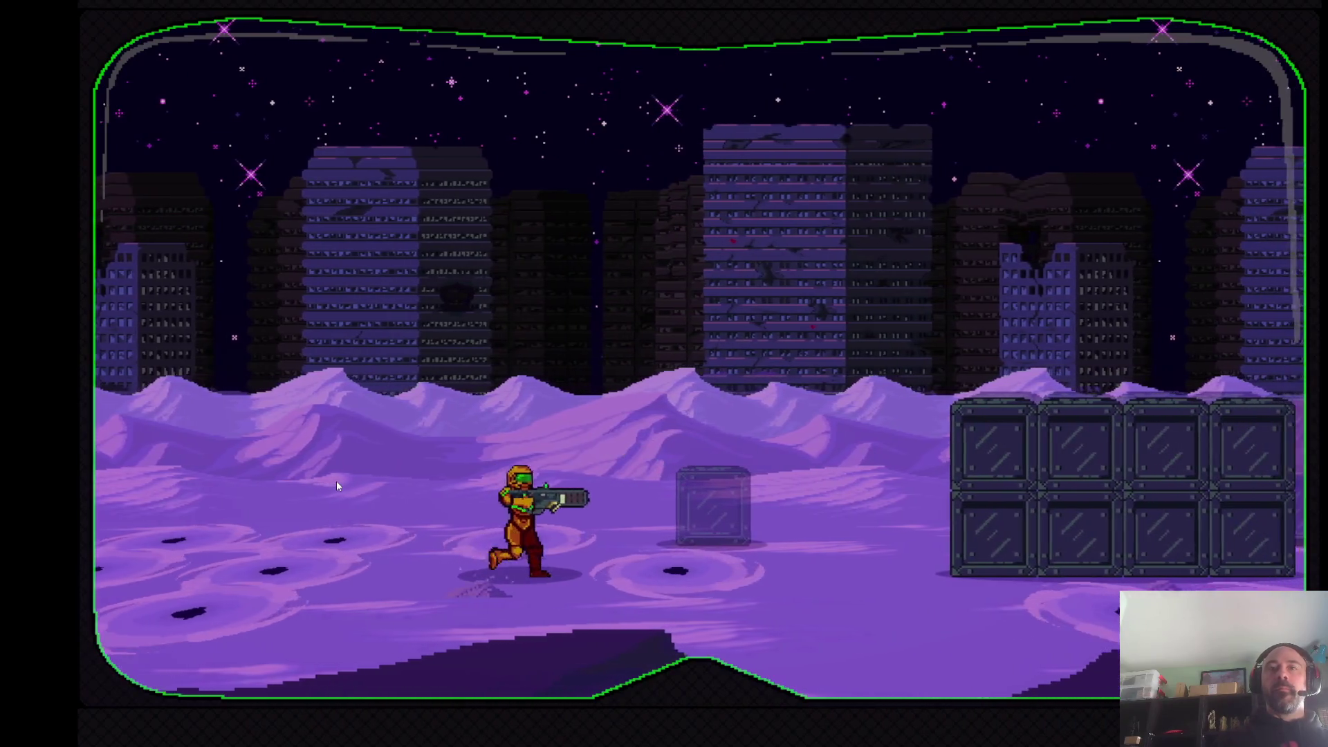
# Jump past the stacked crates and puddles, running right to the ruined glass building
pyautogui.press('Right')
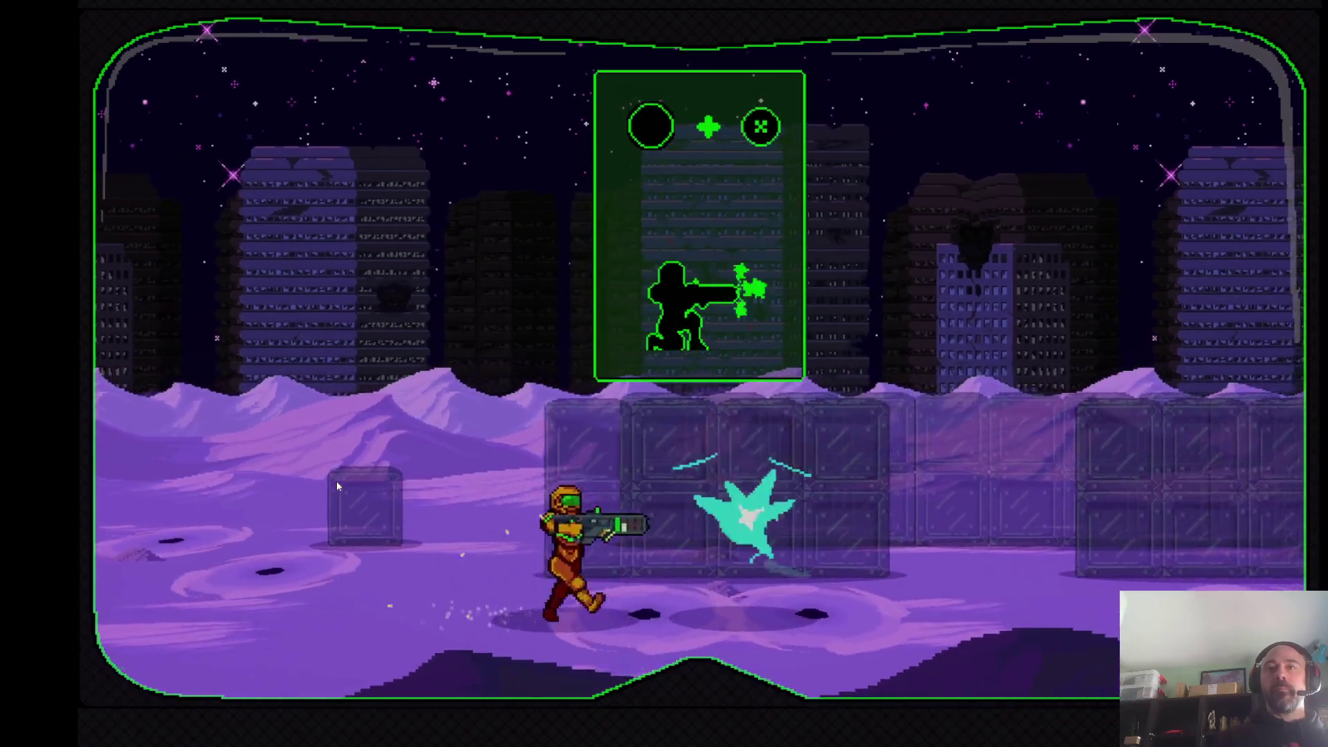
pyautogui.press('Right')
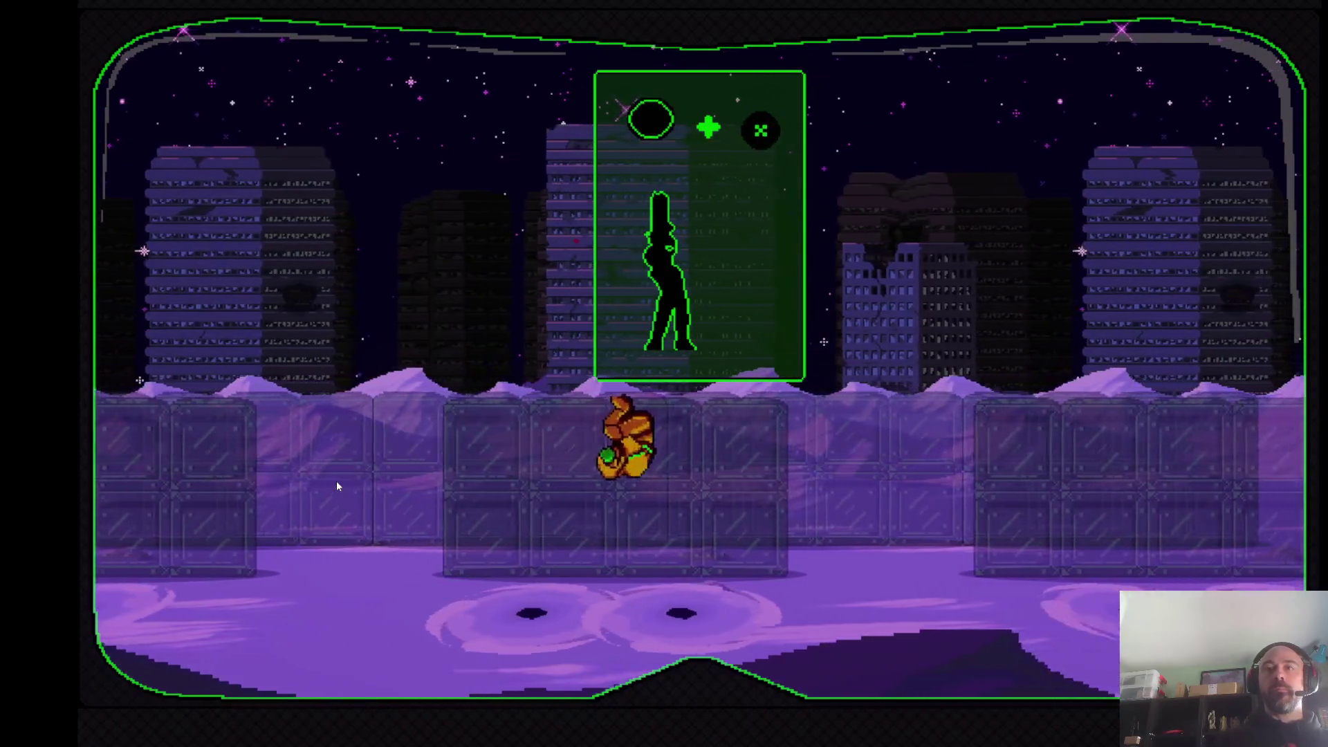
pyautogui.press('Right')
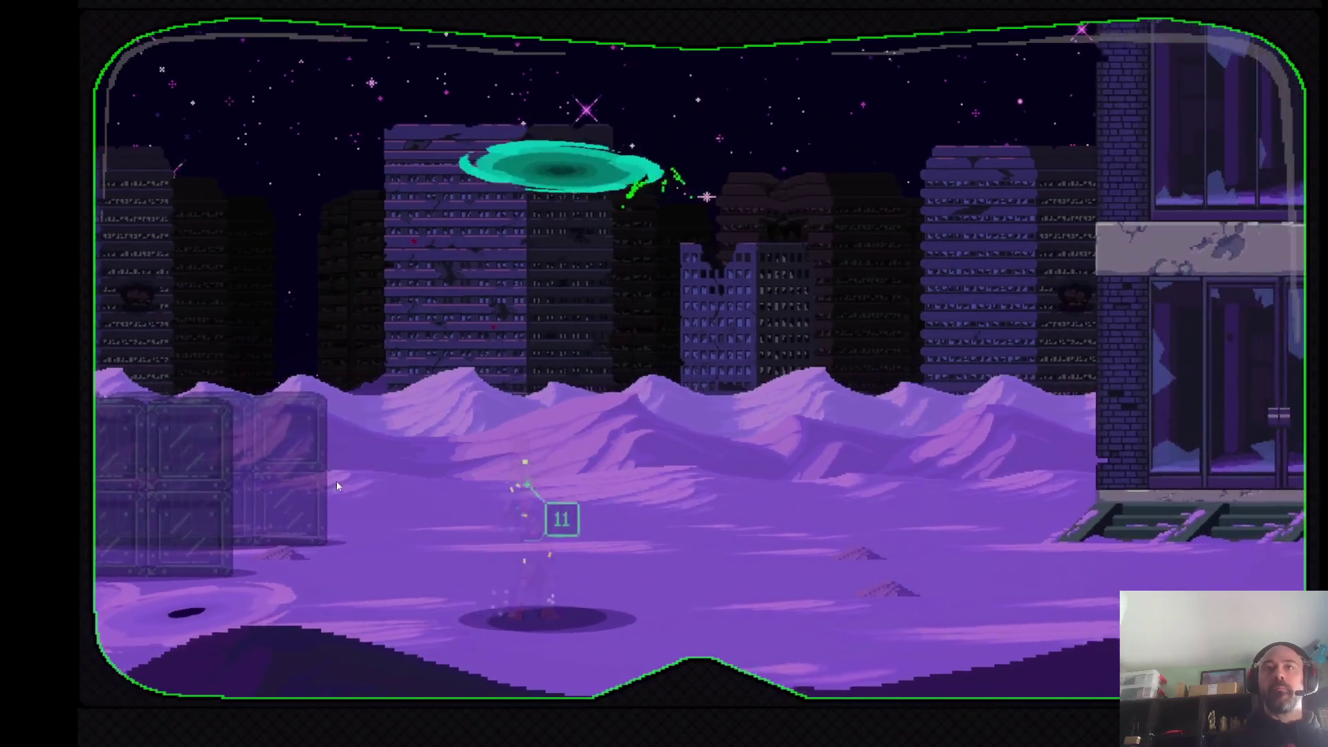
pyautogui.press('Right')
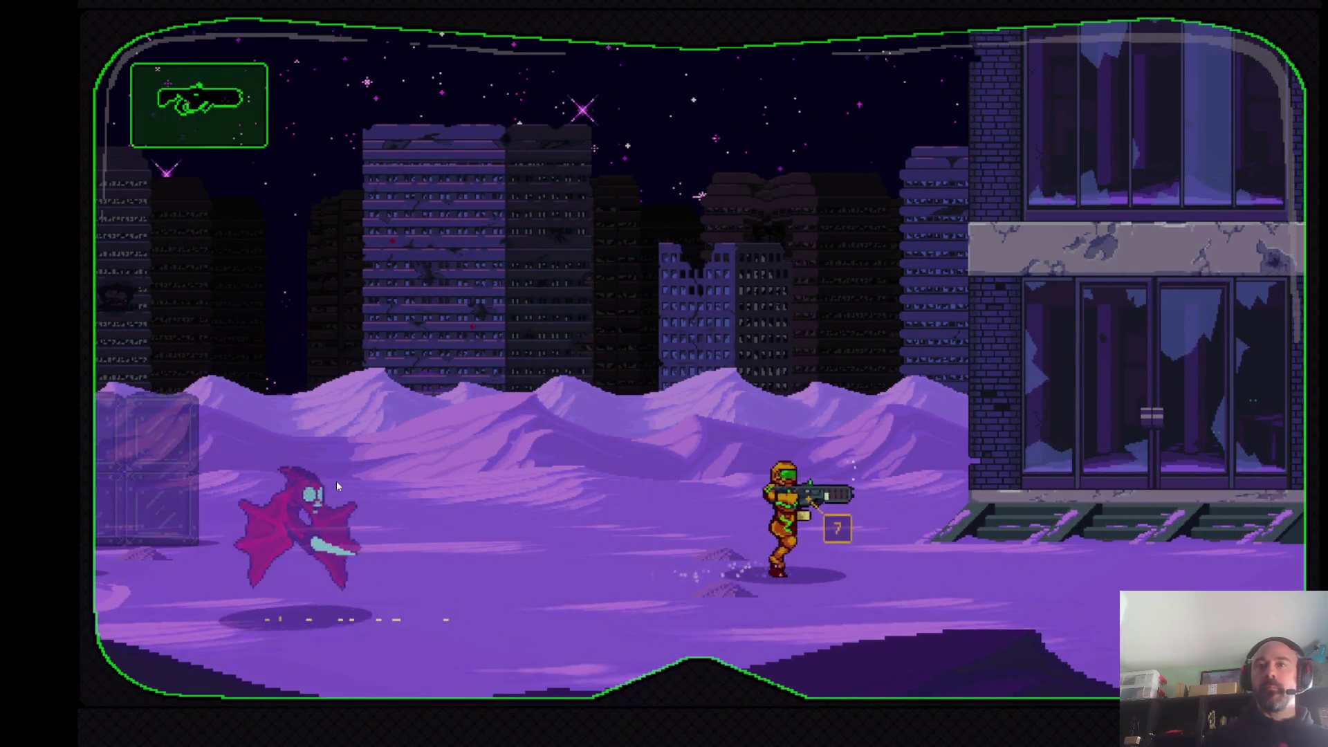
# Run right into the building toward the creature on the interior walkway
pyautogui.press('Right')
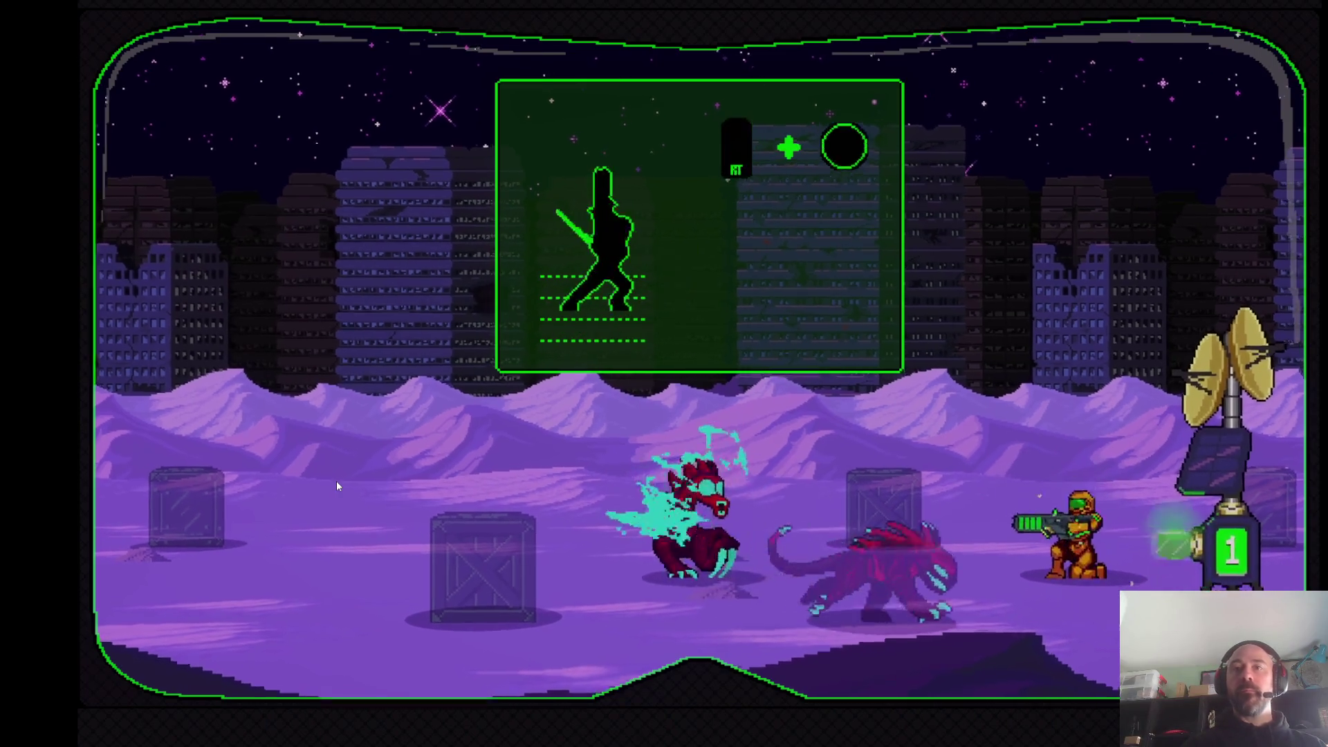
# Dash at the creatures, smash the crate, then run and jump right past the radio tower and crates
pyautogui.press('d')
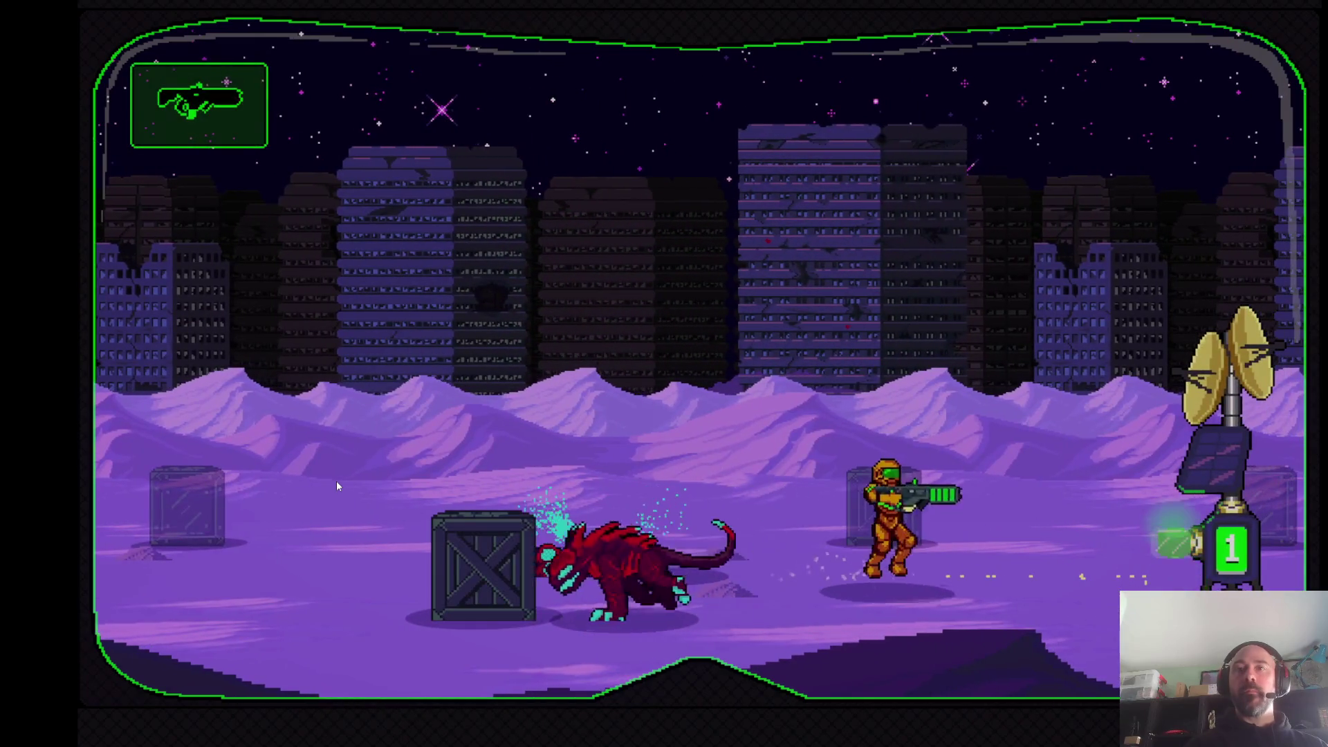
pyautogui.press('a')
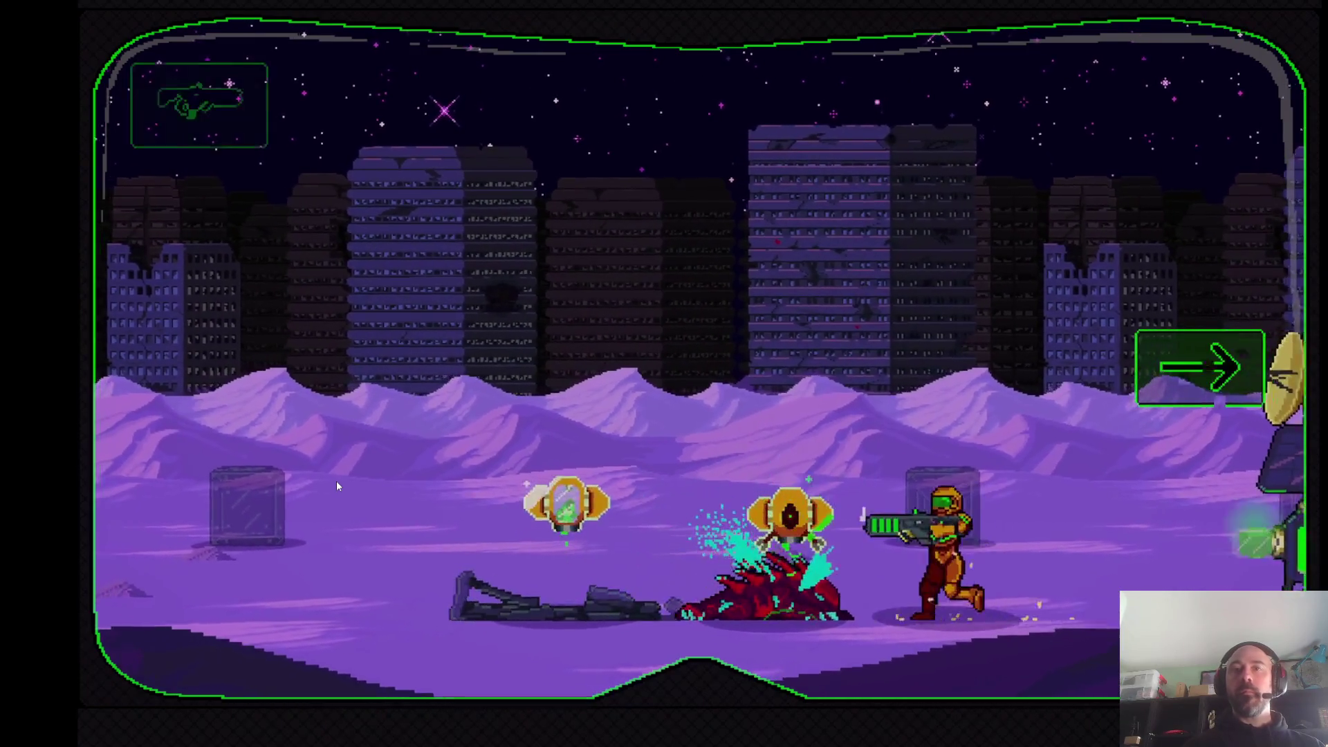
pyautogui.press('d')
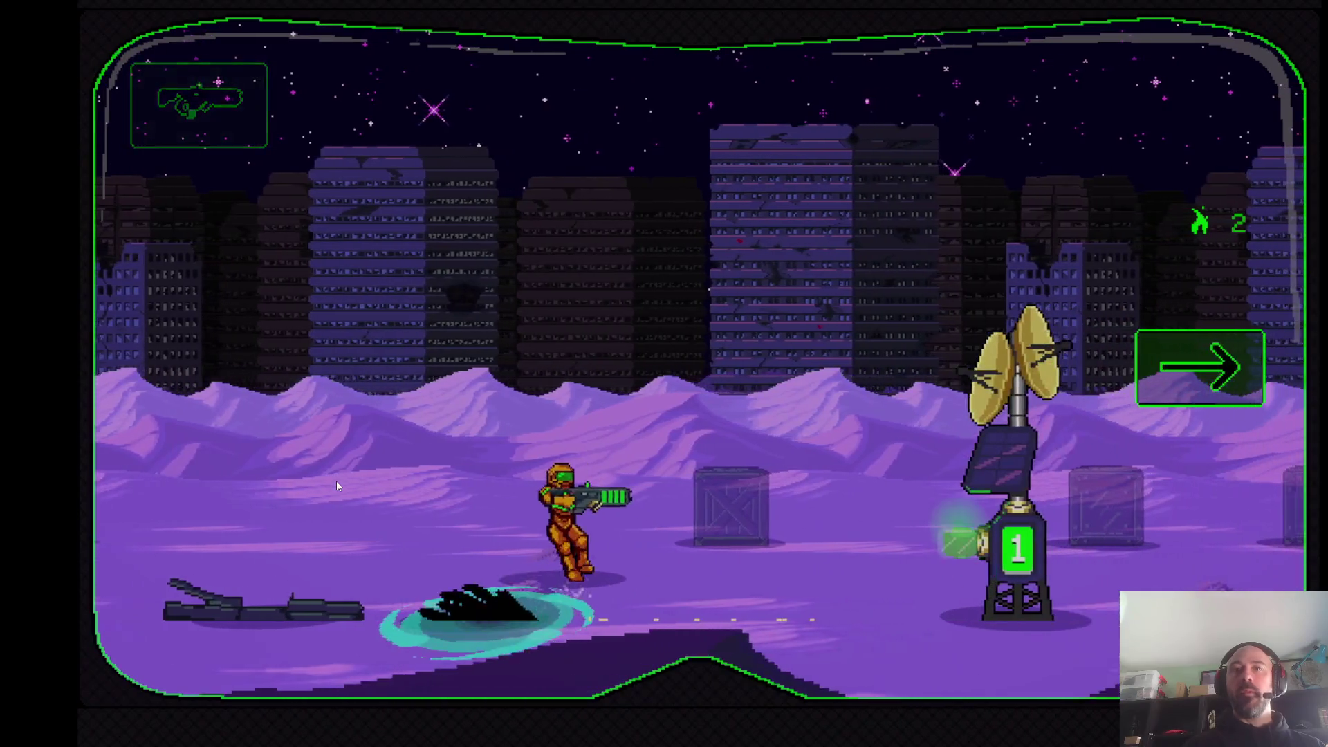
pyautogui.press('d')
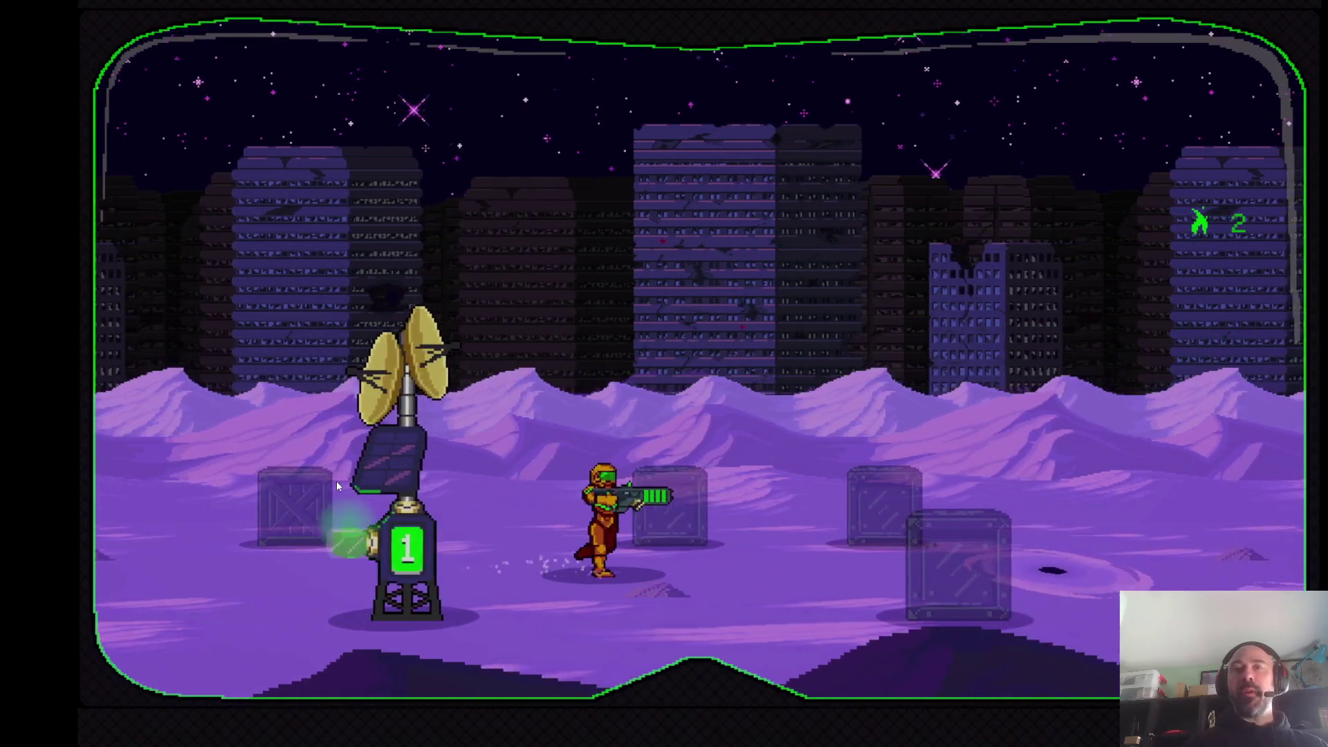
pyautogui.press('space')
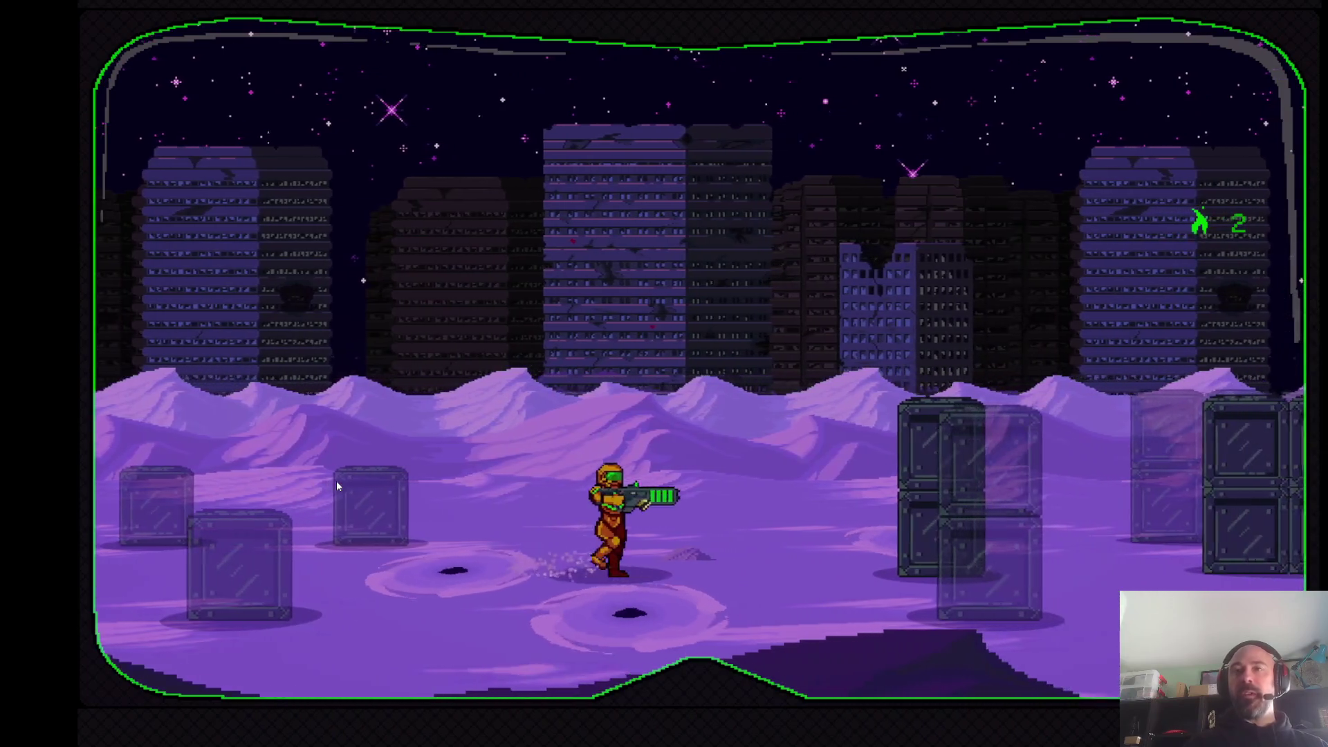
pyautogui.press('space')
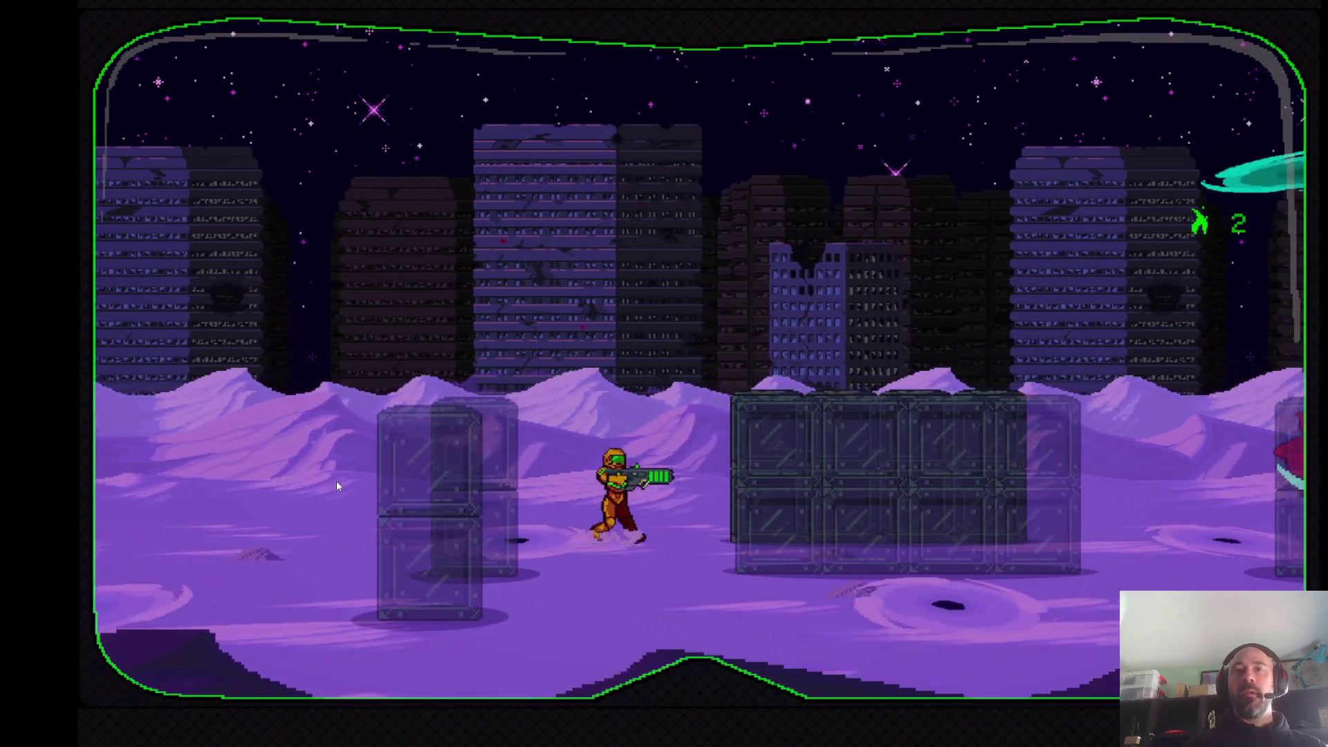
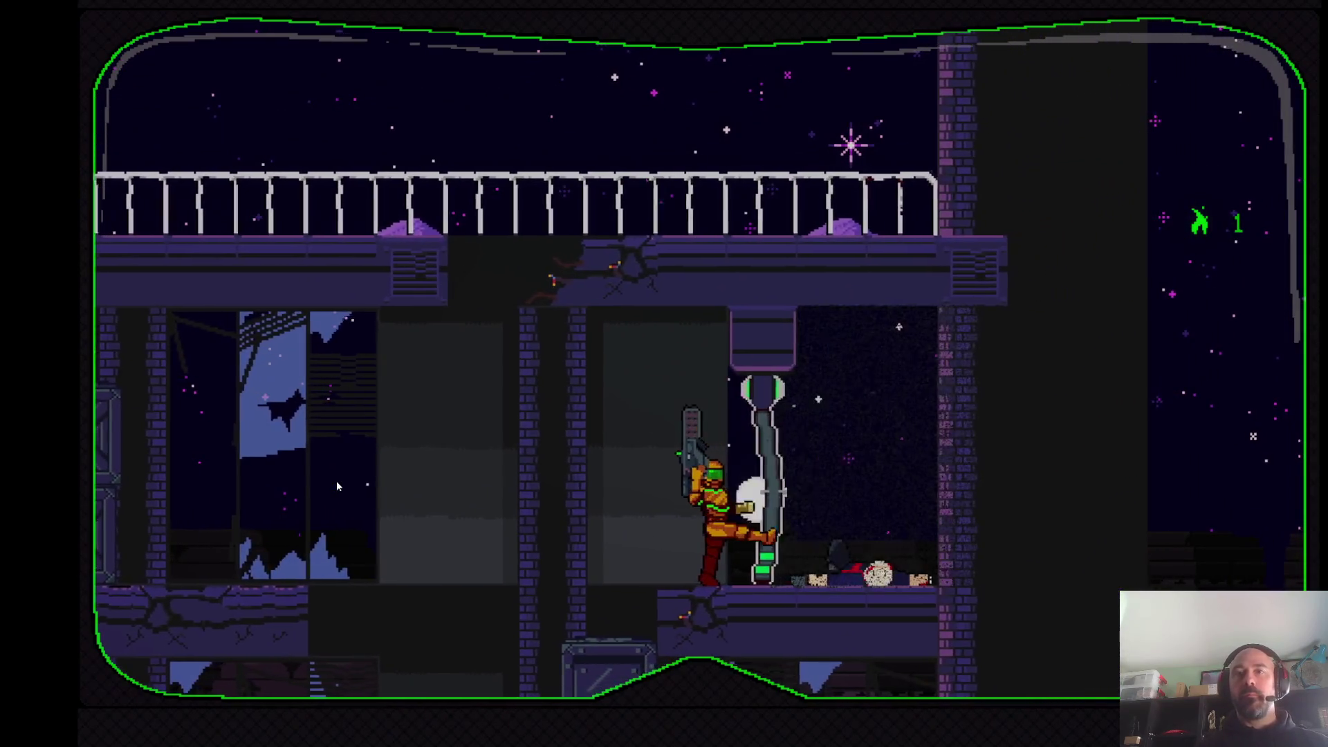
# Drop to the lower floor and run left through the station into the scorpion boss arena
pyautogui.press('Left')
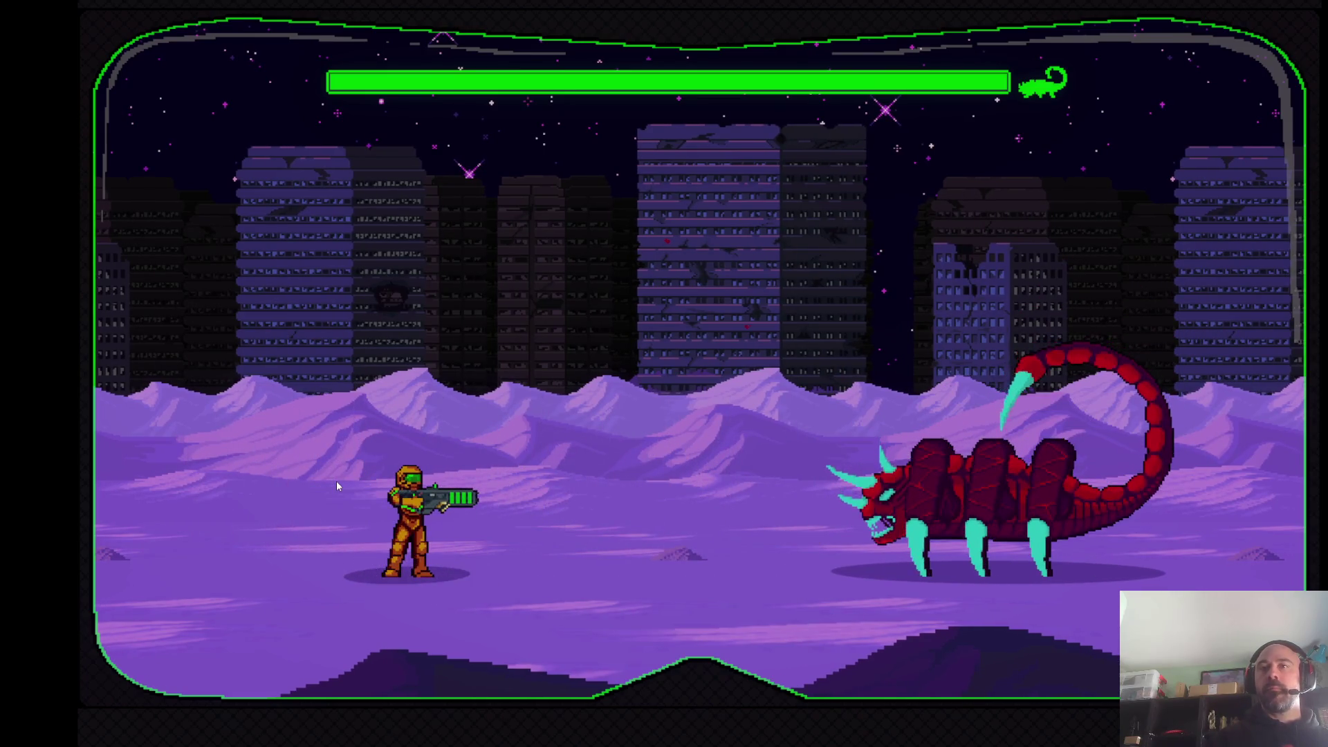
# Back away from the charging scorpion and shoot it, switching weapons and dodging its first passes
pyautogui.press('Left')
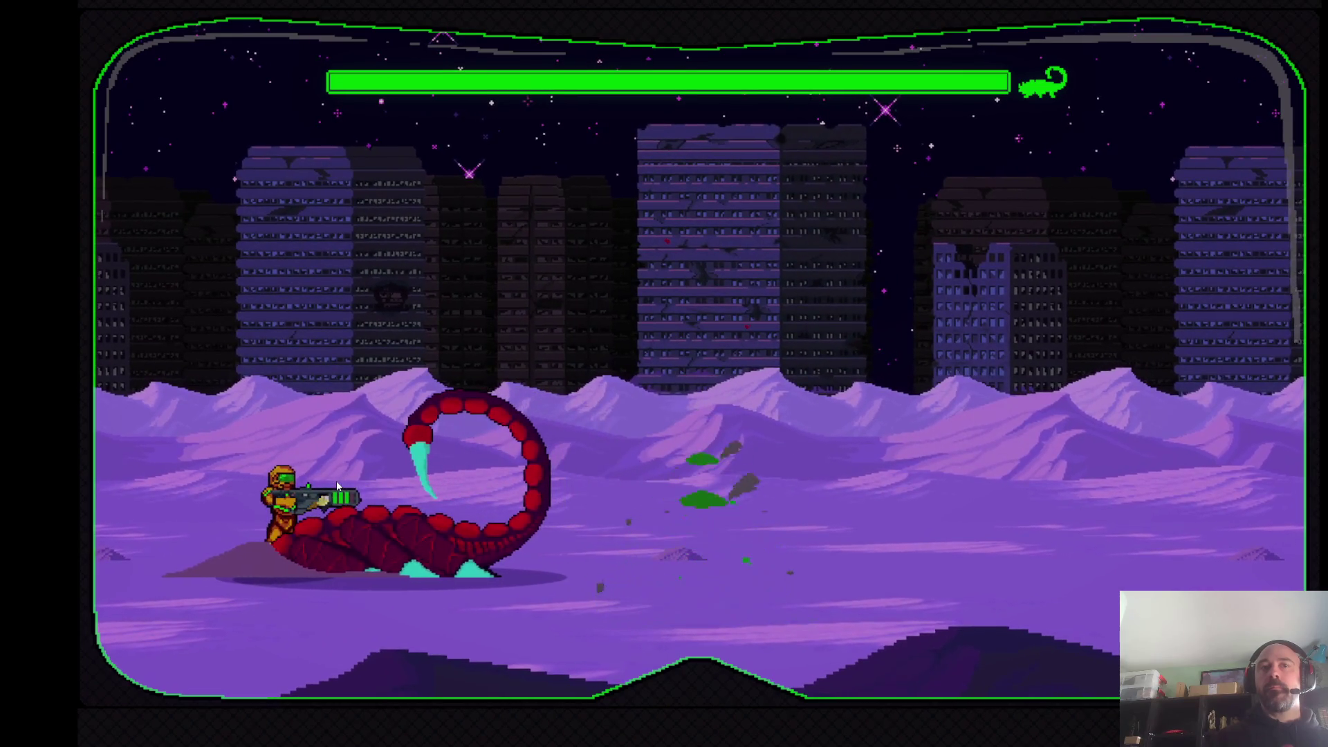
pyautogui.press('x')
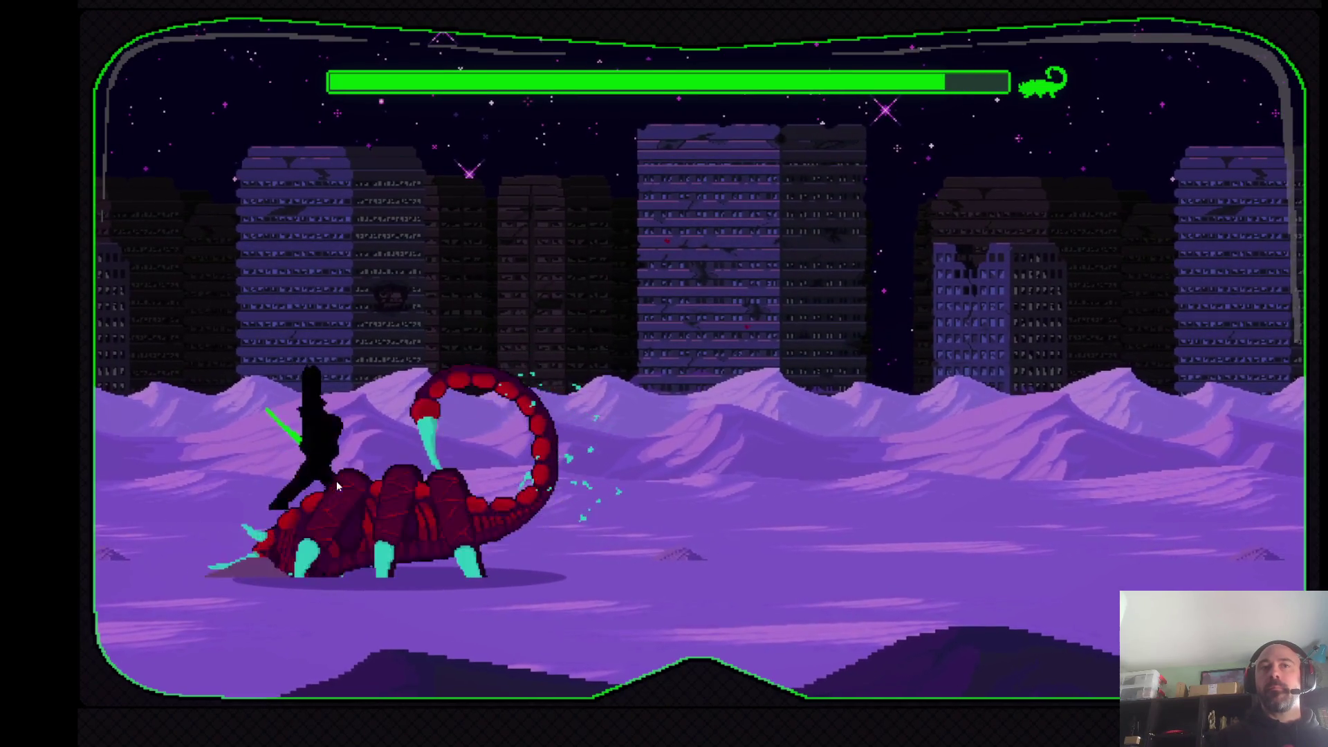
pyautogui.press('Down')
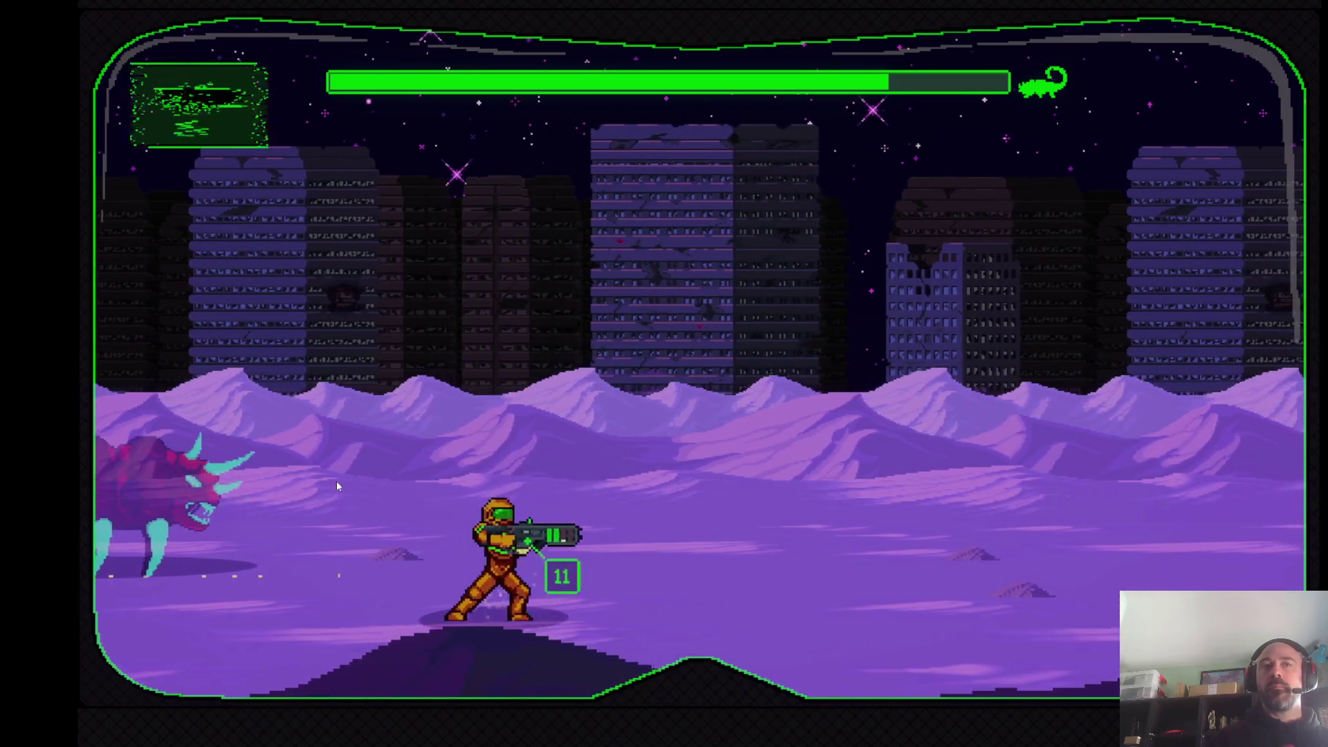
pyautogui.press('Right')
pyautogui.press('x')
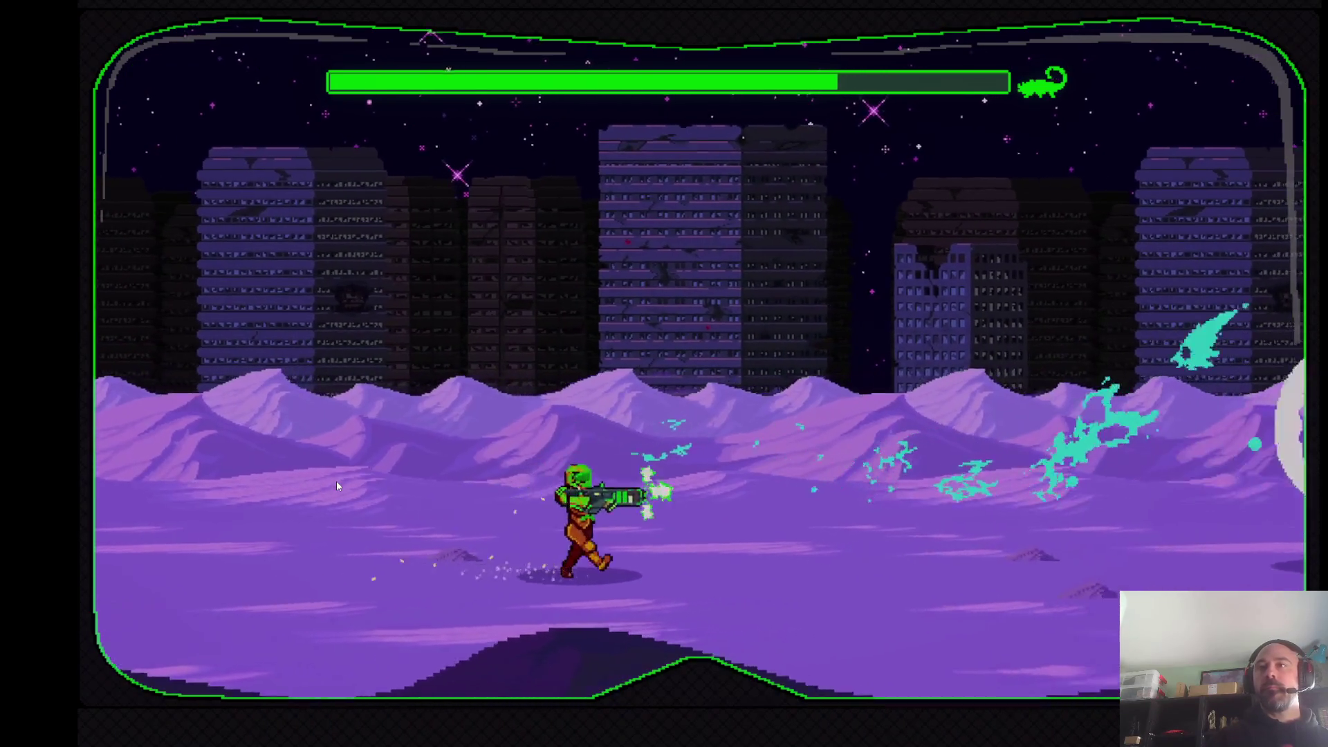
pyautogui.press('Left')
pyautogui.press('Right')
pyautogui.press('space')
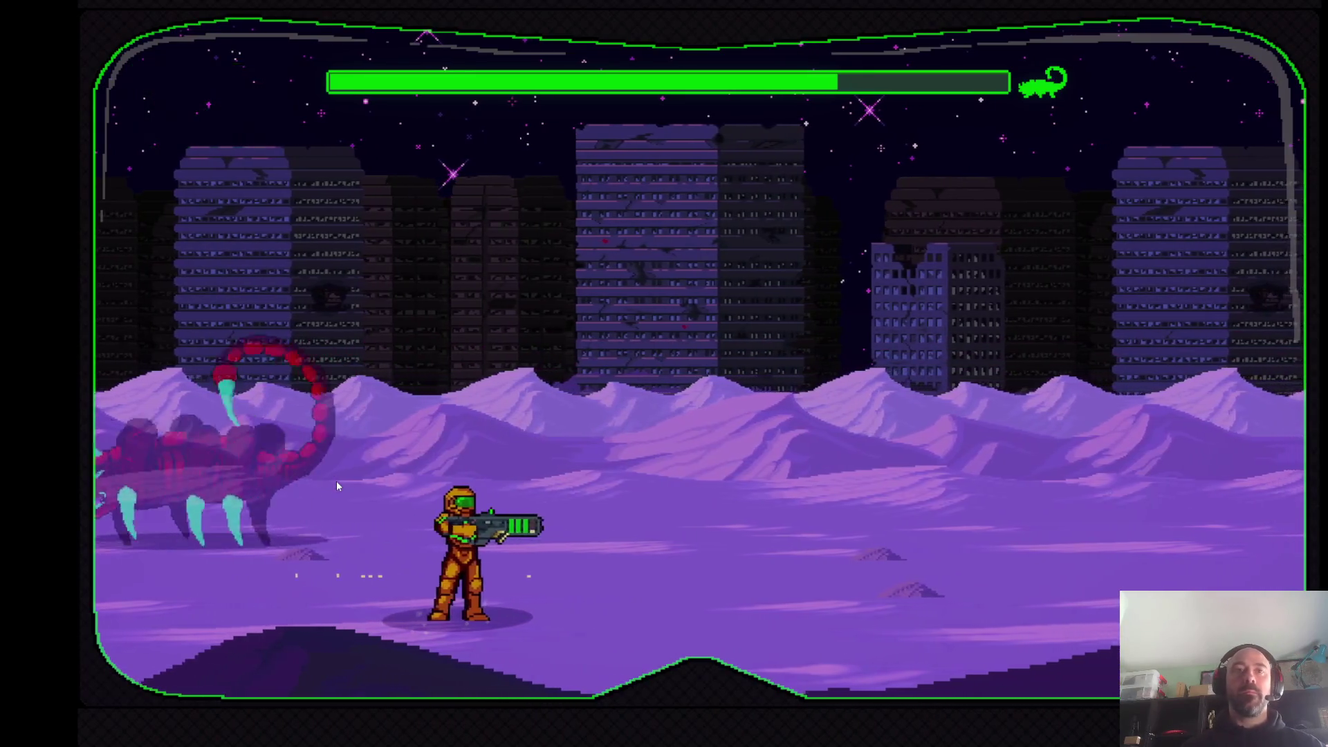
pyautogui.press('Right')
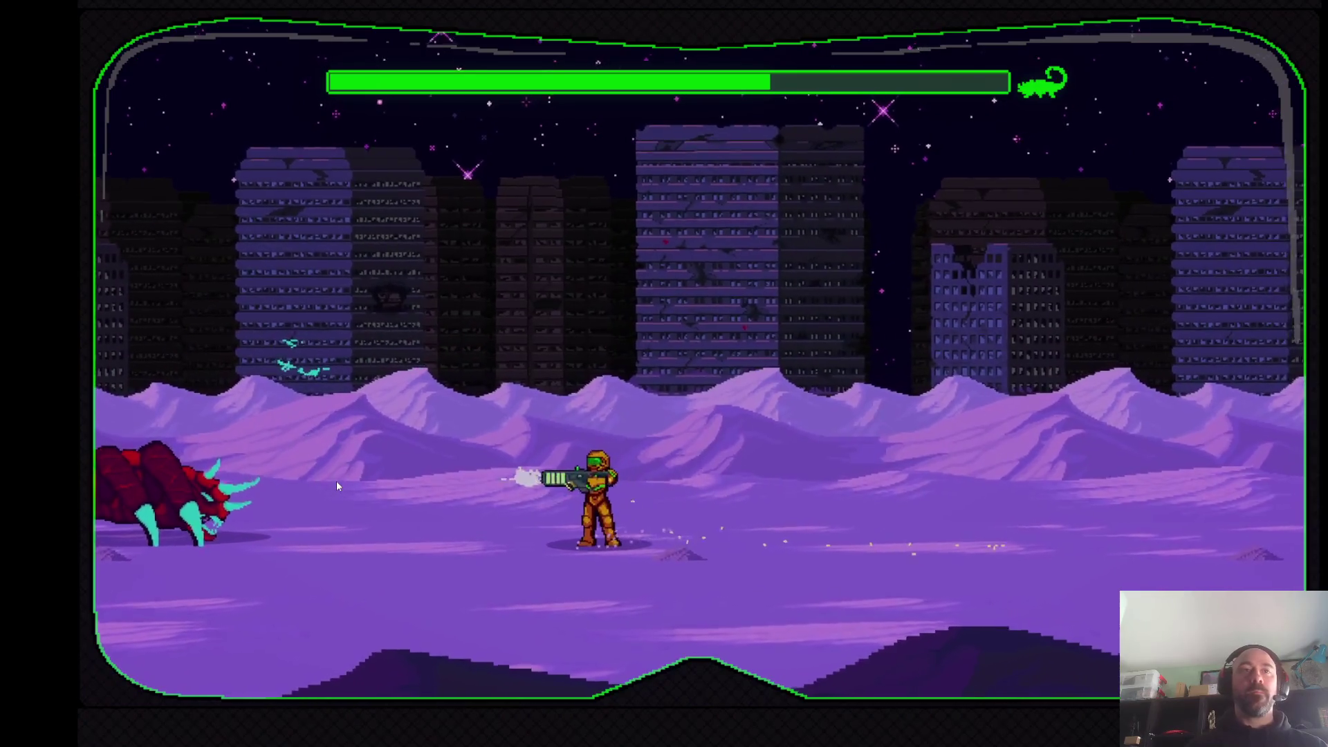
# Keep dodging the re-emerging scorpions left and right, turning to shoot until the first boss drops to about a third
pyautogui.press('Left')
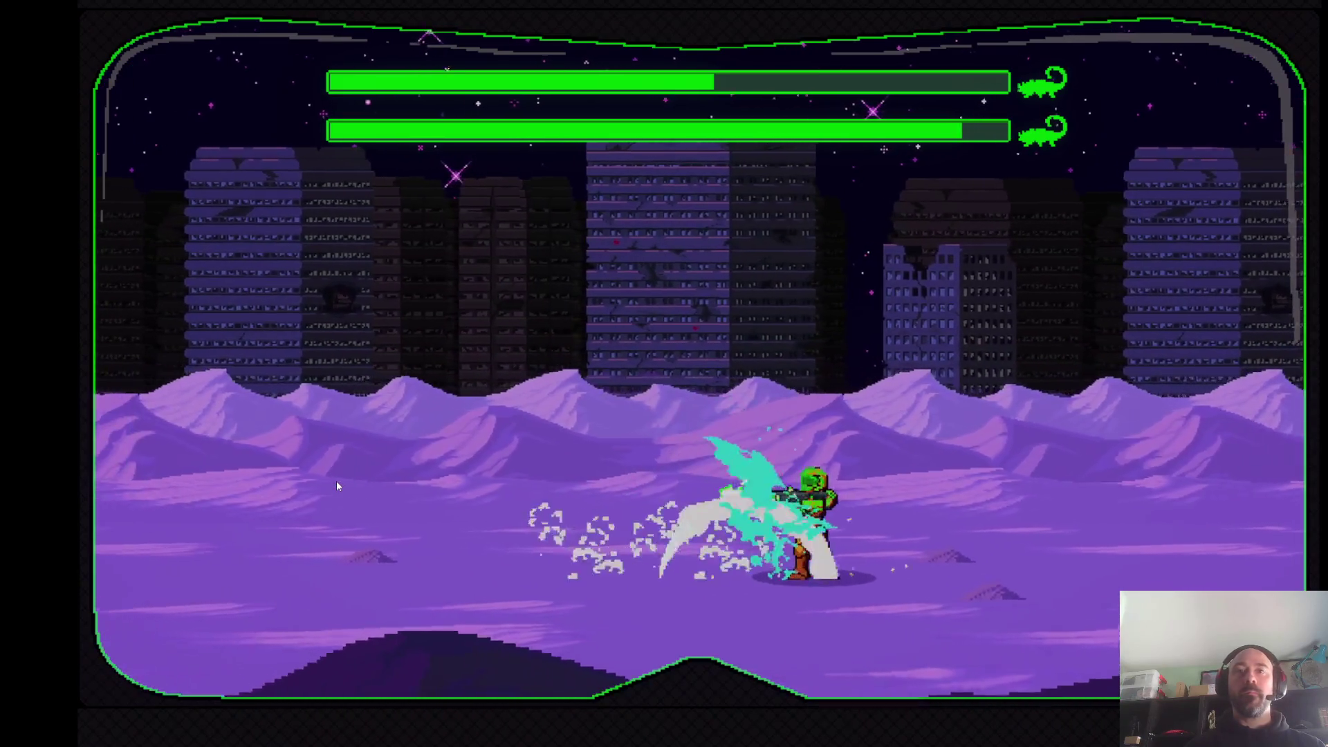
pyautogui.press('Left')
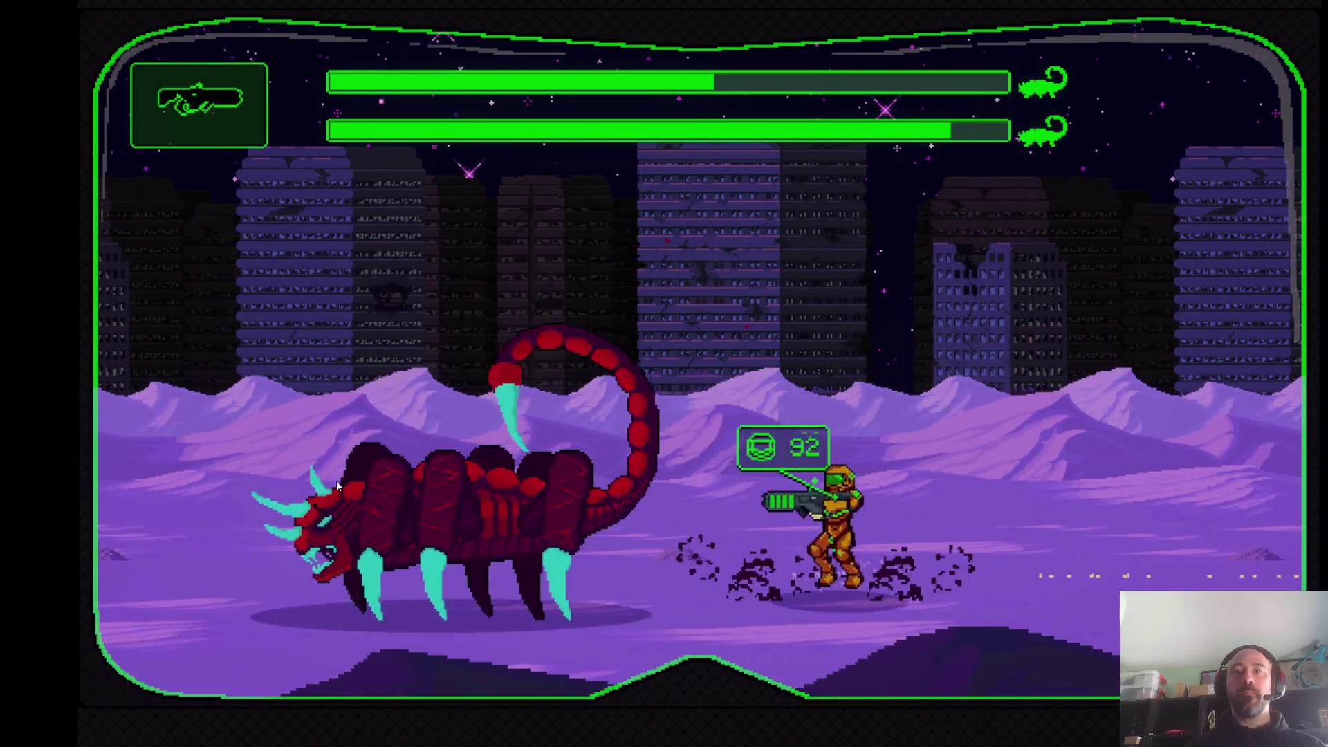
pyautogui.press('Left')
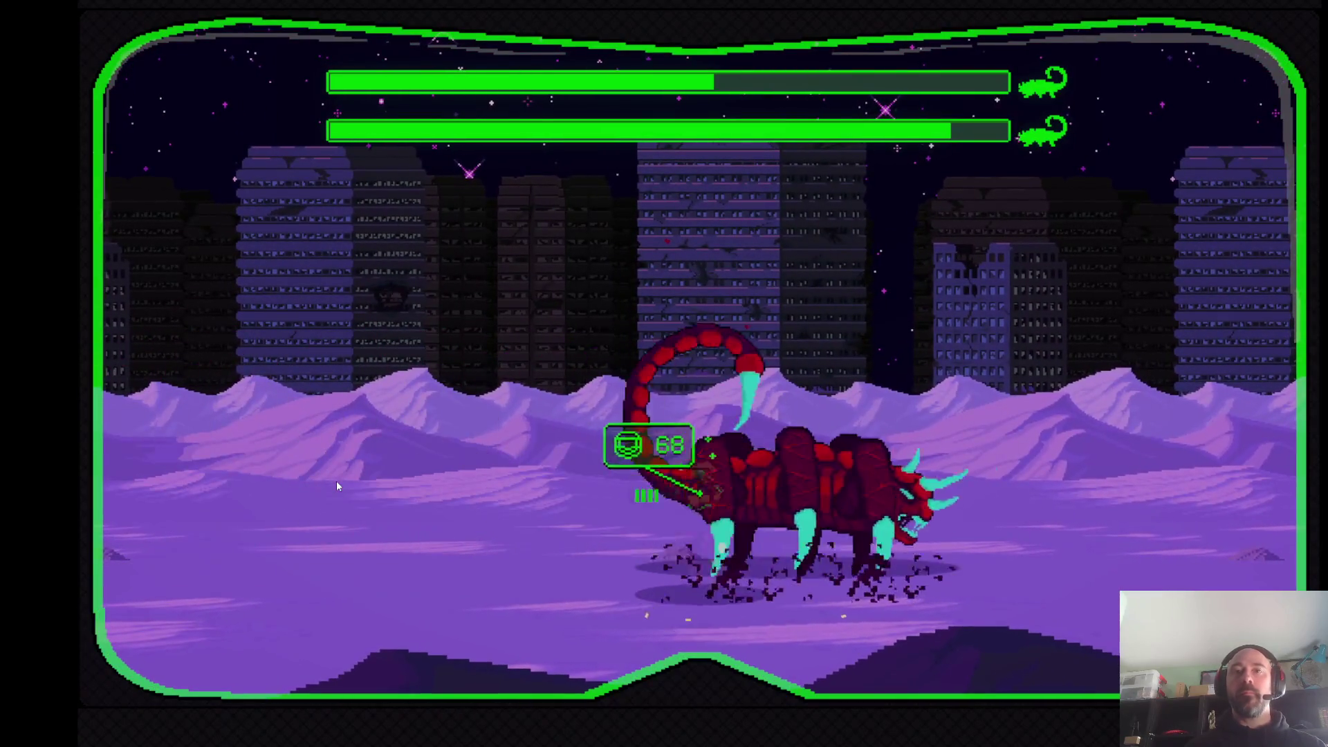
pyautogui.press('Right')
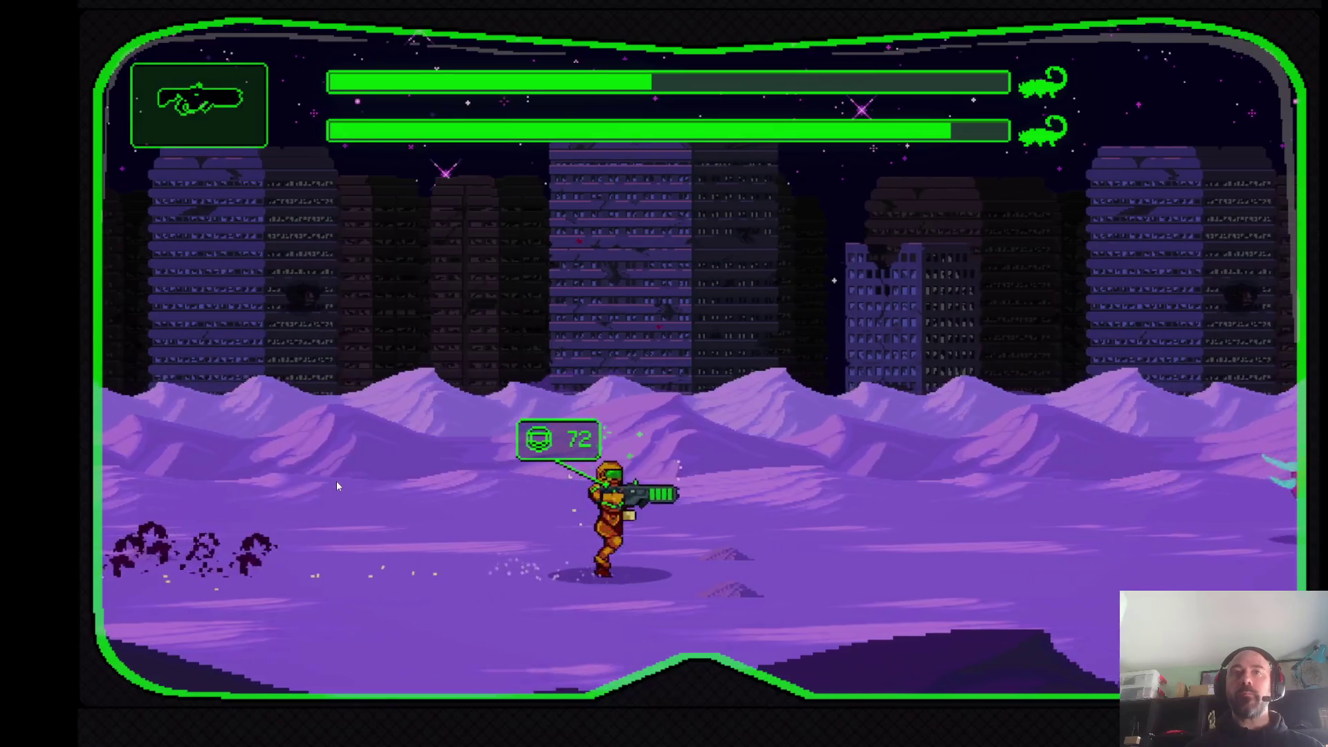
pyautogui.press('Left')
pyautogui.press('Right')
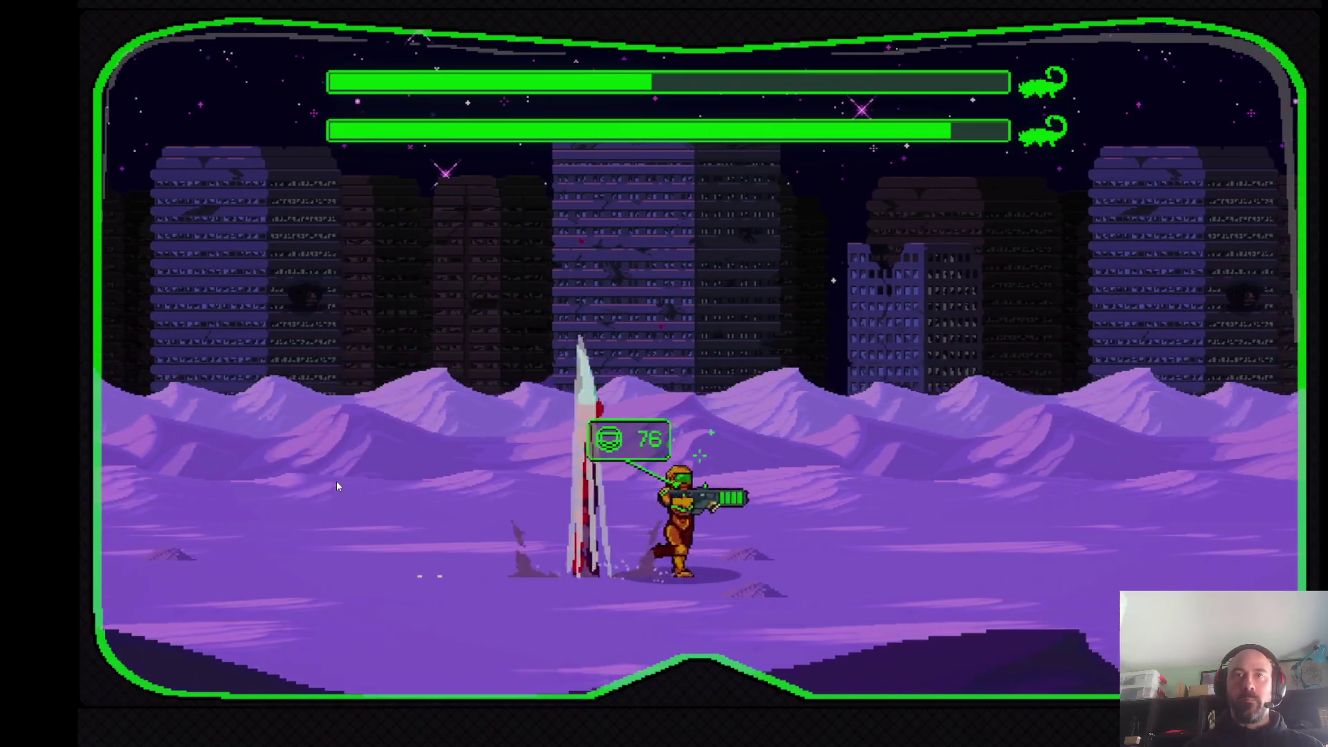
pyautogui.press('Left')
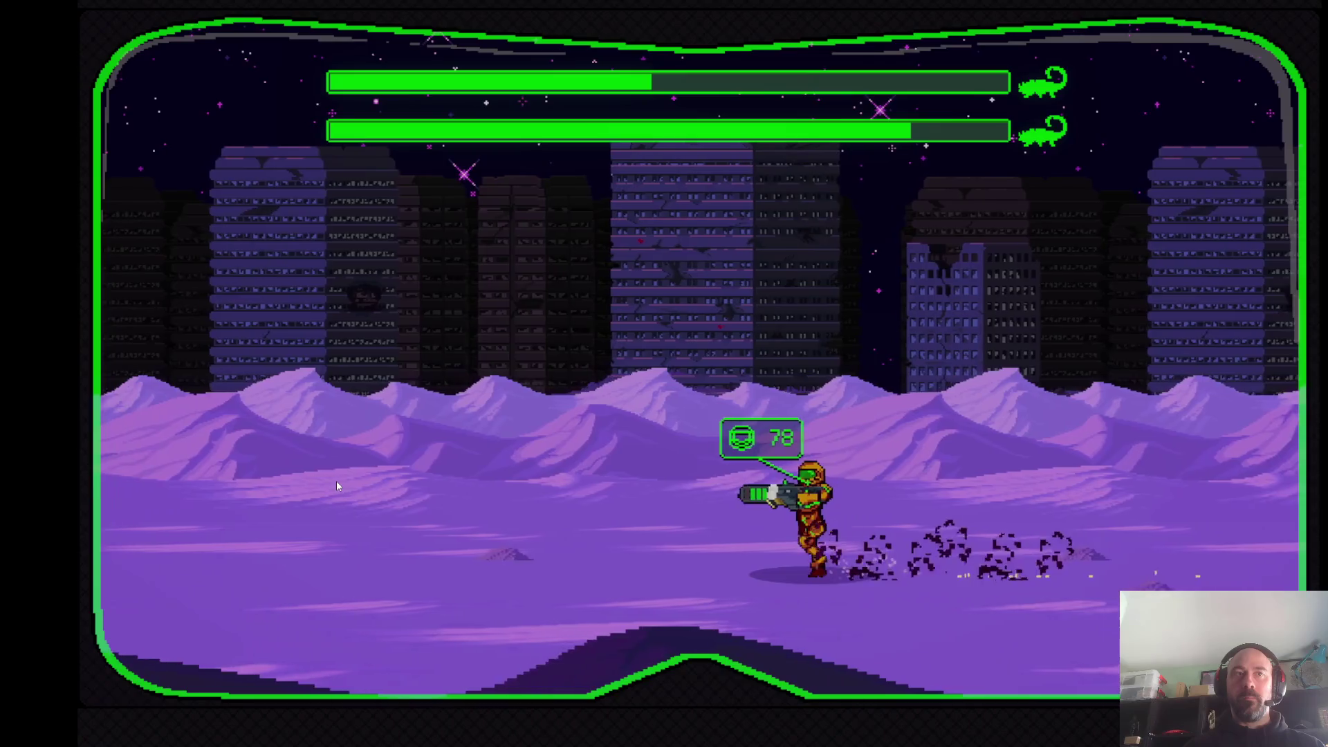
pyautogui.press('Right')
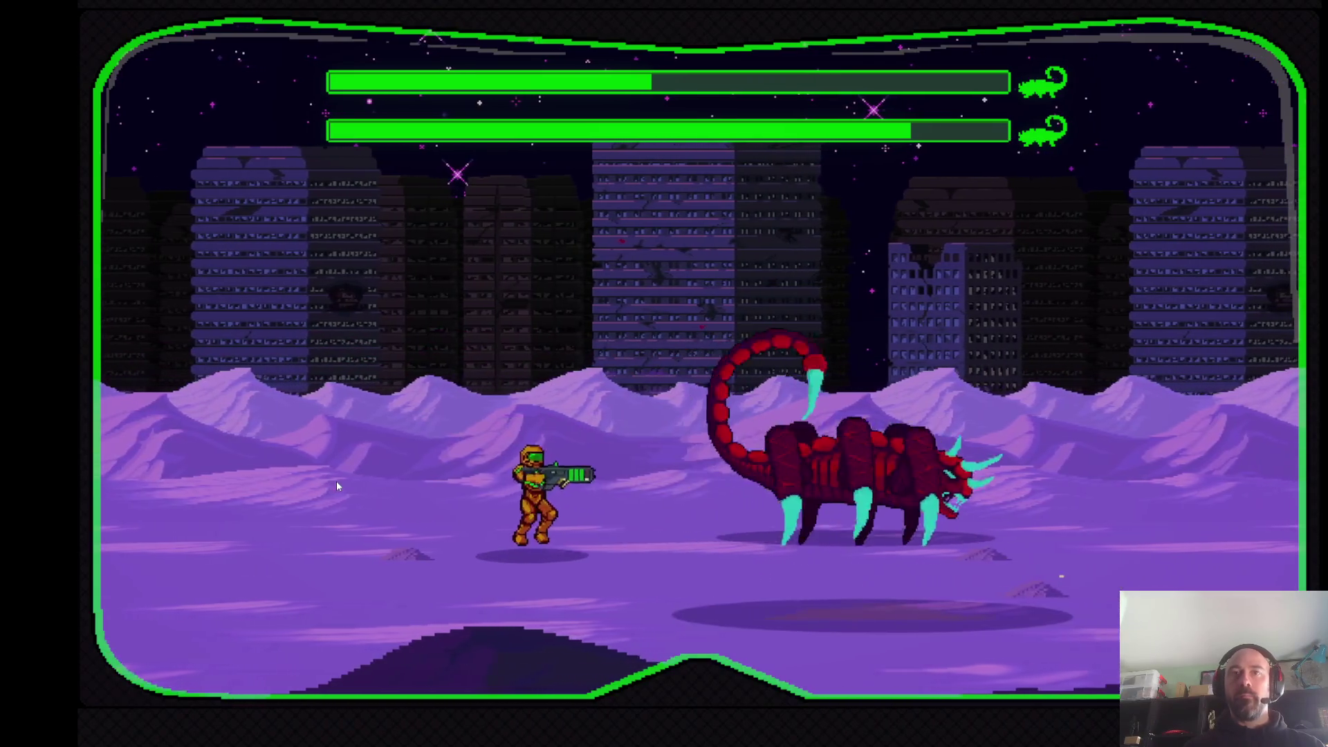
pyautogui.press('Right')
pyautogui.press('Right')
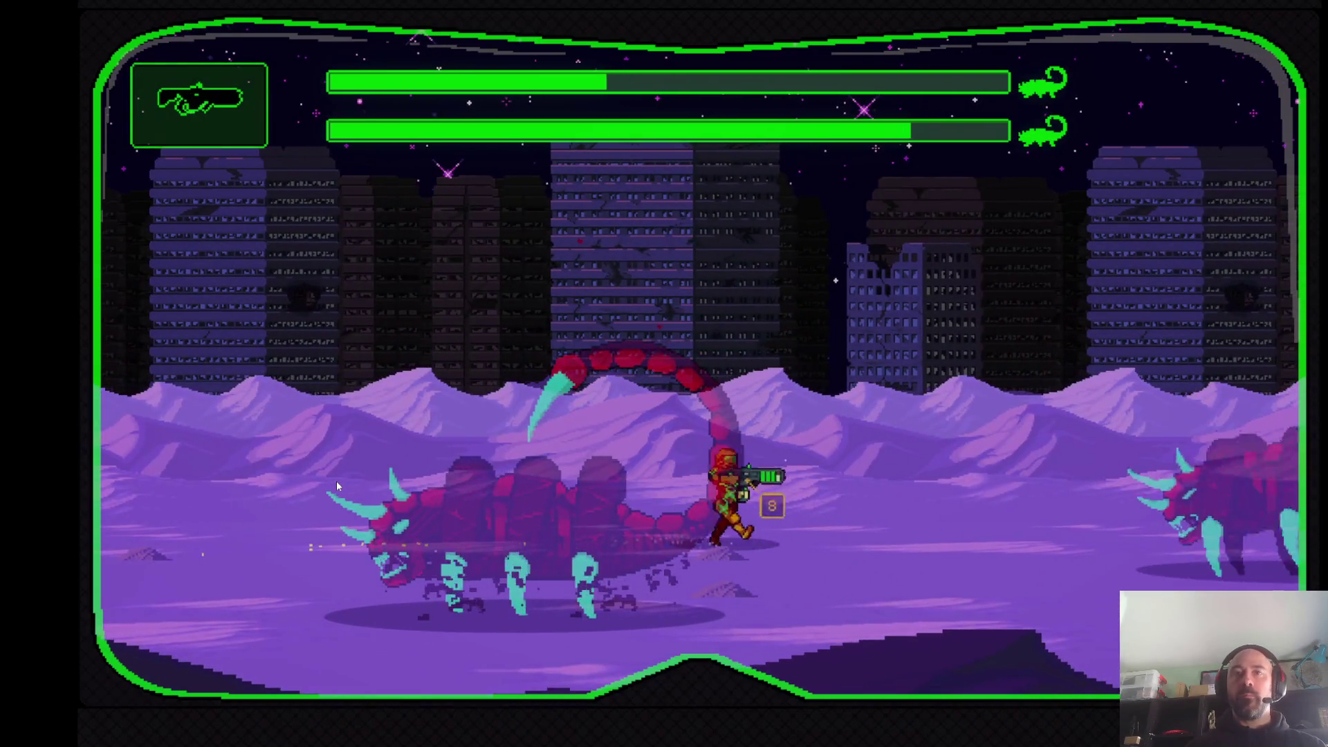
pyautogui.press('Left')
pyautogui.press('Left')
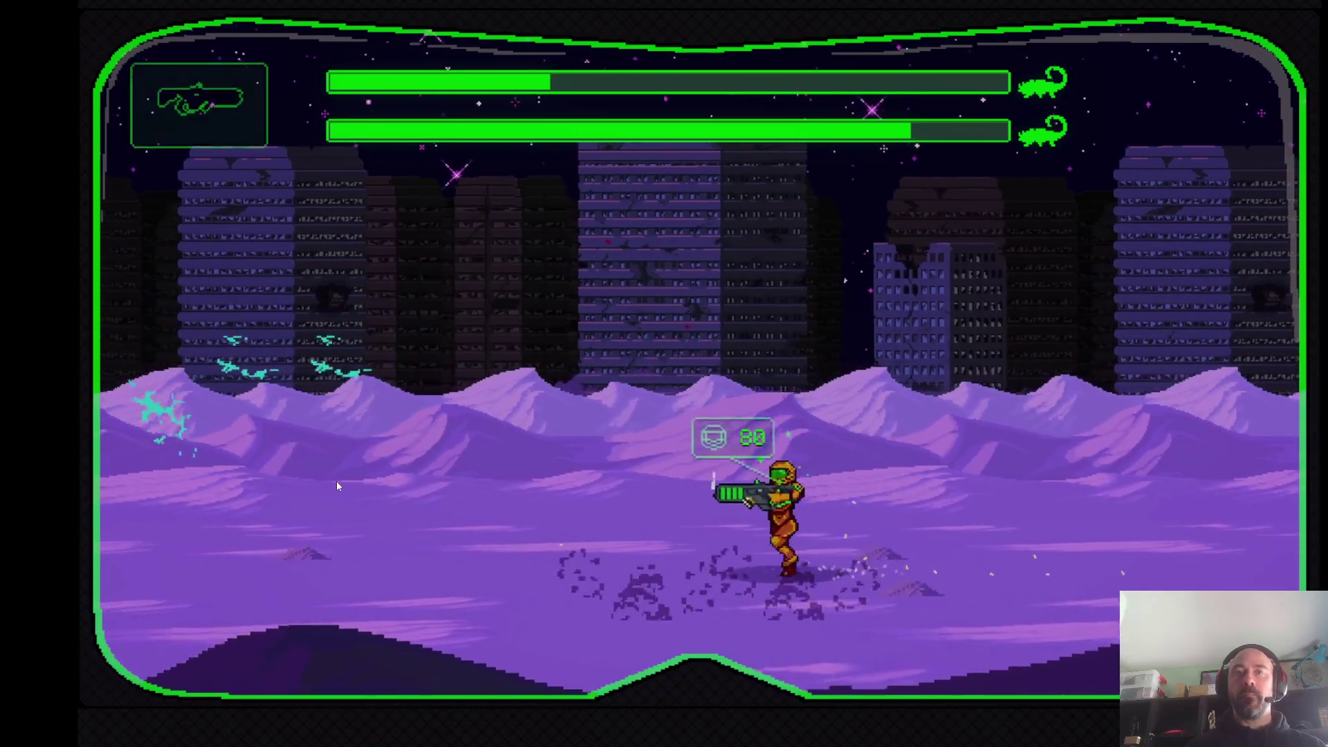
pyautogui.press('Right')
pyautogui.press('Right')
pyautogui.press('Left')
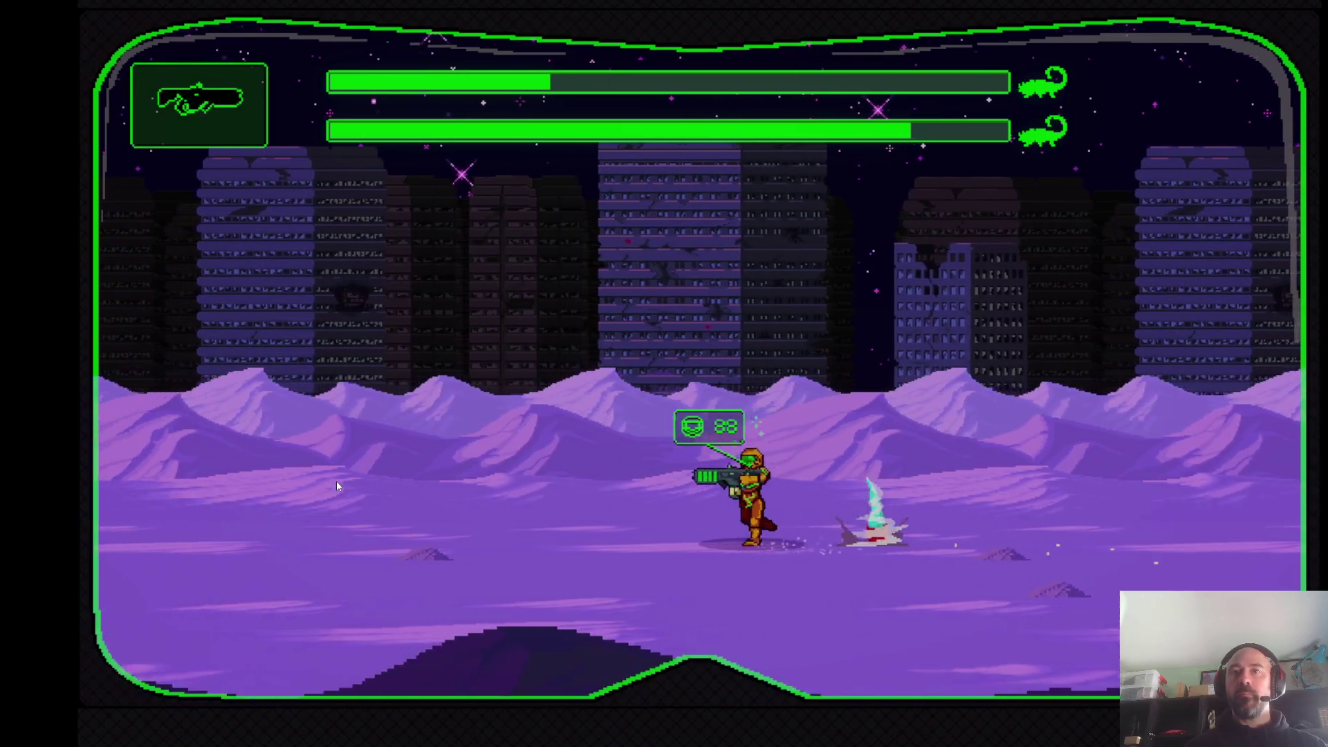
pyautogui.press('Right')
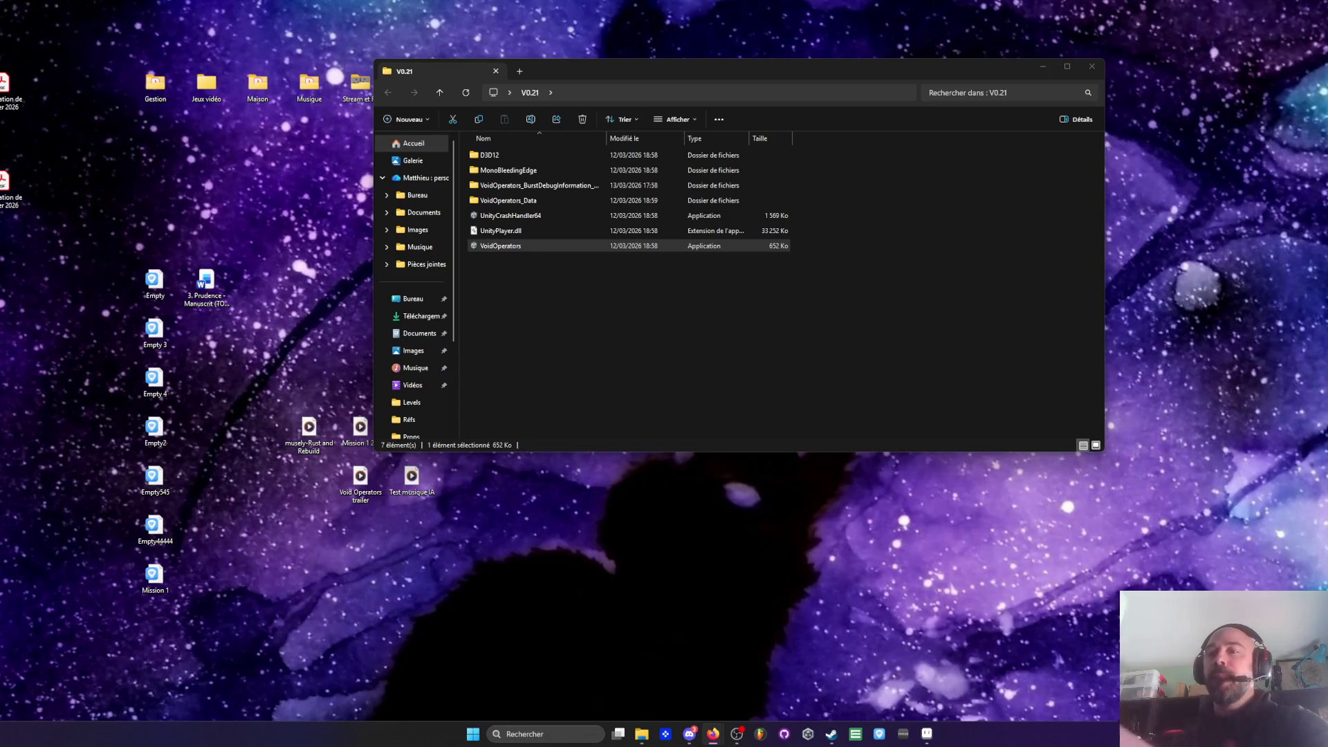
# Bring the Aseprite sprite sheet window back to the front from the taskbar
pyautogui.click(924, 736)
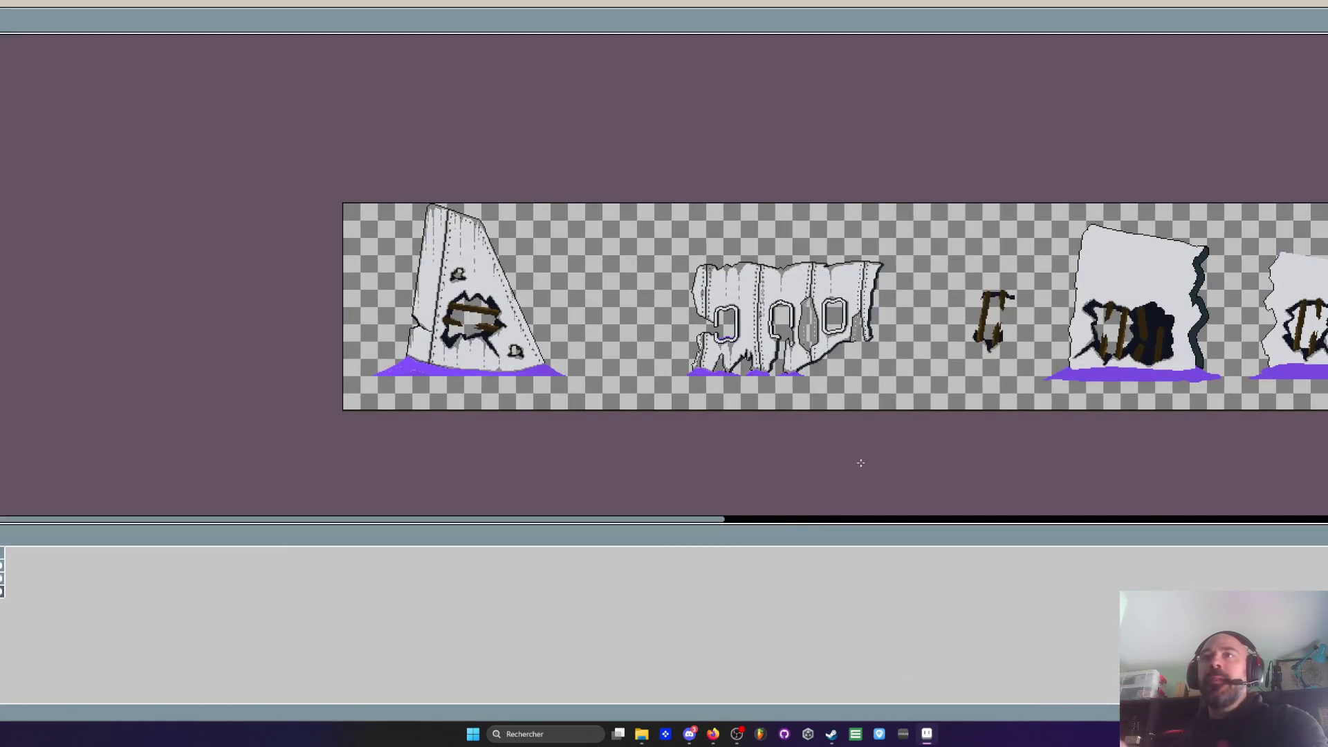
# Sample the wall colour and start a crack with one pixel near the top edge, undoing overlong strokes
pyautogui.hscroll(5, 869, 456)
pyautogui.scroll(3, 855, 172)
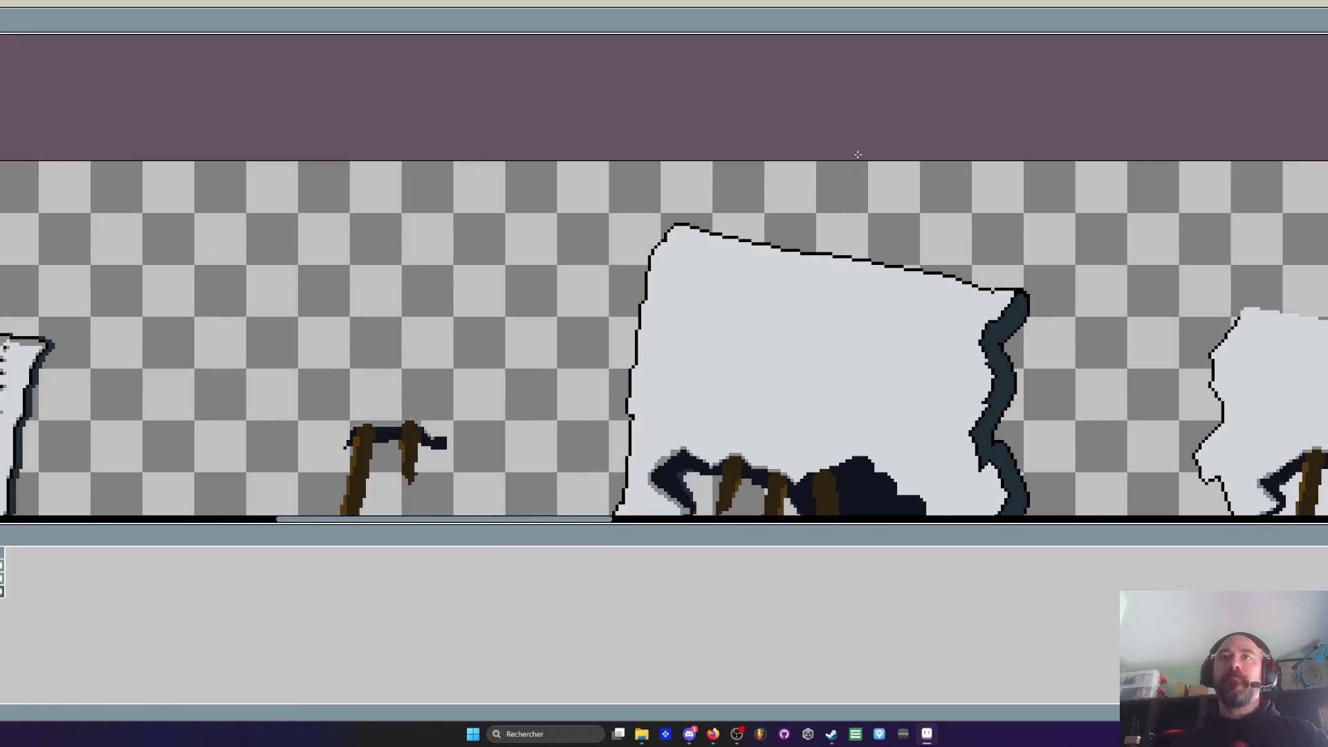
pyautogui.scroll(3, 777, 284)
pyautogui.press('i')
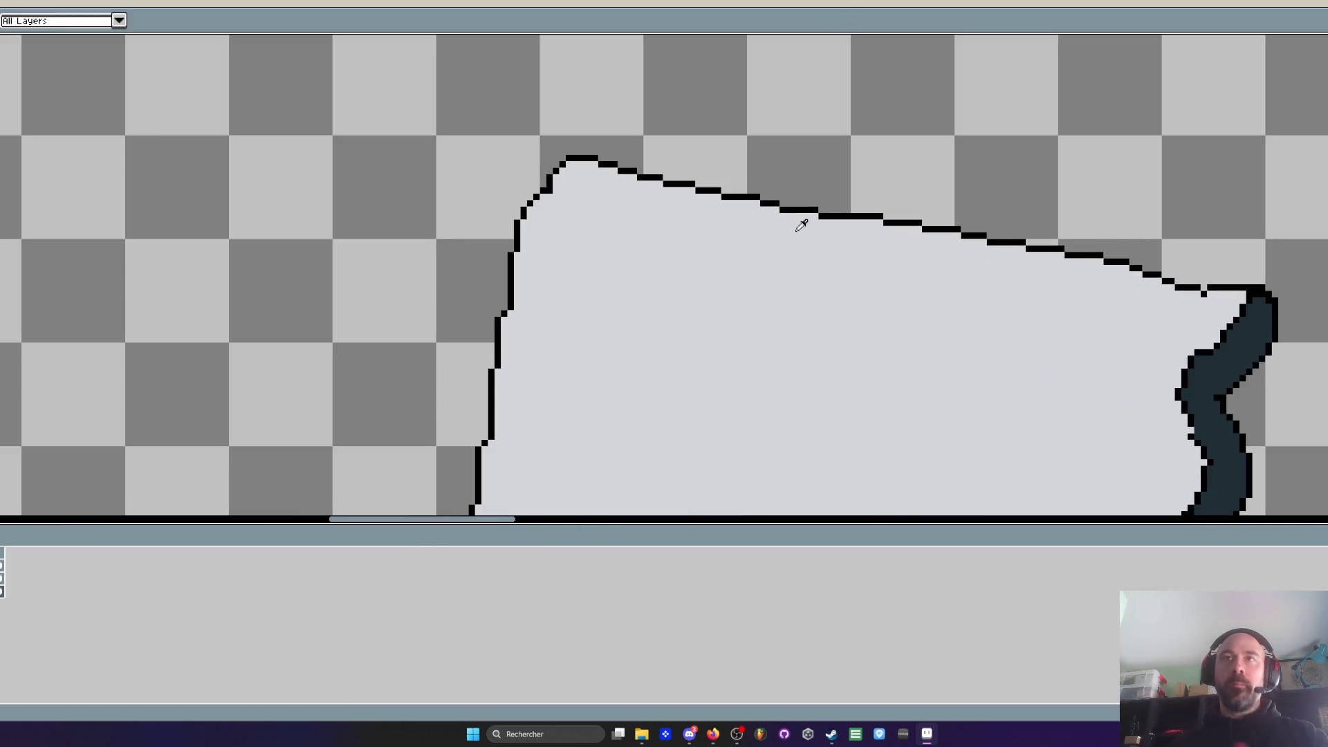
pyautogui.scroll(1, 794, 237)
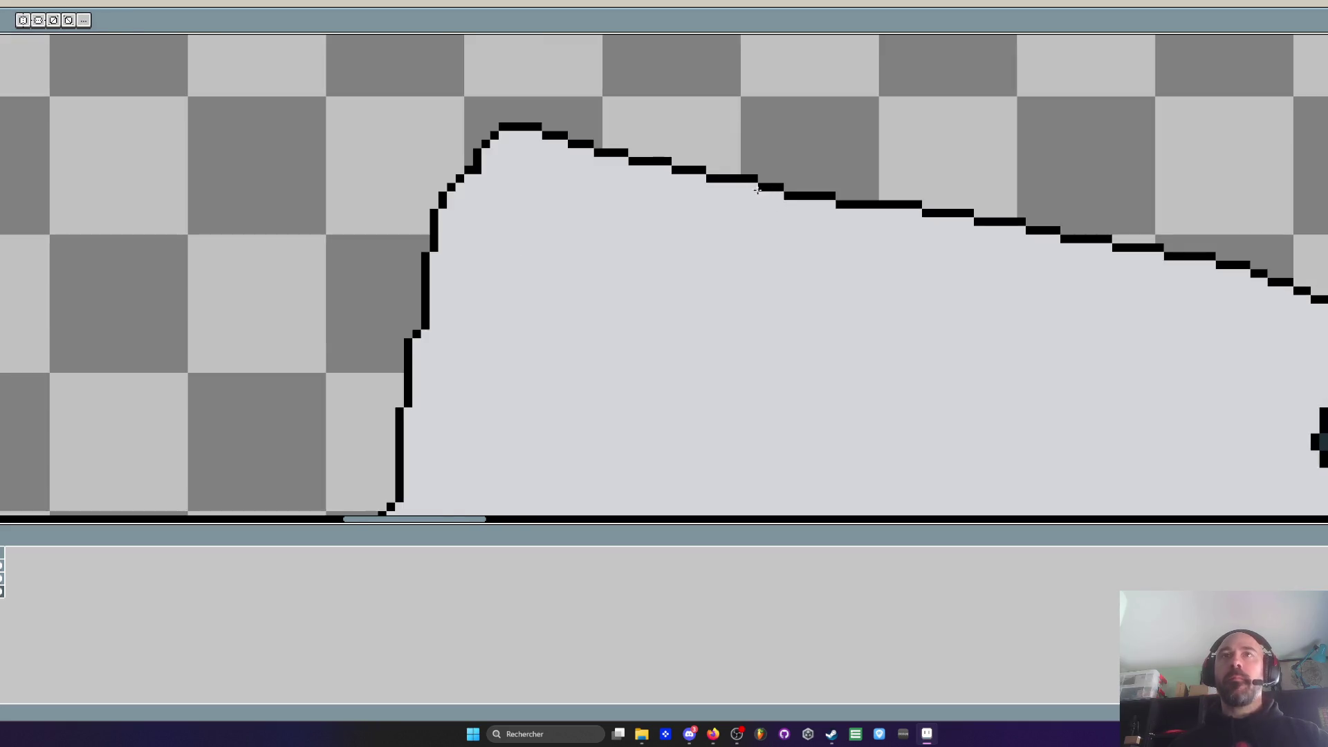
pyautogui.hotkey('ctrl', 'z')
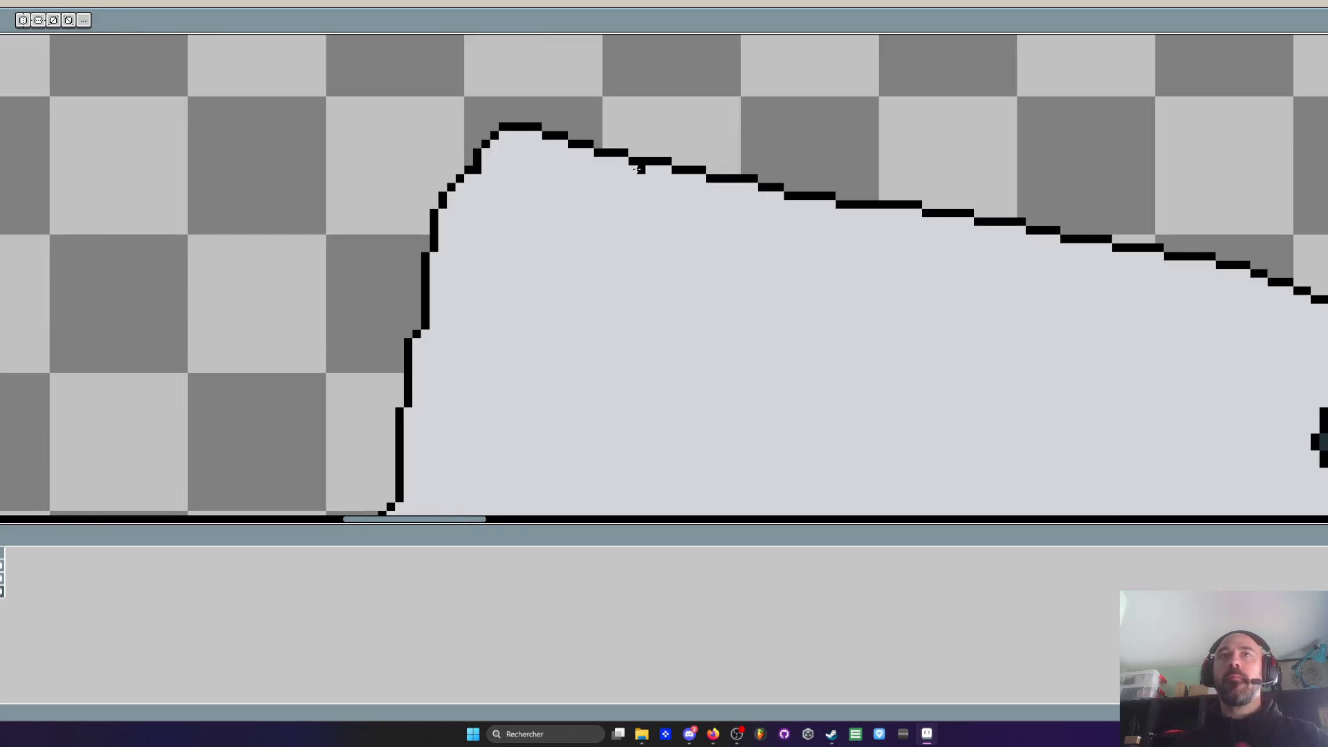
pyautogui.moveTo(637, 164); pyautogui.dragTo(666, 294)
pyautogui.hotkey('ctrl', 'z')
pyautogui.click(658, 229)
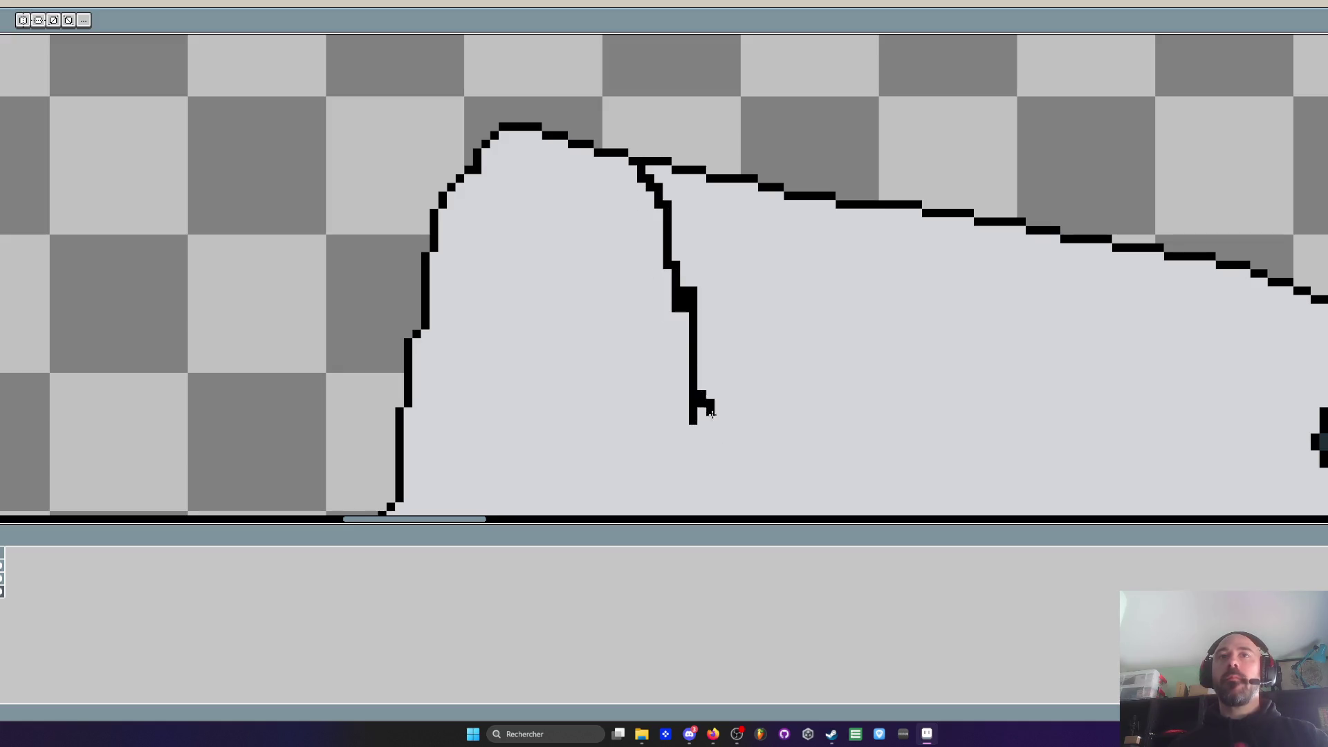
# Draw a jagged crack outline across the wall piece, undoing an accidental black fill
pyautogui.moveTo(712, 413); pyautogui.dragTo(697, 305)
pyautogui.moveTo(755, 386)
pyautogui.mouseDown()
pyautogui.moveTo(845, 384)
pyautogui.moveTo(1102, 299)
pyautogui.mouseUp()
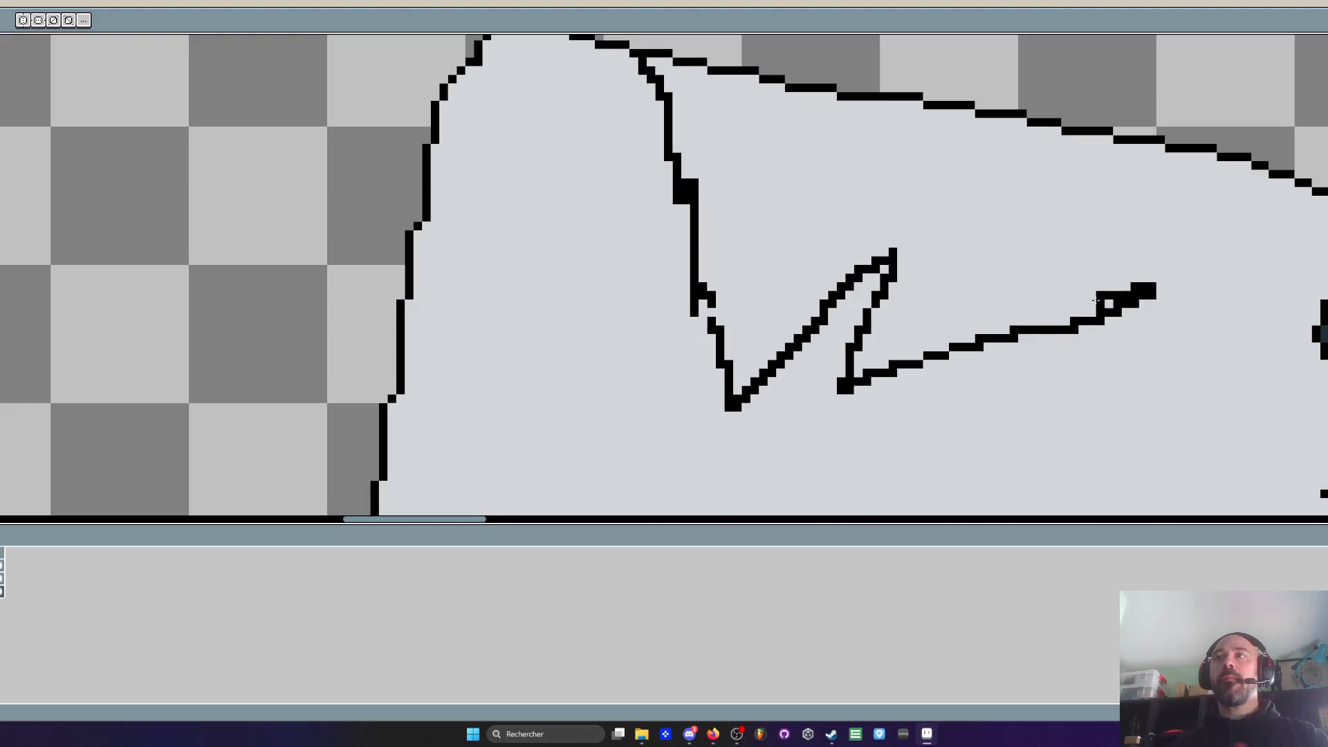
pyautogui.scroll(-3, 1251, 168)
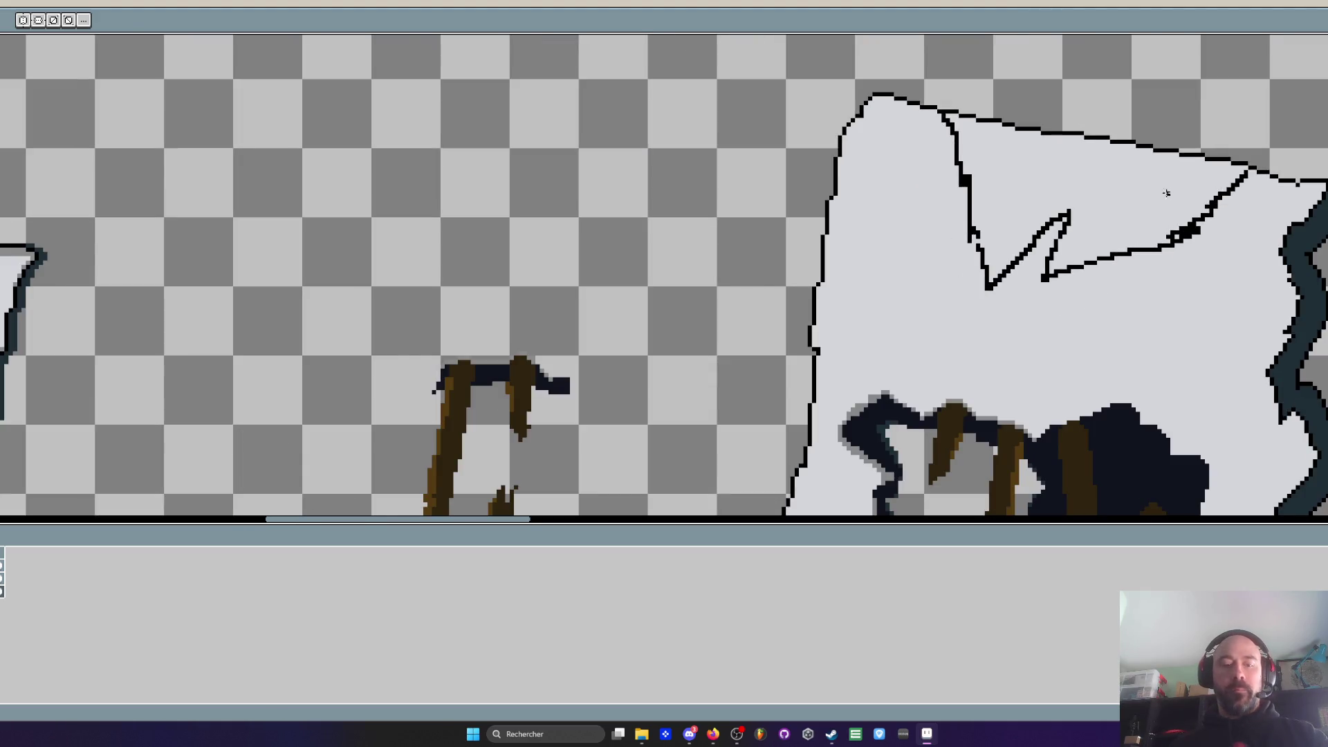
pyautogui.click(1169, 193)
pyautogui.scroll(-3, 1134, 190)
pyautogui.hotkey('ctrl', 'z')
# Pick dark navy from the canvas and paint a patch along the chunk's top edge
pyautogui.scroll(3, 1092, 186)
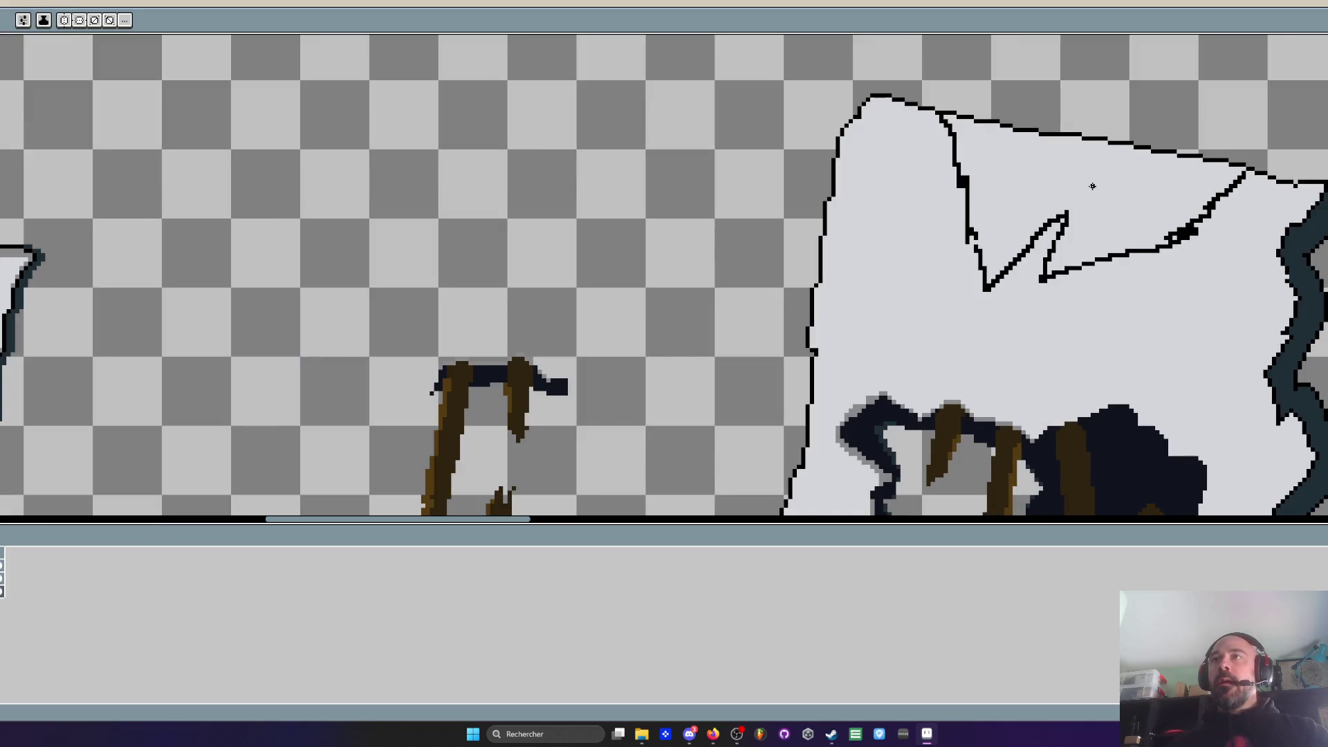
pyautogui.scroll(2, 1253, 174)
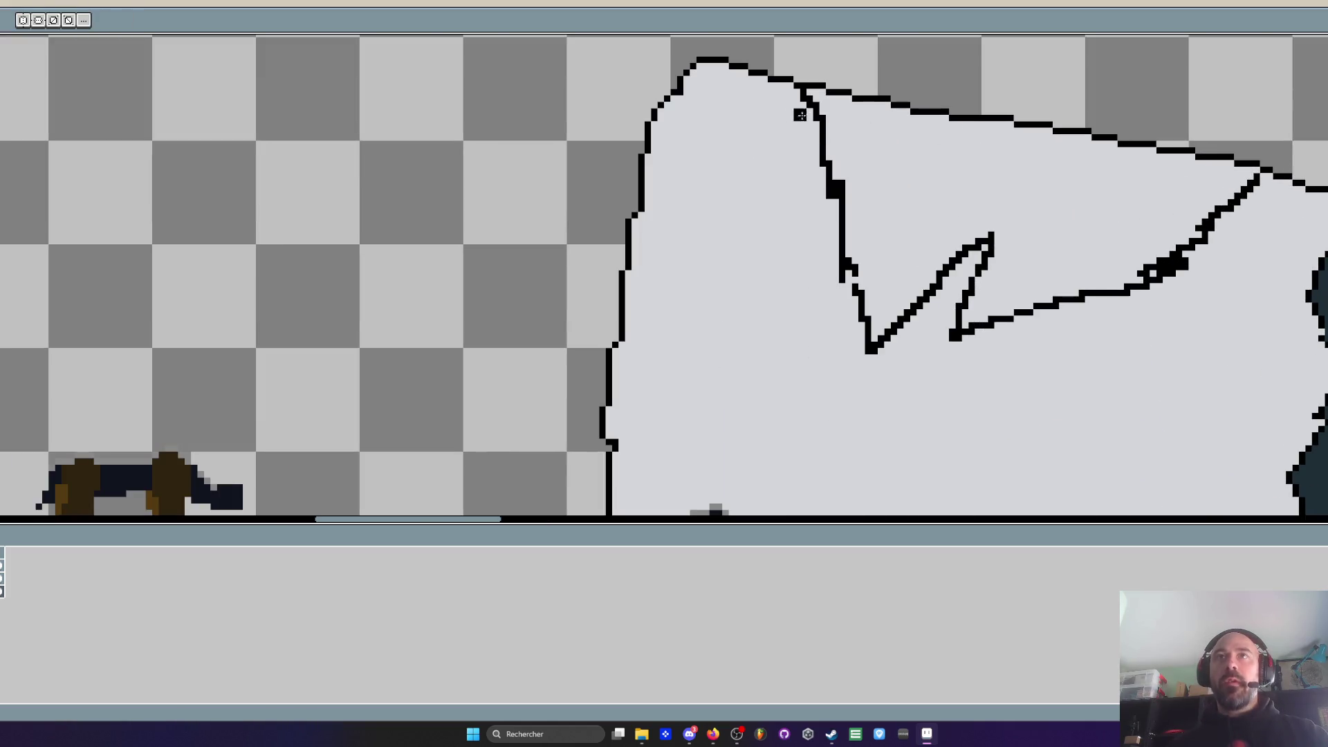
pyautogui.scroll(1, 818, 100)
pyautogui.scroll(-3, 961, 143)
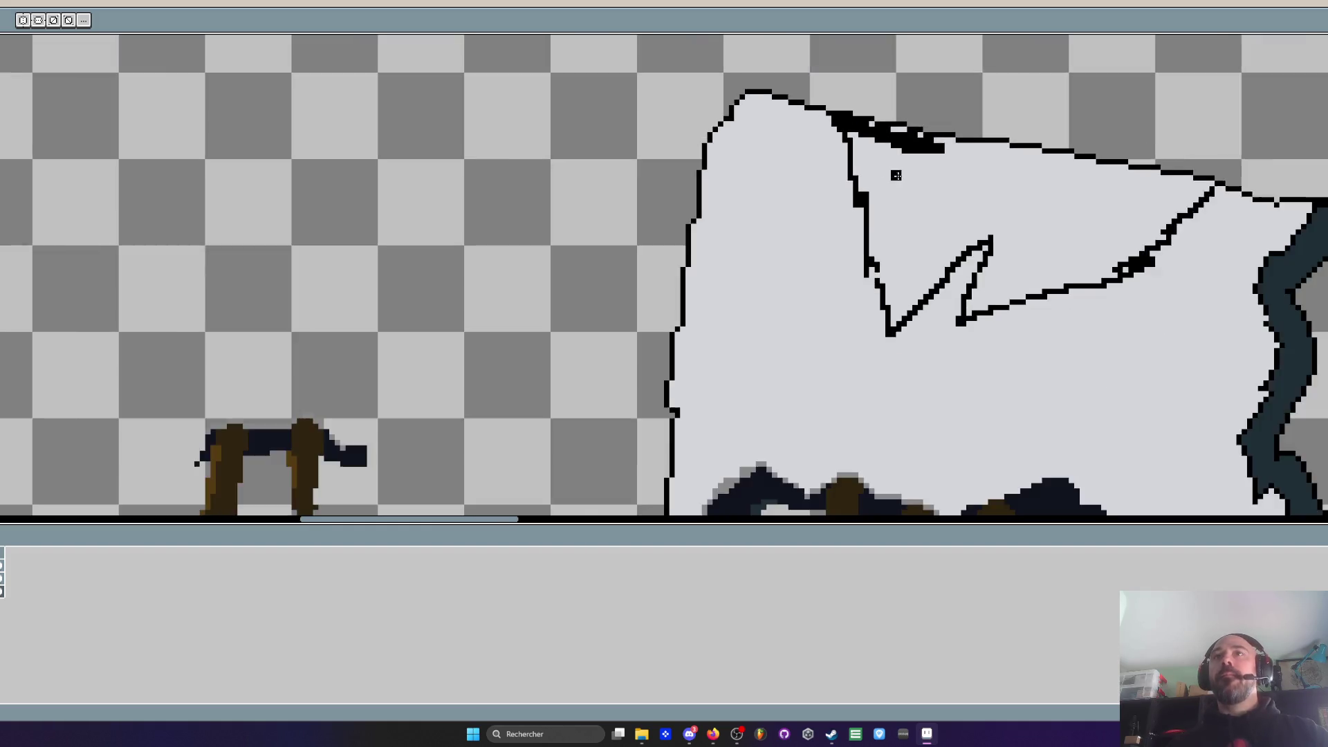
pyautogui.press('alt')
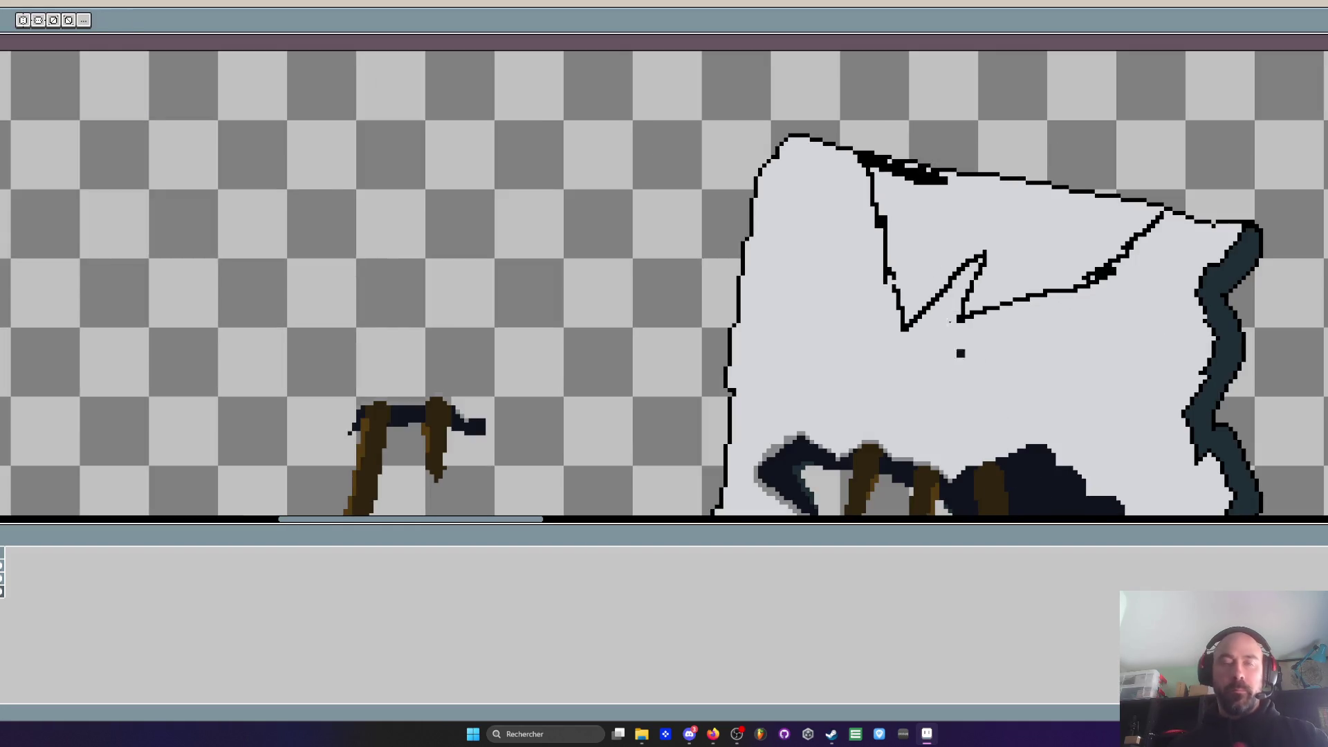
pyautogui.scroll(5, 896, 155)
pyautogui.moveTo(823, 228)
pyautogui.mouseDown()
pyautogui.moveTo(810, 214)
pyautogui.moveTo(844, 200)
pyautogui.moveTo(933, 227)
pyautogui.moveTo(845, 227)
pyautogui.mouseUp()
# Paint a large navy triangle below the patch and a short dark dash inside the crack
pyautogui.moveTo(842, 279)
pyautogui.mouseDown()
pyautogui.moveTo(827, 325)
pyautogui.moveTo(847, 390)
pyautogui.moveTo(929, 290)
pyautogui.moveTo(926, 314)
pyautogui.mouseUp()
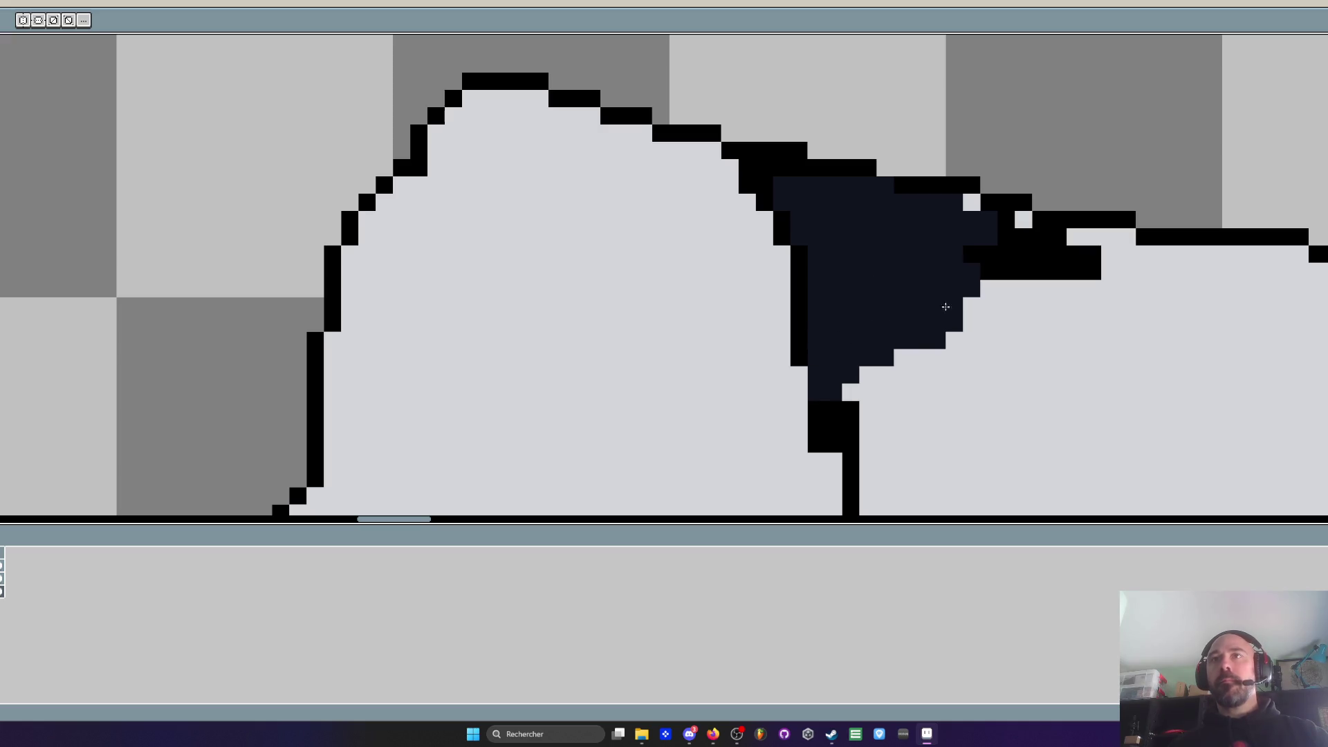
pyautogui.moveTo(988, 235)
pyautogui.mouseDown()
pyautogui.moveTo(1141, 263)
pyautogui.moveTo(987, 270)
pyautogui.mouseUp()
pyautogui.hotkey('ctrl', 'z')
pyautogui.hotkey('ctrl', 'z')
pyautogui.hotkey('ctrl', 'z')
pyautogui.scroll(-4, 987, 269)
pyautogui.scroll(2, 899, 243)
pyautogui.moveTo(989, 213)
pyautogui.mouseDown()
pyautogui.moveTo(871, 235)
pyautogui.moveTo(996, 159)
pyautogui.moveTo(969, 170)
pyautogui.mouseUp()
pyautogui.scroll(2, 961, 200)
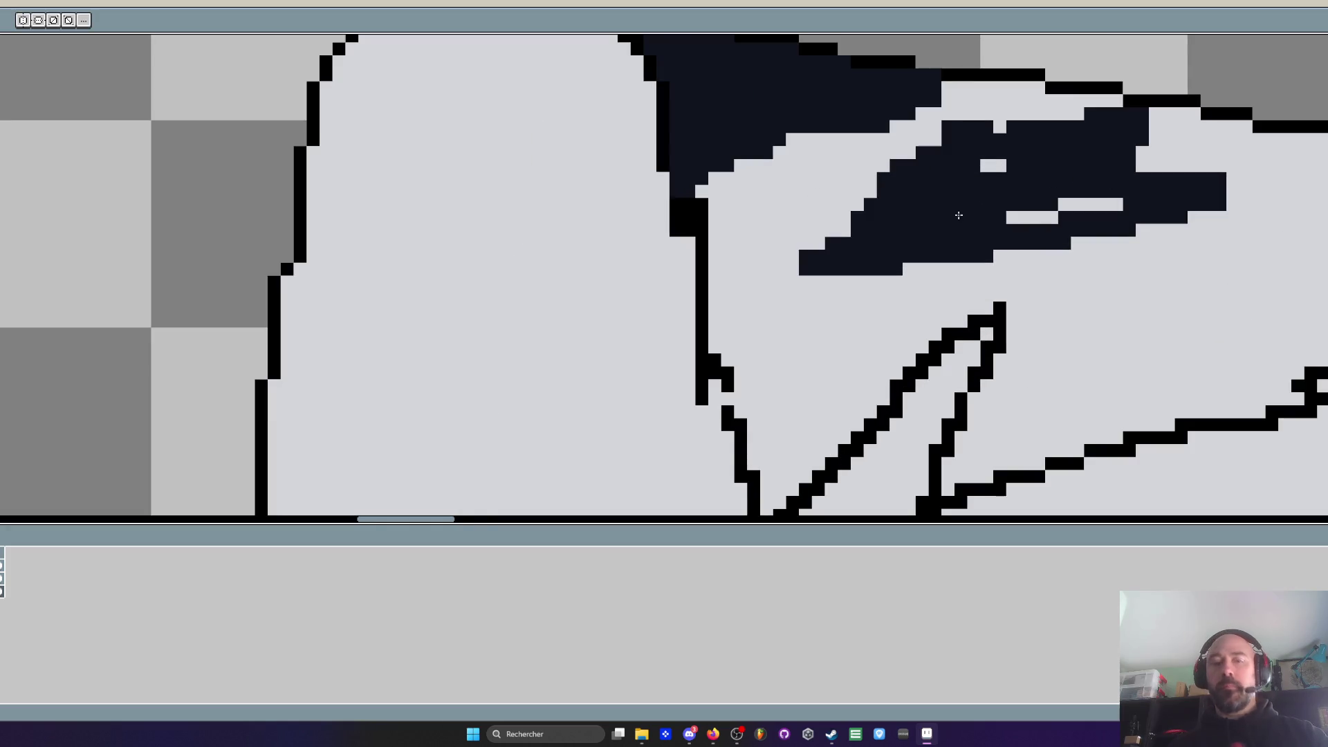
# Turn a stray dark pixel light grey and bucket-fill the enclosed crack region navy
pyautogui.rightClick(905, 287)
pyautogui.click(841, 321)
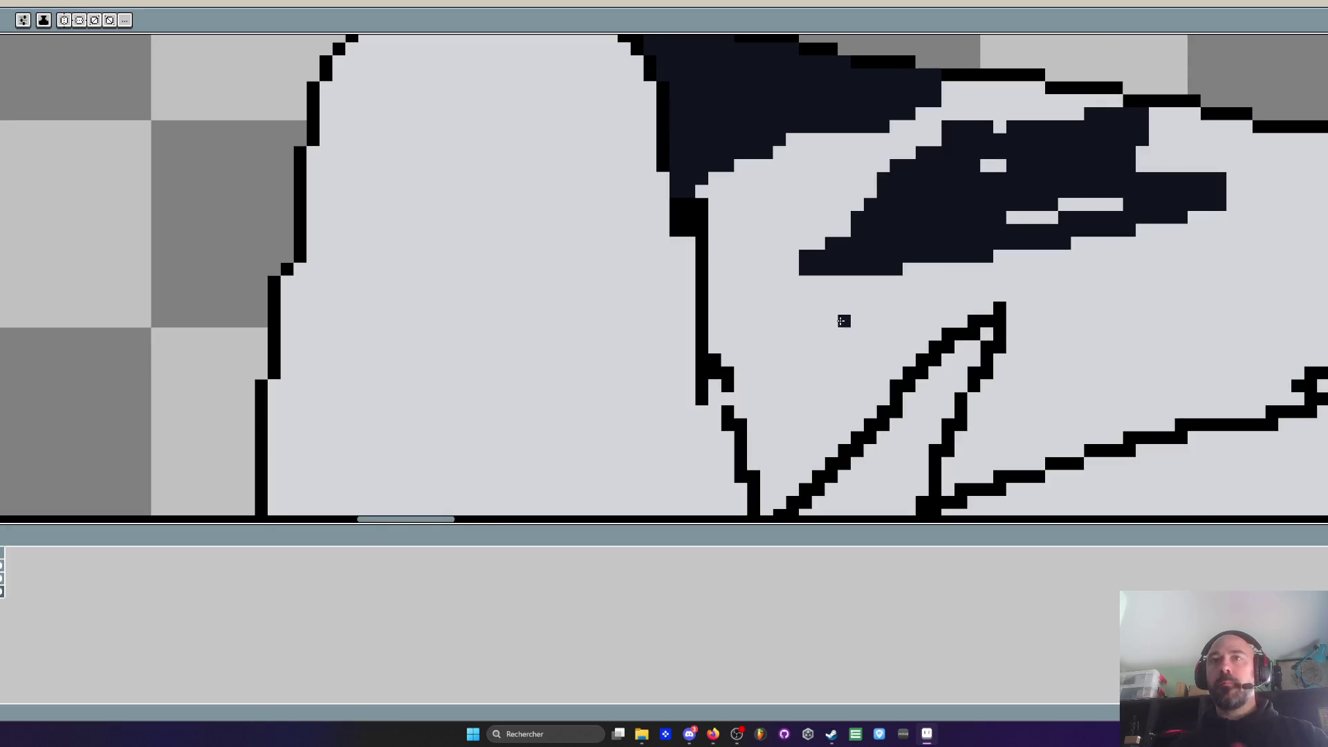
pyautogui.click(732, 397)
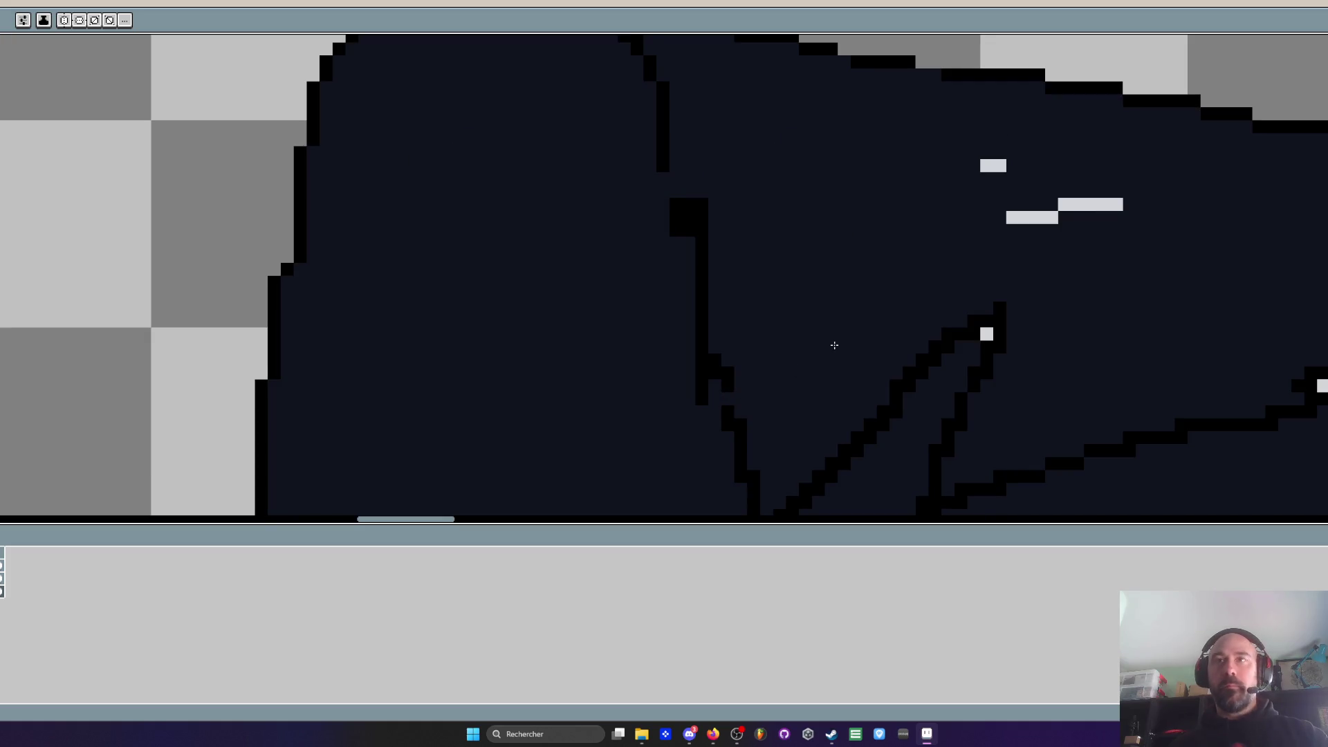
pyautogui.hotkey('ctrl', 'z')
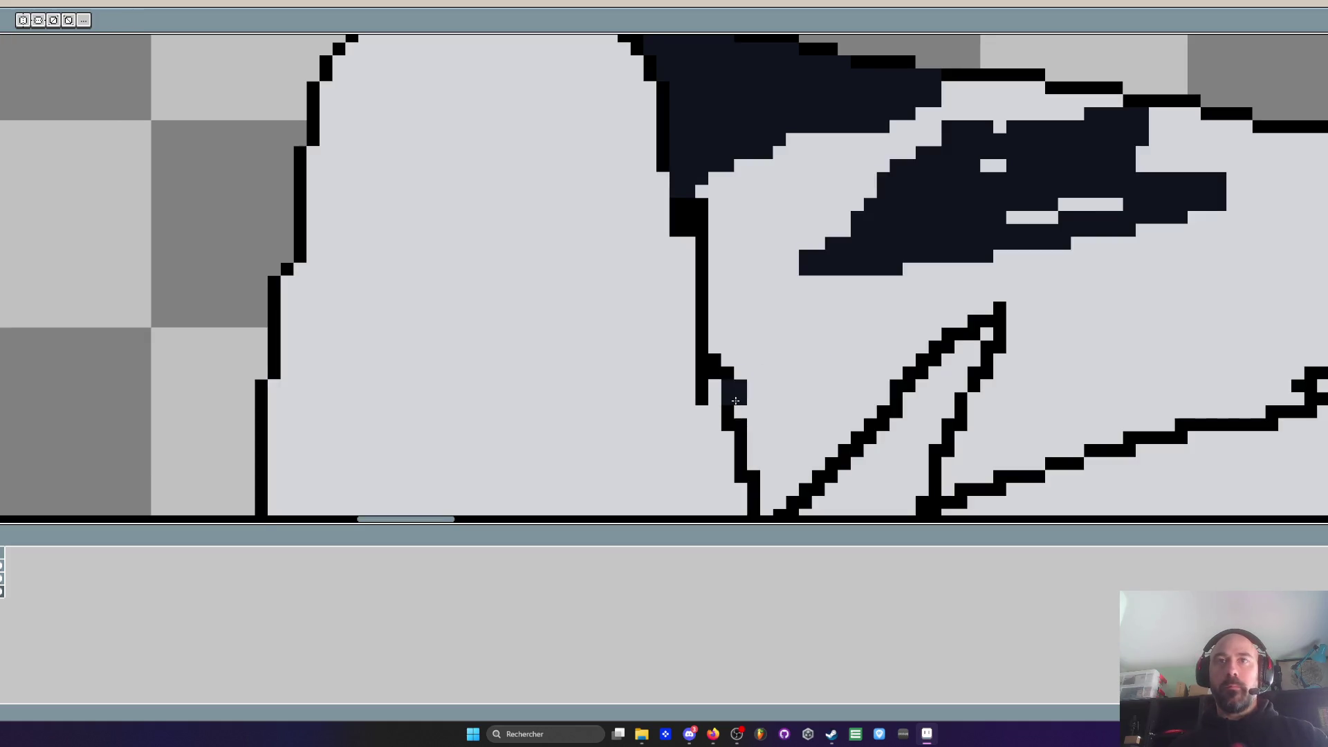
pyautogui.click(839, 337)
pyautogui.scroll(-3, 996, 266)
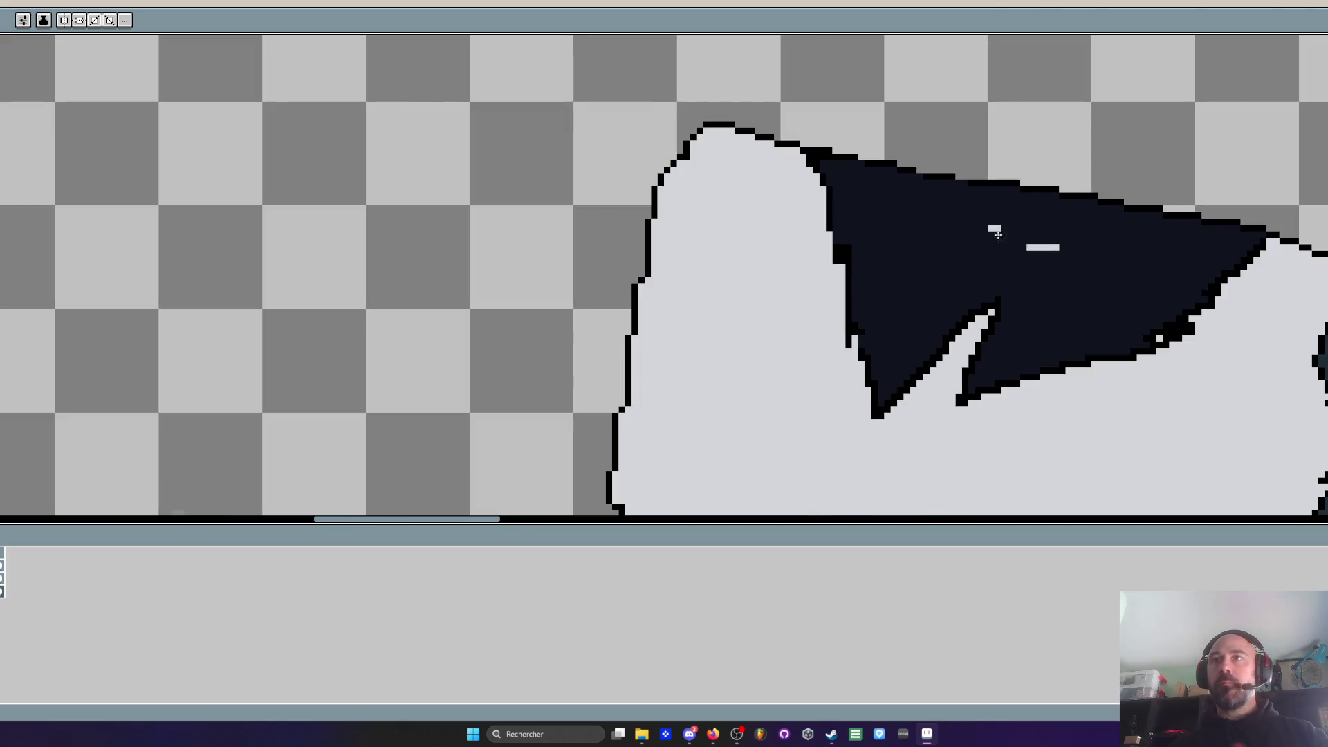
pyautogui.scroll(-3, 972, 254)
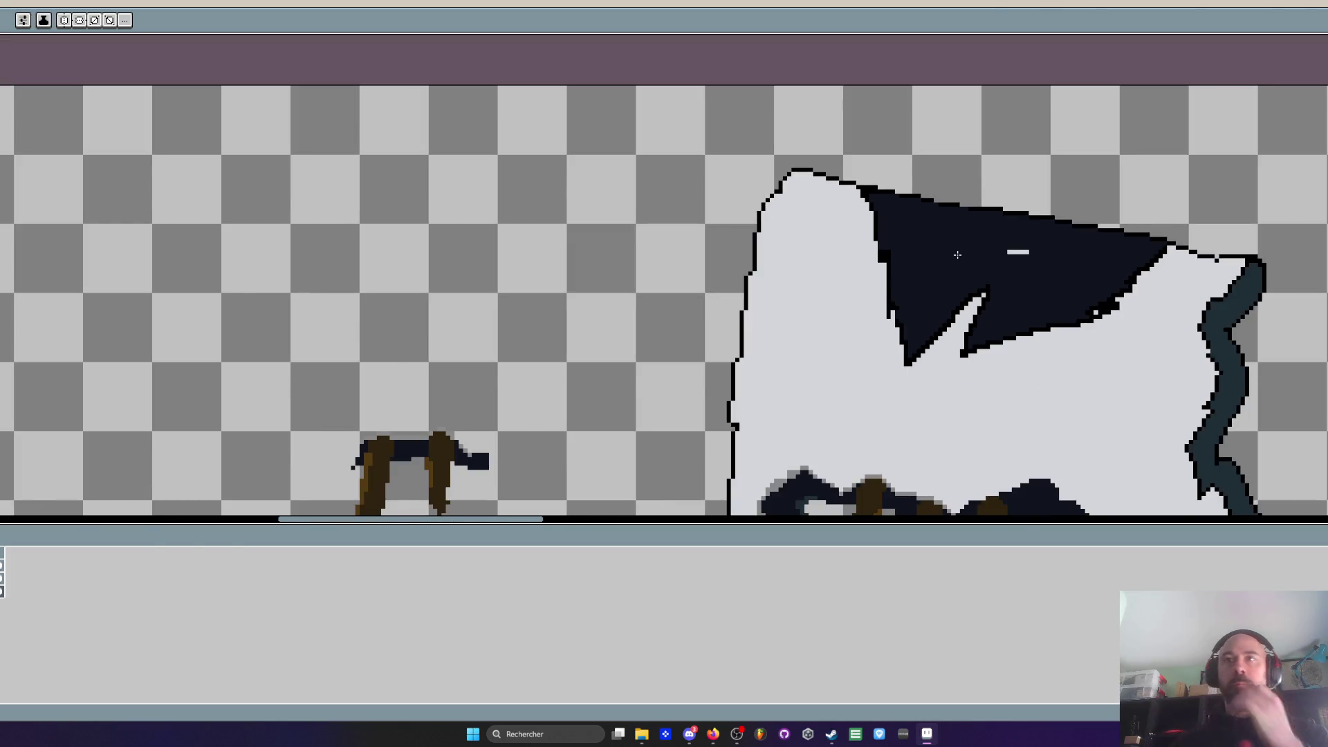
pyautogui.scroll(2, 962, 252)
pyautogui.scroll(2, 963, 252)
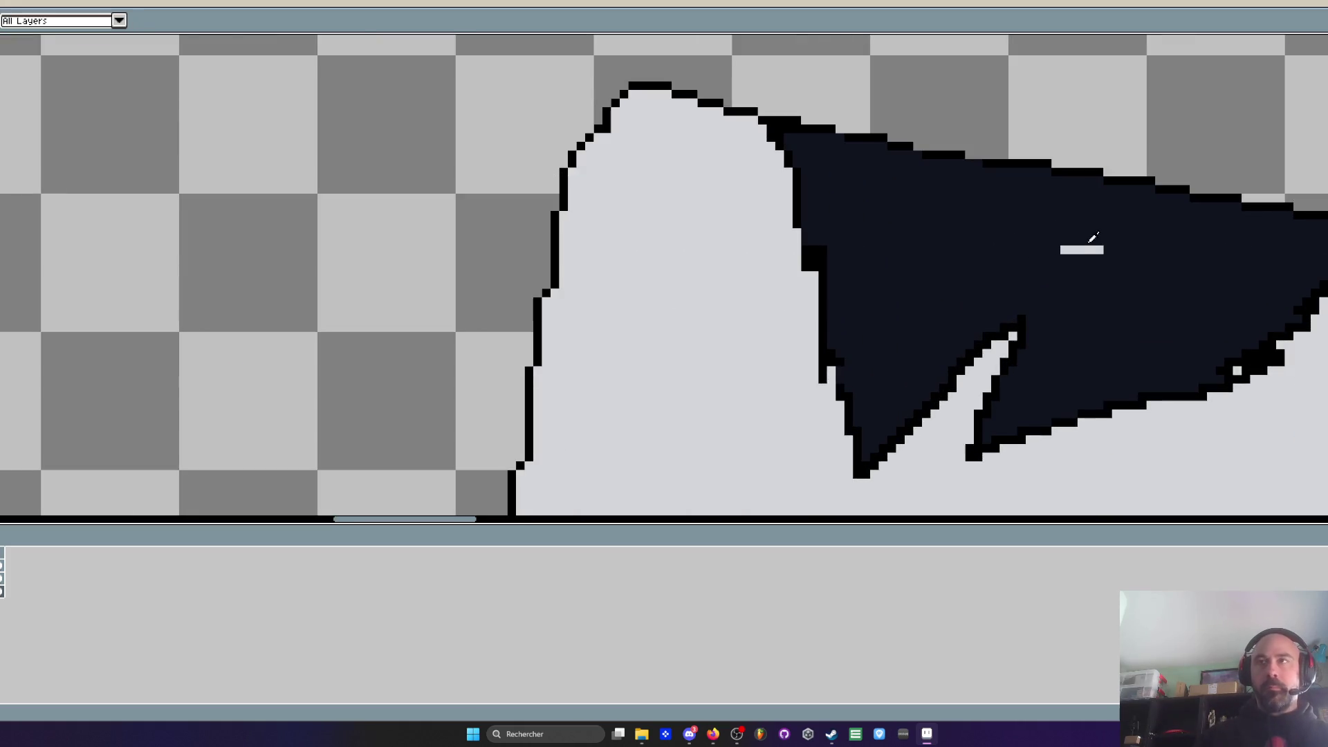
pyautogui.scroll(1, 1034, 247)
# Erase the jagged top outline and upper edge of the hole to transparency
pyautogui.press('b')
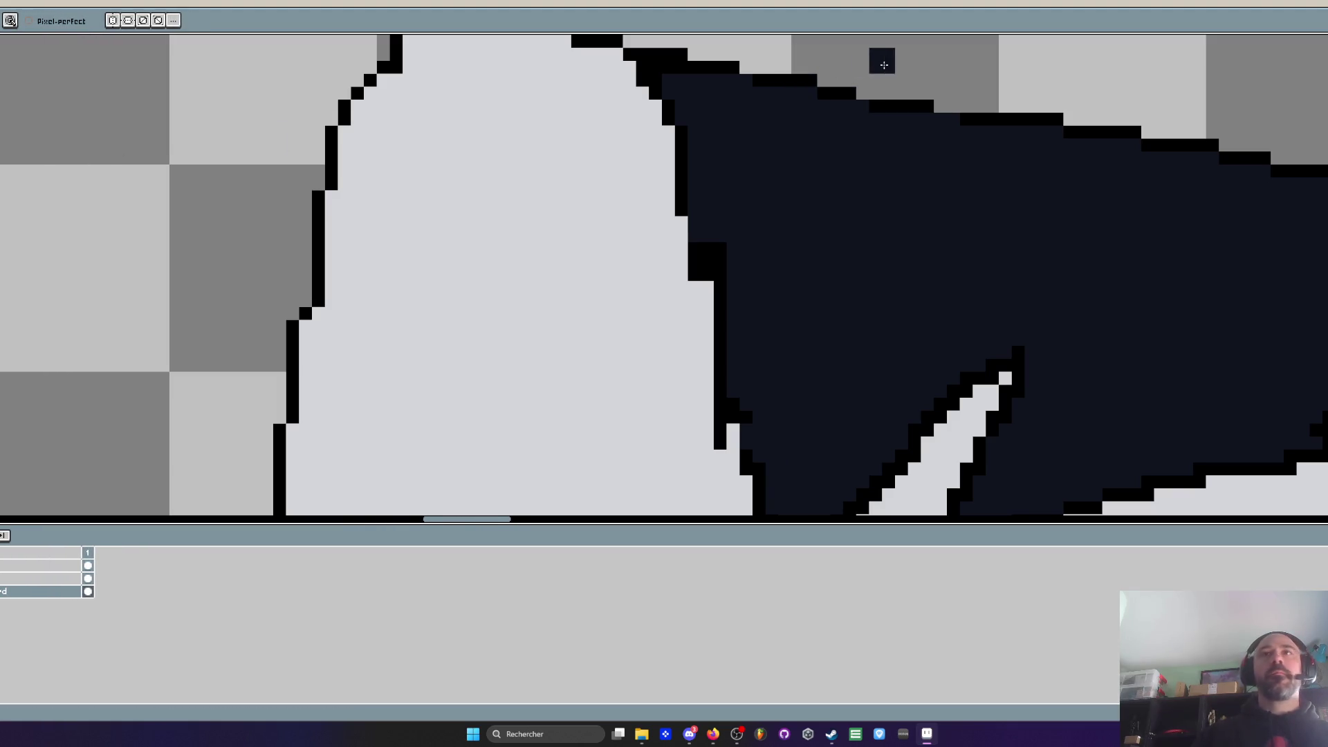
pyautogui.moveTo(814, 78); pyautogui.dragTo(963, 108)
pyautogui.moveTo(863, 106)
pyautogui.mouseDown()
pyautogui.moveTo(1232, 163)
pyautogui.moveTo(982, 138)
pyautogui.moveTo(1106, 193)
pyautogui.moveTo(1323, 188)
pyautogui.mouseUp()
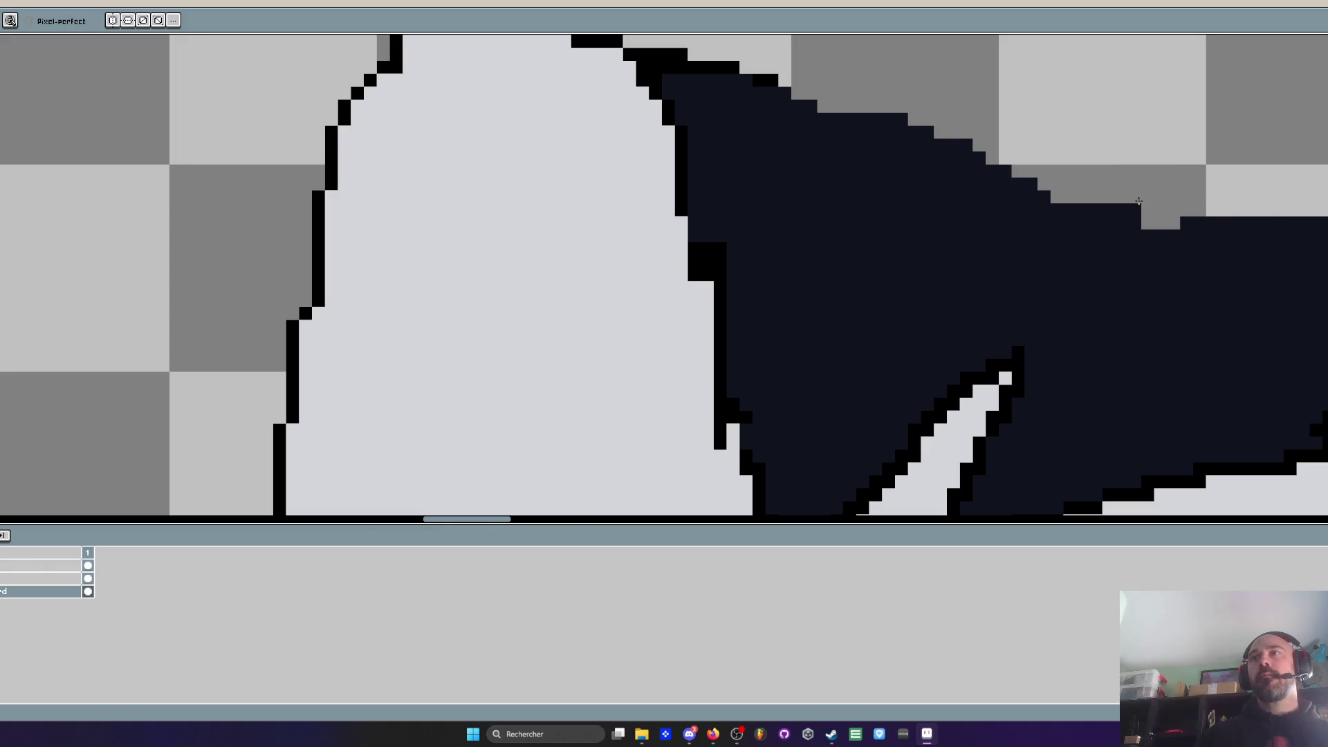
pyautogui.scroll(-3, 1150, 202)
pyautogui.scroll(2, 996, 166)
pyautogui.hotkey('ctrl', 'z')
pyautogui.moveTo(843, 132)
pyautogui.mouseDown()
pyautogui.moveTo(857, 180)
pyautogui.moveTo(980, 154)
pyautogui.mouseUp()
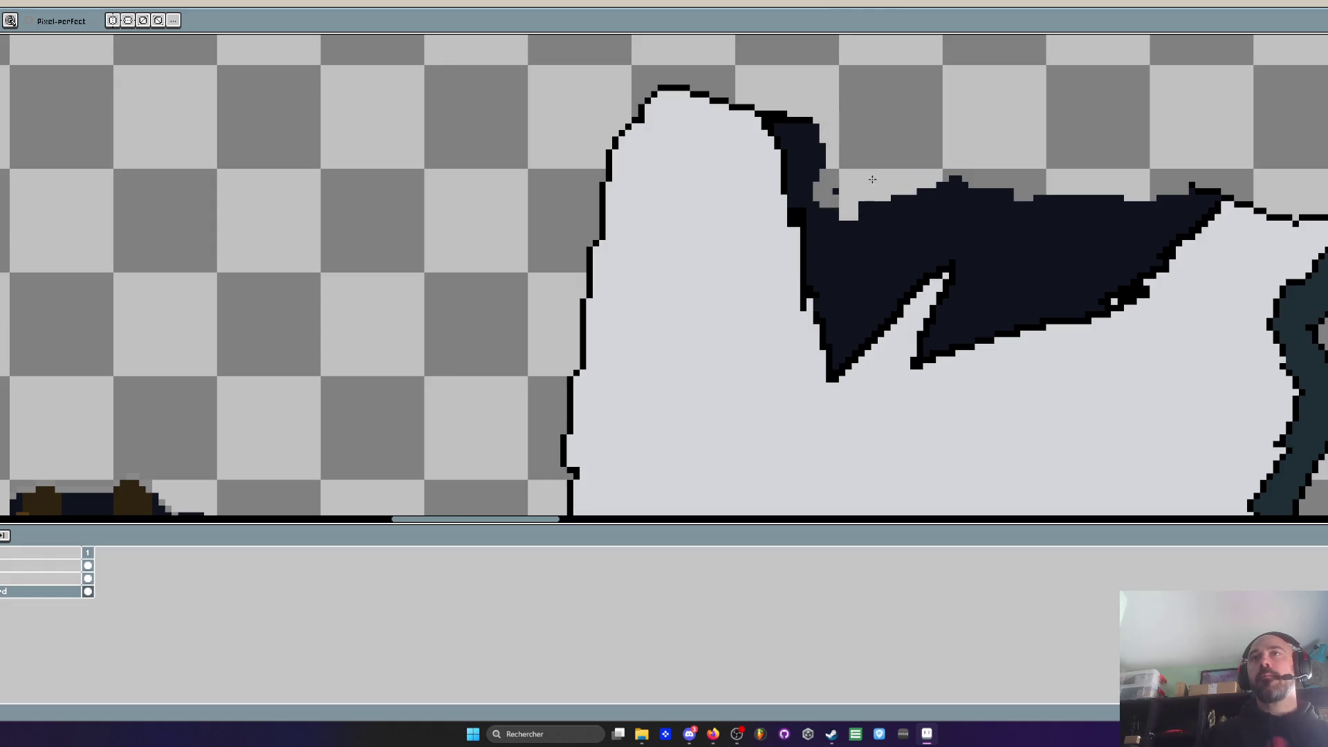
# Open a strip of the dark fill to transparency and remove dark pixels at the hole's tip
pyautogui.moveTo(1111, 182); pyautogui.dragTo(1038, 226)
pyautogui.scroll(-2, 1104, 176)
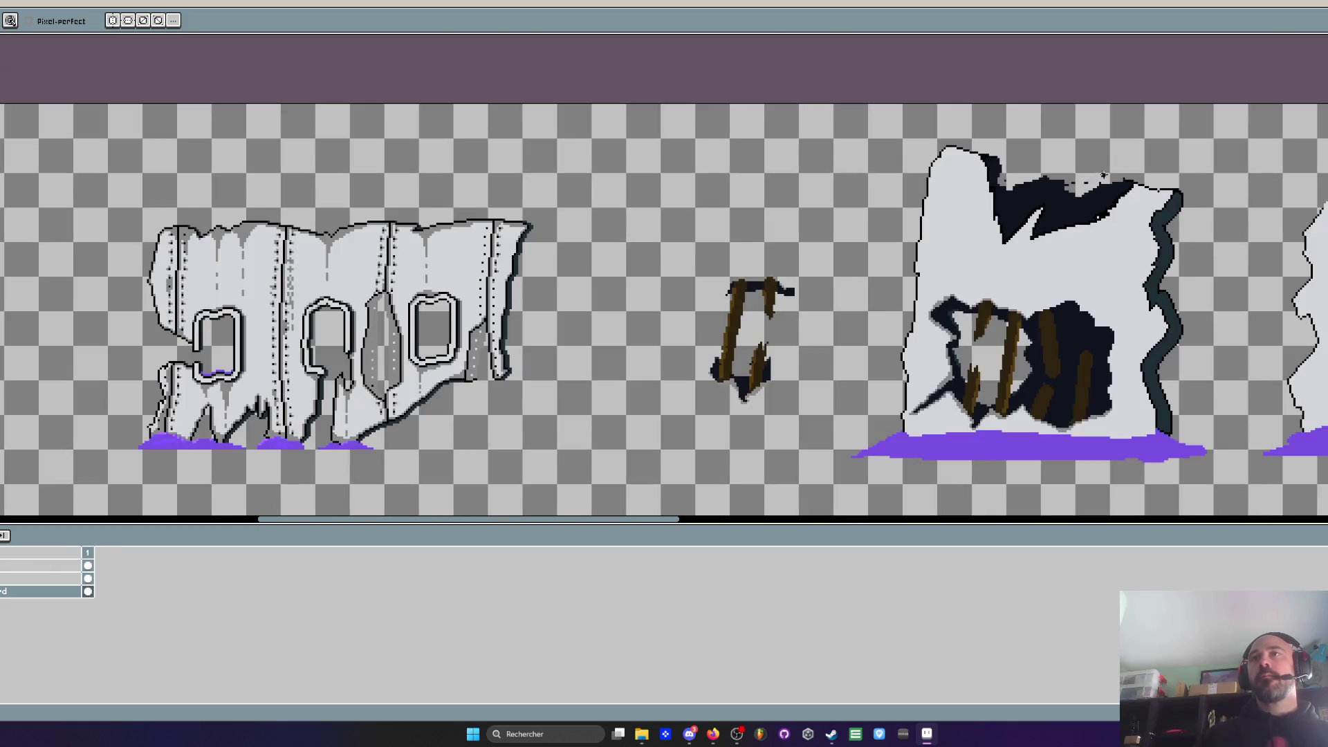
pyautogui.scroll(1, 1091, 181)
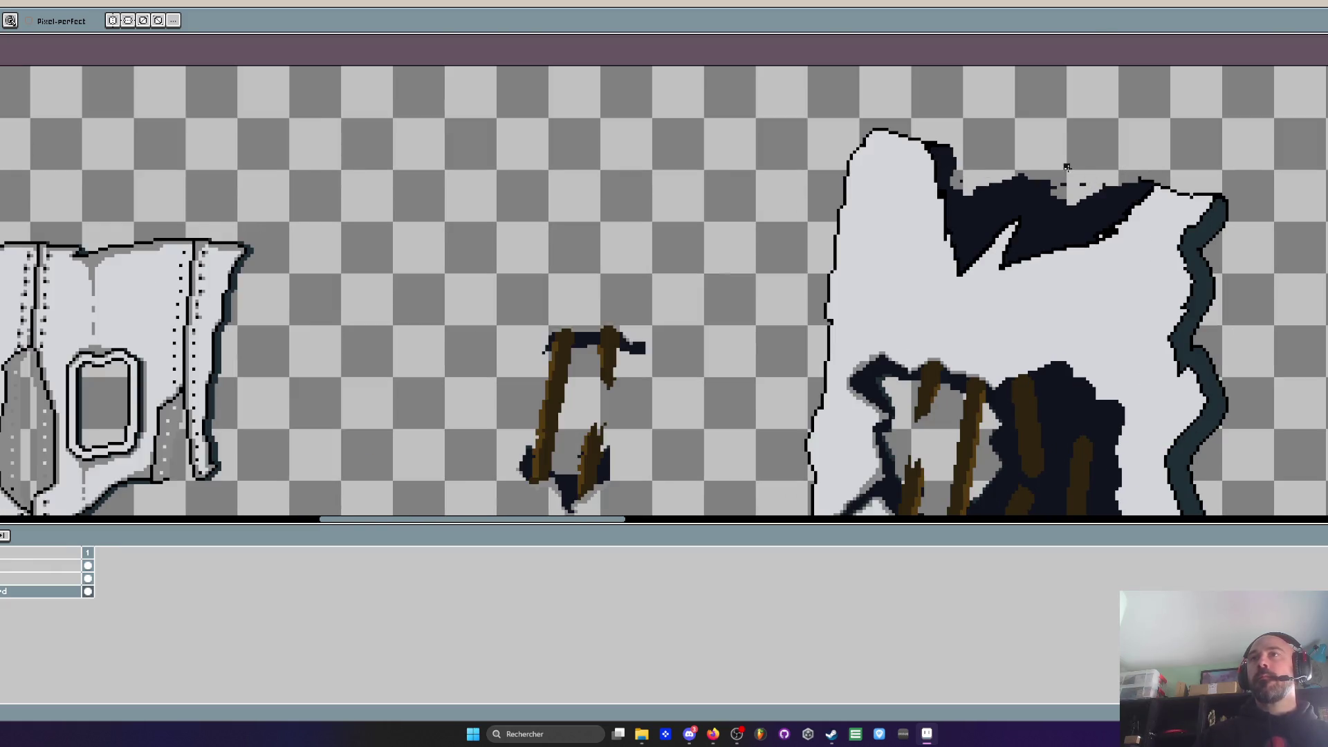
pyautogui.scroll(1, 1067, 166)
pyautogui.scroll(1, 1099, 182)
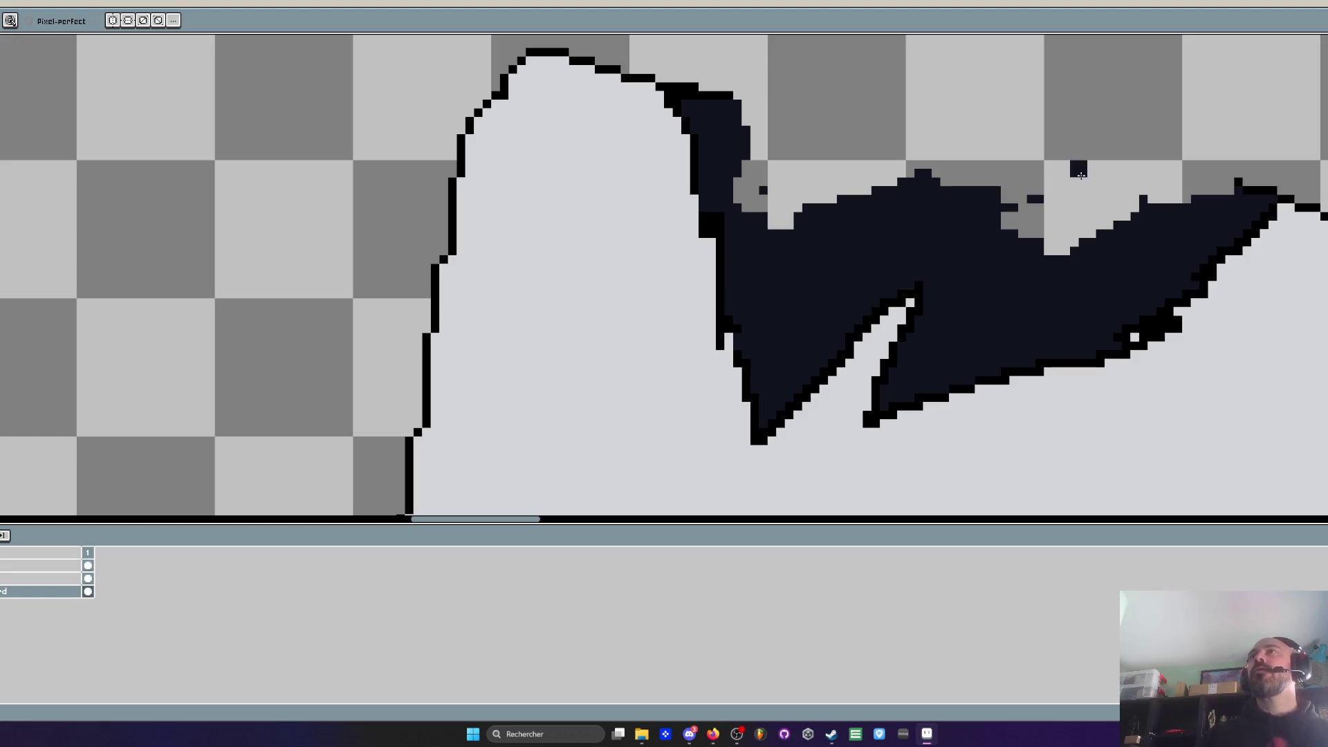
pyautogui.scroll(1, 1117, 175)
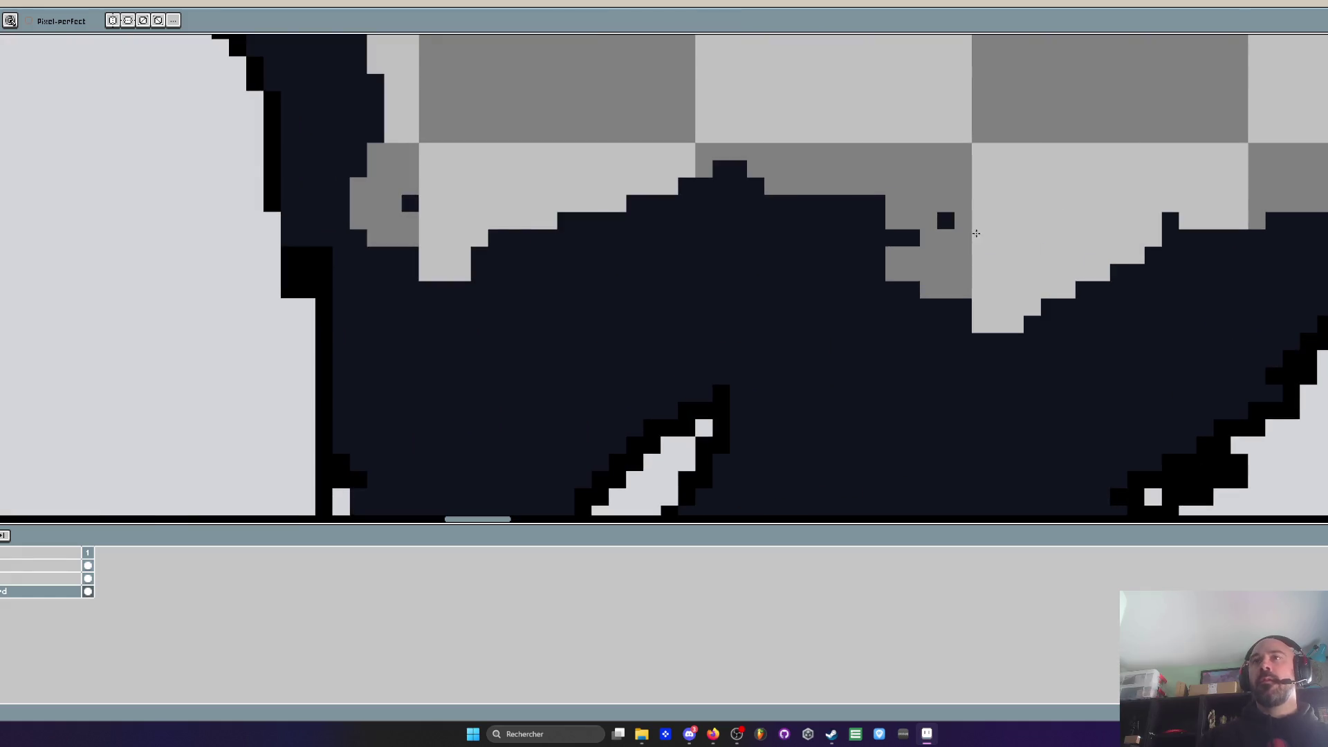
pyautogui.click(1178, 200)
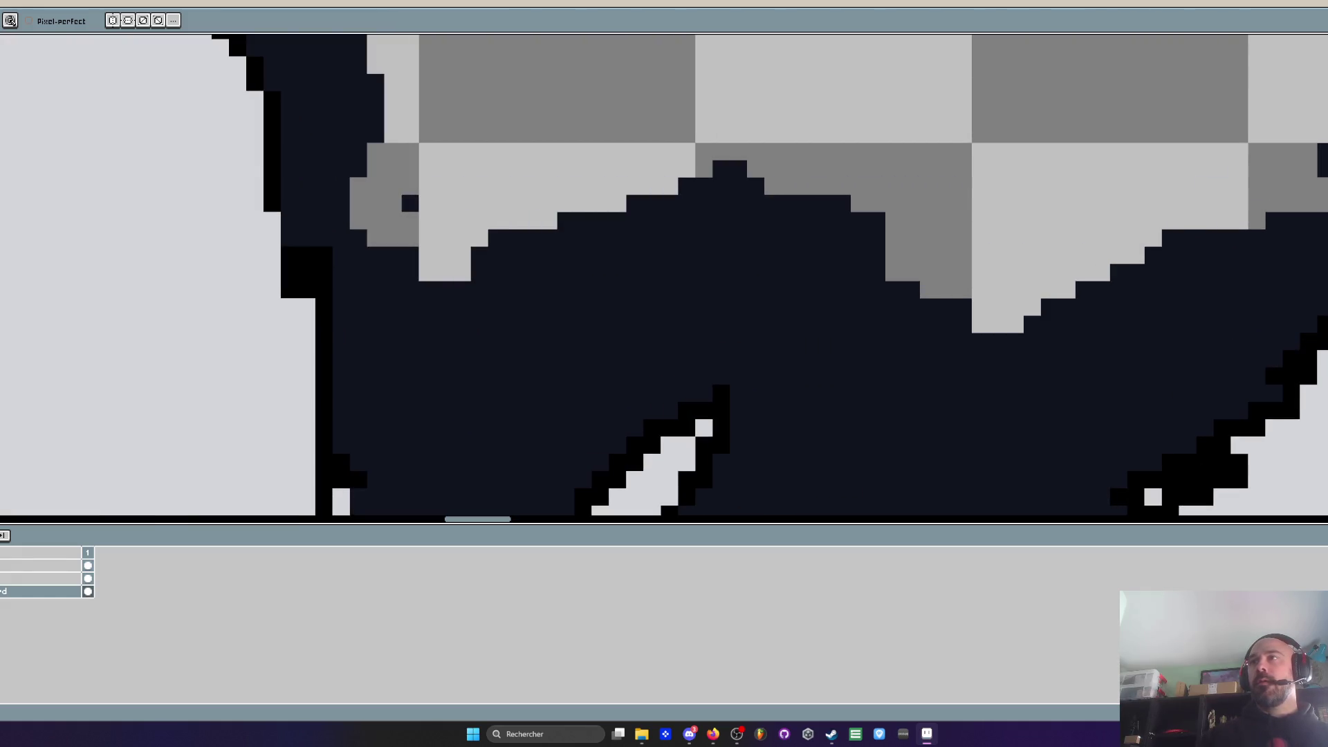
pyautogui.moveTo(1308, 206); pyautogui.dragTo(1163, 254)
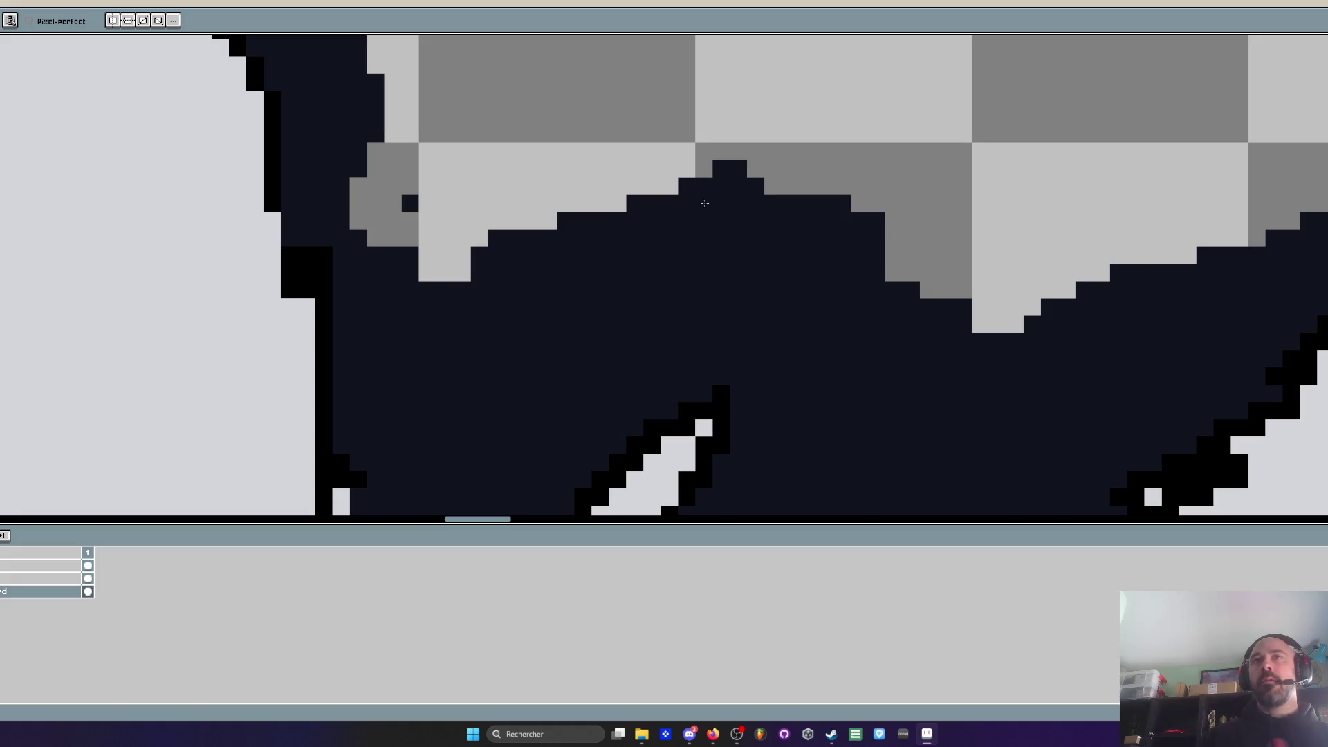
pyautogui.scroll(-4, 493, 239)
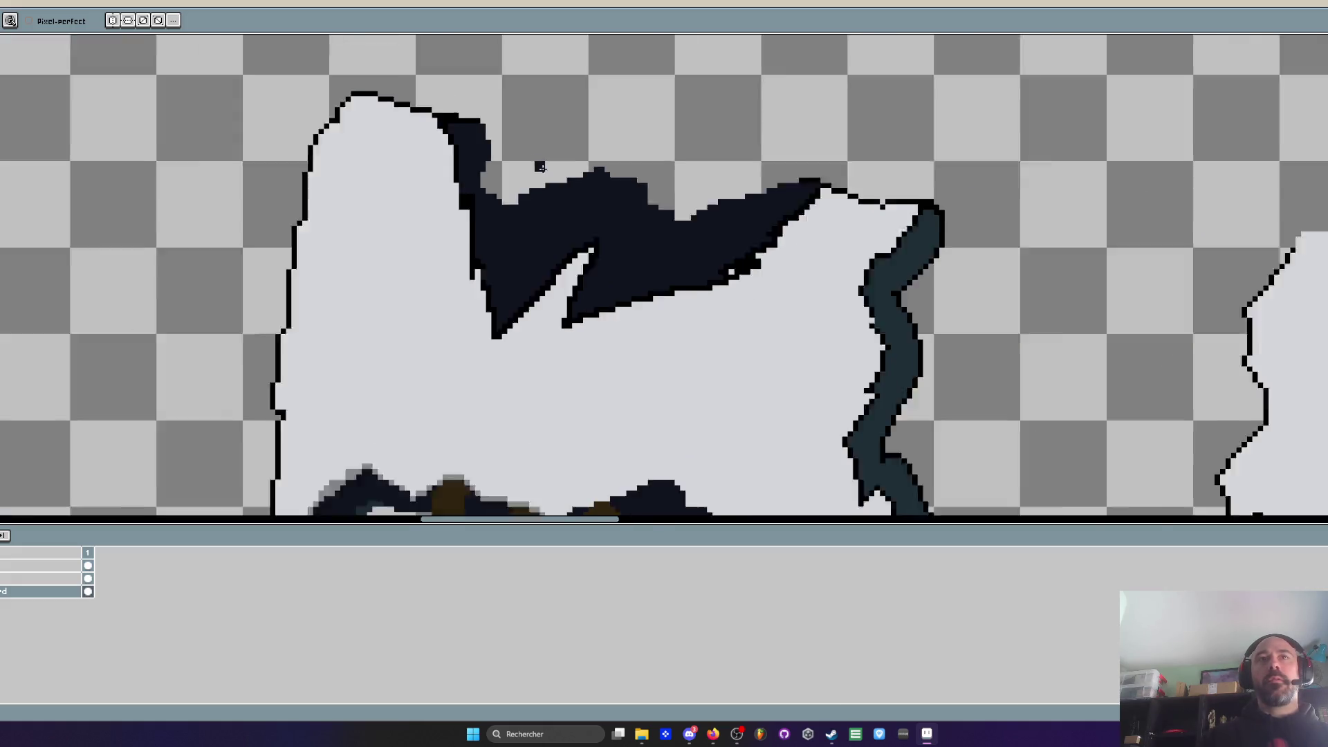
pyautogui.scroll(1, 536, 170)
pyautogui.scroll(3, 535, 170)
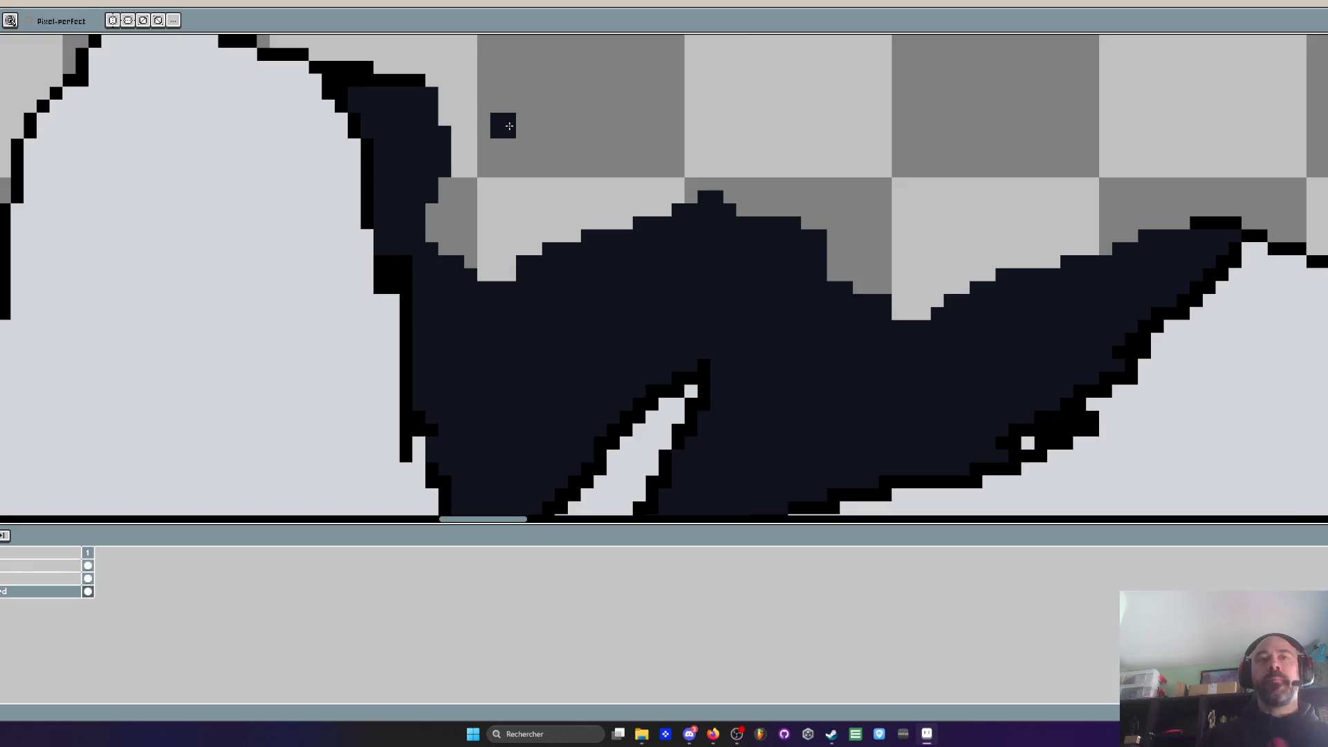
# Repaint the diagonal outline light grey and fill the light notch with black outline pixels
pyautogui.press('i')
pyautogui.press('b')
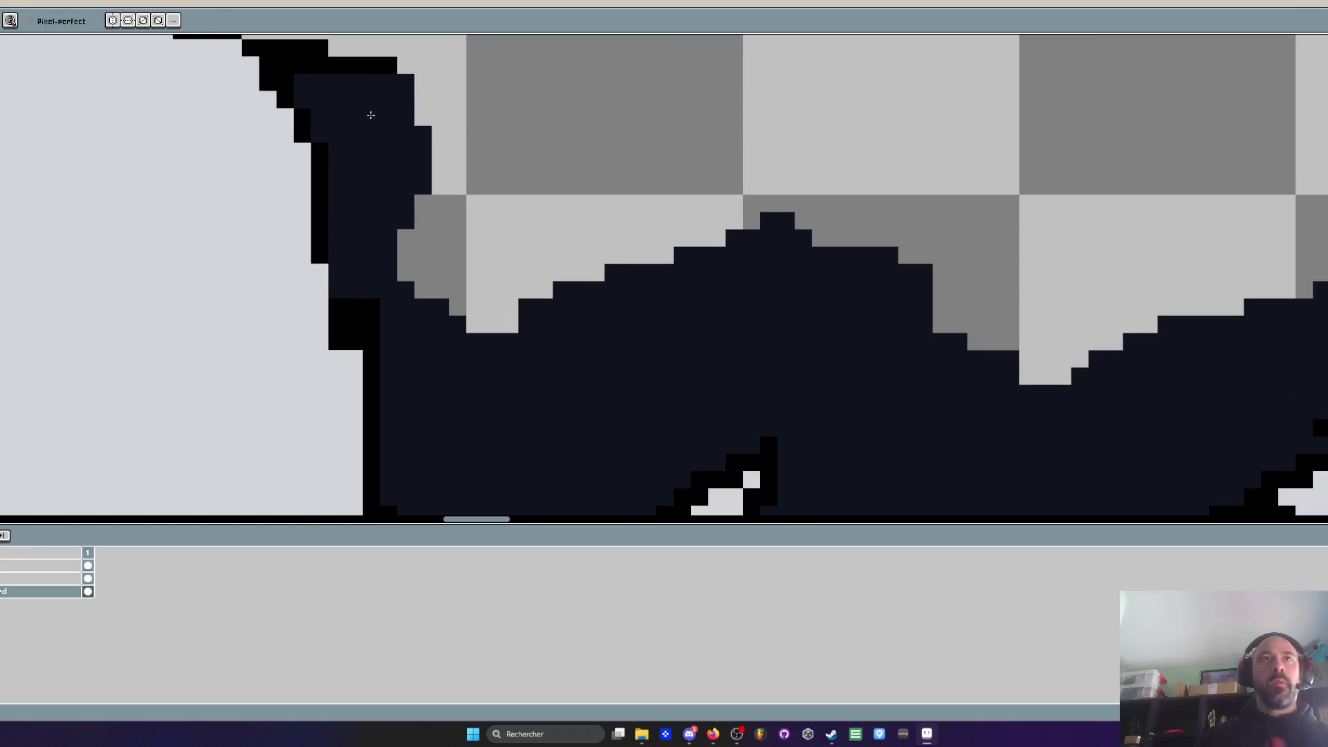
pyautogui.scroll(3, 398, 180)
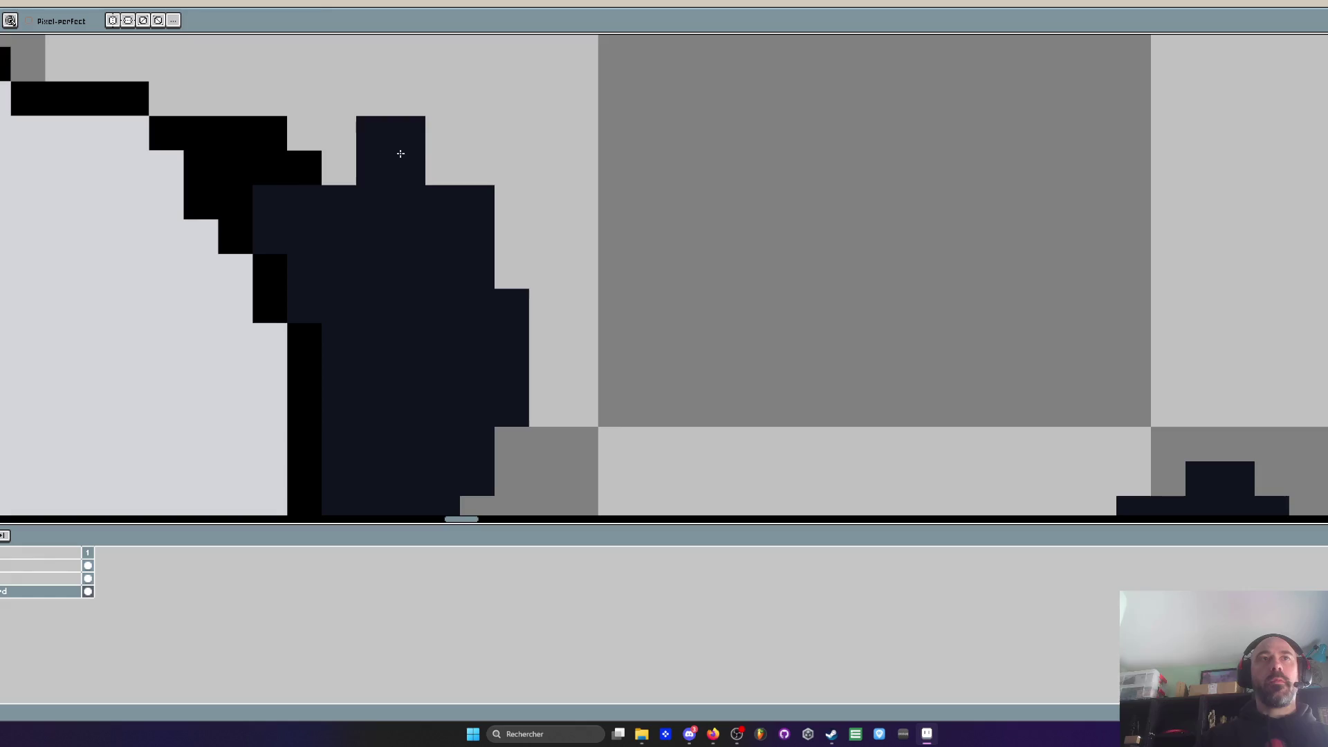
pyautogui.scroll(-6, 584, 149)
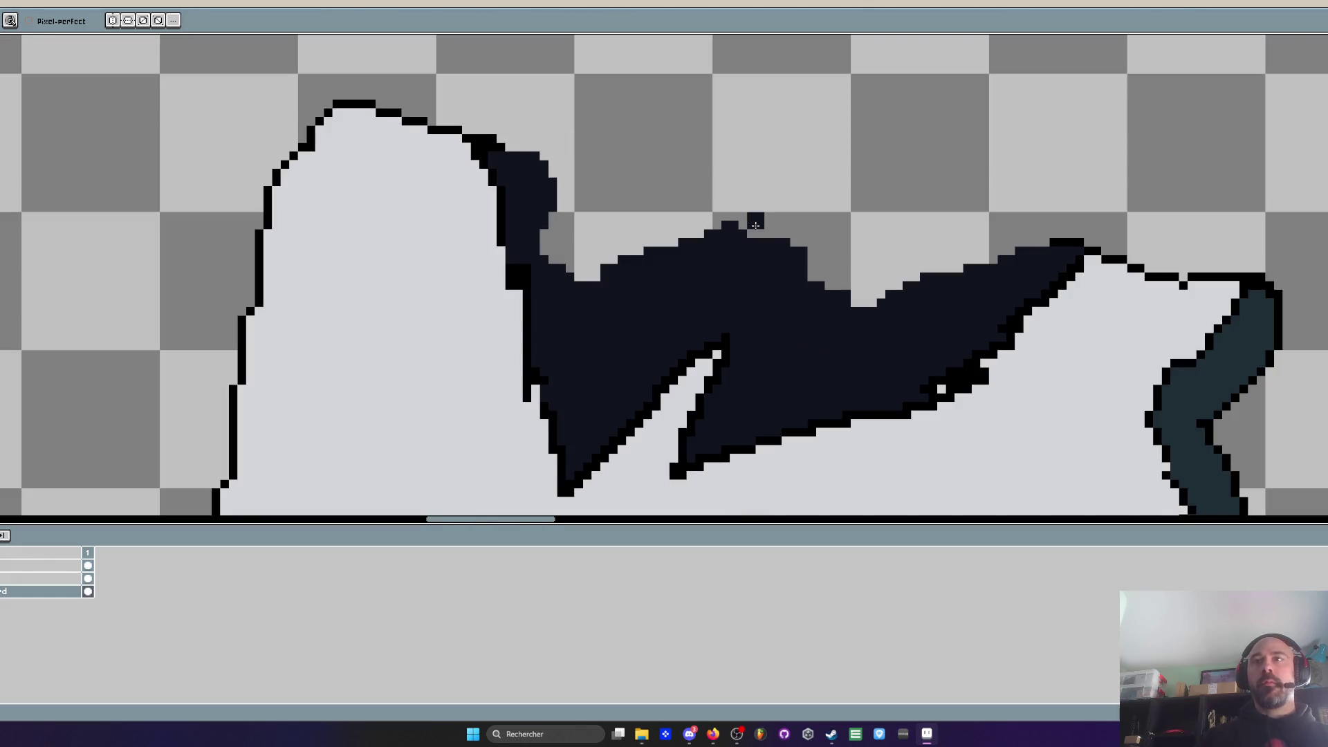
pyautogui.scroll(2, 927, 368)
pyautogui.press('i')
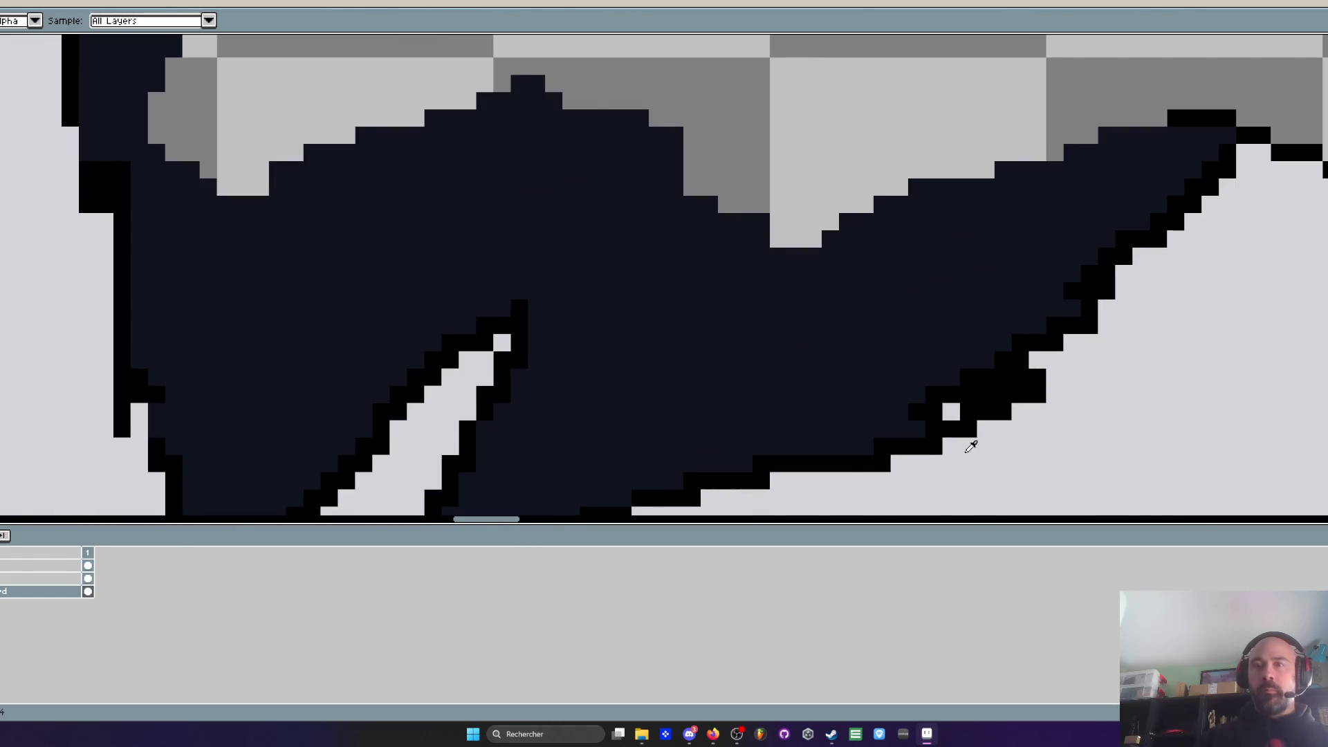
pyautogui.press('b')
pyautogui.scroll(1, 965, 451)
pyautogui.moveTo(963, 460)
pyautogui.mouseDown()
pyautogui.moveTo(1052, 346)
pyautogui.moveTo(1169, 256)
pyautogui.mouseUp()
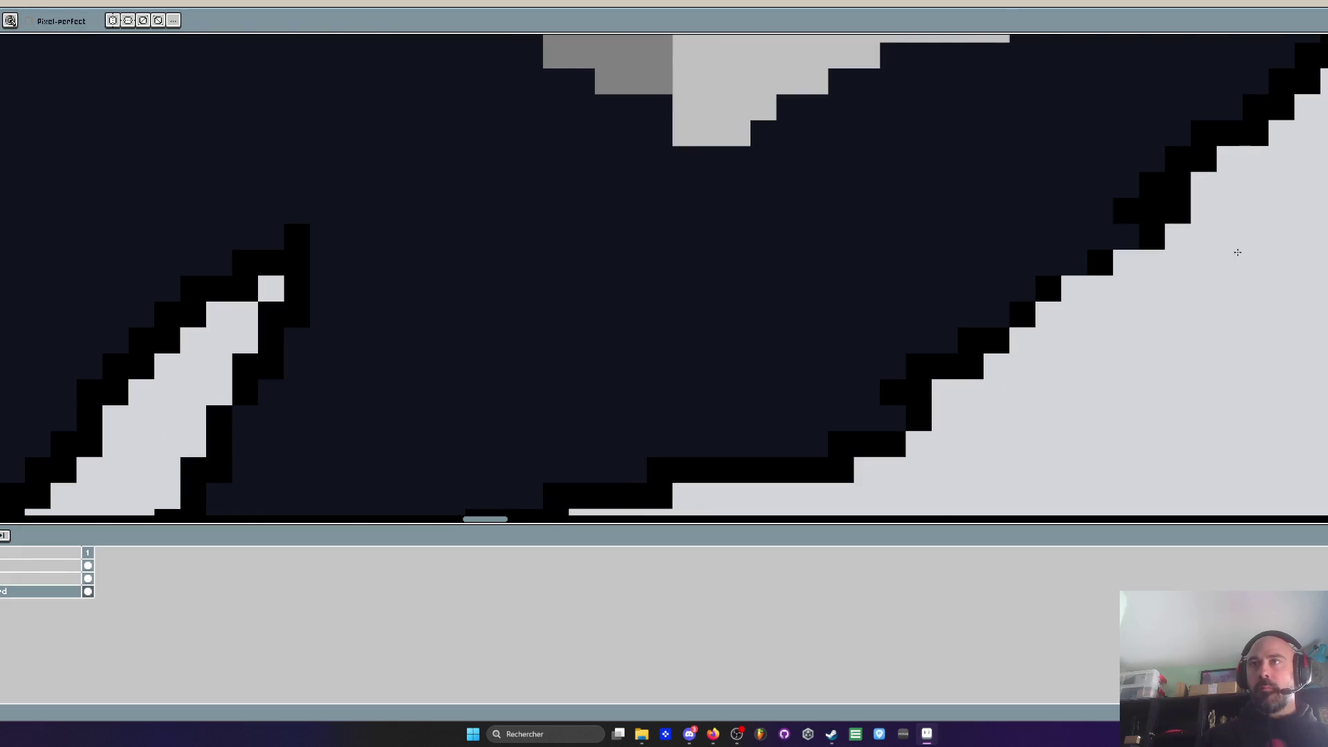
pyautogui.scroll(-1, 1213, 209)
pyautogui.moveTo(1213, 210); pyautogui.dragTo(1182, 183)
# Cover the right diagonal outline with dark navy and draw a stepped black outline along it
pyautogui.press('i')
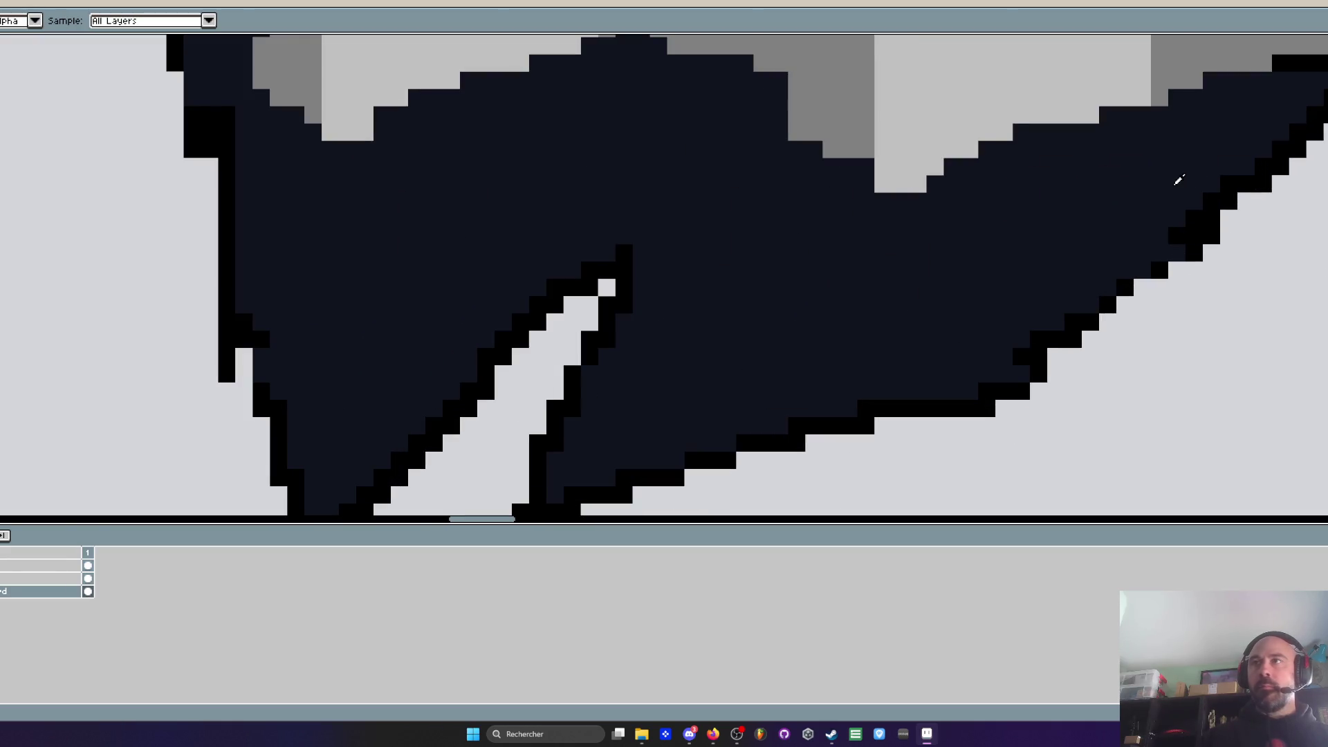
pyautogui.scroll(1, 1169, 185)
pyautogui.moveTo(1300, 169)
pyautogui.mouseDown()
pyautogui.moveTo(1224, 228)
pyautogui.moveTo(1190, 291)
pyautogui.mouseUp()
pyautogui.press('i')
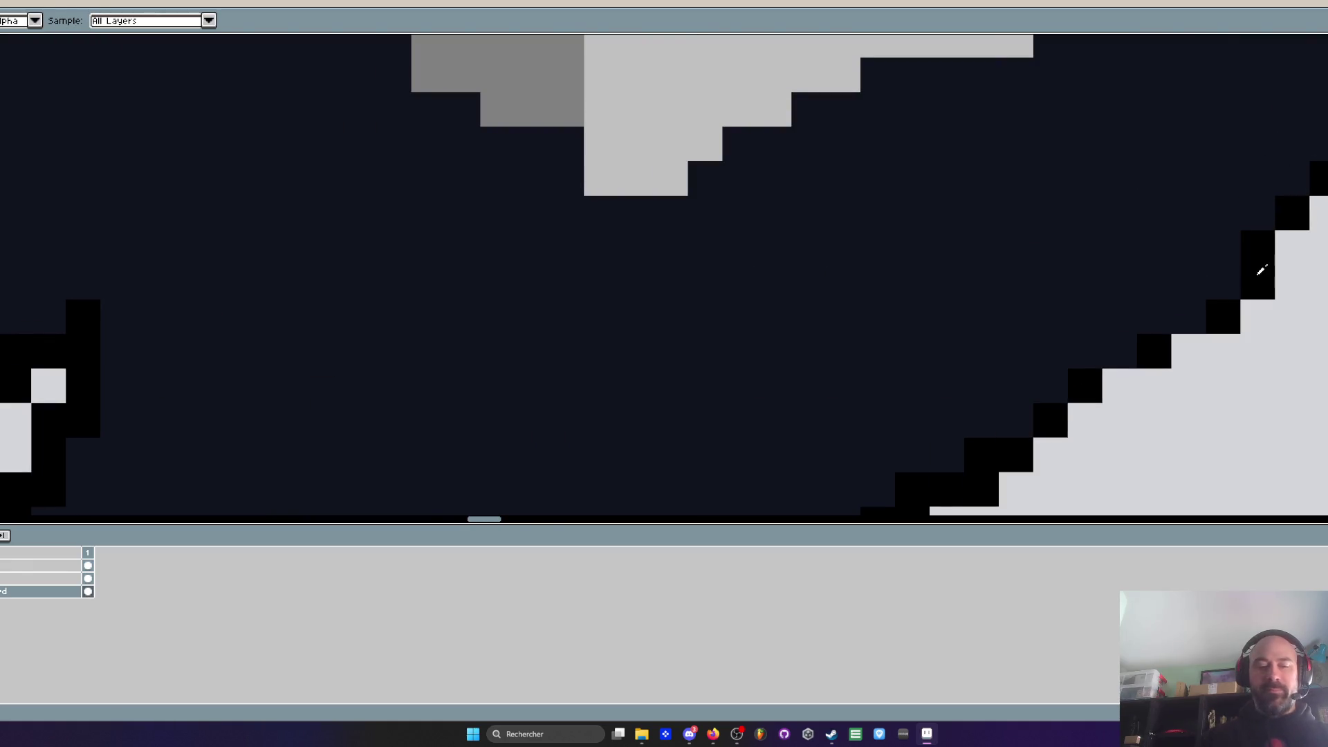
pyautogui.scroll(-2, 1260, 269)
pyautogui.scroll(2, 1195, 305)
pyautogui.scroll(-2, 1141, 320)
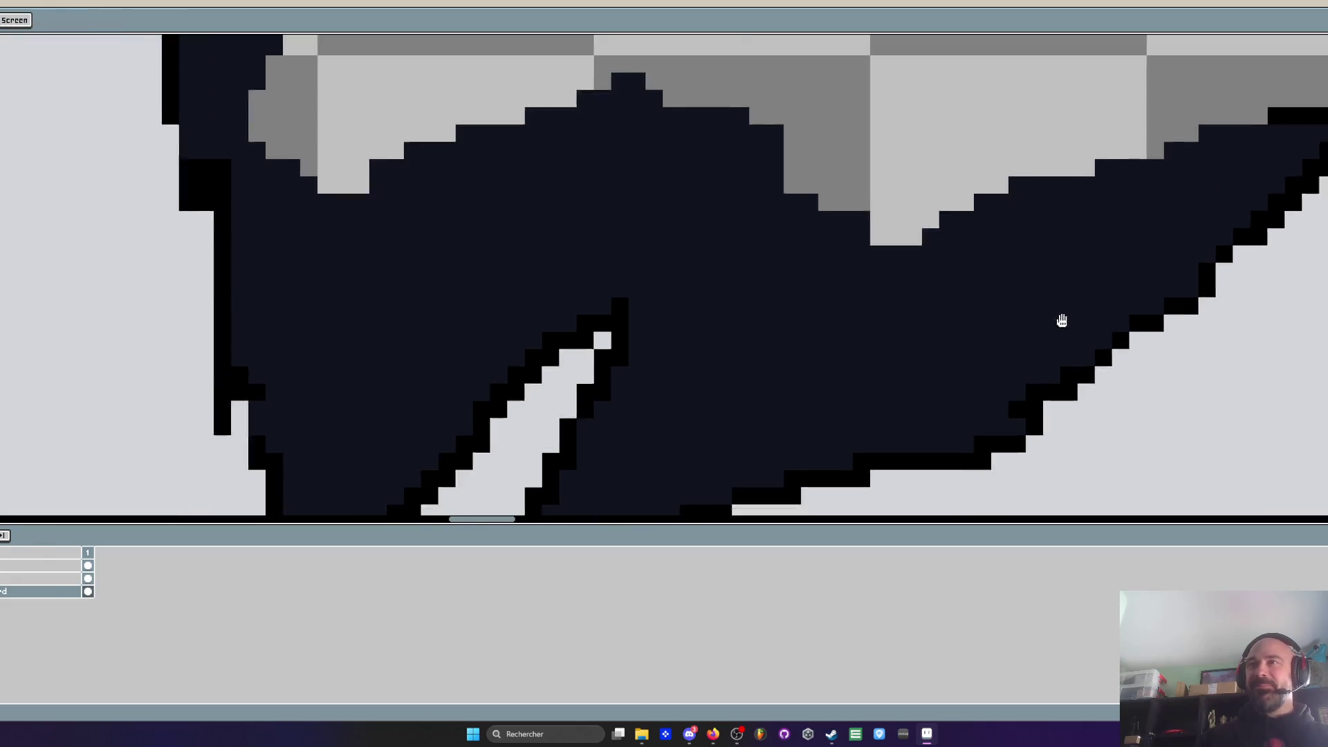
pyautogui.scroll(2, 1062, 332)
pyautogui.press('b')
pyautogui.moveTo(1023, 305)
pyautogui.mouseDown()
pyautogui.moveTo(841, 377)
pyautogui.moveTo(770, 373)
pyautogui.moveTo(1053, 263)
pyautogui.moveTo(1052, 238)
pyautogui.mouseUp()
pyautogui.scroll(-2, 1103, 231)
pyautogui.scroll(1, 1065, 217)
pyautogui.scroll(-1, 1067, 214)
pyautogui.scroll(2, 954, 234)
# Clear stray black outline blocks along the stepped edge and repaint leftover dark pixels light grey
pyautogui.moveTo(851, 433)
pyautogui.mouseDown()
pyautogui.moveTo(1222, 239)
pyautogui.moveTo(1052, 291)
pyautogui.mouseUp()
pyautogui.scroll(-2, 1052, 290)
pyautogui.scroll(1, 1011, 318)
pyautogui.moveTo(978, 363)
pyautogui.mouseDown()
pyautogui.moveTo(1017, 376)
pyautogui.moveTo(1044, 363)
pyautogui.mouseUp()
pyautogui.scroll(-2, 1076, 272)
pyautogui.scroll(1, 1089, 256)
pyautogui.scroll(3, 1094, 244)
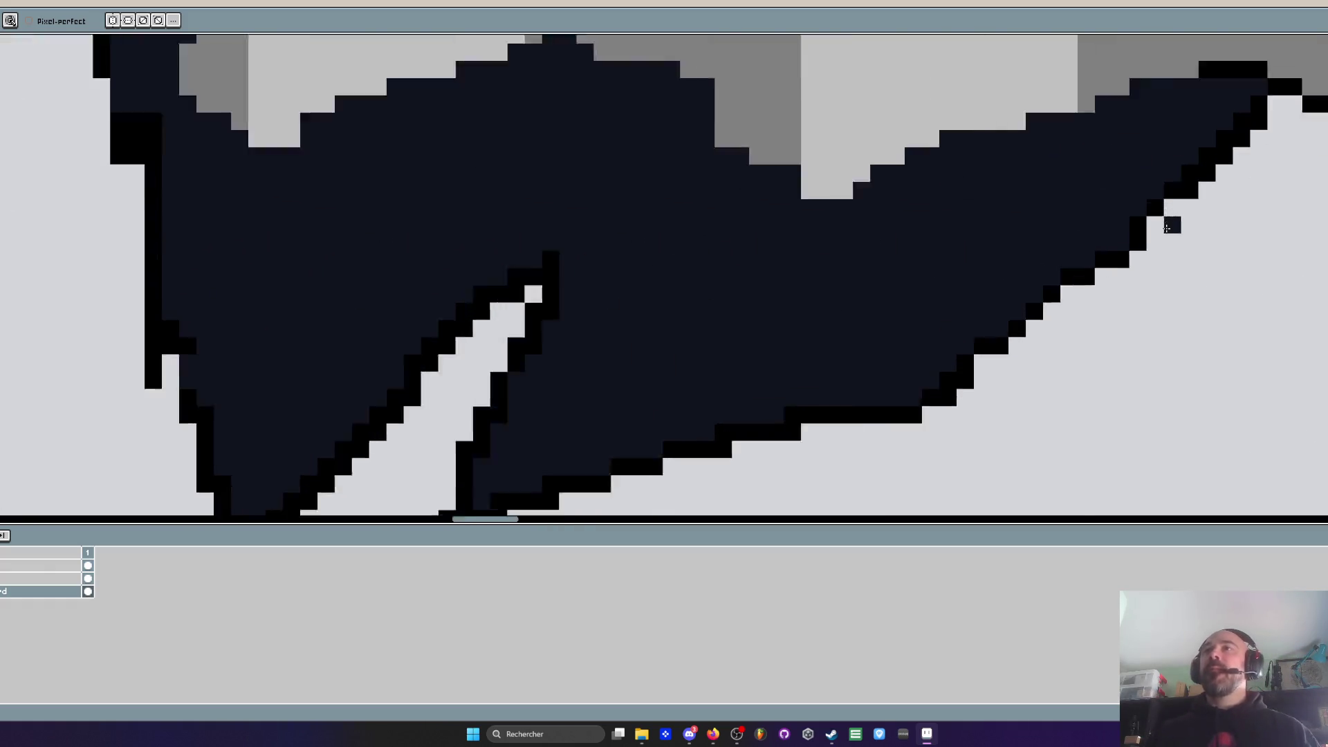
pyautogui.click(1068, 341)
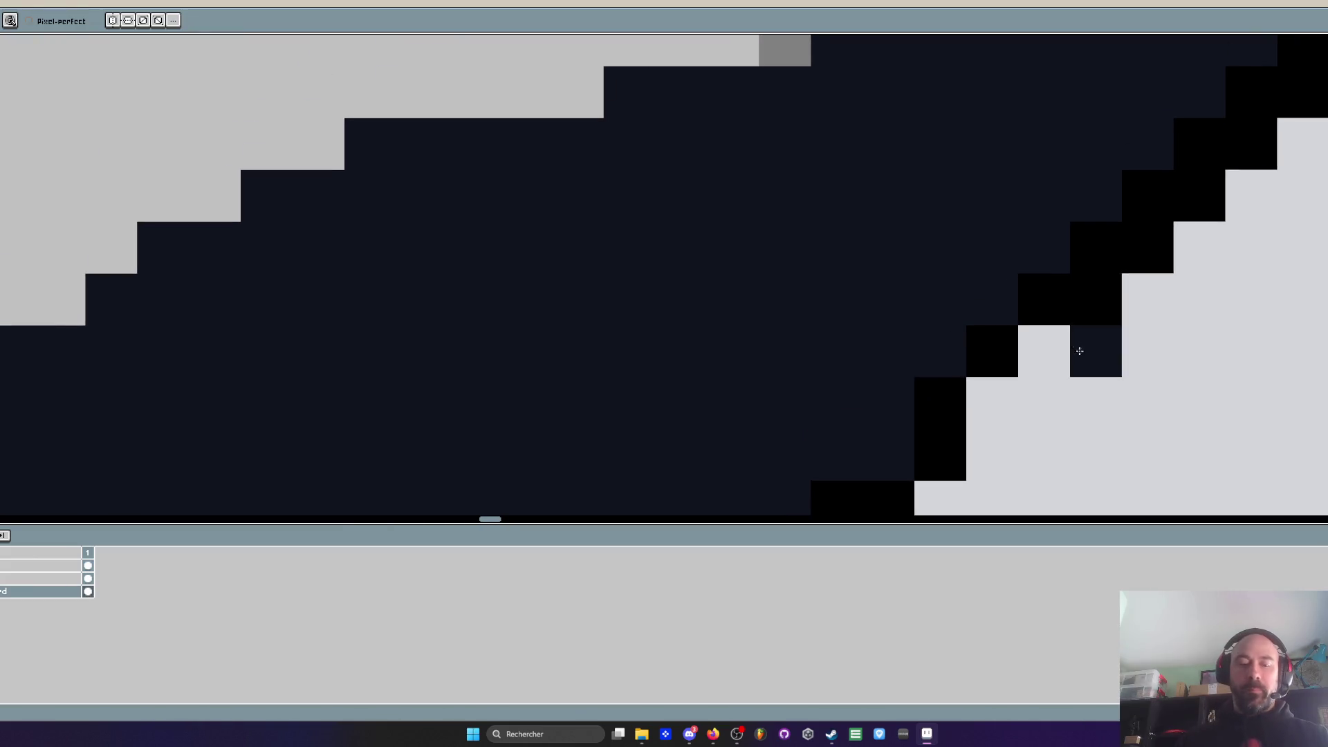
pyautogui.press('i')
pyautogui.press('b')
pyautogui.scroll(1, 1037, 225)
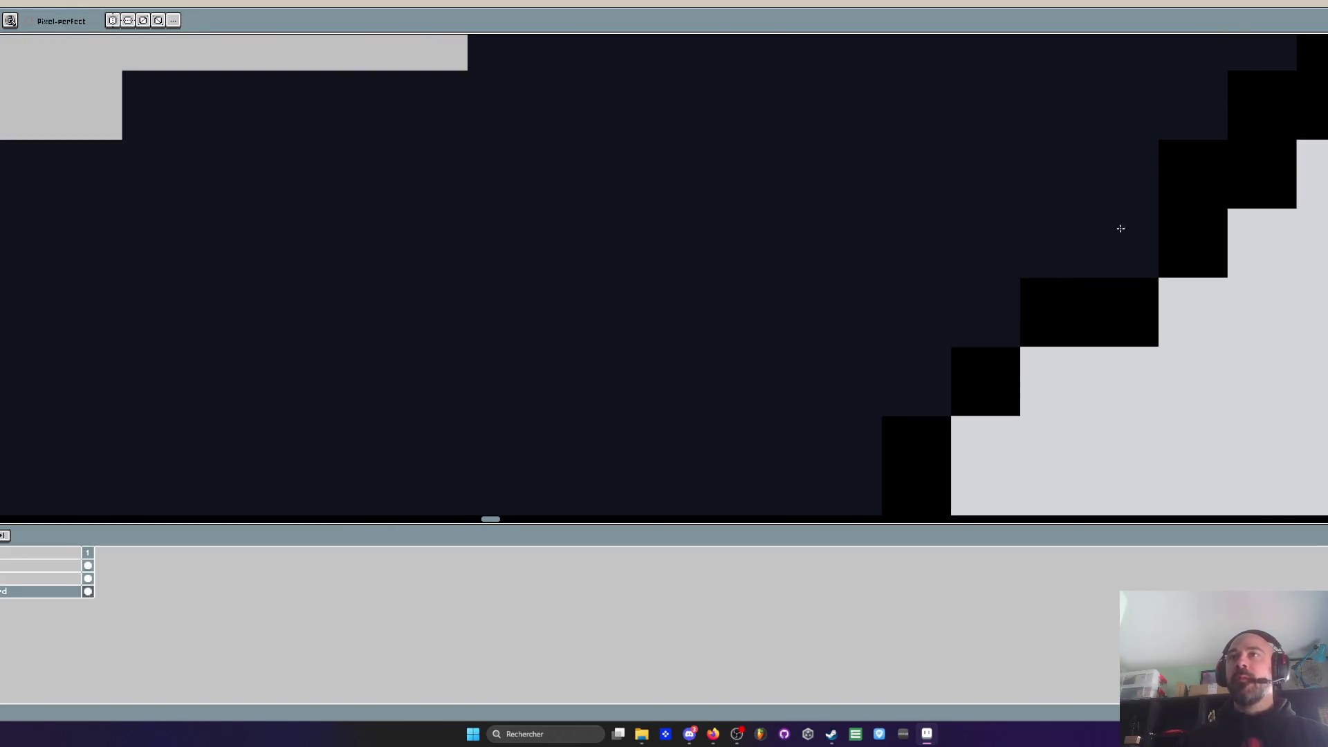
pyautogui.moveTo(1218, 173); pyautogui.dragTo(1150, 204)
pyautogui.scroll(-4, 1150, 205)
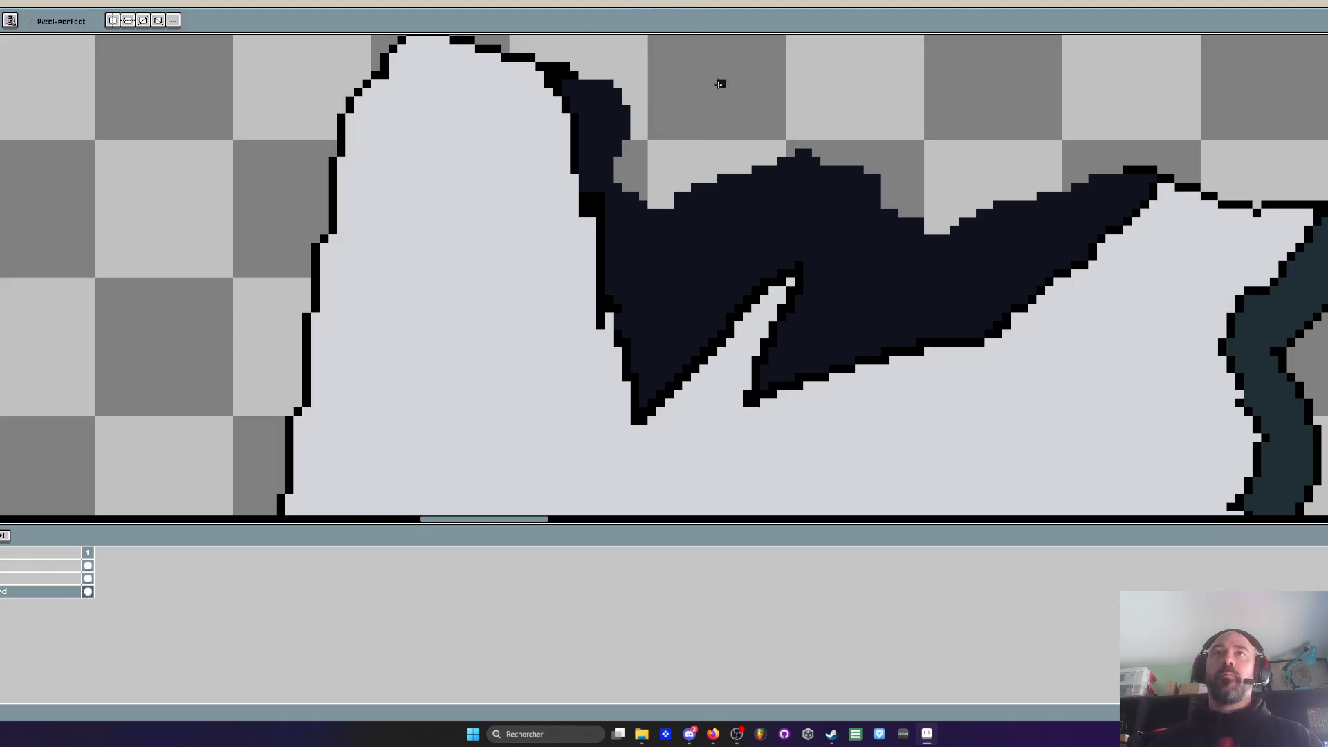
pyautogui.scroll(-3, 733, 82)
pyautogui.moveTo(284, 176)
pyautogui.mouseDown()
pyautogui.moveTo(1031, 159)
pyautogui.moveTo(1035, 185)
pyautogui.moveTo(625, 146)
pyautogui.mouseUp()
# With the pixel-perfect pencil, draw light-brown highlight strokes down the edges of the planks
pyautogui.scroll(4, 616, 259)
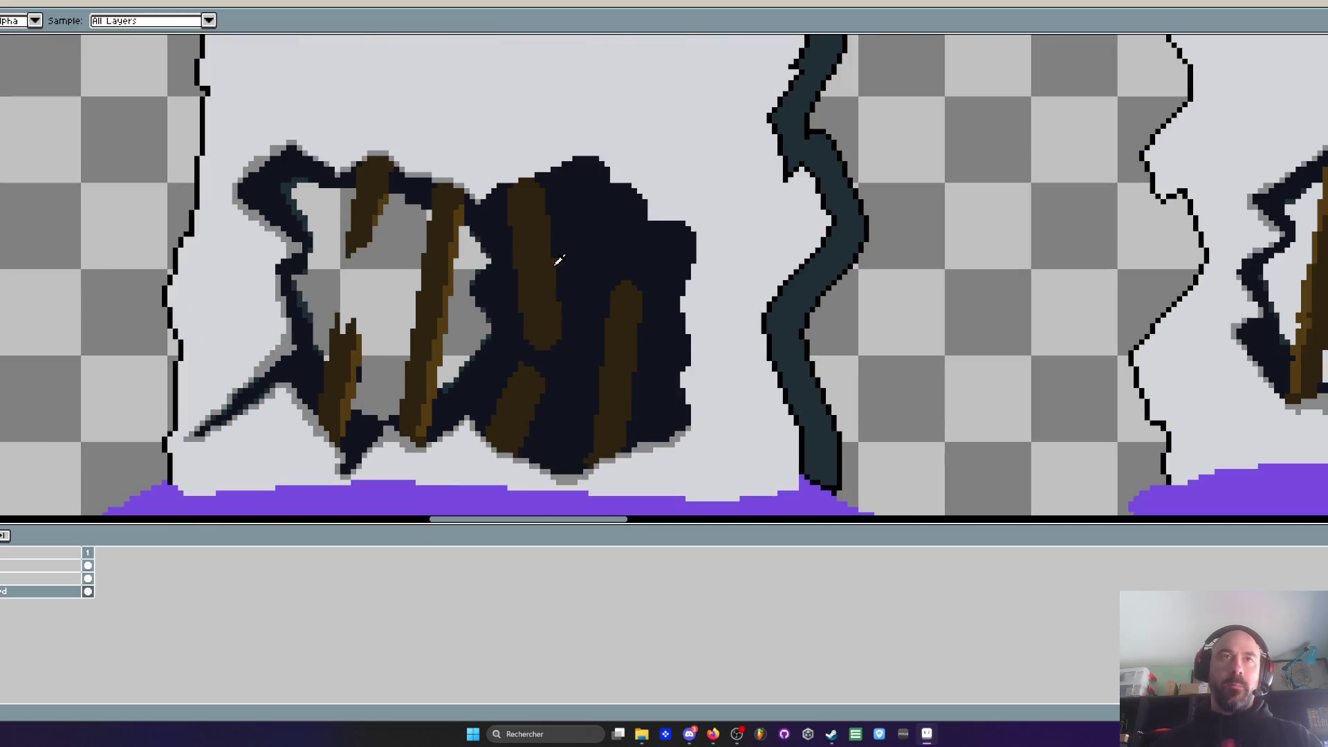
pyautogui.scroll(1, 473, 248)
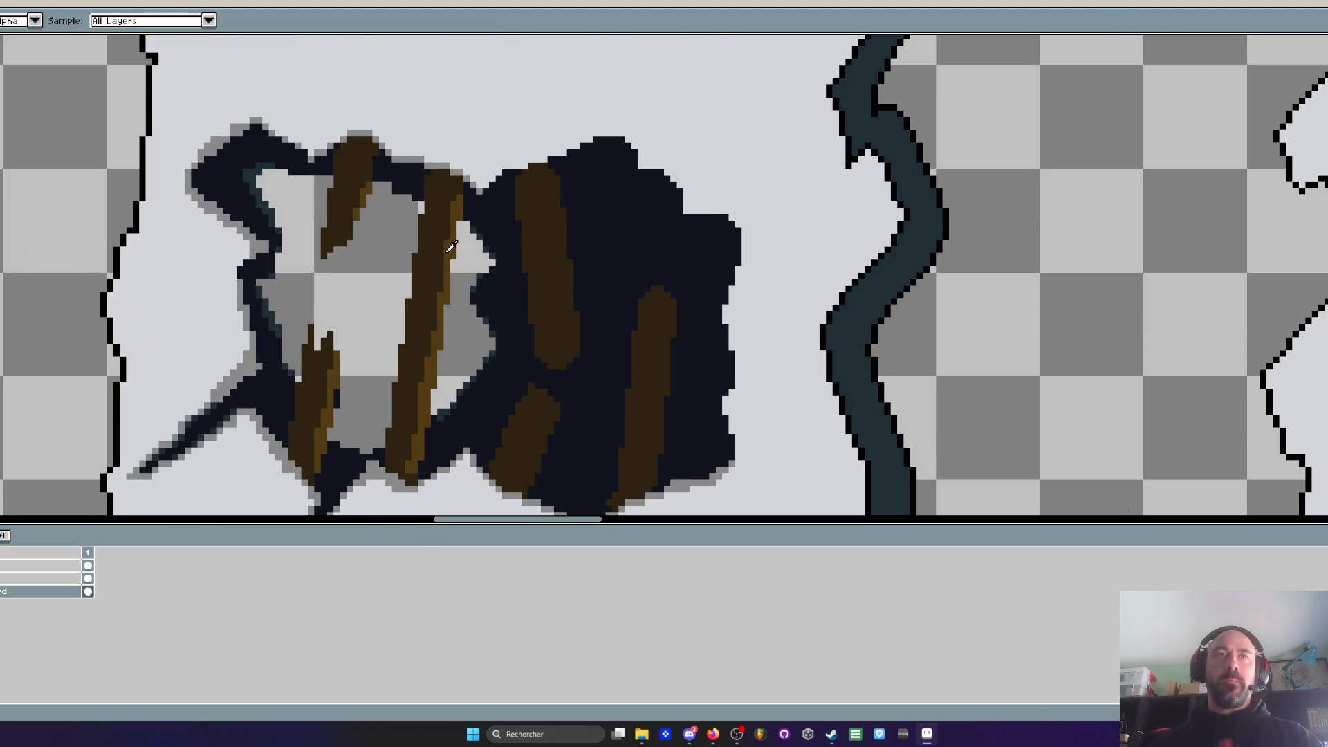
pyautogui.scroll(1, 451, 247)
pyautogui.press('b')
pyautogui.scroll(1, 418, 104)
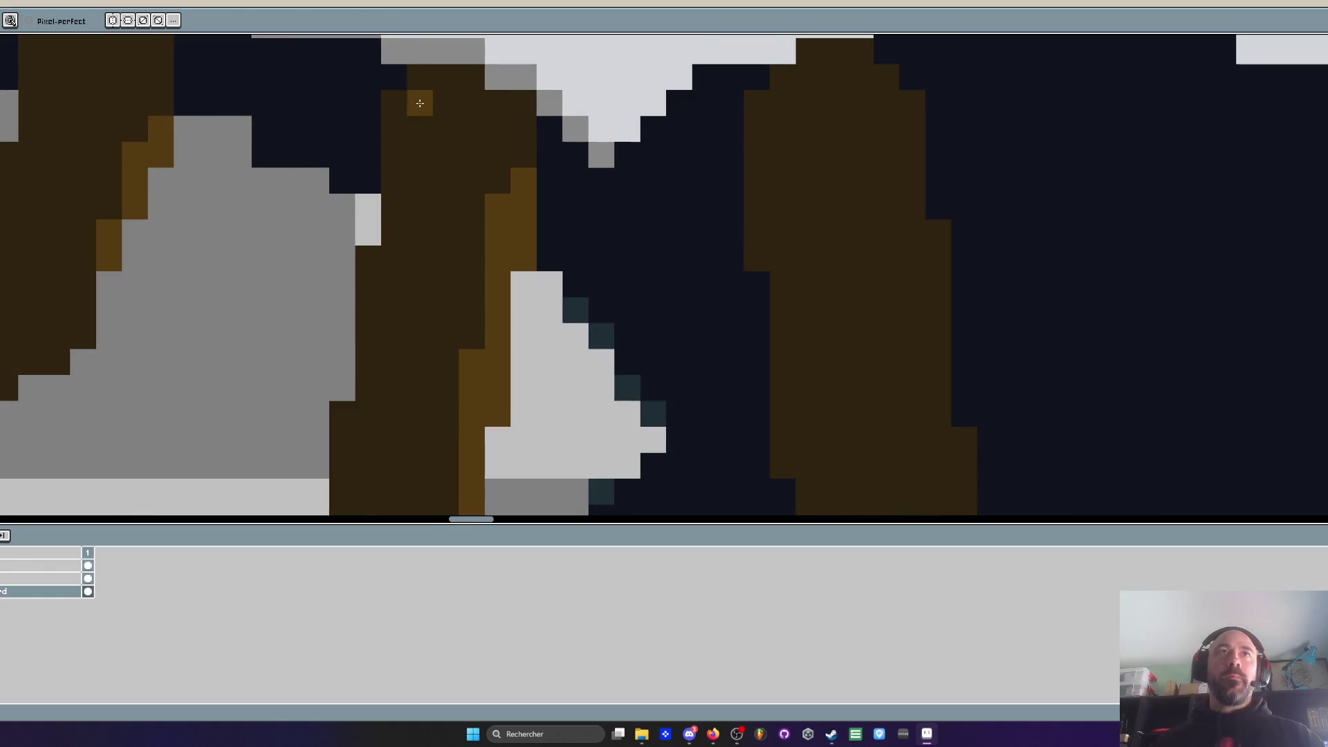
pyautogui.moveTo(398, 103); pyautogui.dragTo(372, 337)
pyautogui.click(420, 102)
pyautogui.moveTo(409, 201); pyautogui.dragTo(420, 107)
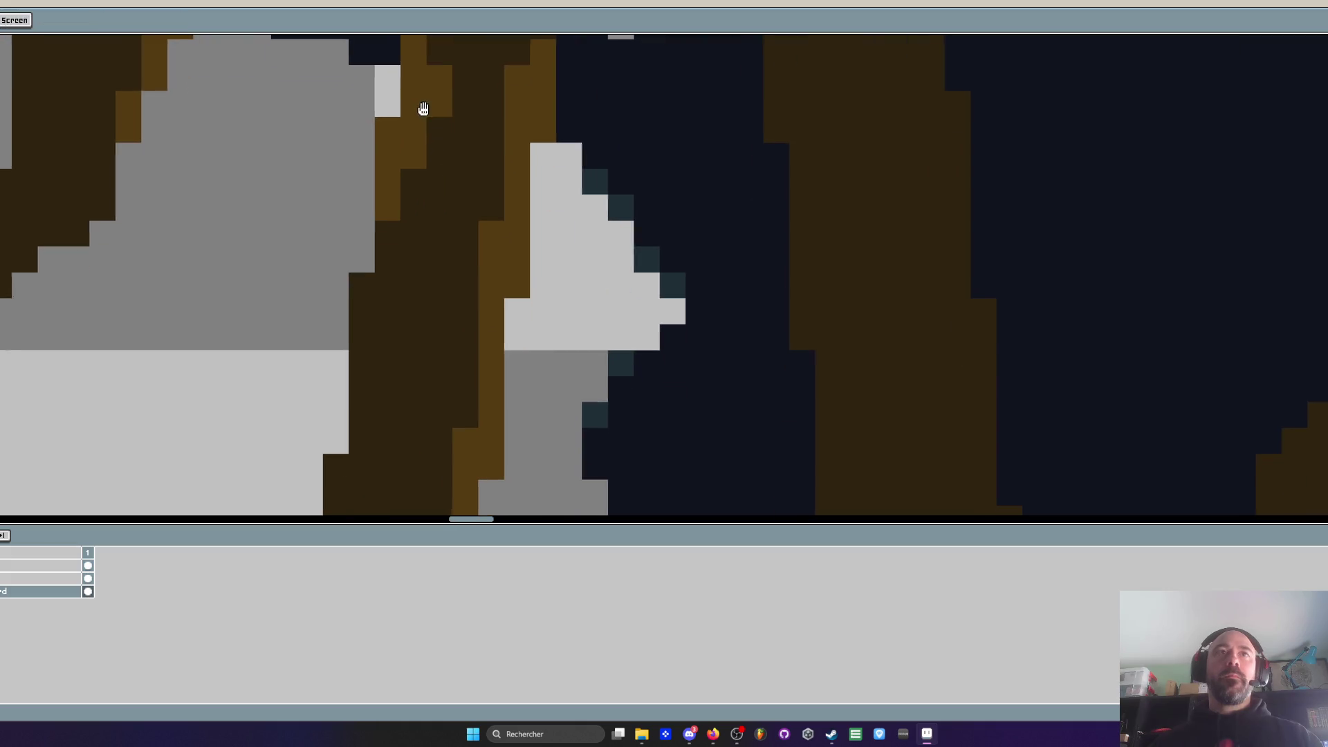
pyautogui.moveTo(418, 152); pyautogui.dragTo(415, 128)
pyautogui.moveTo(440, 76); pyautogui.dragTo(440, 104)
pyautogui.moveTo(389, 232); pyautogui.dragTo(363, 339)
# Extend the light-brown highlights further down the remaining plank edges
pyautogui.moveTo(366, 300); pyautogui.dragTo(385, 167)
pyautogui.moveTo(401, 142)
pyautogui.mouseDown()
pyautogui.moveTo(374, 291)
pyautogui.moveTo(401, 203)
pyautogui.mouseUp()
pyautogui.moveTo(374, 235); pyautogui.dragTo(374, 305)
pyautogui.moveTo(399, 256)
pyautogui.mouseDown()
pyautogui.moveTo(406, 136)
pyautogui.moveTo(391, 295)
pyautogui.moveTo(350, 332)
pyautogui.moveTo(424, 169)
pyautogui.mouseUp()
pyautogui.scroll(-3, 385, 261)
pyautogui.scroll(-3, 424, 169)
pyautogui.scroll(3, 432, 176)
pyautogui.scroll(1, 433, 177)
pyautogui.moveTo(357, 253)
pyautogui.mouseDown()
pyautogui.moveTo(355, 332)
pyautogui.moveTo(369, 304)
pyautogui.moveTo(339, 453)
pyautogui.mouseUp()
pyautogui.scroll(-3, 346, 415)
pyautogui.click(368, 194)
pyautogui.click(341, 316)
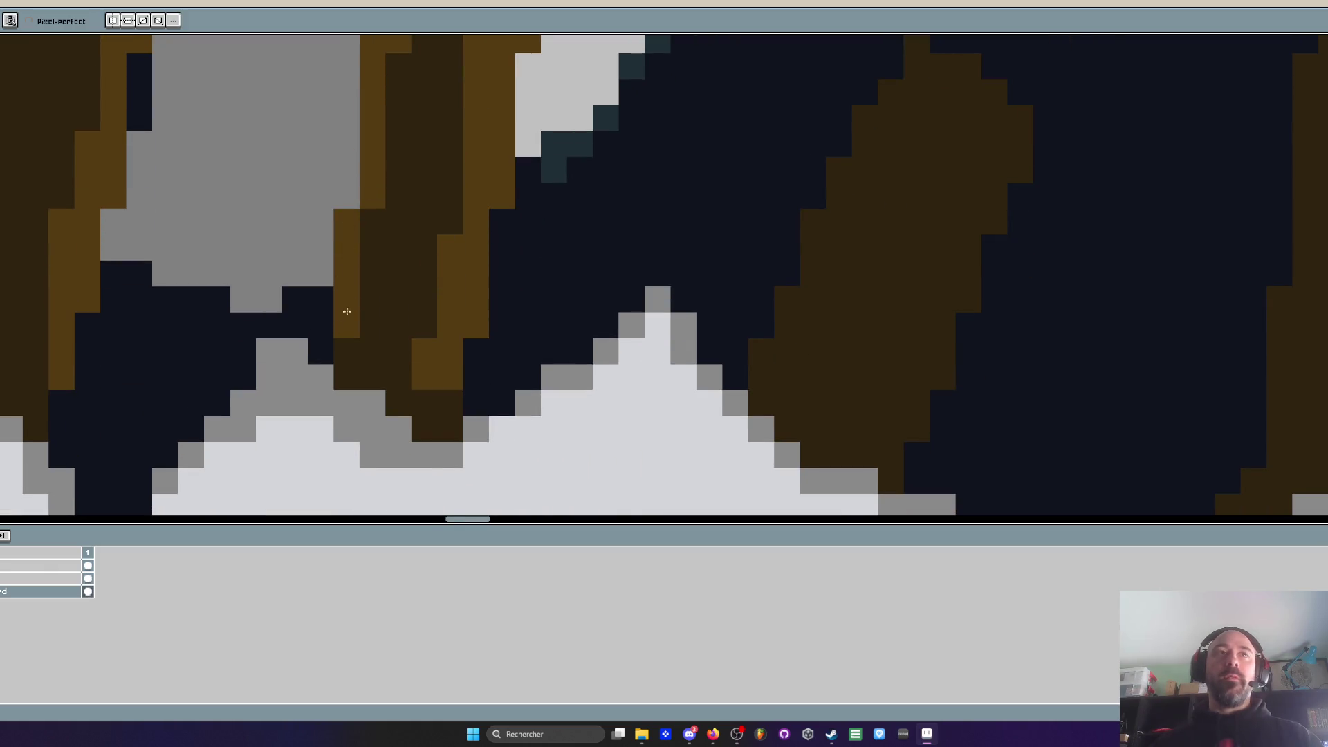
pyautogui.scroll(-3, 341, 316)
pyautogui.scroll(2, 365, 230)
# Bucket-fill two brown planks inside the dark hole with a darker brown
pyautogui.press('g')
pyautogui.scroll(-2, 373, 239)
pyautogui.click(396, 258)
pyautogui.scroll(-2, 396, 236)
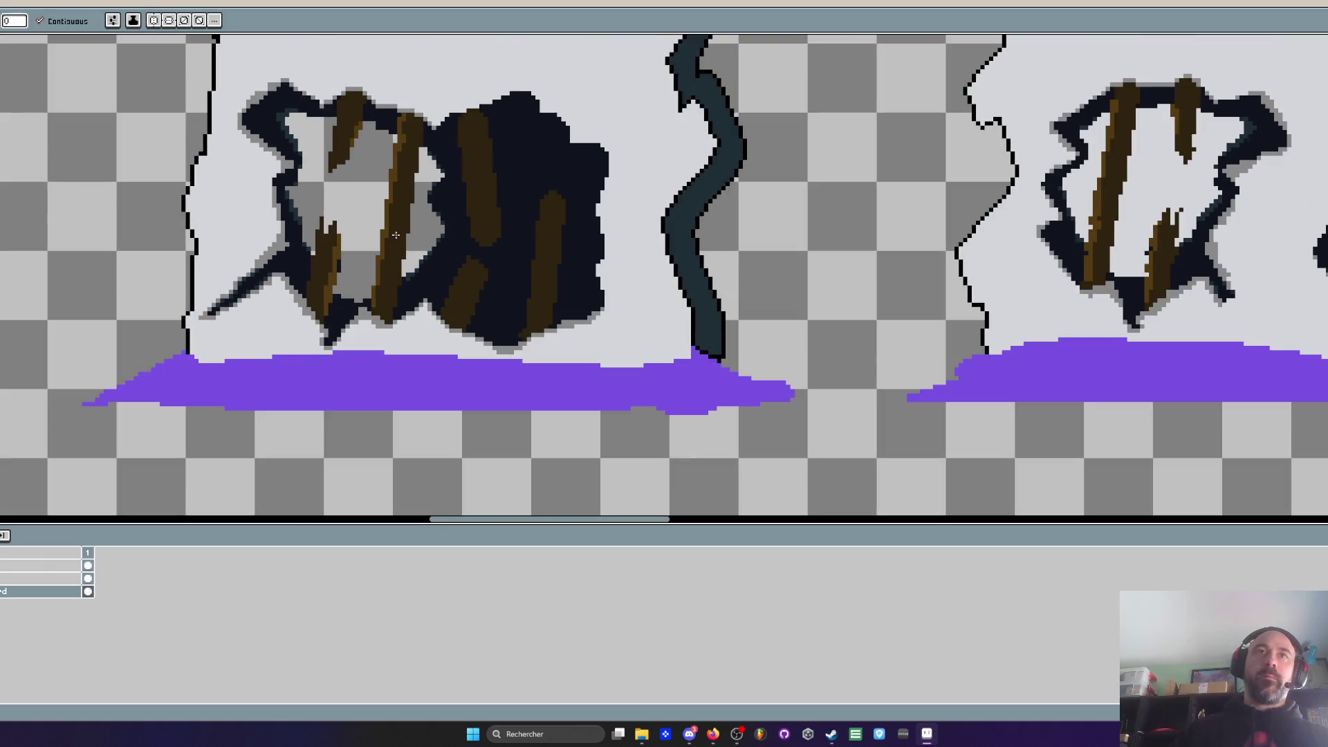
pyautogui.scroll(2, 341, 150)
pyautogui.click(313, 332)
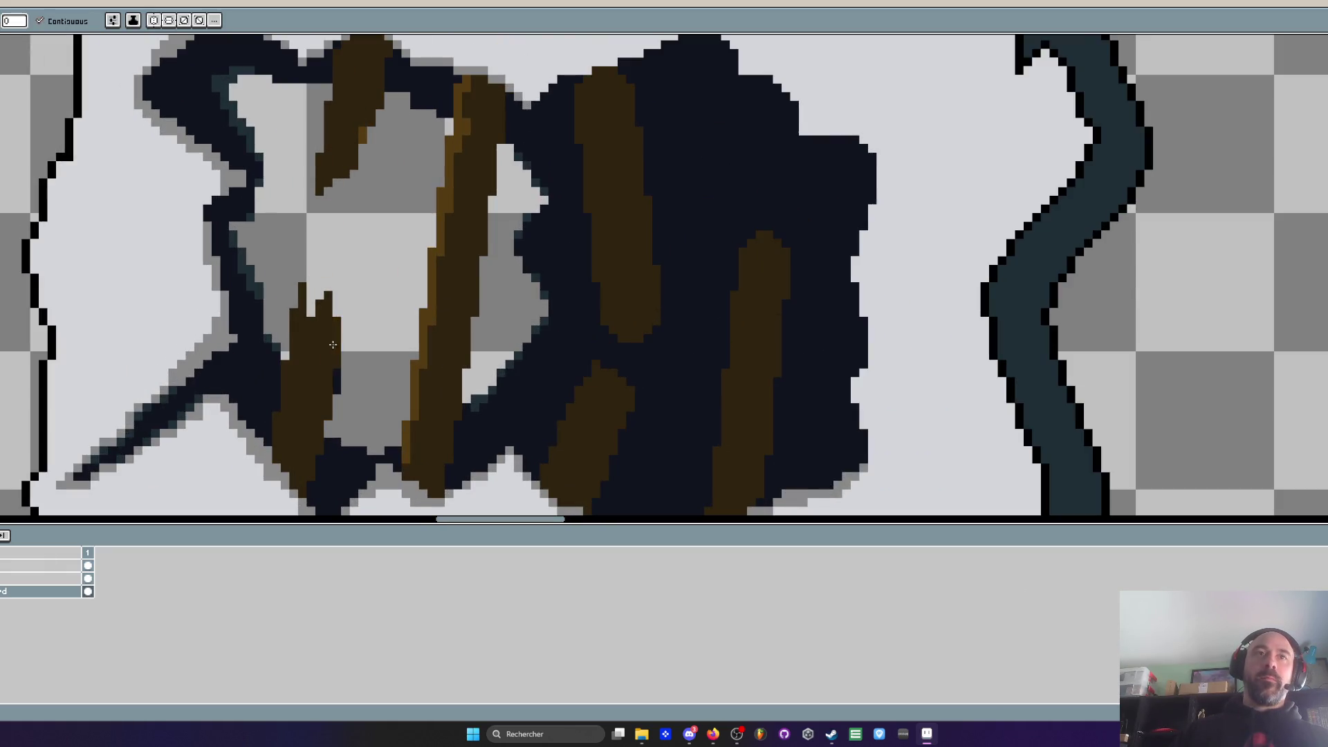
pyautogui.scroll(-3, 312, 337)
pyautogui.scroll(4, 346, 323)
# Eyedrop the dark brown plank colour and fill two golden-brown areas with it
pyautogui.press('i')
pyautogui.scroll(2, 415, 267)
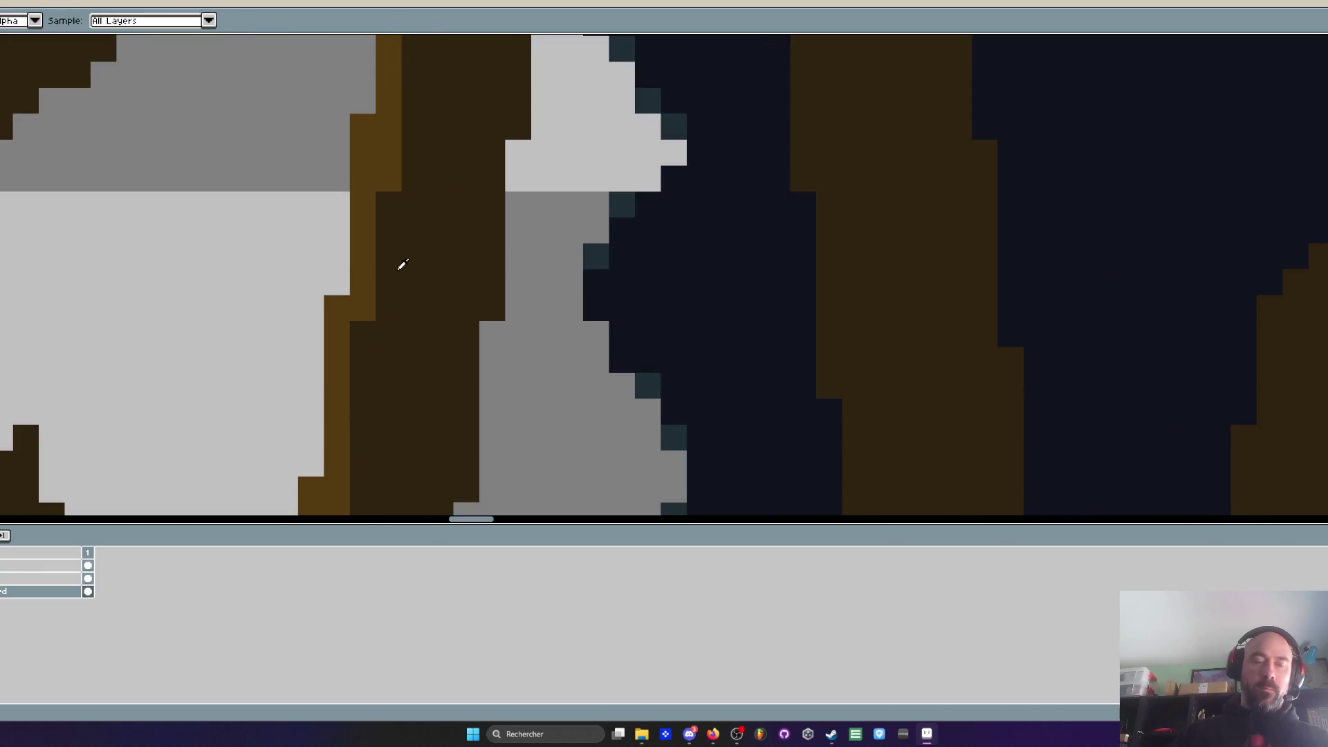
pyautogui.click(403, 264)
pyautogui.press('g')
pyautogui.click(388, 187)
pyautogui.click(362, 311)
pyautogui.scroll(-2, 370, 315)
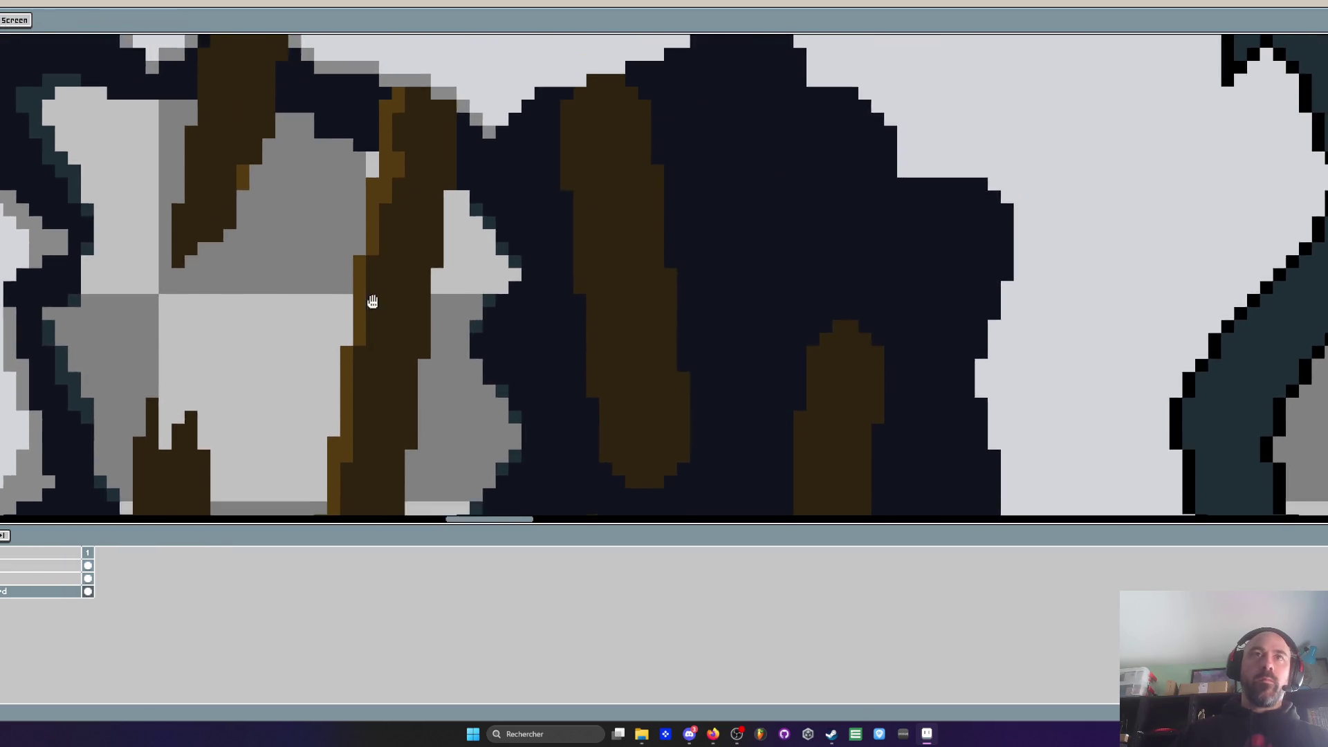
pyautogui.scroll(1, 370, 315)
# Return to the pencil and zoom in and out to inspect the shaded planks
pyautogui.press('b')
pyautogui.scroll(-3, 401, 221)
pyautogui.scroll(3, 395, 121)
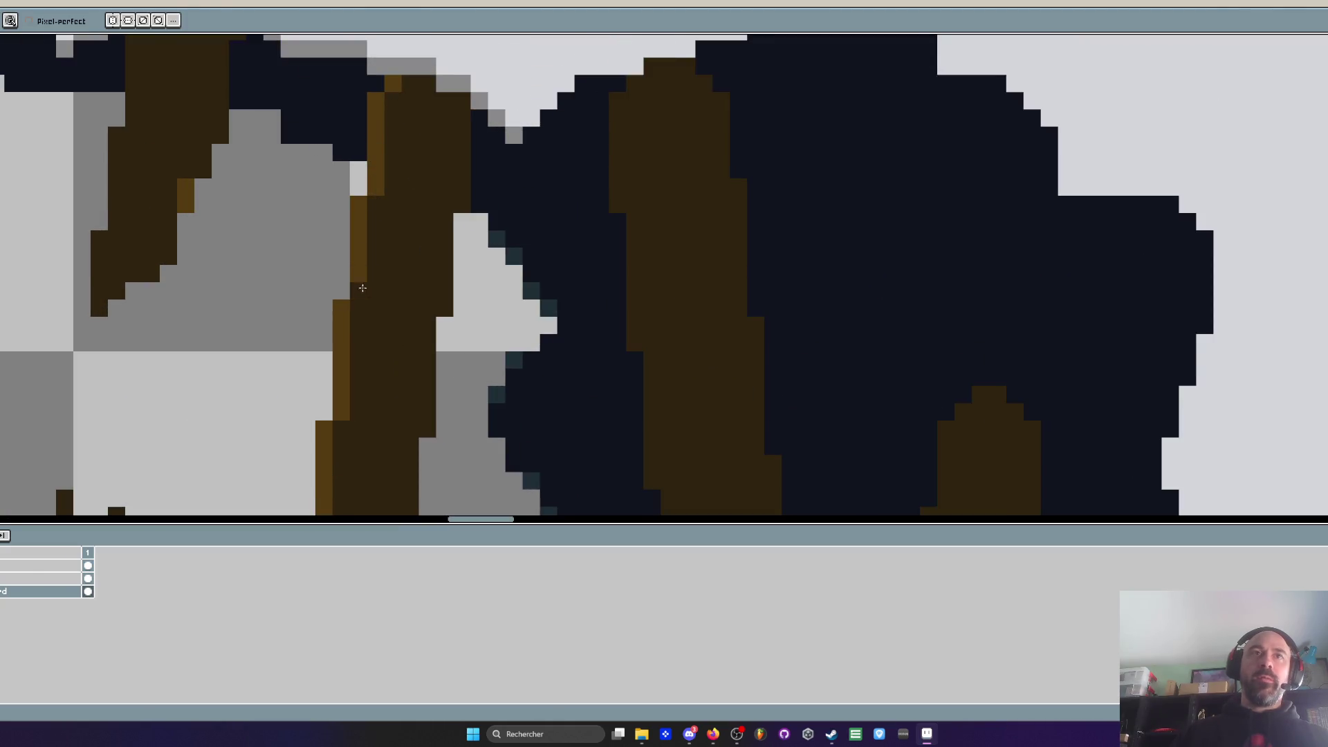
pyautogui.scroll(-3, 358, 288)
pyautogui.scroll(3, 359, 311)
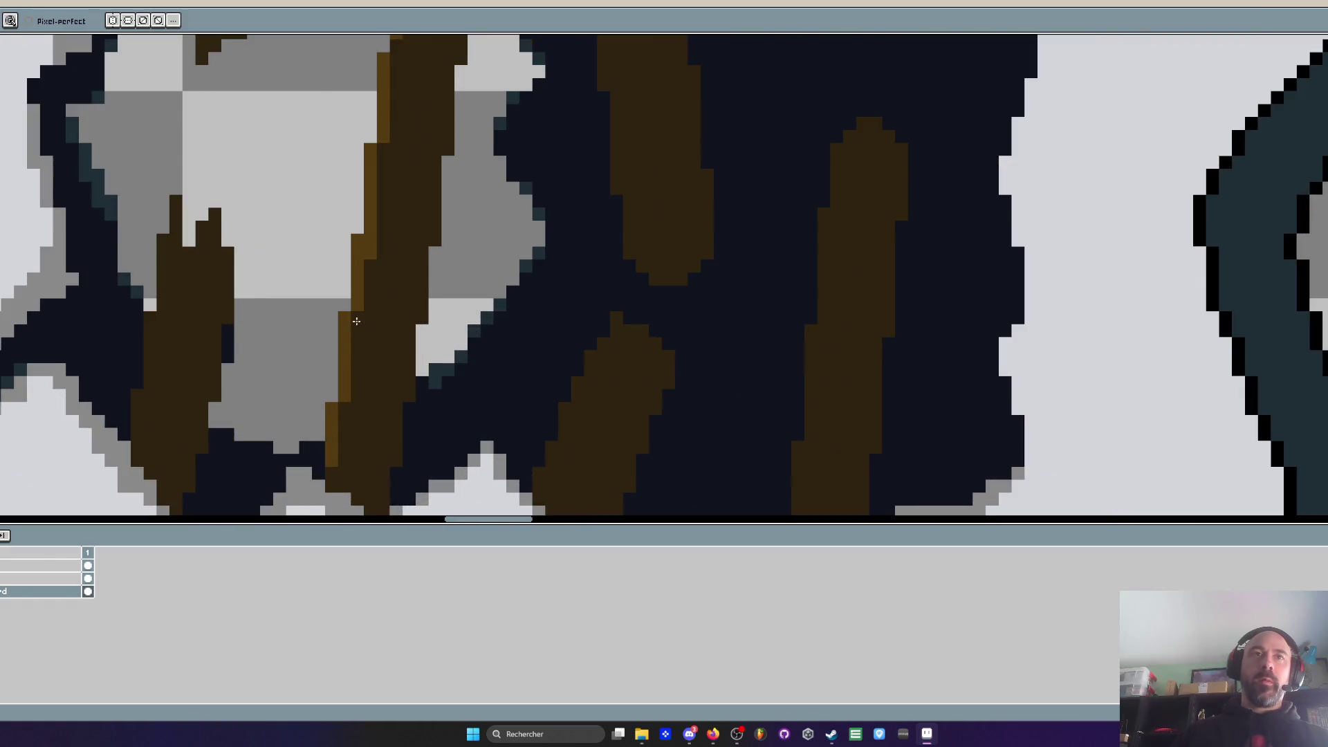
pyautogui.scroll(-3, 369, 252)
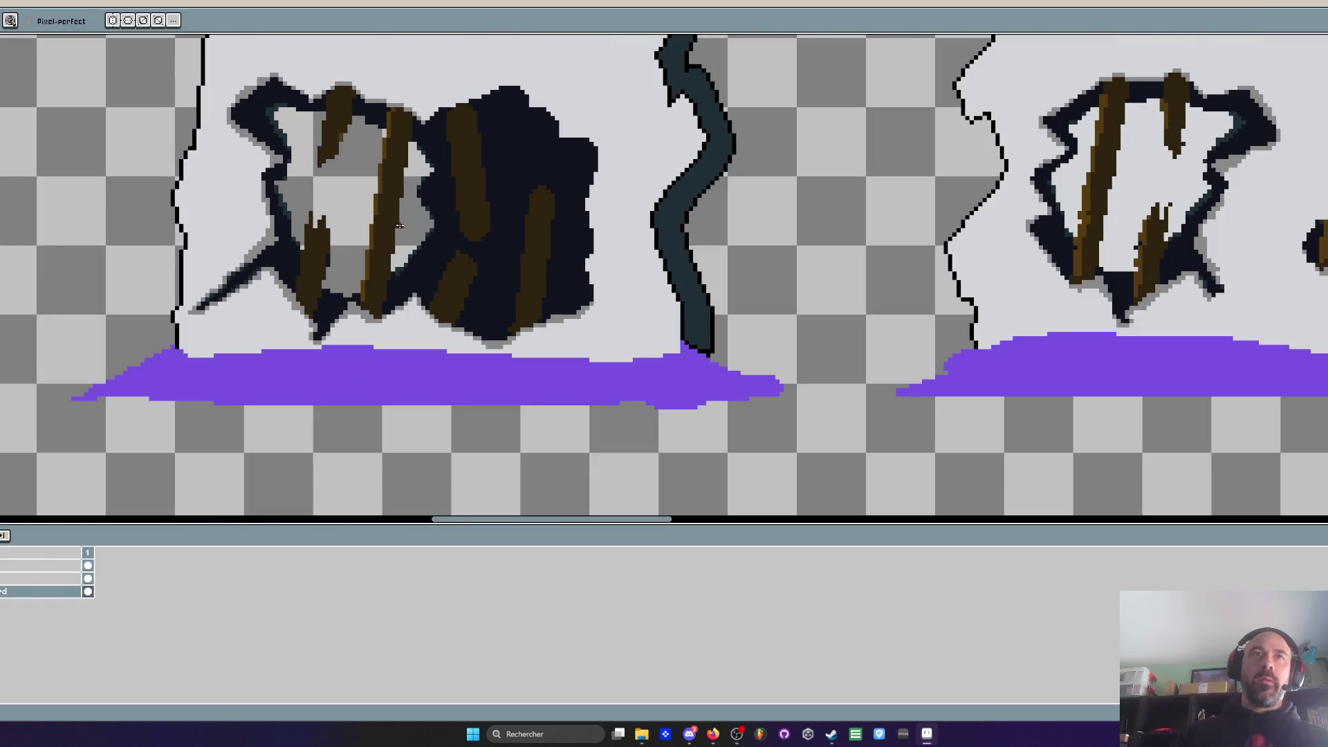
pyautogui.scroll(-2, 475, 201)
pyautogui.scroll(5, 485, 221)
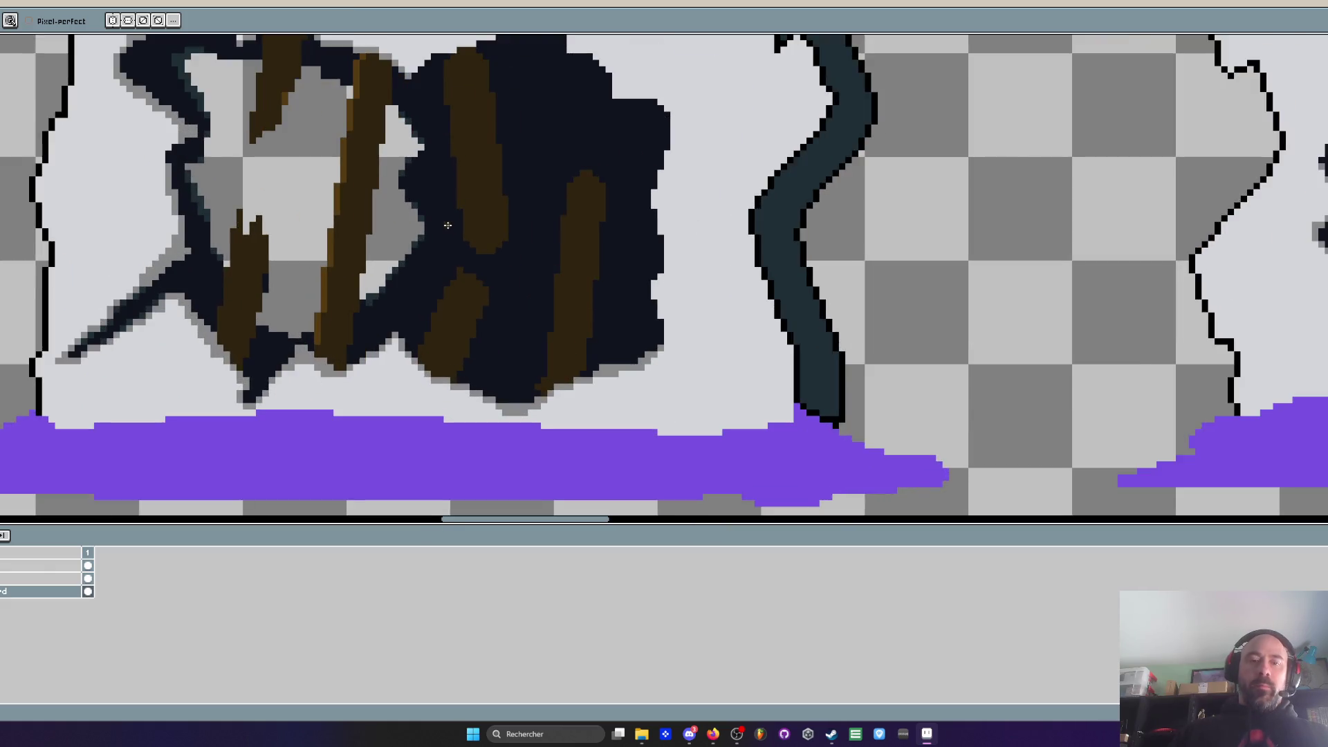
# Pick the dark hole colour and paint it over parts and ends of the brown plank columns
pyautogui.press('i')
pyautogui.scroll(1, 502, 291)
pyautogui.press('b')
pyautogui.click(540, 262)
pyautogui.moveTo(494, 235)
pyautogui.mouseDown()
pyautogui.moveTo(532, 208)
pyautogui.moveTo(540, 233)
pyautogui.moveTo(507, 253)
pyautogui.mouseUp()
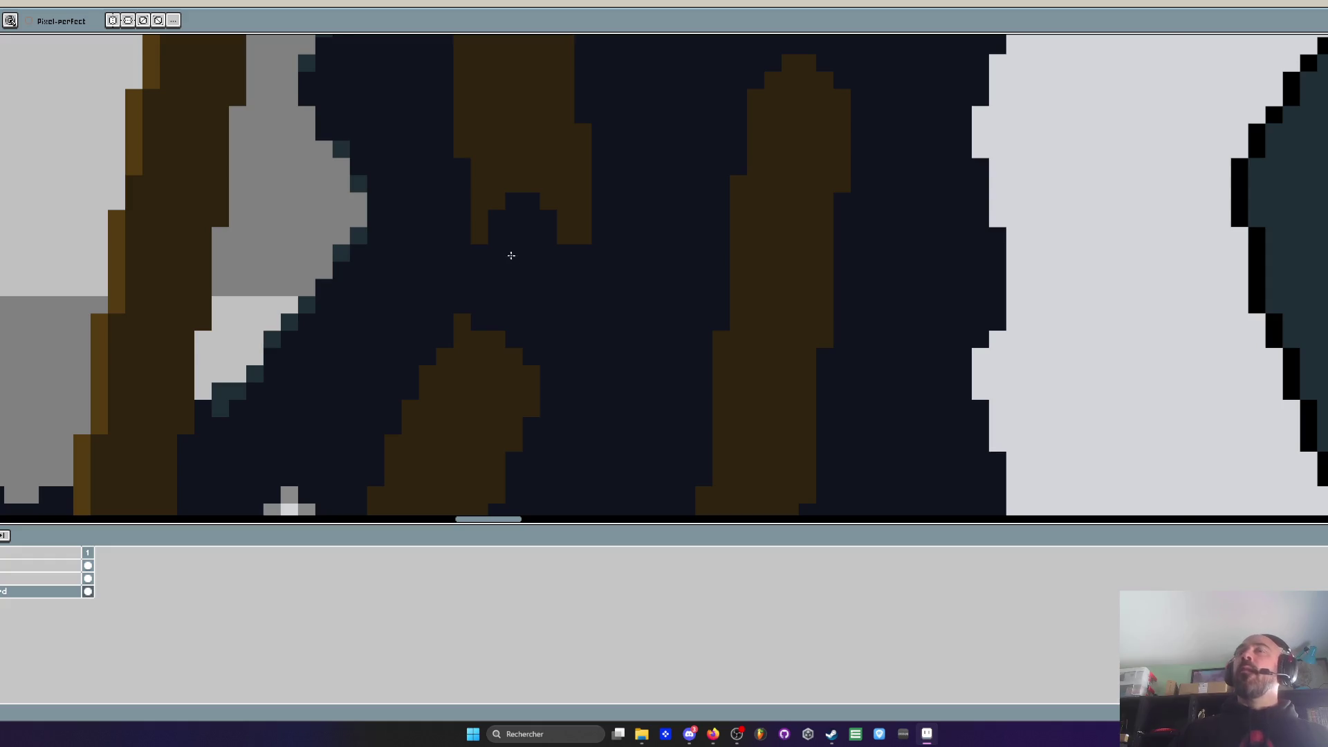
pyautogui.scroll(1, 507, 253)
pyautogui.click(569, 237)
pyautogui.click(453, 231)
pyautogui.scroll(-2, 453, 231)
pyautogui.moveTo(452, 287); pyautogui.dragTo(445, 281)
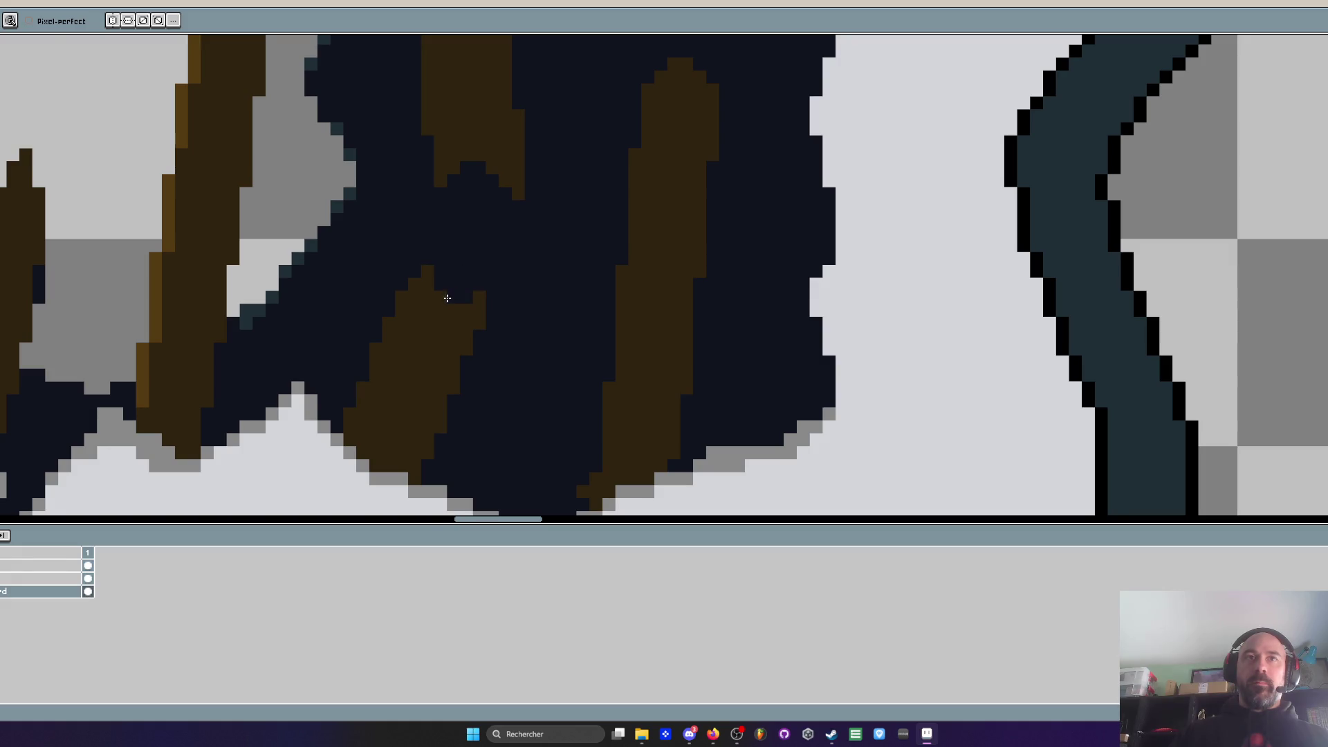
# Zoom around the hole to review the broken-looking planks, keeping the pencil ready
pyautogui.scroll(-3, 447, 298)
pyautogui.scroll(1, 471, 254)
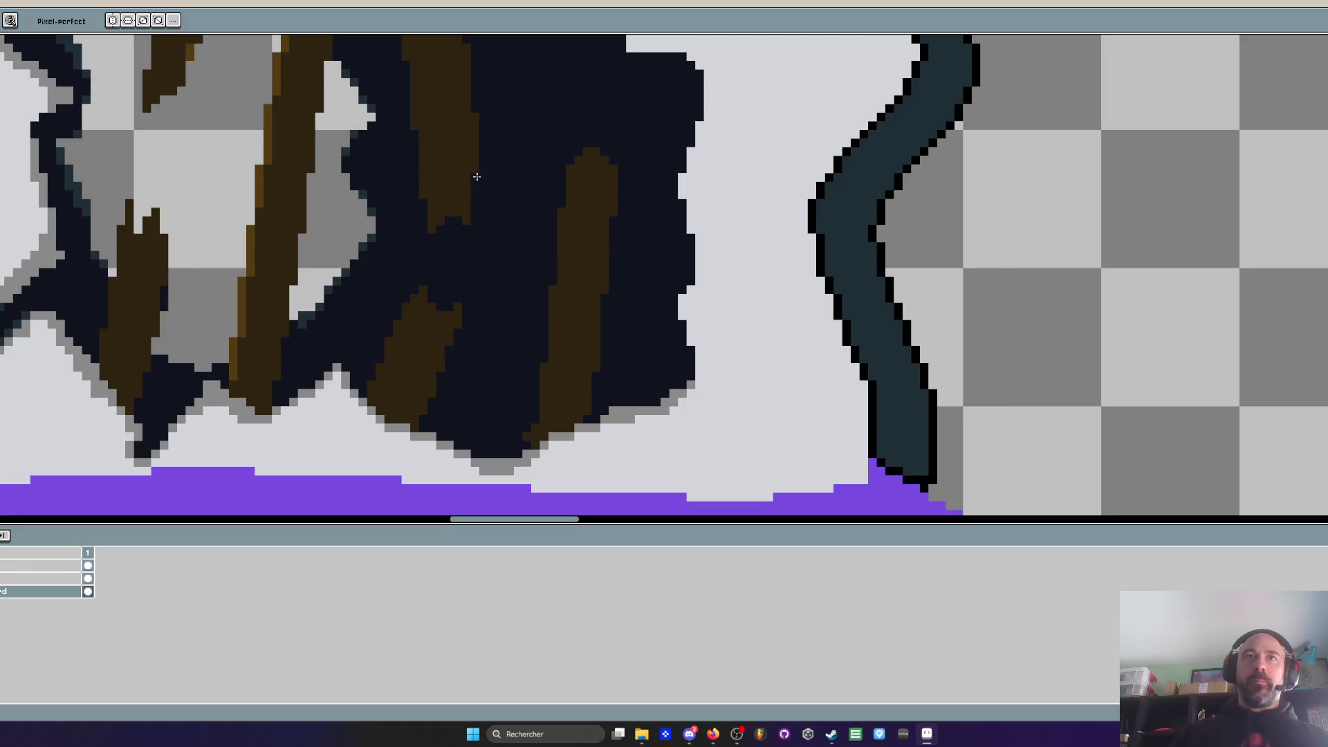
pyautogui.scroll(-2, 477, 188)
pyautogui.scroll(2, 488, 190)
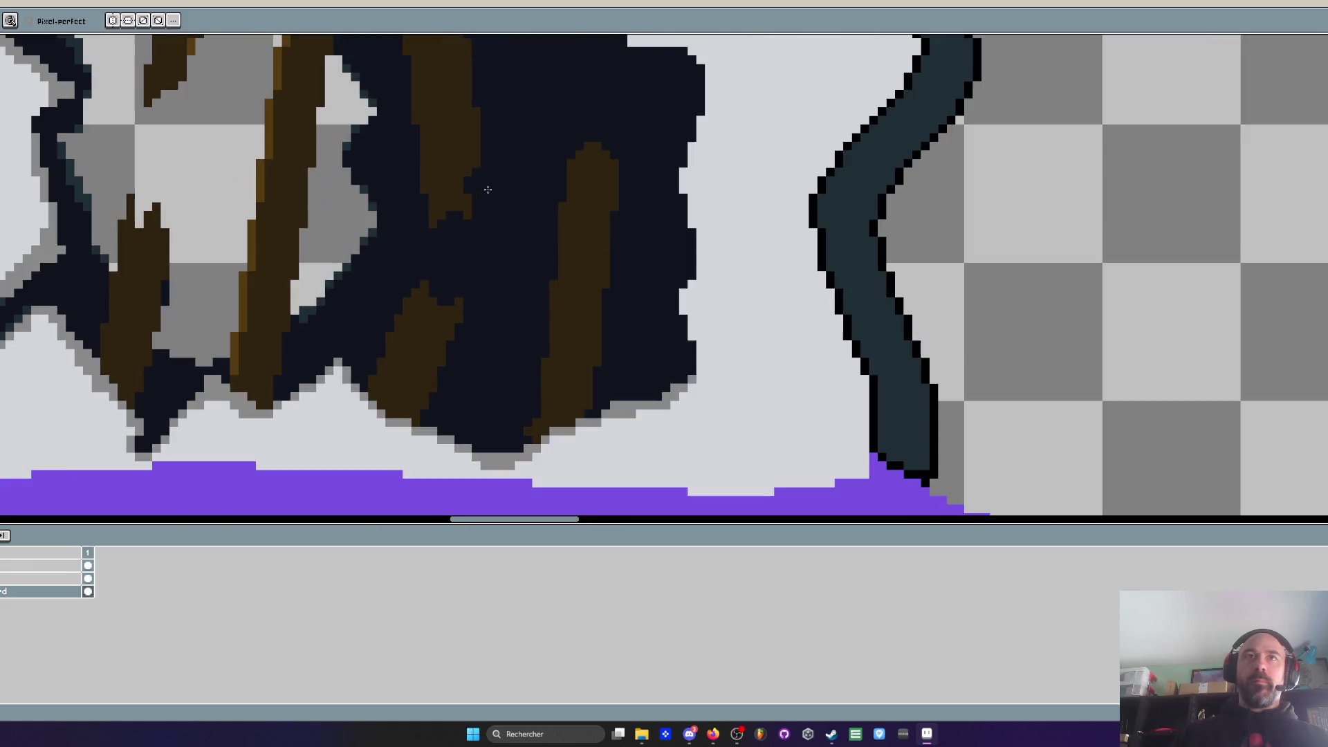
pyautogui.scroll(-2, 478, 176)
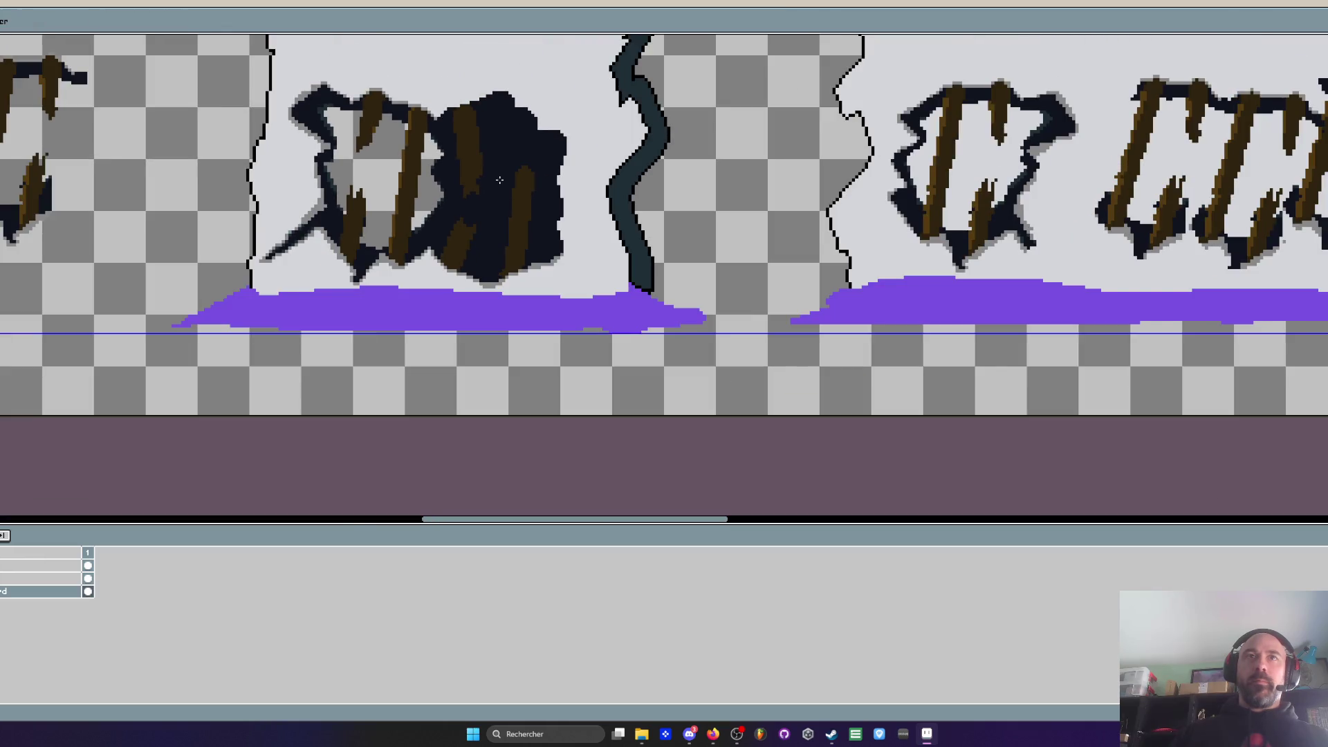
pyautogui.scroll(1, 500, 180)
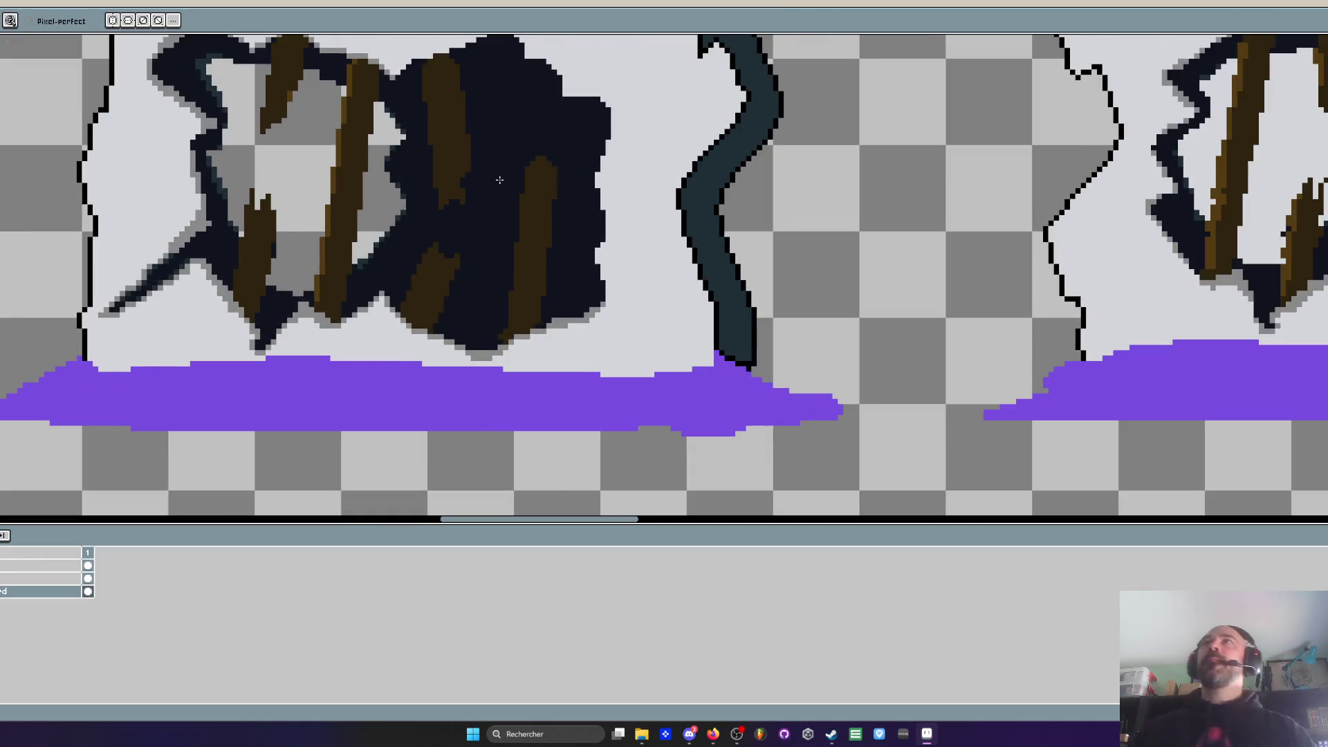
pyautogui.scroll(2, 482, 169)
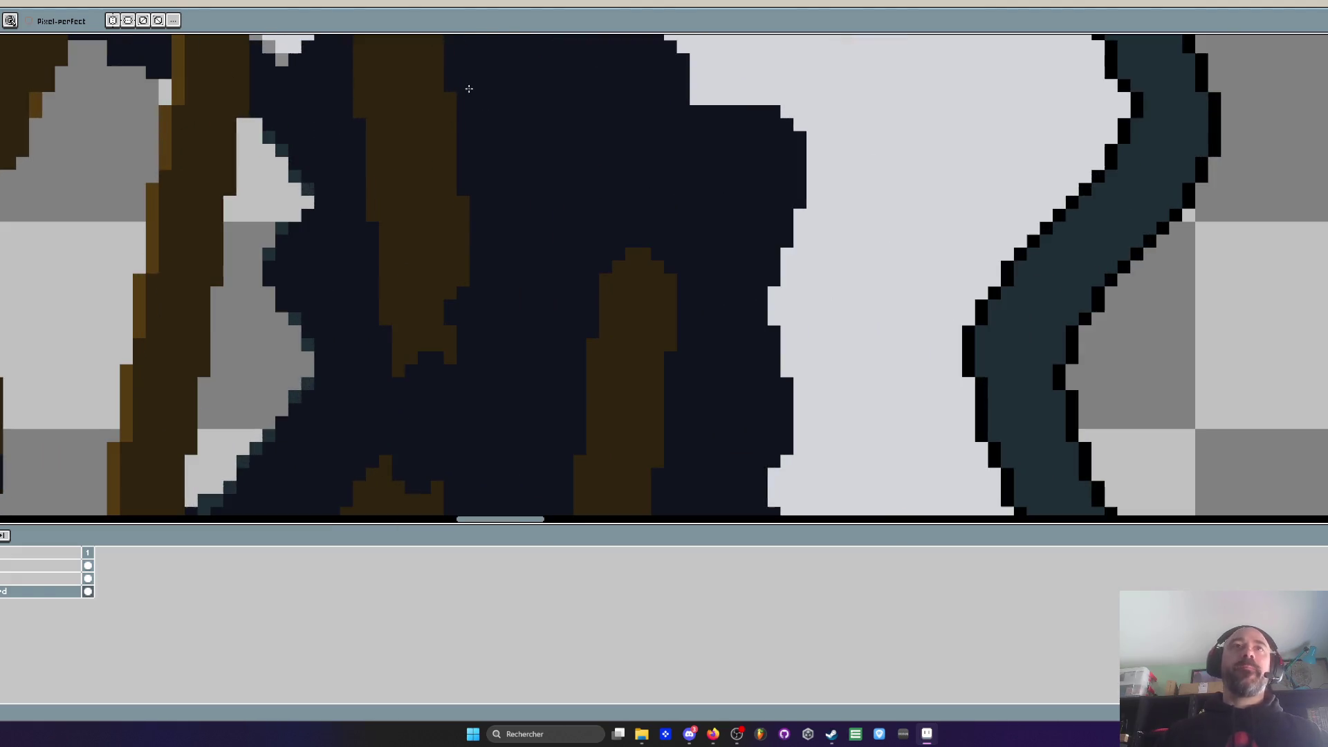
pyautogui.press('i')
pyautogui.press('b')
pyautogui.scroll(-2, 436, 135)
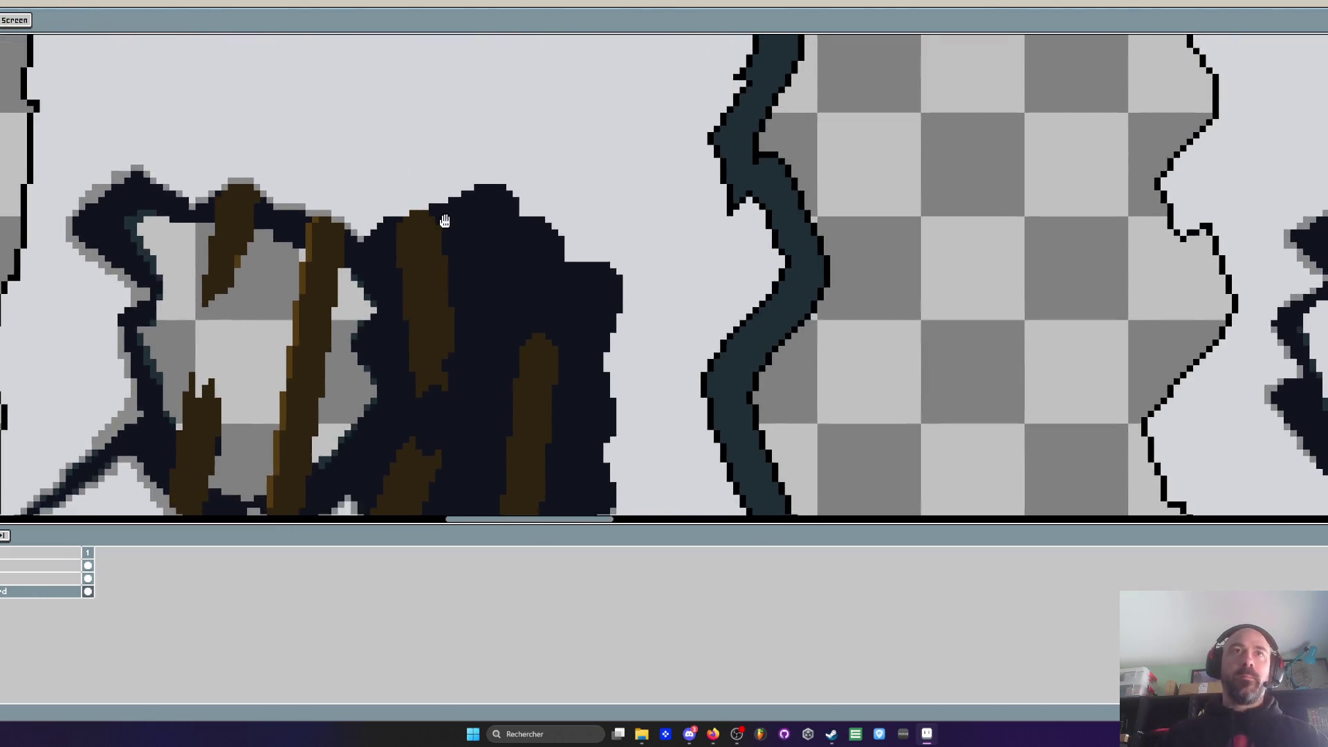
pyautogui.scroll(4, 422, 197)
pyautogui.scroll(-5, 428, 228)
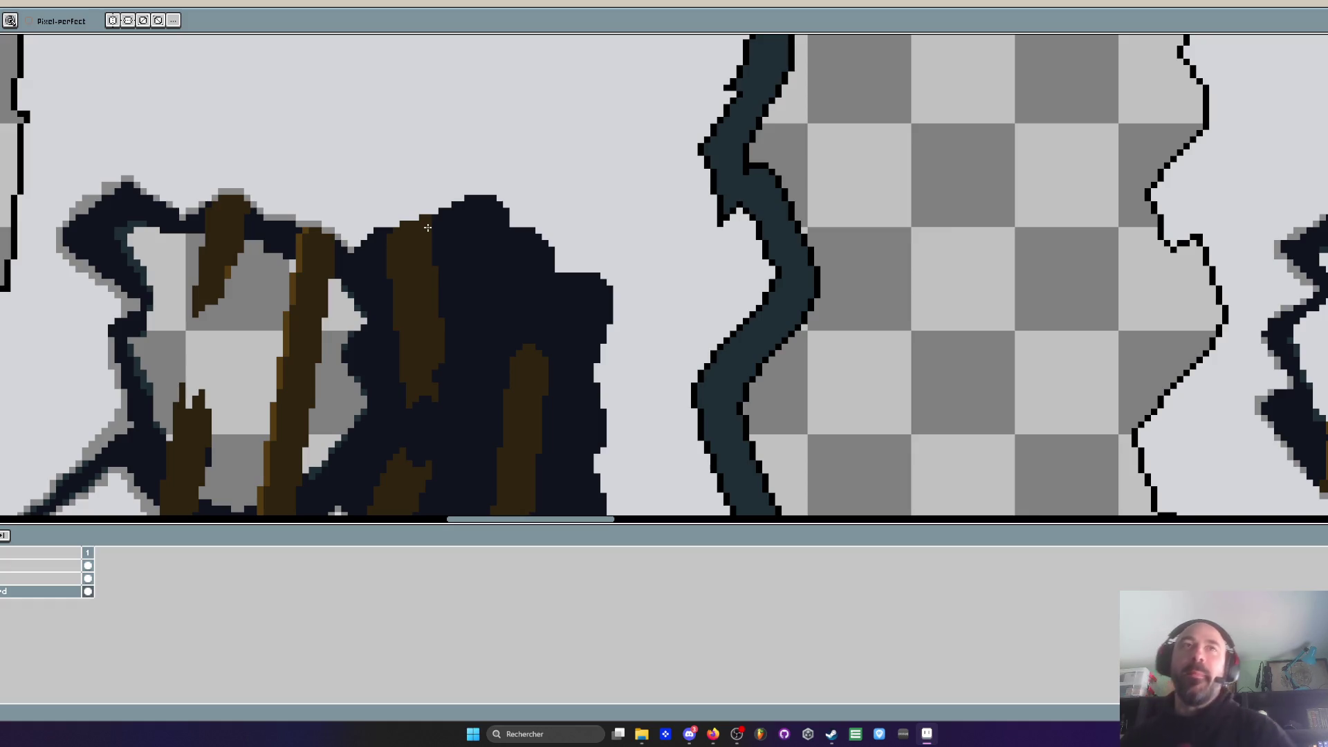
pyautogui.scroll(2, 425, 256)
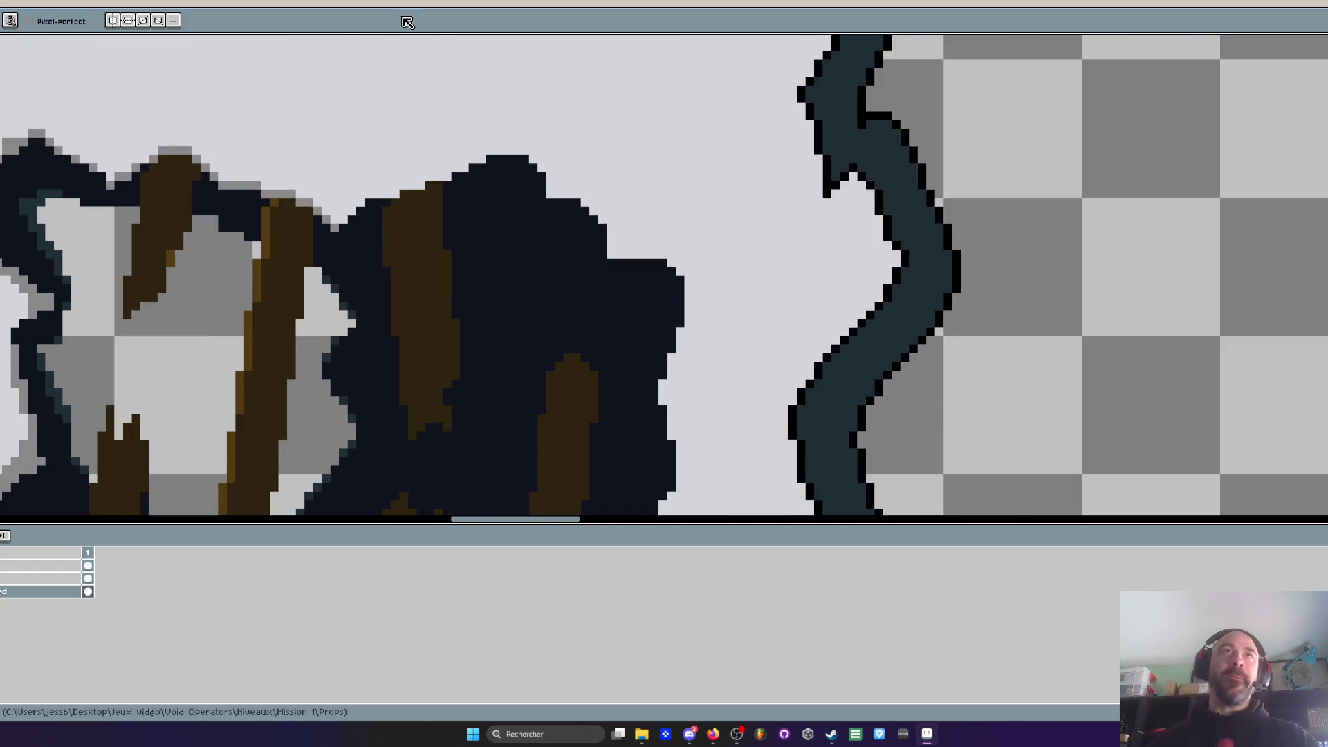
# Sample the dark hole colour and paint it over two plank columns and a plank's right edge
pyautogui.press('i')
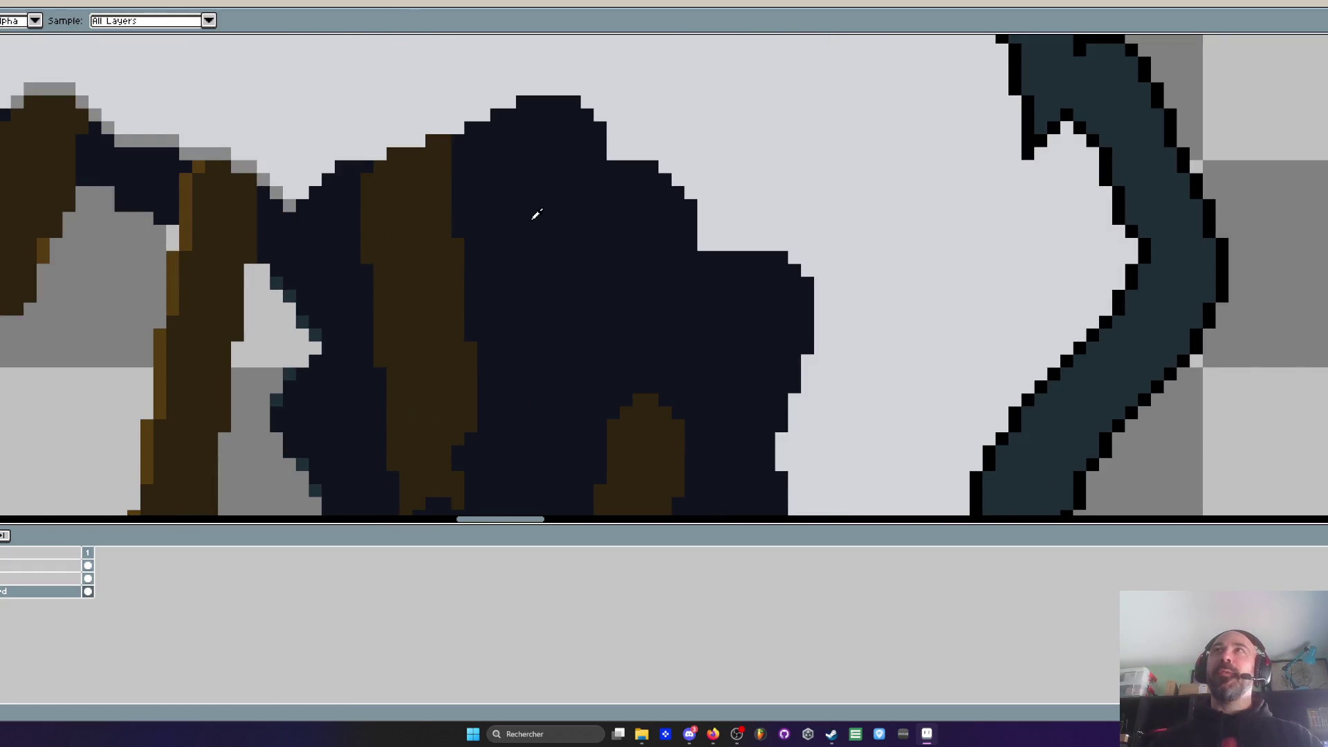
pyautogui.click(556, 216)
pyautogui.press('b')
pyautogui.scroll(2, 519, 193)
pyautogui.moveTo(302, 76)
pyautogui.mouseDown()
pyautogui.moveTo(299, 50)
pyautogui.moveTo(310, 240)
pyautogui.moveTo(317, 35)
pyautogui.mouseUp()
pyautogui.click(304, 277)
pyautogui.moveTo(349, 87); pyautogui.dragTo(349, 318)
pyautogui.moveTo(365, 258)
pyautogui.mouseDown()
pyautogui.moveTo(400, 243)
pyautogui.moveTo(399, 160)
pyautogui.moveTo(400, 309)
pyautogui.mouseUp()
pyautogui.scroll(-3, 392, 292)
pyautogui.scroll(3, 392, 293)
pyautogui.moveTo(394, 409); pyautogui.dragTo(424, 276)
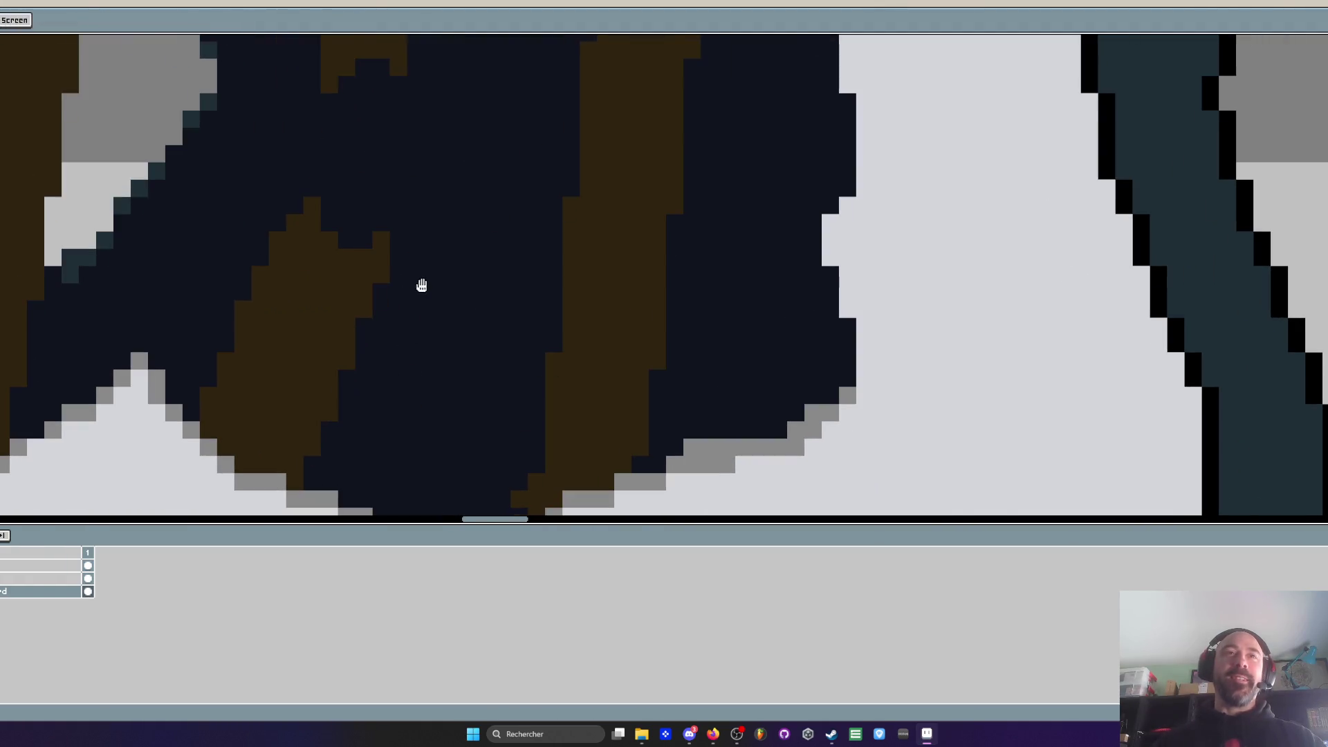
pyautogui.click(296, 480)
pyautogui.moveTo(302, 459); pyautogui.dragTo(347, 365)
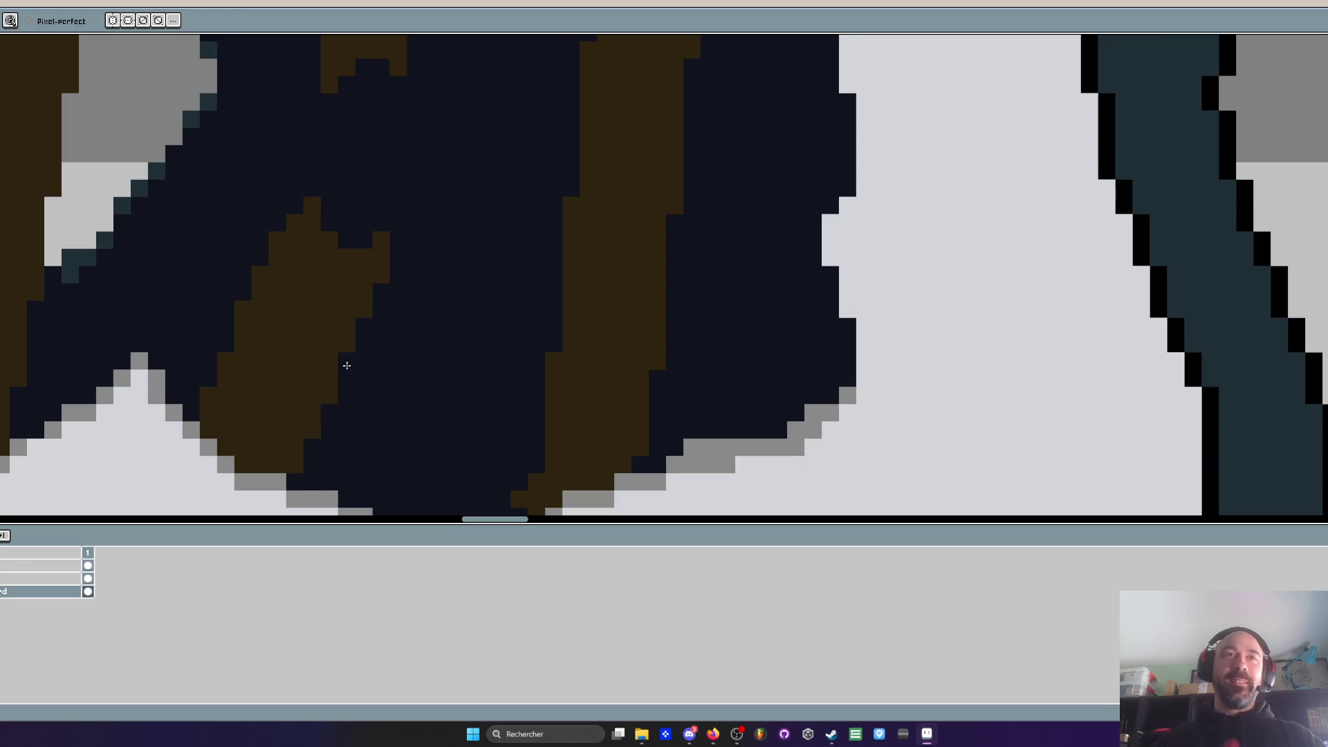
# Notch the plank's top with dark pixels so it looks splintered
pyautogui.scroll(-2, 389, 305)
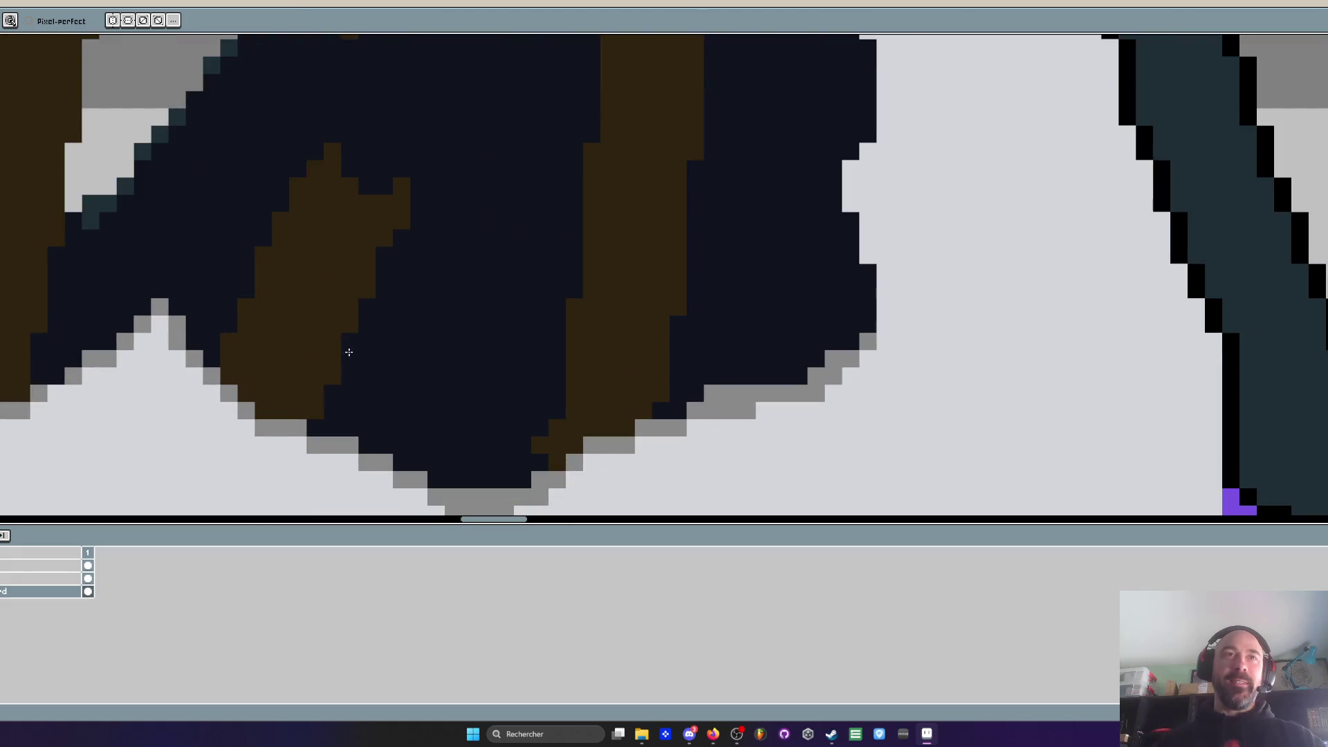
pyautogui.scroll(-3, 331, 404)
pyautogui.scroll(1, 380, 398)
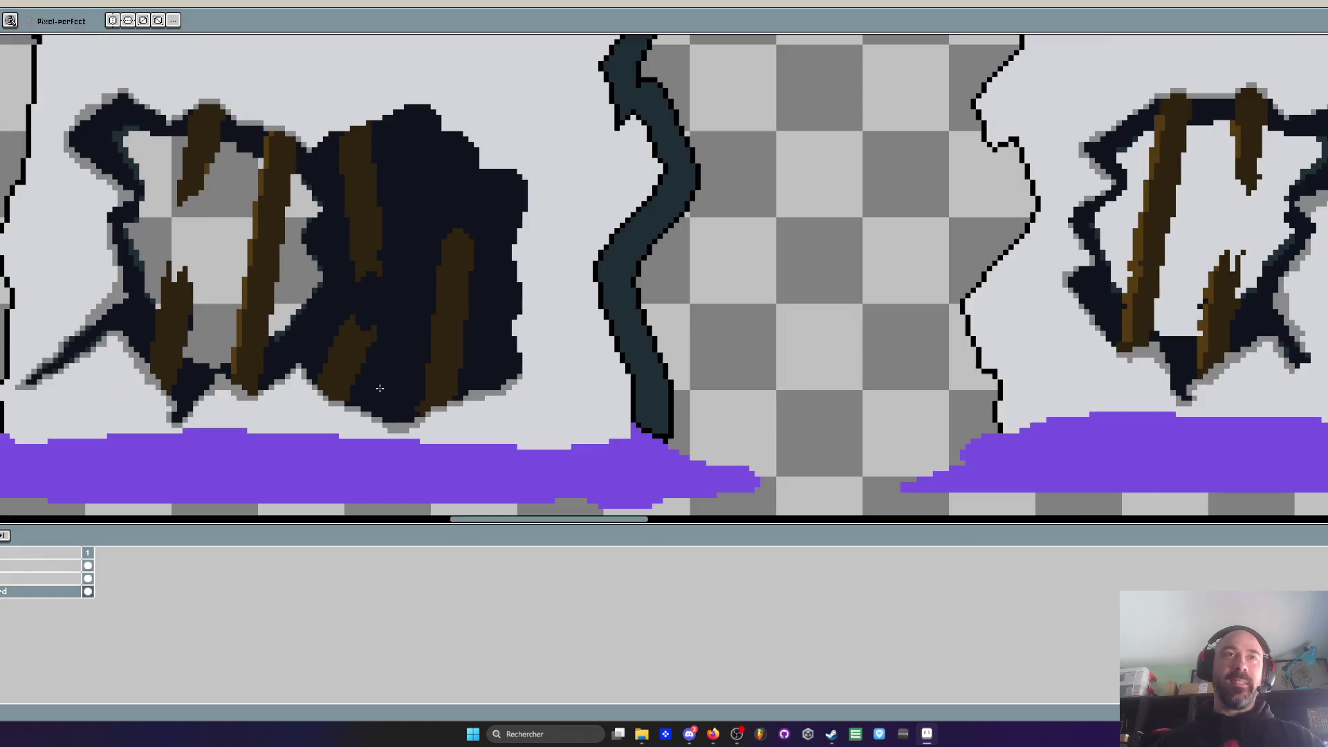
pyautogui.scroll(2, 380, 388)
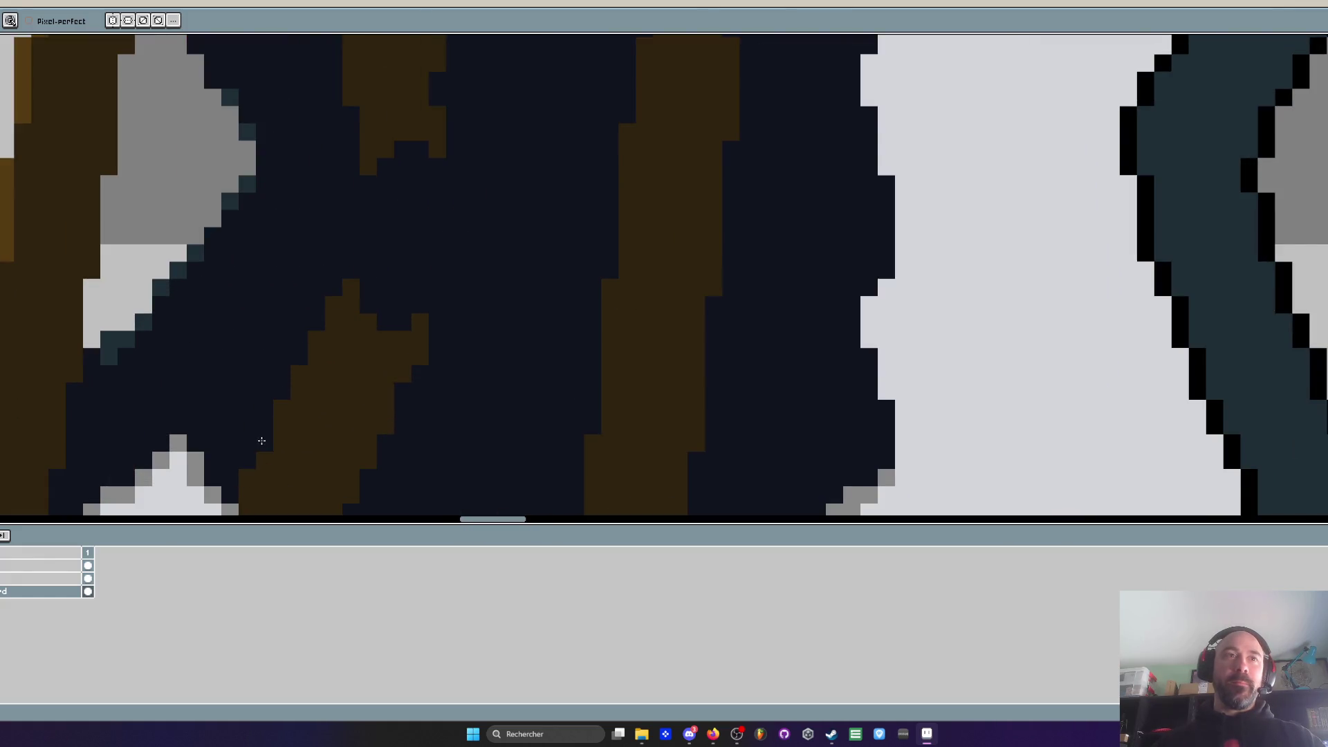
pyautogui.scroll(-3, 264, 443)
pyautogui.scroll(-1, 312, 356)
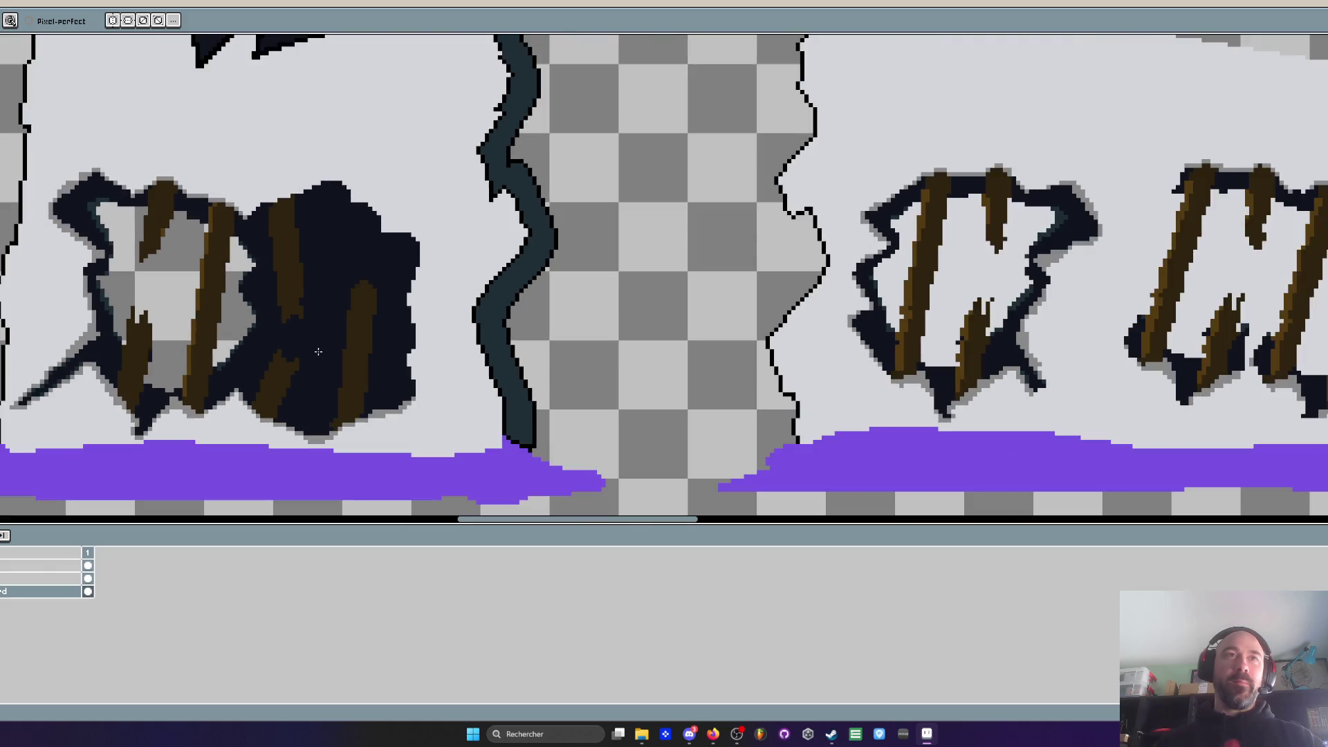
pyautogui.scroll(4, 318, 351)
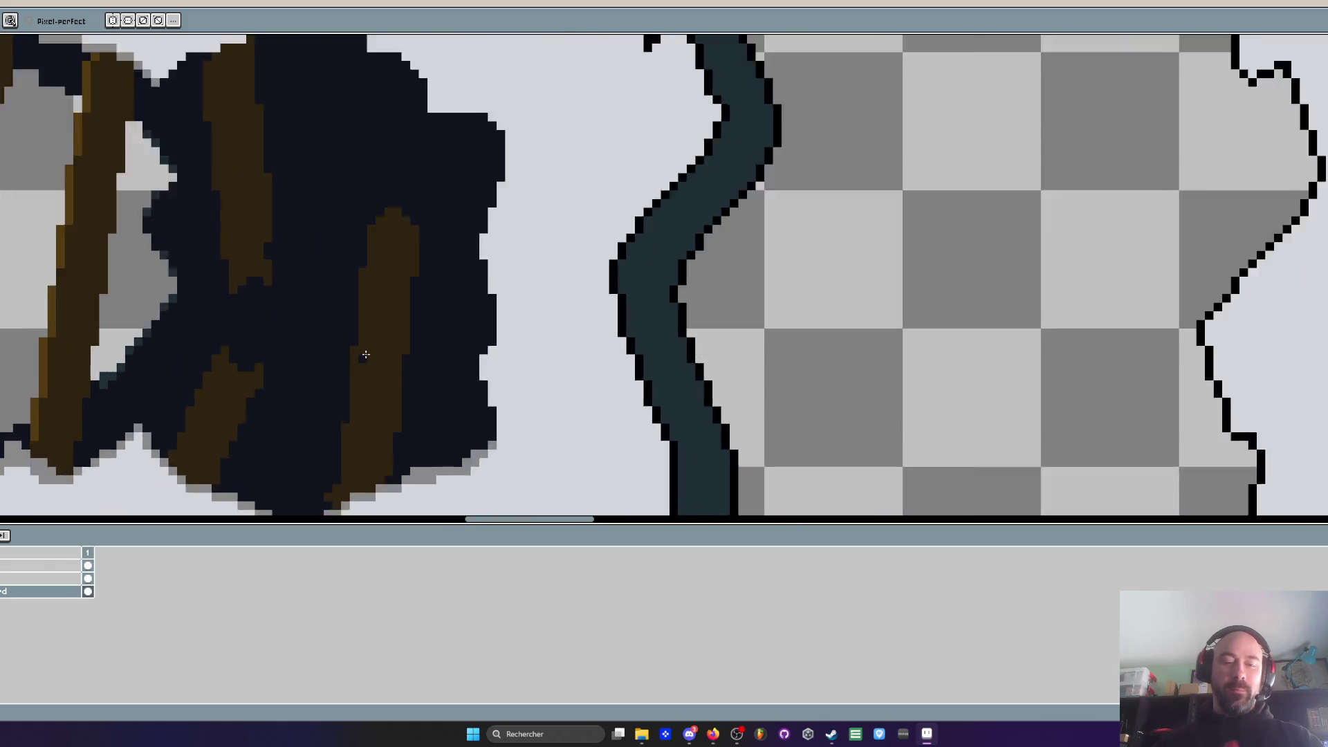
pyautogui.press('i')
pyautogui.press('b')
pyautogui.scroll(-2, 385, 391)
pyautogui.scroll(-2, 385, 255)
pyautogui.scroll(4, 335, 400)
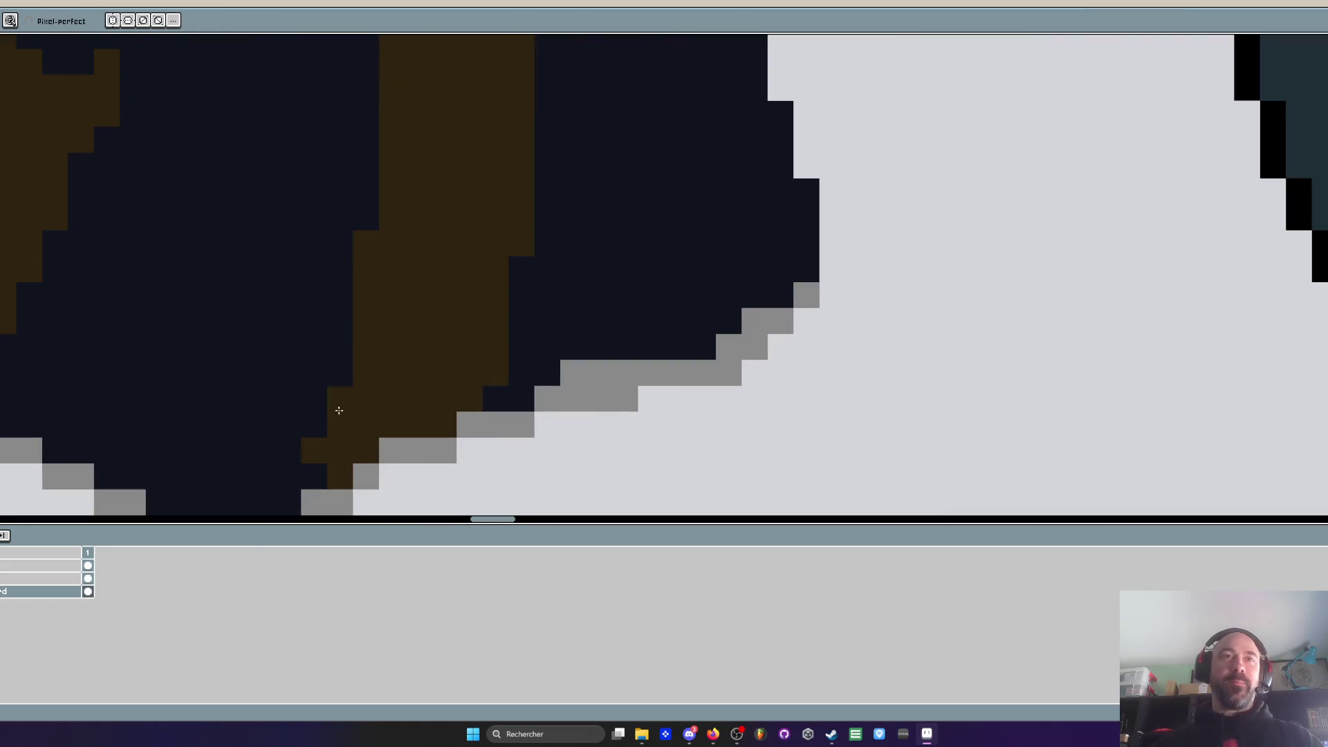
pyautogui.scroll(-4, 335, 406)
pyautogui.scroll(3, 384, 195)
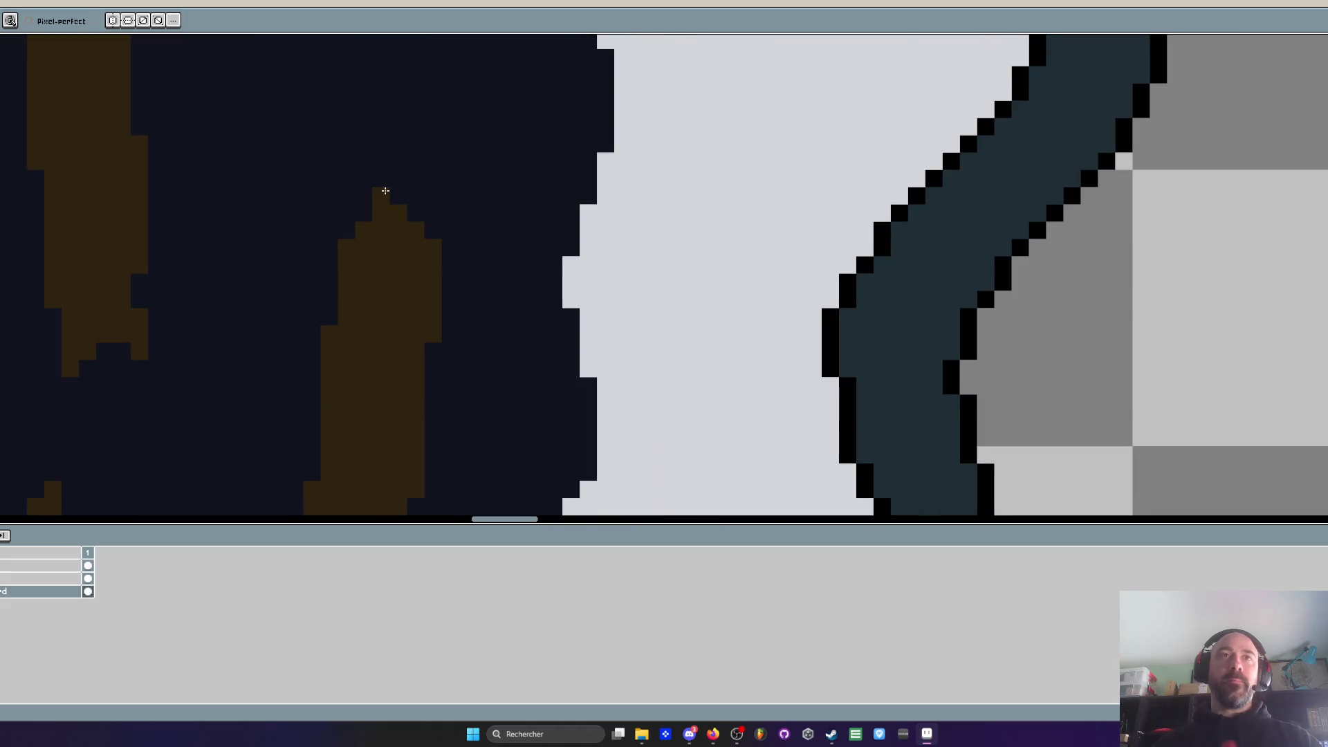
pyautogui.scroll(2, 388, 159)
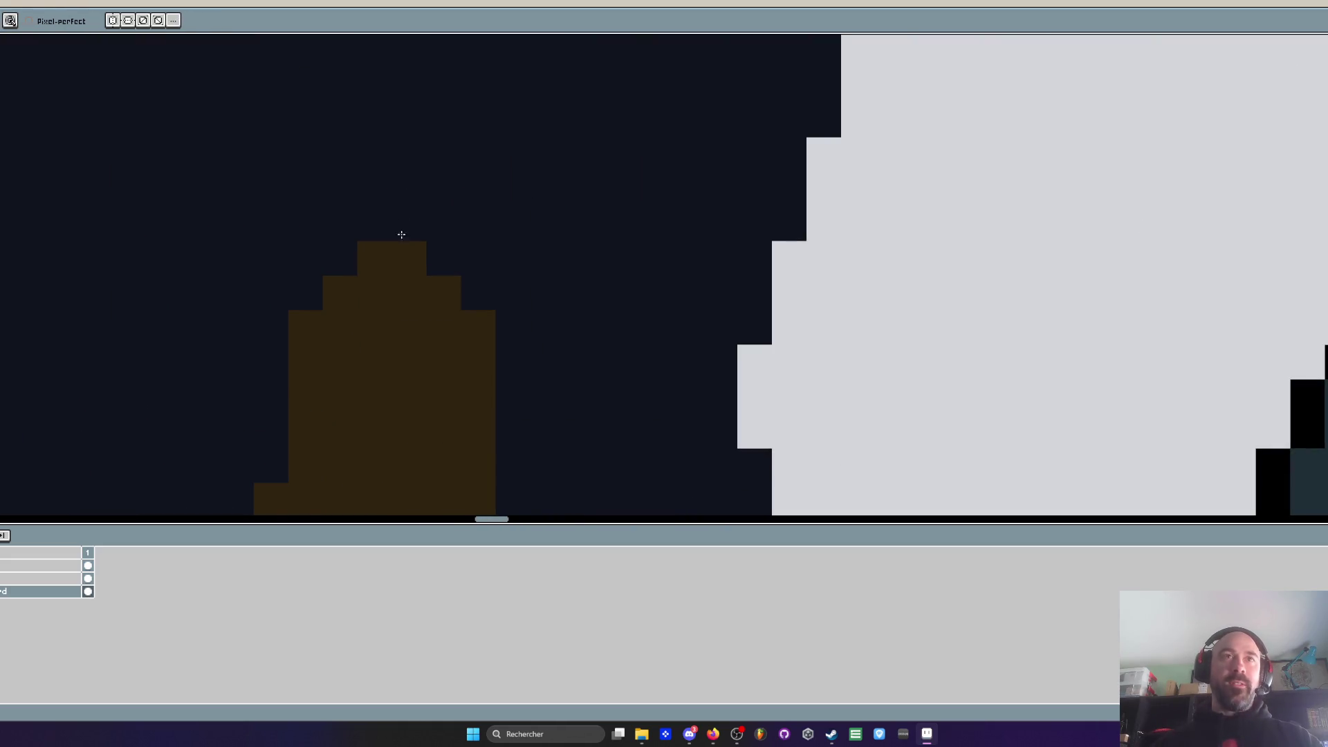
pyautogui.moveTo(409, 291); pyautogui.dragTo(369, 267)
pyautogui.moveTo(410, 326)
pyautogui.mouseDown()
pyautogui.moveTo(400, 344)
pyautogui.moveTo(385, 305)
pyautogui.moveTo(429, 350)
pyautogui.mouseUp()
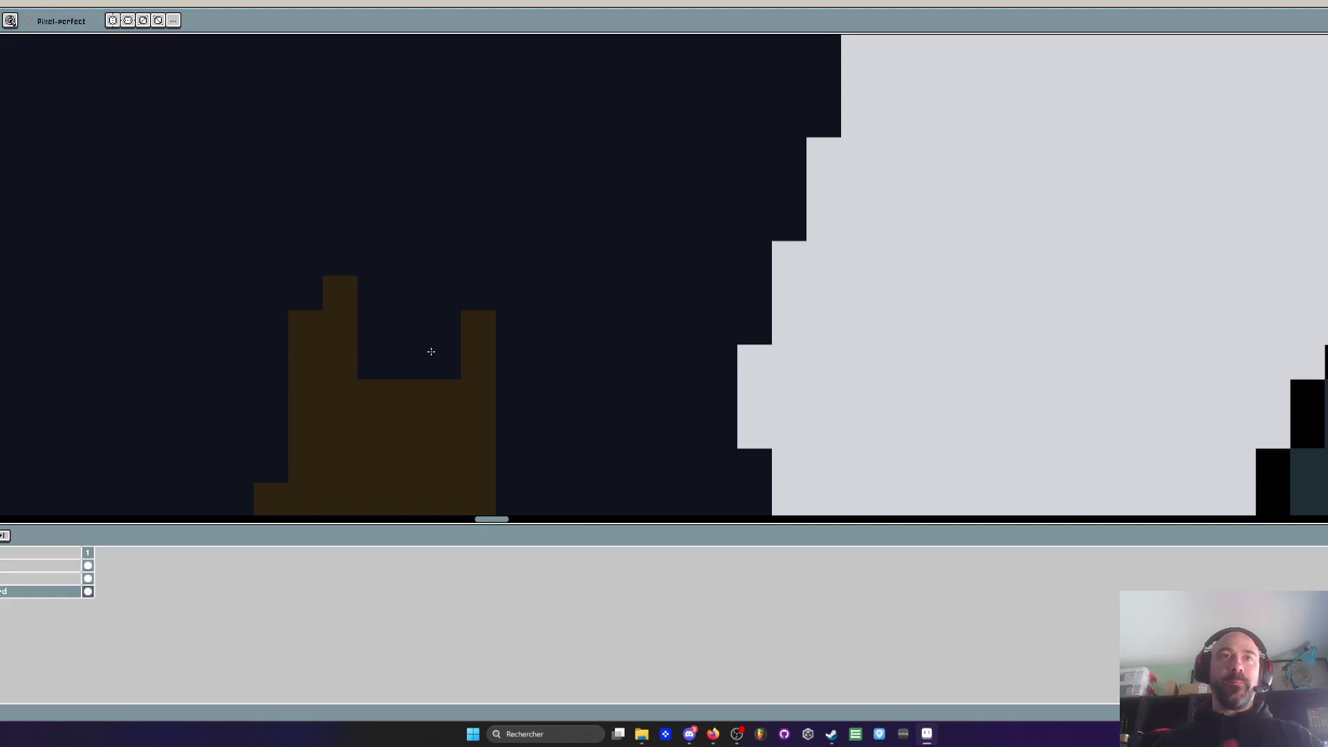
pyautogui.scroll(-3, 437, 269)
pyautogui.scroll(3, 436, 269)
pyautogui.click(420, 307)
pyautogui.moveTo(370, 307); pyautogui.dragTo(397, 308)
pyautogui.click(408, 306)
pyautogui.click(473, 255)
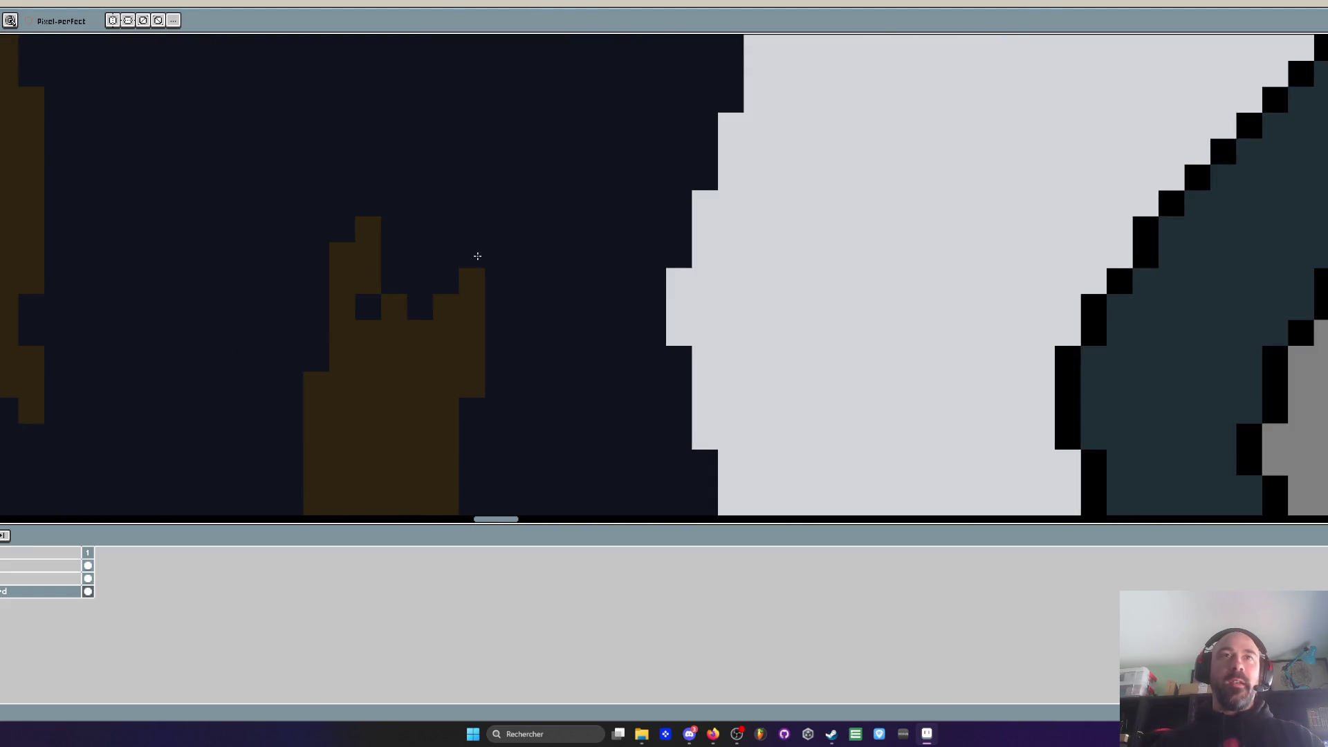
# Draw a dark diagonal crack spike off the hole's upper edge
pyautogui.scroll(-3, 444, 271)
pyautogui.scroll(-3, 444, 271)
pyautogui.scroll(3, 474, 242)
pyautogui.scroll(1, 474, 242)
pyautogui.scroll(-5, 433, 318)
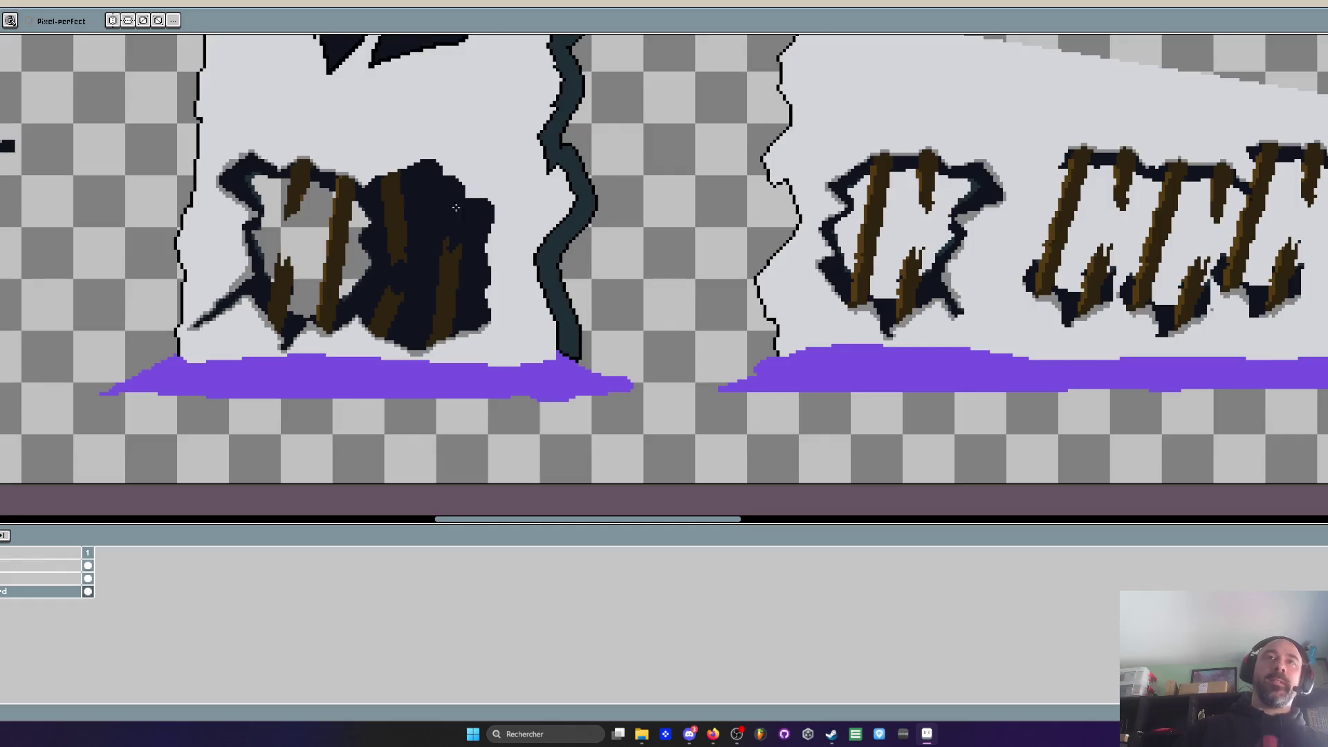
pyautogui.scroll(2, 486, 216)
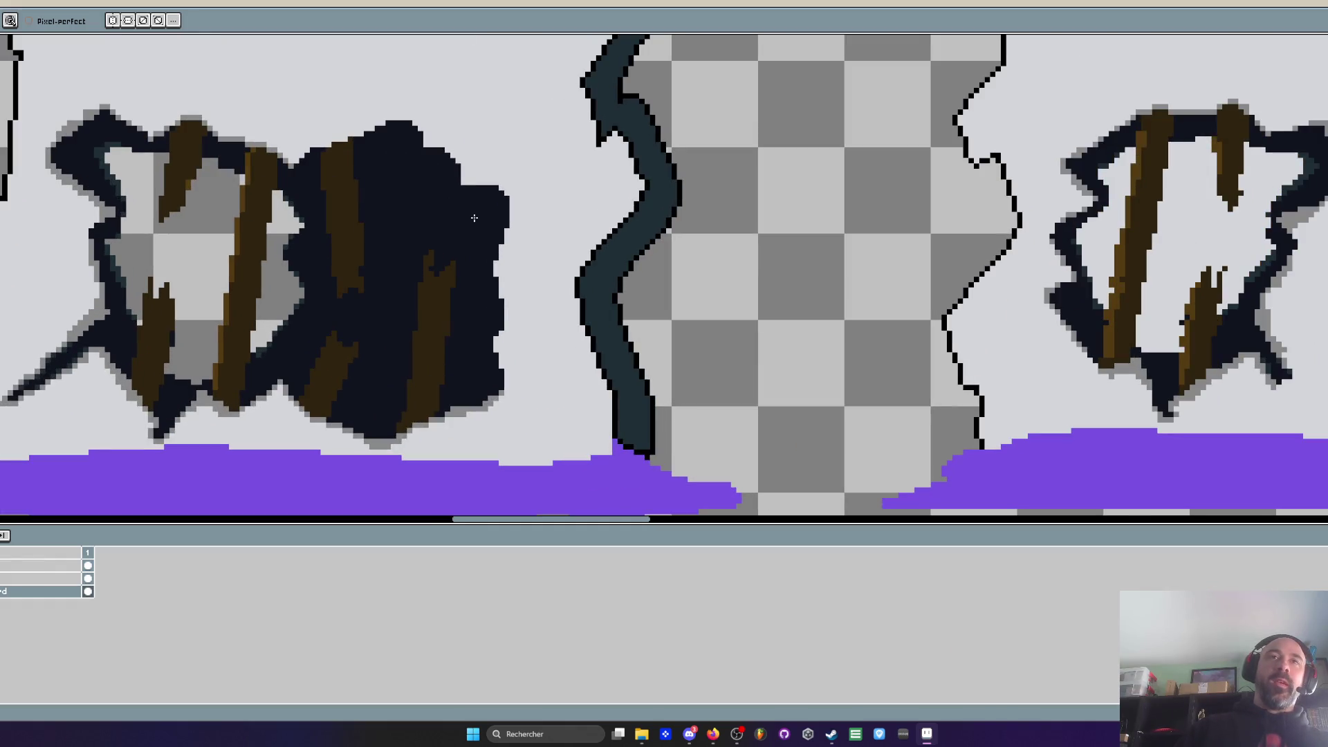
pyautogui.scroll(-3, 473, 218)
pyautogui.scroll(4, 457, 227)
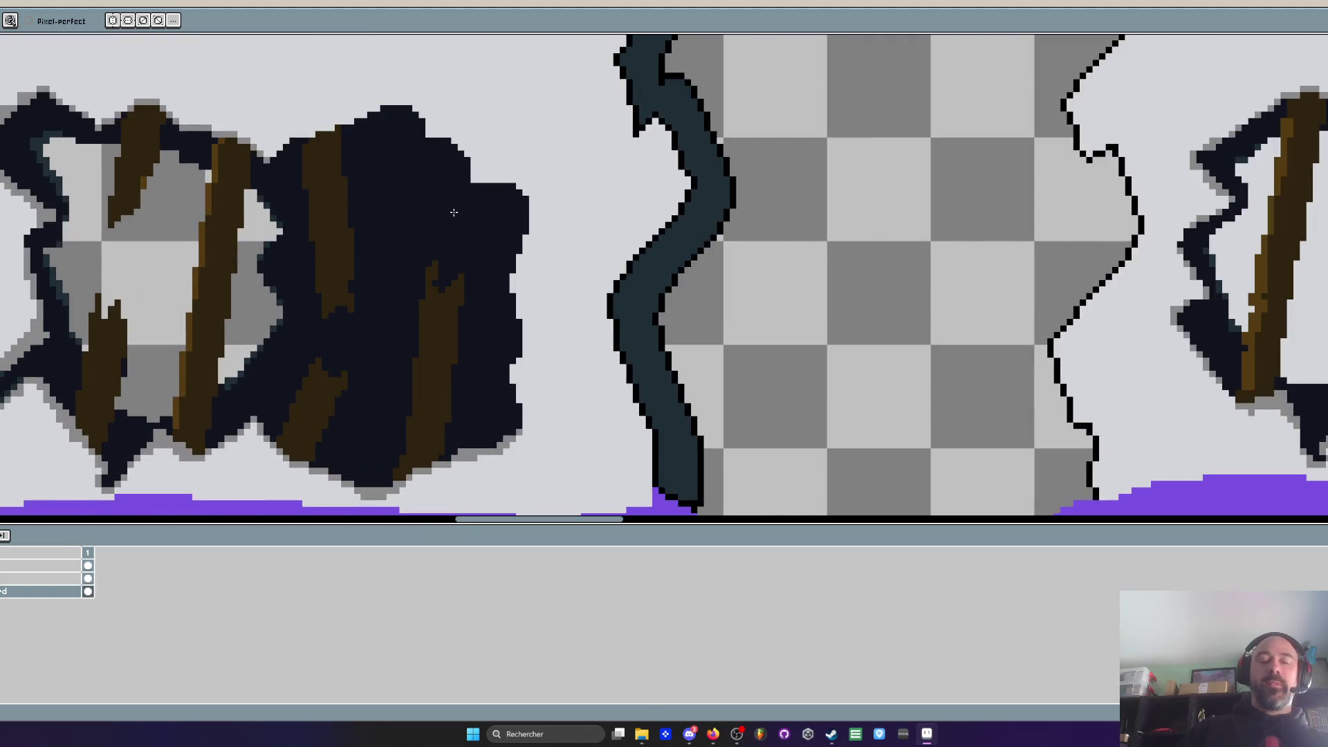
pyautogui.press('i')
pyautogui.press('w')
pyautogui.scroll(1, 481, 174)
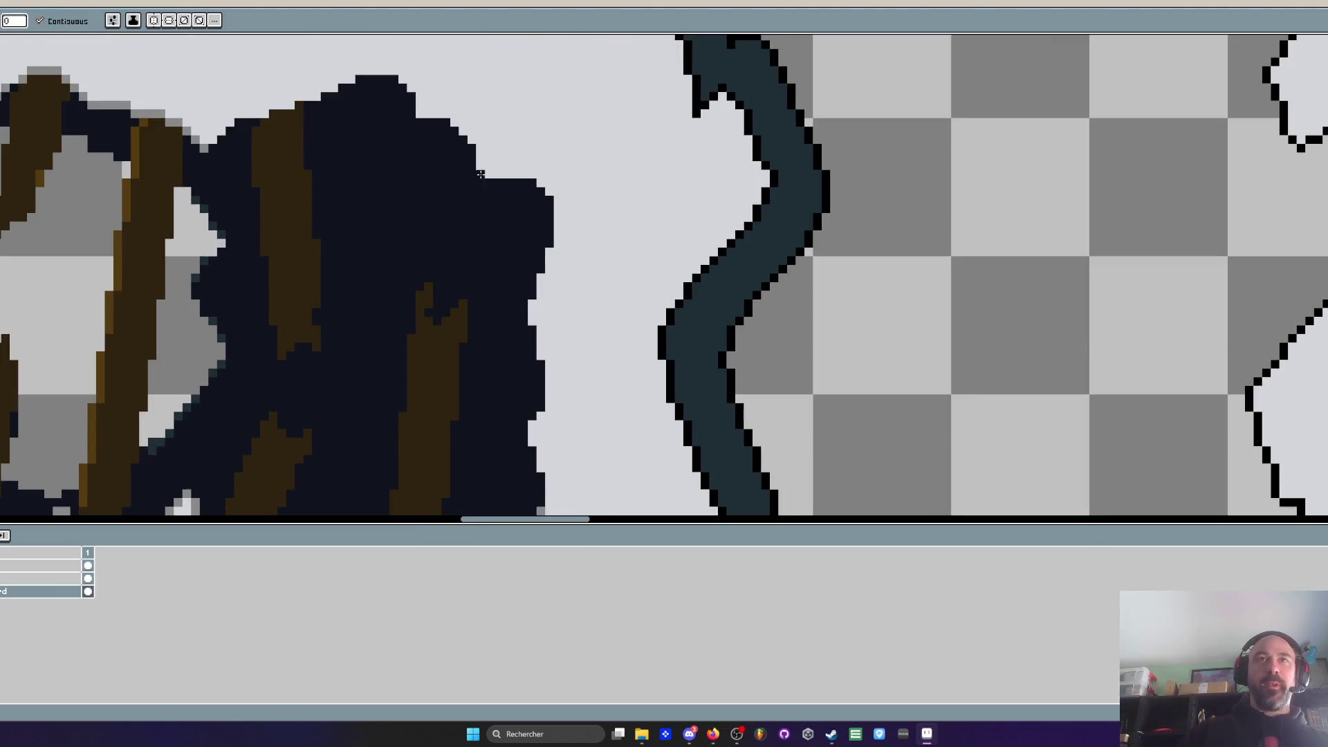
pyautogui.scroll(1, 472, 196)
pyautogui.press('i')
pyautogui.press('b')
pyautogui.moveTo(499, 98)
pyautogui.mouseDown()
pyautogui.moveTo(459, 149)
pyautogui.moveTo(484, 176)
pyautogui.moveTo(508, 118)
pyautogui.moveTo(512, 151)
pyautogui.moveTo(444, 234)
pyautogui.mouseUp()
pyautogui.scroll(-4, 442, 263)
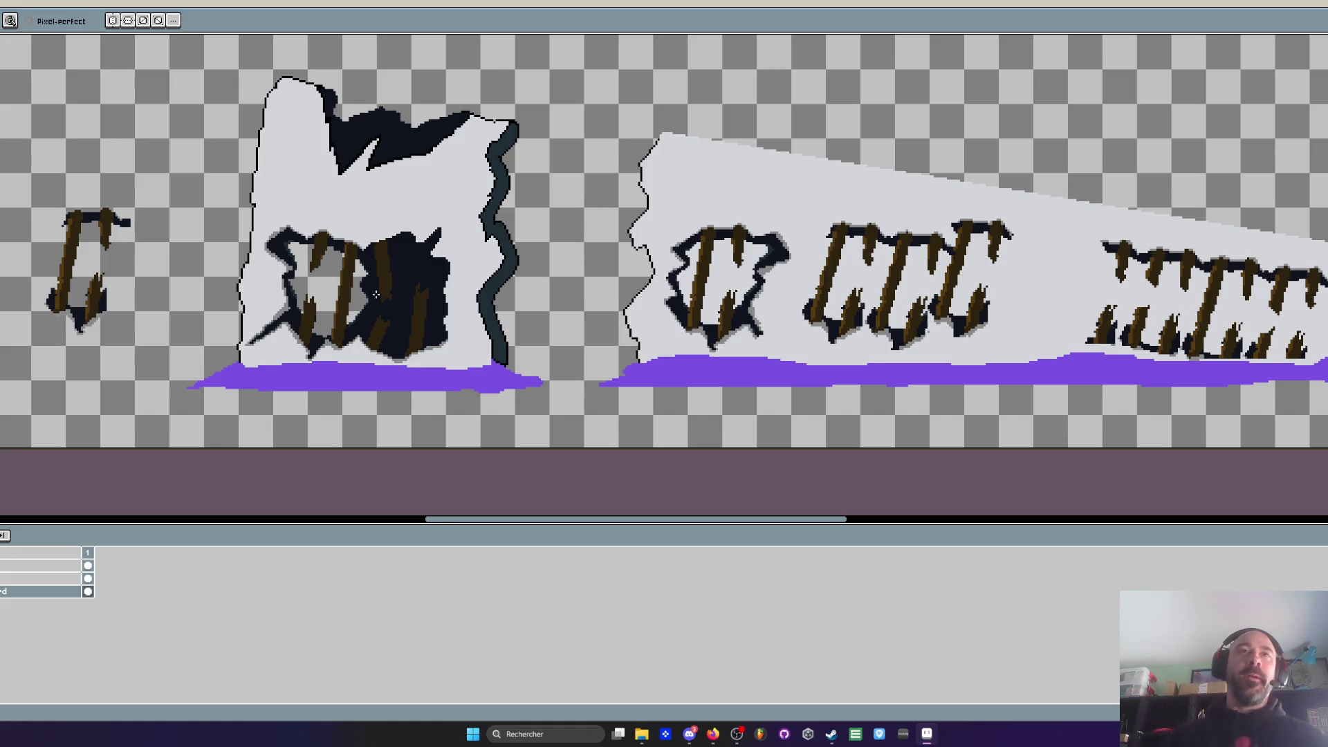
# Sample the wall grey and outline a jagged grey rim inside the right-hand dark hole
pyautogui.scroll(2, 385, 292)
pyautogui.press('i')
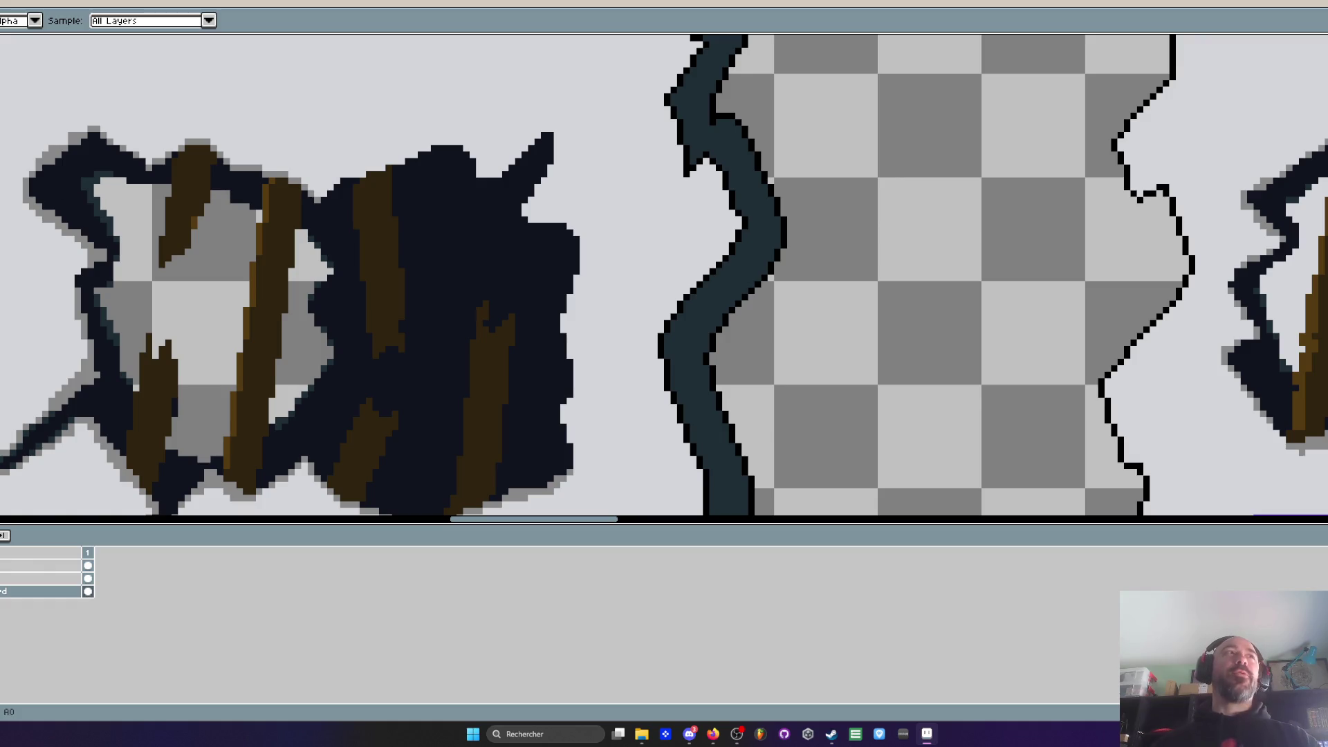
pyautogui.scroll(1, 461, 262)
pyautogui.press('b')
pyautogui.moveTo(451, 255)
pyautogui.mouseDown()
pyautogui.moveTo(415, 288)
pyautogui.moveTo(471, 231)
pyautogui.moveTo(504, 383)
pyautogui.moveTo(539, 322)
pyautogui.moveTo(487, 244)
pyautogui.mouseUp()
pyautogui.scroll(1, 504, 315)
pyautogui.moveTo(297, 245)
pyautogui.mouseDown()
pyautogui.moveTo(279, 280)
pyautogui.moveTo(210, 257)
pyautogui.moveTo(349, 436)
pyautogui.moveTo(384, 366)
pyautogui.moveTo(436, 402)
pyautogui.moveTo(471, 366)
pyautogui.mouseUp()
pyautogui.scroll(-1, 286, 264)
pyautogui.scroll(1, 285, 263)
pyautogui.moveTo(608, 228)
pyautogui.mouseDown()
pyautogui.moveTo(654, 374)
pyautogui.moveTo(592, 401)
pyautogui.mouseUp()
pyautogui.scroll(-1, 573, 193)
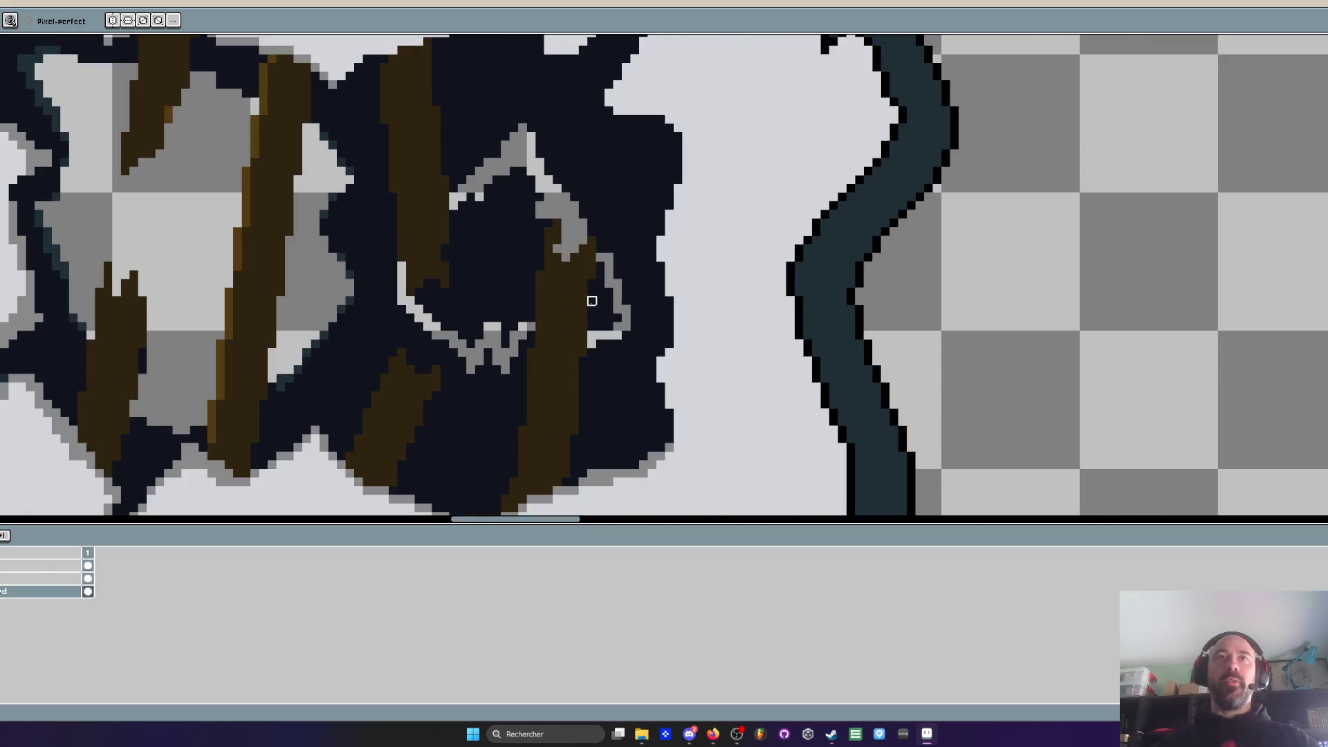
# Paint-bucket the two dark areas inside the grey rim to transparency
pyautogui.press('g')
pyautogui.click(596, 309)
pyautogui.click(487, 273)
pyautogui.scroll(-1, 515, 278)
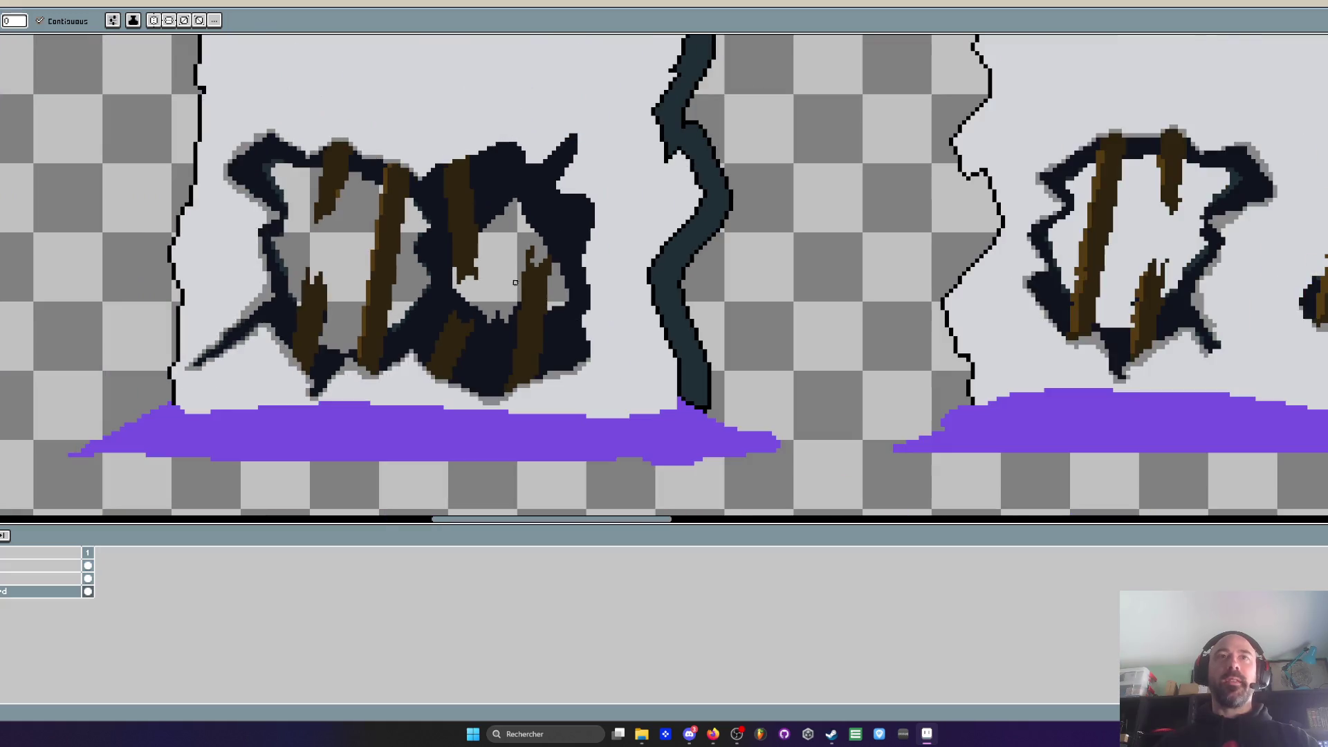
pyautogui.scroll(1, 523, 282)
pyautogui.scroll(1, 439, 267)
pyautogui.scroll(1, 438, 267)
# Touch up the gap's edges with grey and light-grey pencil strokes, including its right edge
pyautogui.press('b')
pyautogui.moveTo(366, 189)
pyautogui.mouseDown()
pyautogui.moveTo(341, 320)
pyautogui.moveTo(365, 317)
pyautogui.moveTo(415, 424)
pyautogui.moveTo(385, 450)
pyautogui.moveTo(387, 417)
pyautogui.mouseUp()
pyautogui.moveTo(386, 417); pyautogui.dragTo(427, 250)
pyautogui.scroll(-1, 453, 251)
pyautogui.scroll(-1, 511, 249)
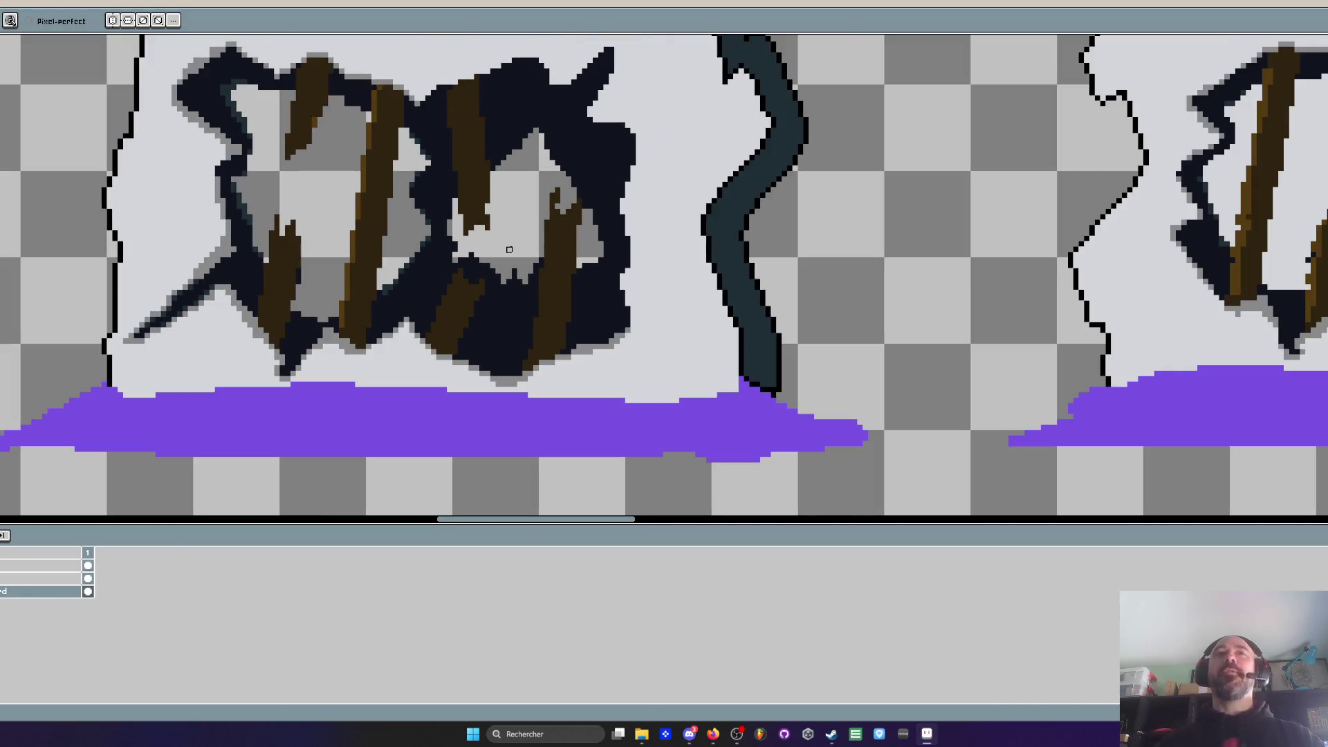
pyautogui.scroll(1, 543, 120)
pyautogui.moveTo(450, 130)
pyautogui.mouseDown()
pyautogui.moveTo(478, 210)
pyautogui.moveTo(498, 185)
pyautogui.mouseUp()
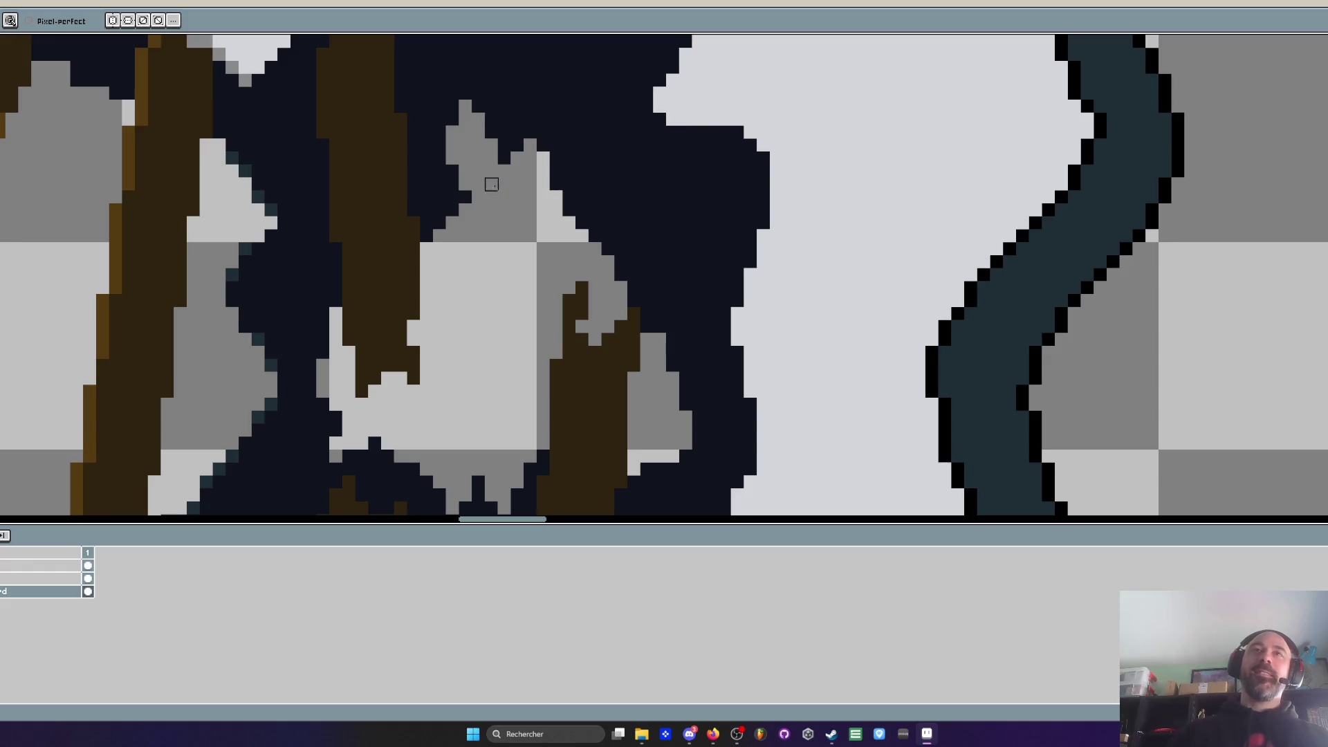
pyautogui.scroll(-2, 500, 218)
pyautogui.scroll(-1, 500, 219)
pyautogui.scroll(3, 540, 229)
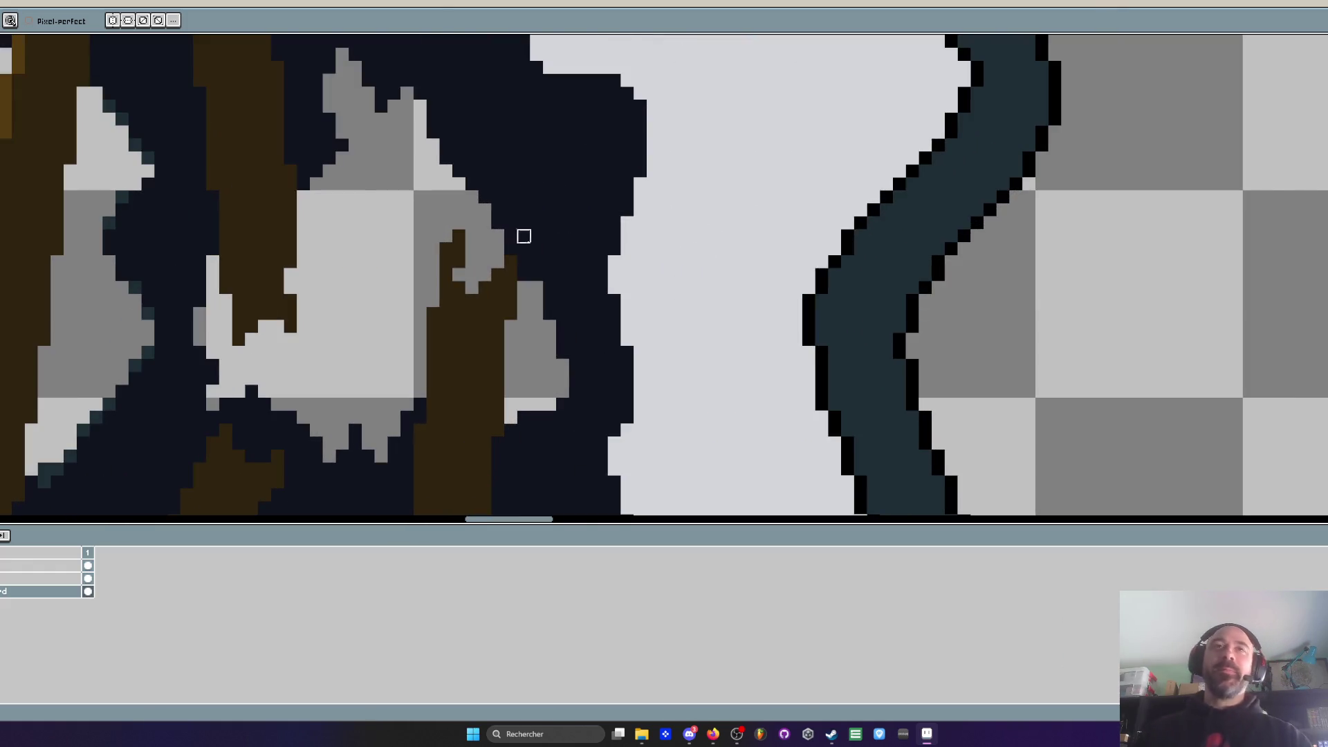
pyautogui.moveTo(511, 249)
pyautogui.mouseDown()
pyautogui.moveTo(534, 273)
pyautogui.moveTo(512, 235)
pyautogui.moveTo(568, 149)
pyautogui.moveTo(537, 249)
pyautogui.moveTo(537, 219)
pyautogui.mouseUp()
pyautogui.scroll(-2, 546, 218)
pyautogui.scroll(-3, 551, 216)
pyautogui.scroll(4, 534, 207)
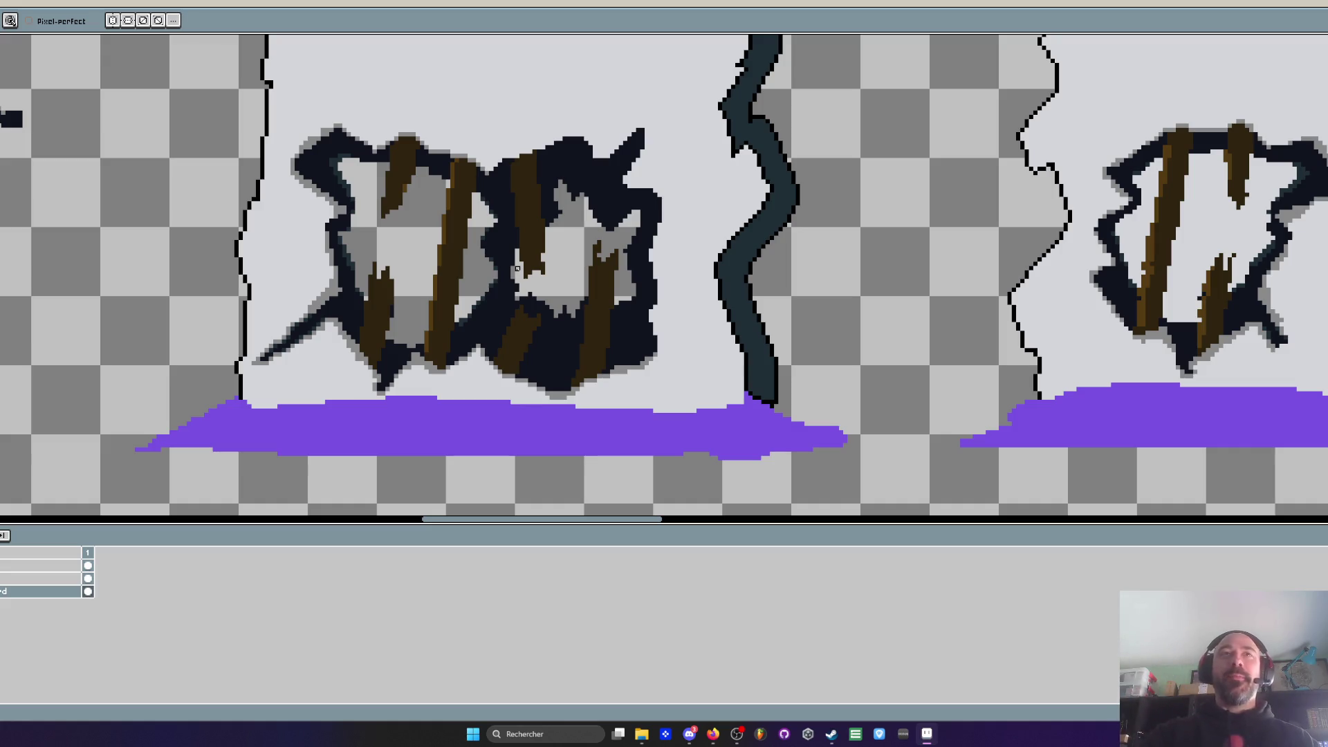
# Sample dark teal and shade the hole's edge and the notch's upper and right edges
pyautogui.scroll(2, 408, 229)
pyautogui.press('i')
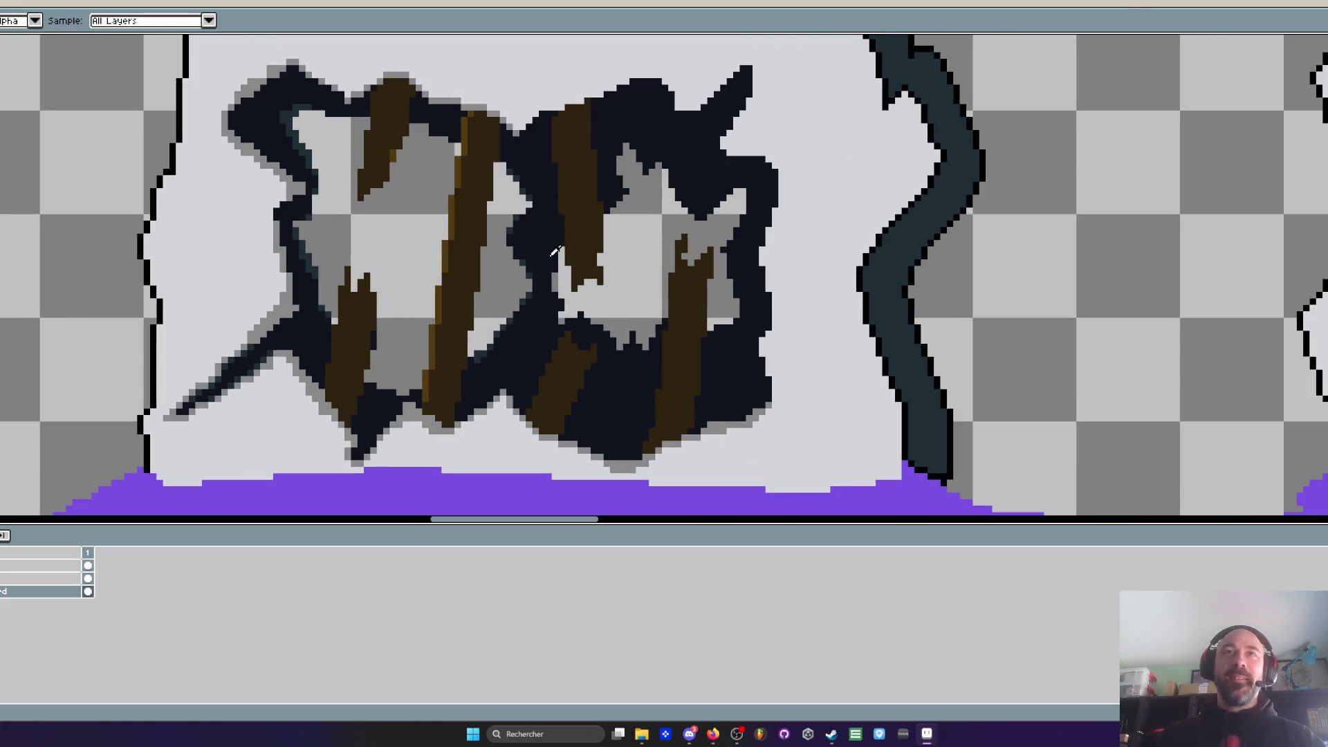
pyautogui.scroll(2, 558, 251)
pyautogui.press('b')
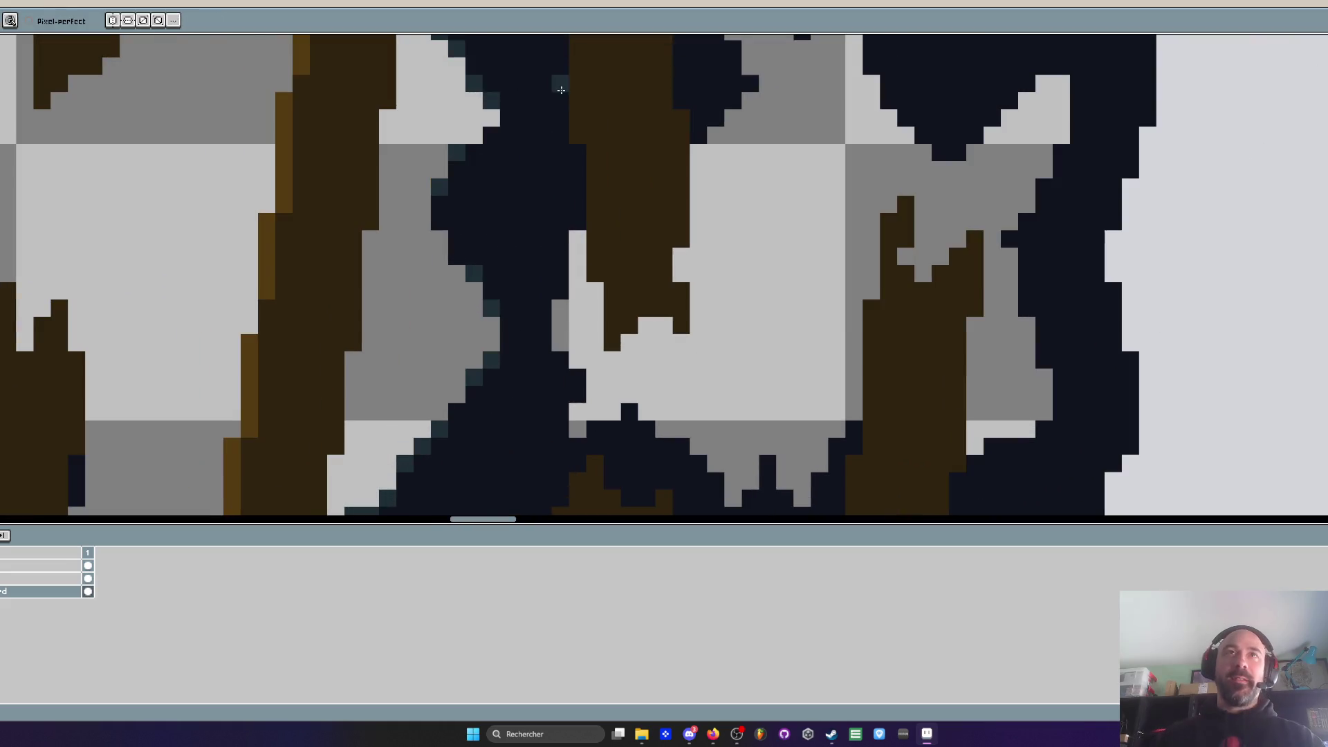
pyautogui.scroll(1, 582, 232)
pyautogui.moveTo(754, 121)
pyautogui.mouseDown()
pyautogui.moveTo(738, 181)
pyautogui.moveTo(773, 230)
pyautogui.moveTo(758, 217)
pyautogui.mouseUp()
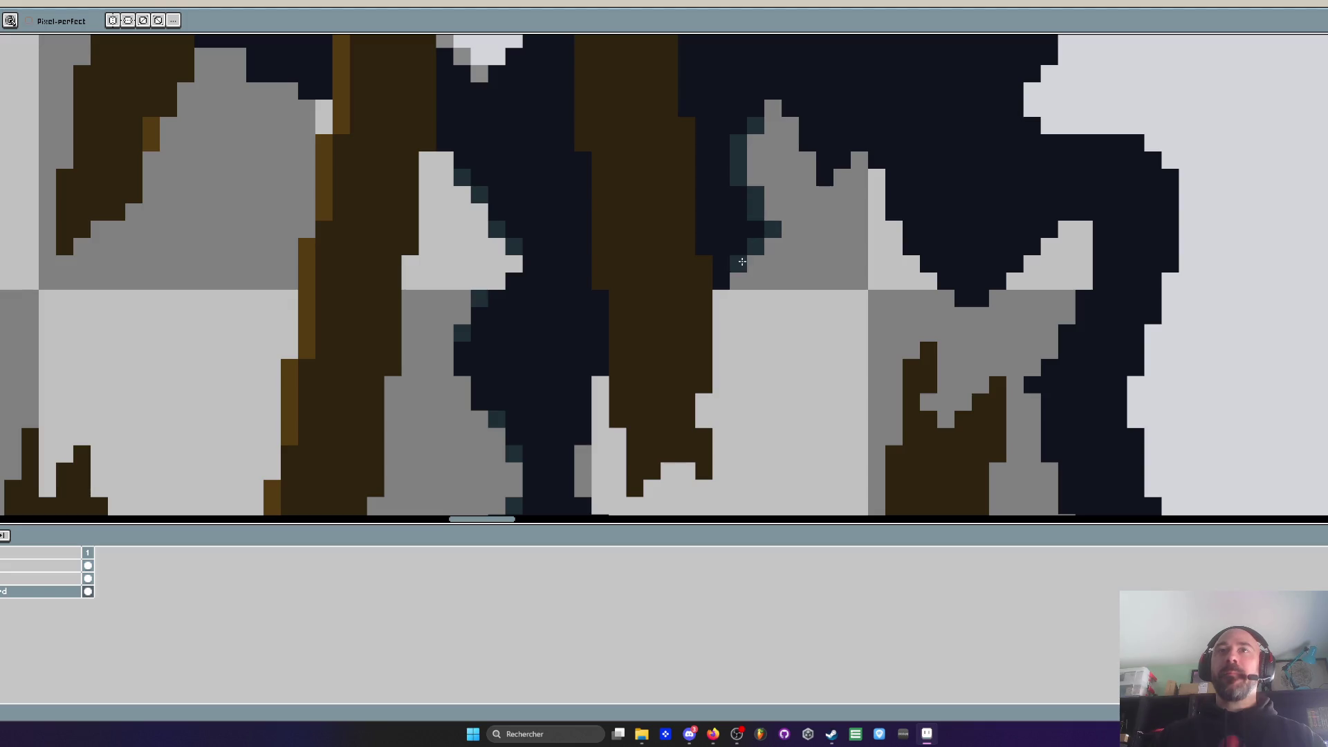
pyautogui.scroll(-3, 774, 212)
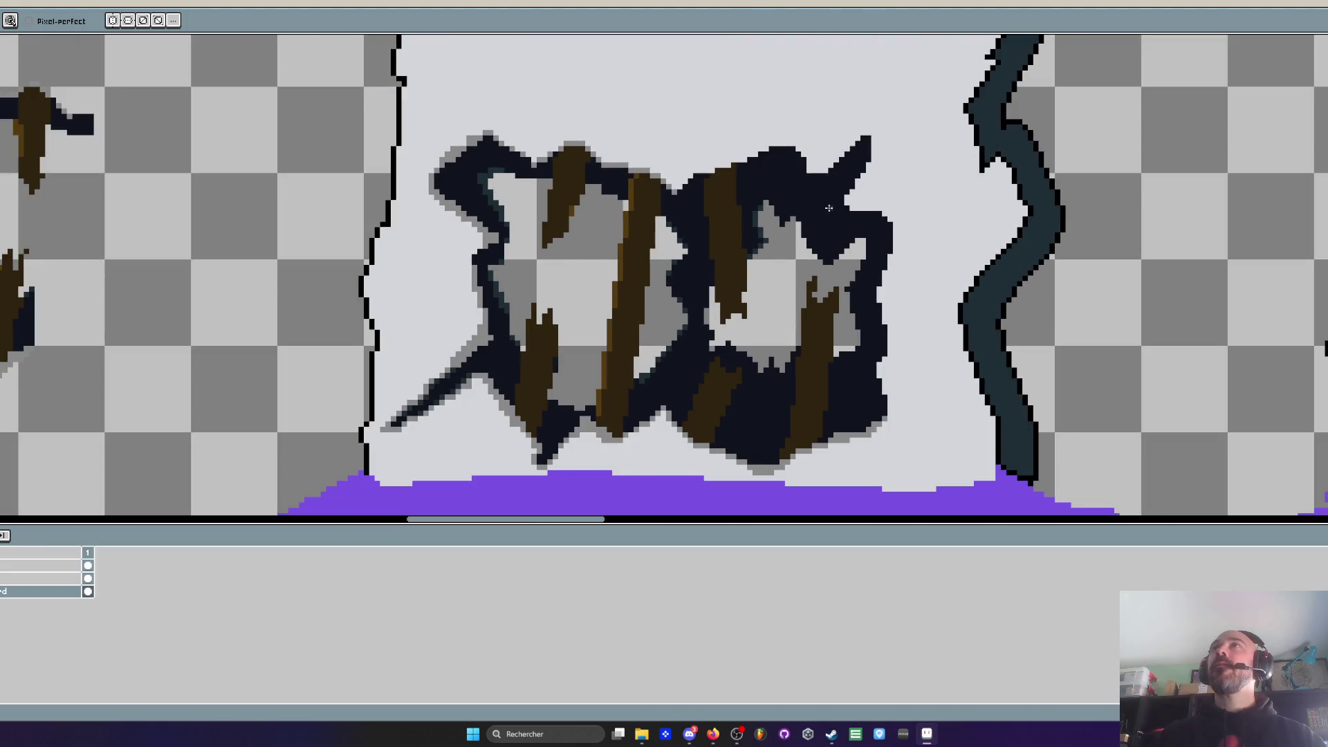
pyautogui.scroll(3, 829, 208)
pyautogui.click(736, 247)
pyautogui.click(760, 245)
pyautogui.moveTo(764, 251); pyautogui.dragTo(827, 350)
pyautogui.click(786, 310)
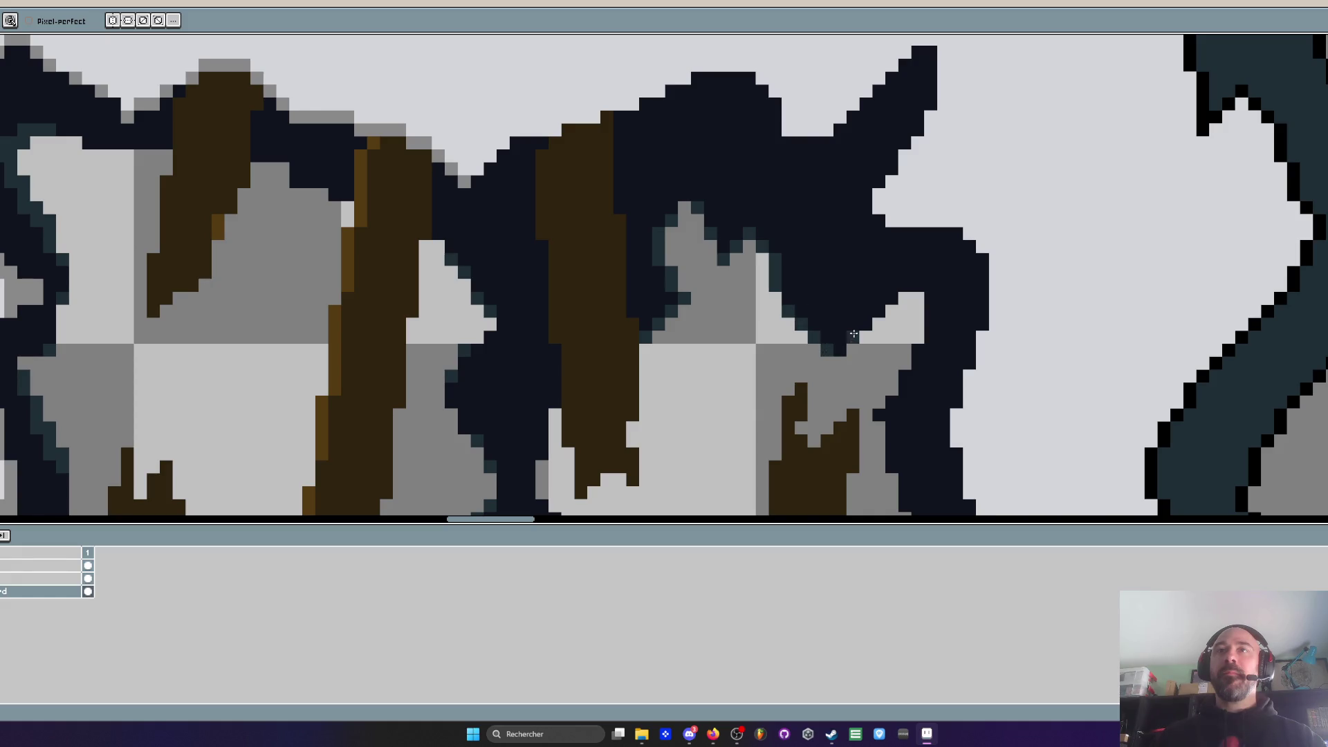
# Add dark-teal pixels along the bottom edge of the dark hole
pyautogui.scroll(-3, 882, 305)
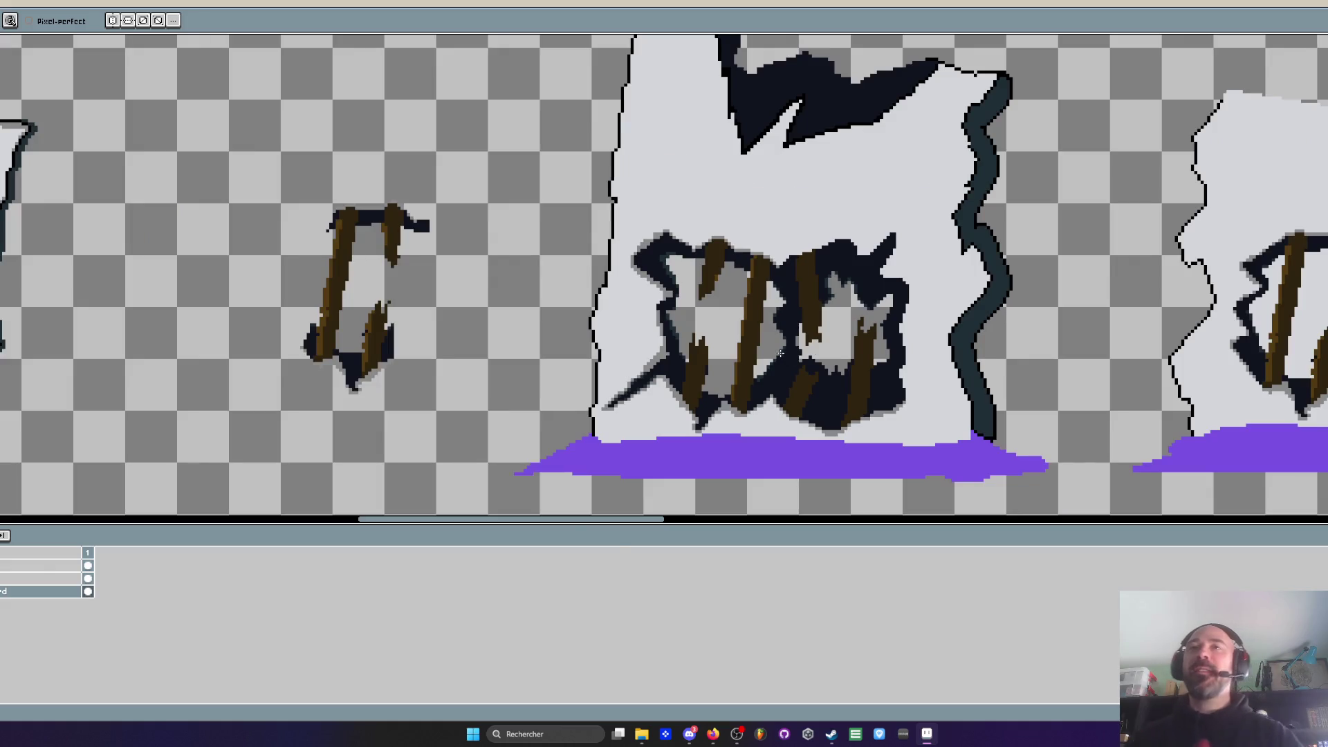
pyautogui.scroll(3, 780, 354)
pyautogui.scroll(1, 780, 353)
pyautogui.scroll(-2, 778, 318)
pyautogui.scroll(2, 774, 281)
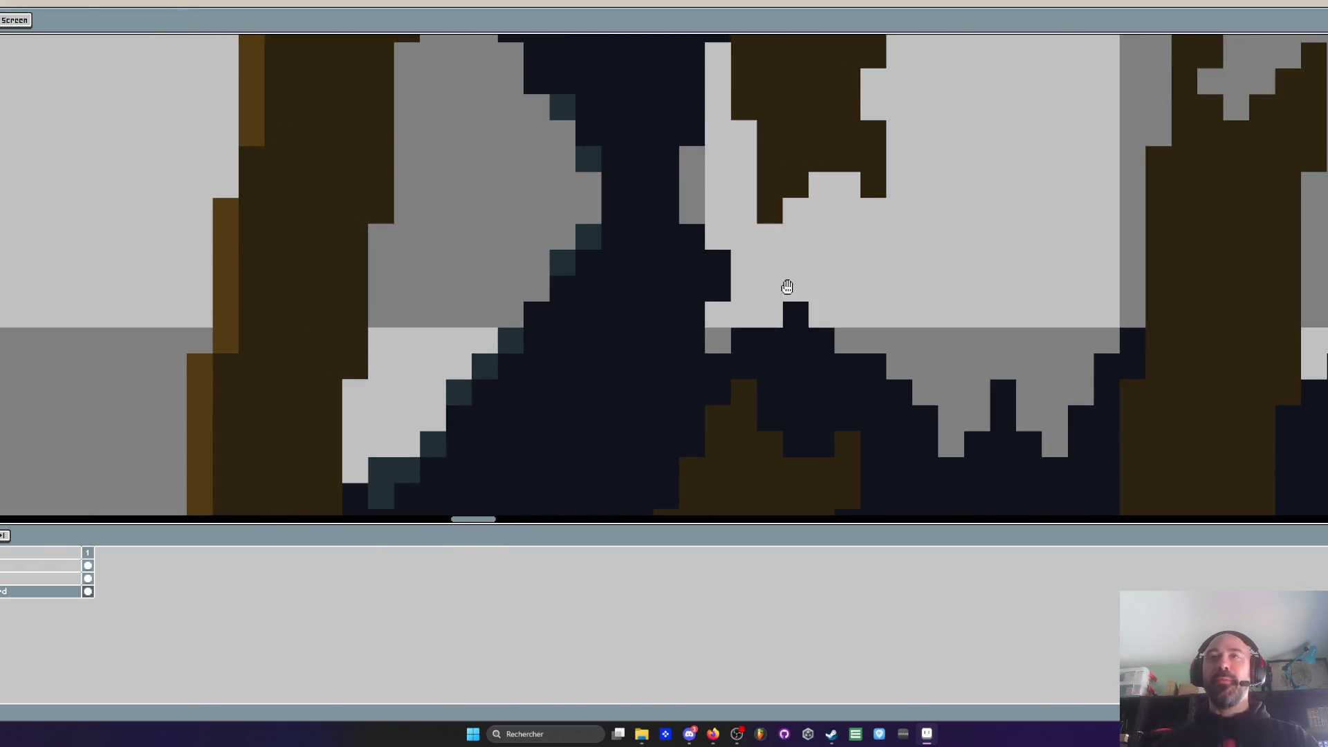
pyautogui.click(796, 315)
pyautogui.click(821, 341)
pyautogui.click(873, 366)
pyautogui.click(899, 393)
pyautogui.click(1003, 393)
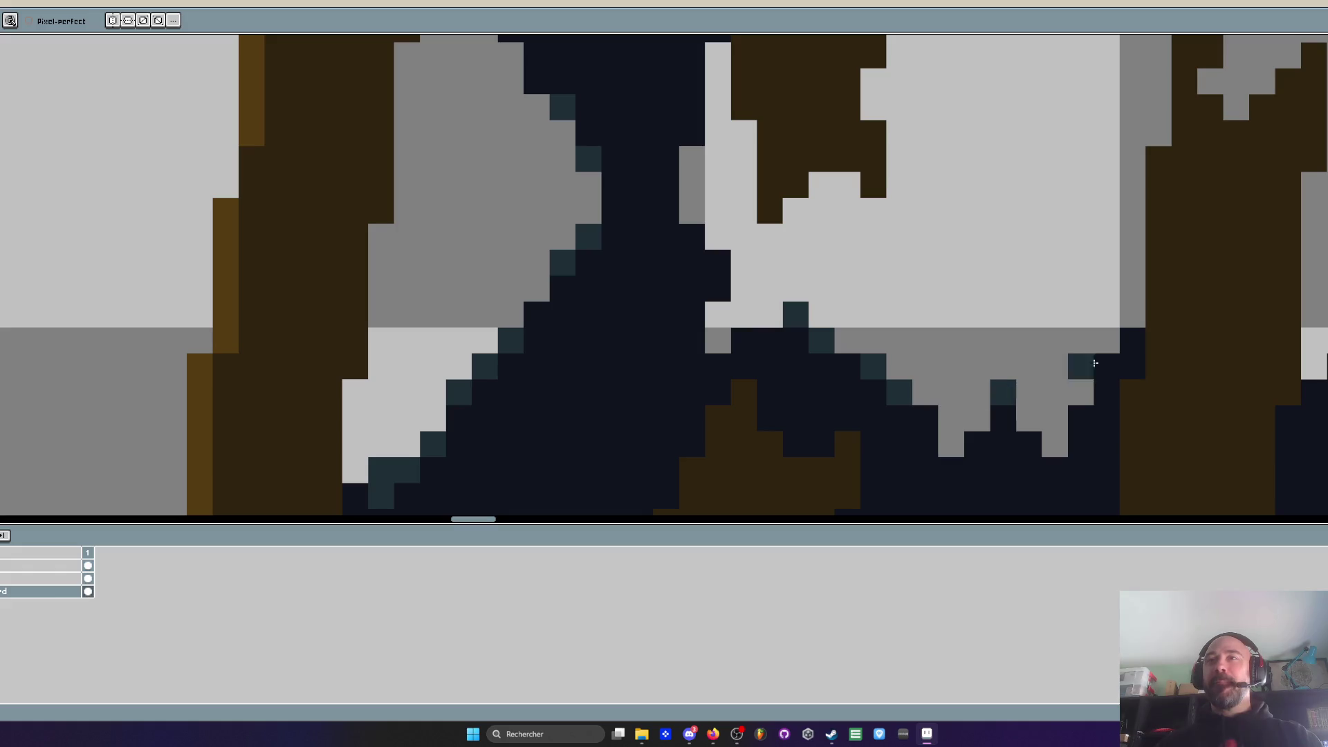
pyautogui.click(1107, 367)
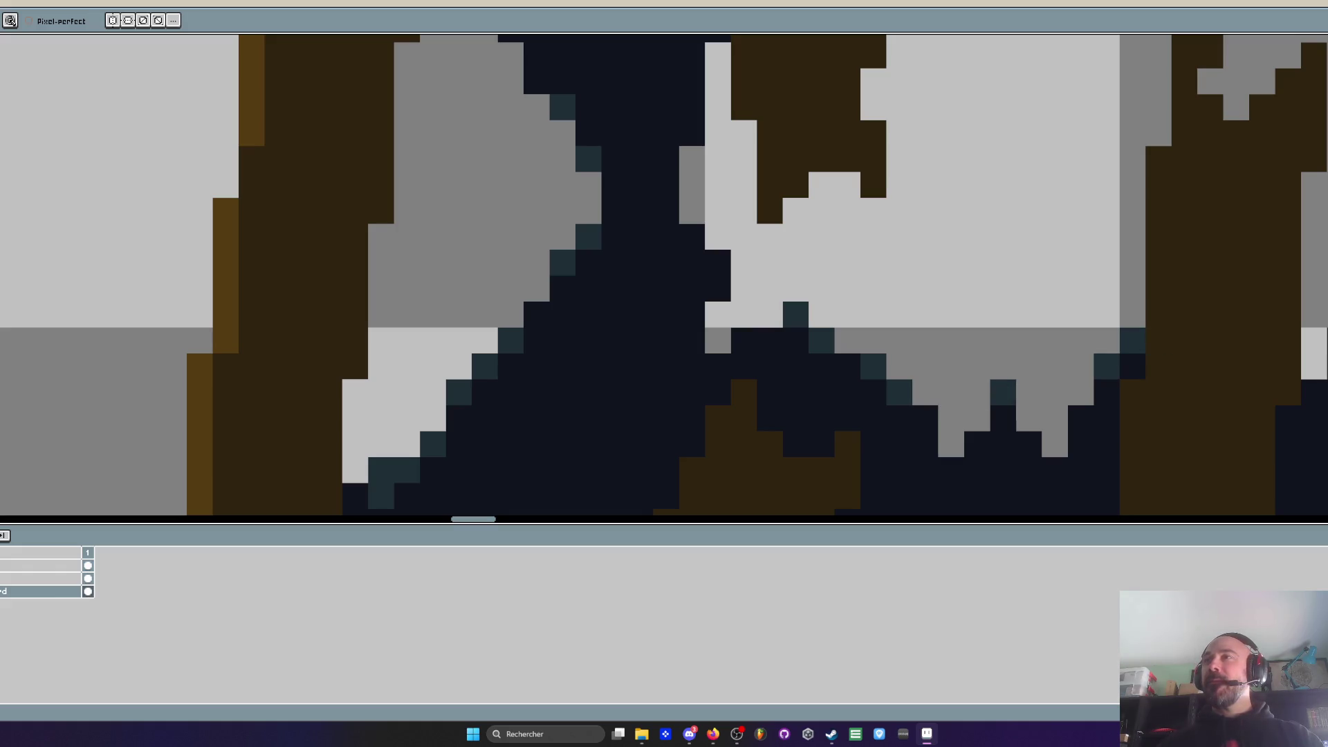
# Move to the next part of the sprite, add a dark-teal rim pixel, and zoom out to review
pyautogui.keyDown('alt'); pyautogui.click(1289, 393); pyautogui.keyUp('alt')
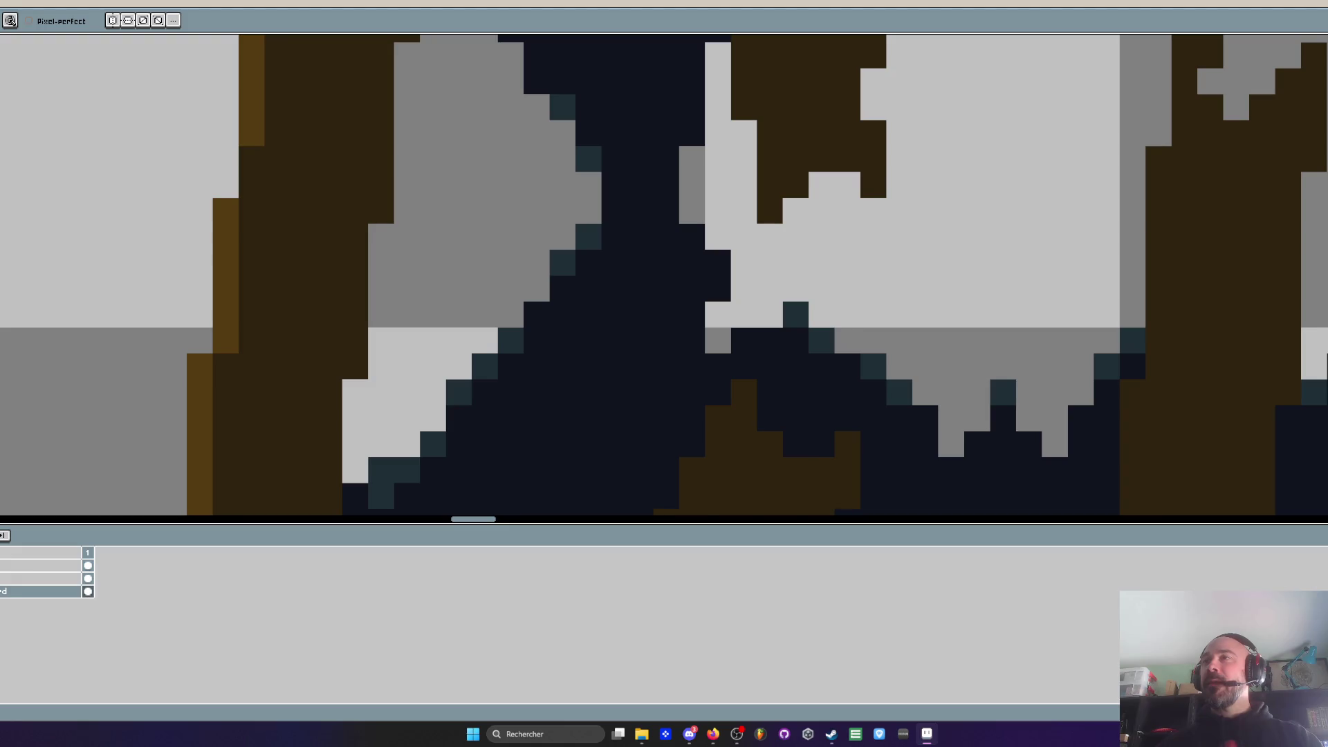
pyautogui.moveTo(1289, 393)
pyautogui.mouseDown()
pyautogui.moveTo(1240, 632)
pyautogui.moveTo(1196, 740)
pyautogui.mouseUp()
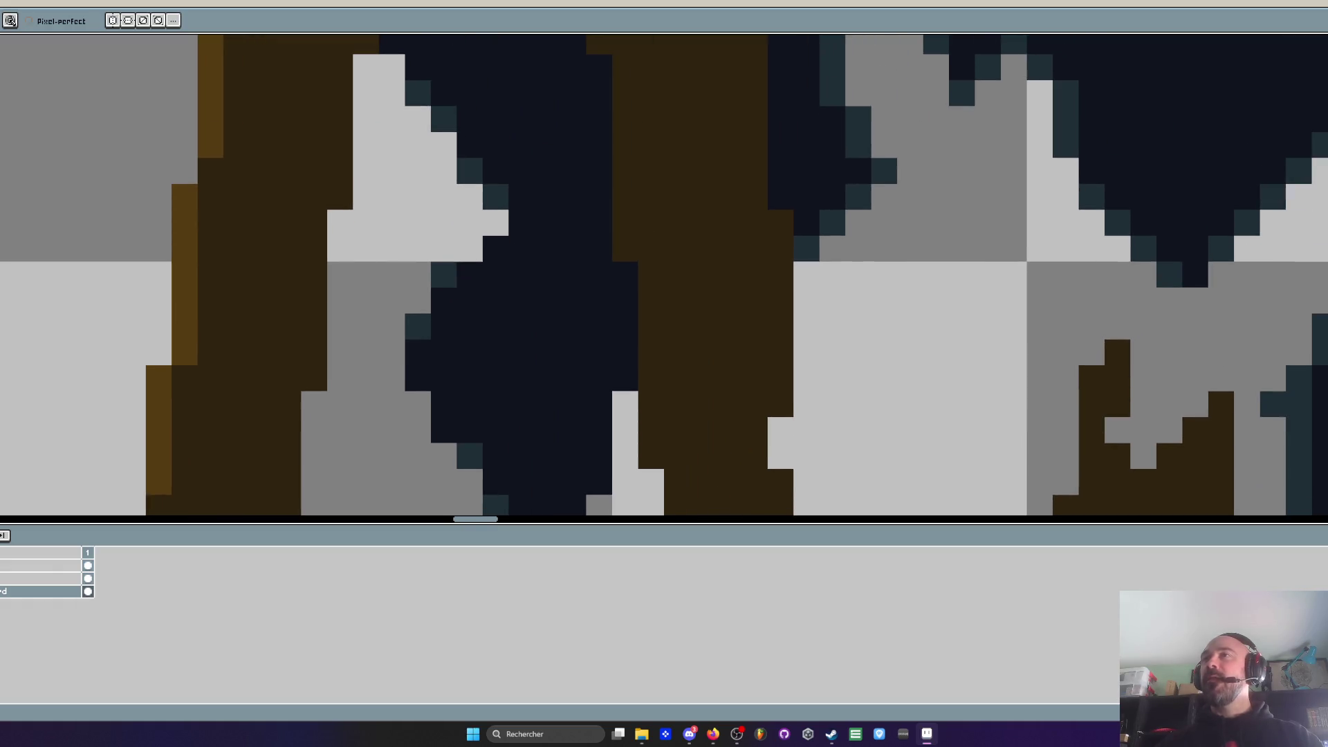
pyautogui.scroll(-5, 664, 277)
pyautogui.scroll(4, 1317, 192)
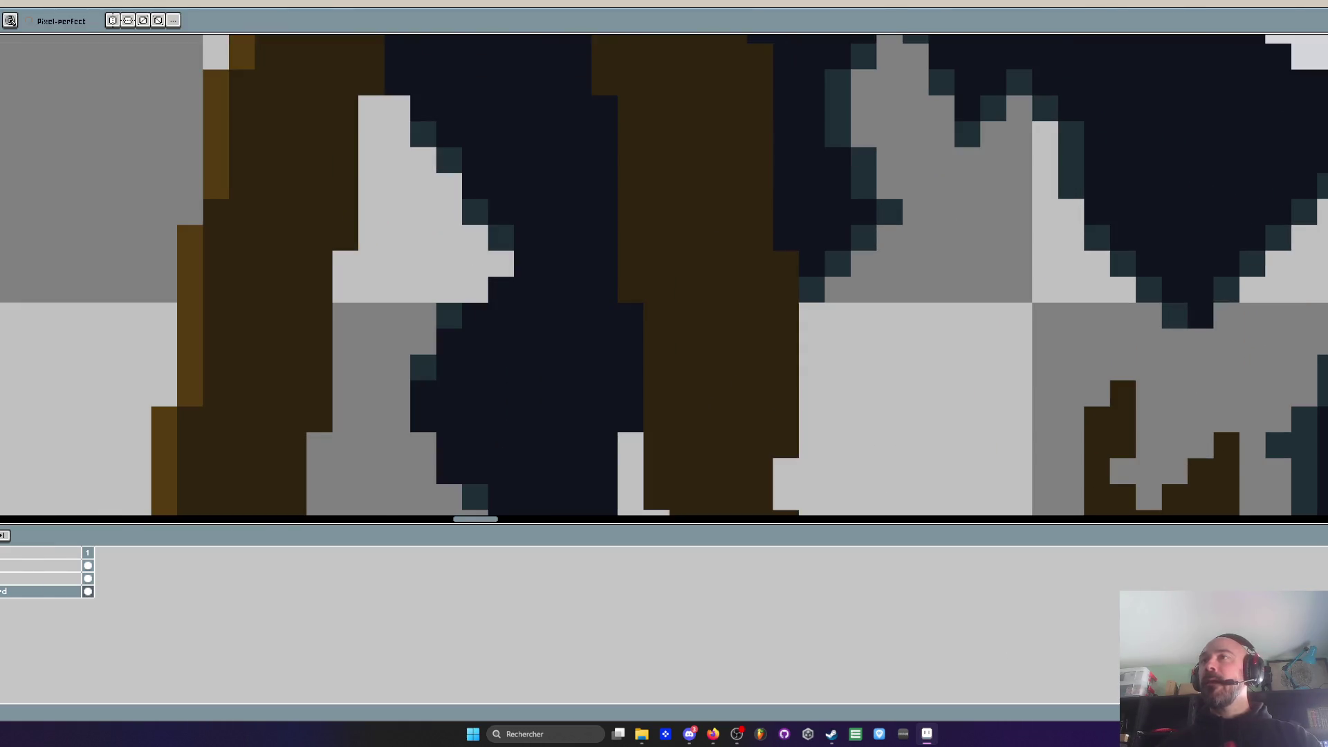
pyautogui.scroll(-3, 664, 277)
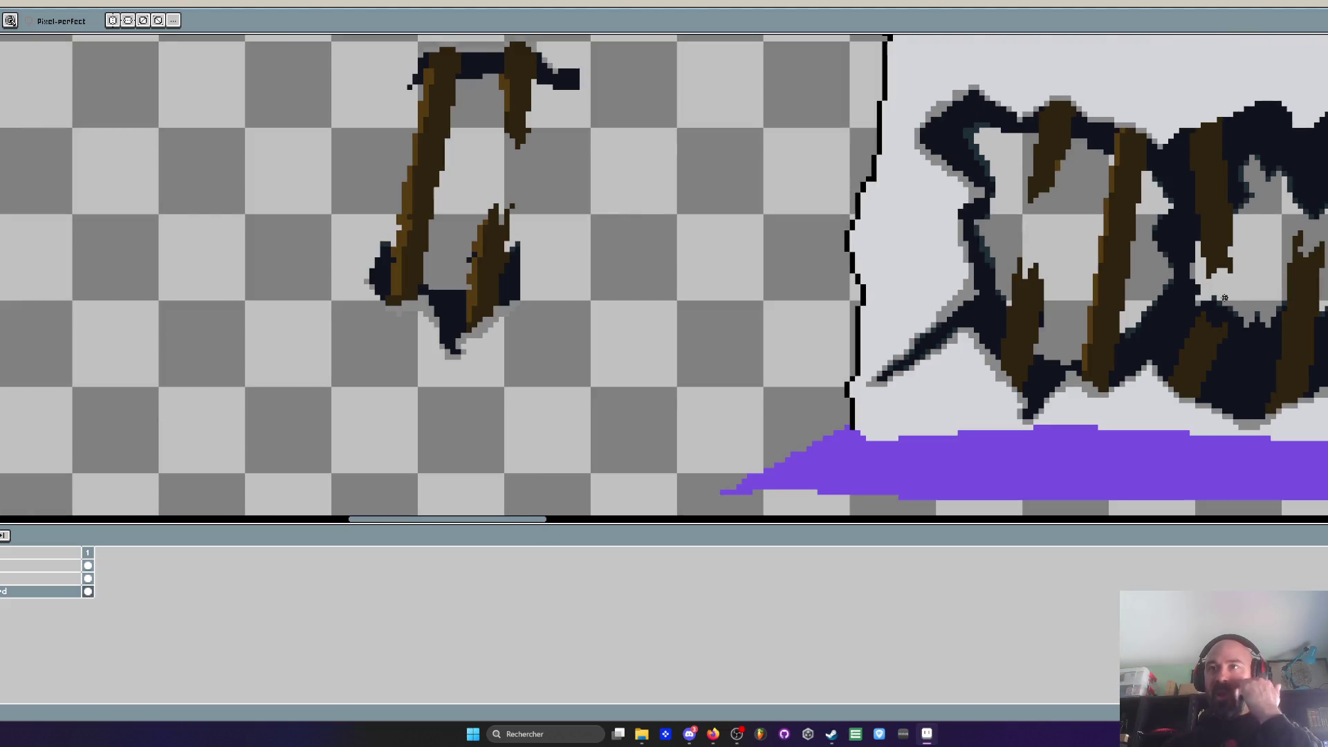
pyautogui.scroll(4, 1224, 298)
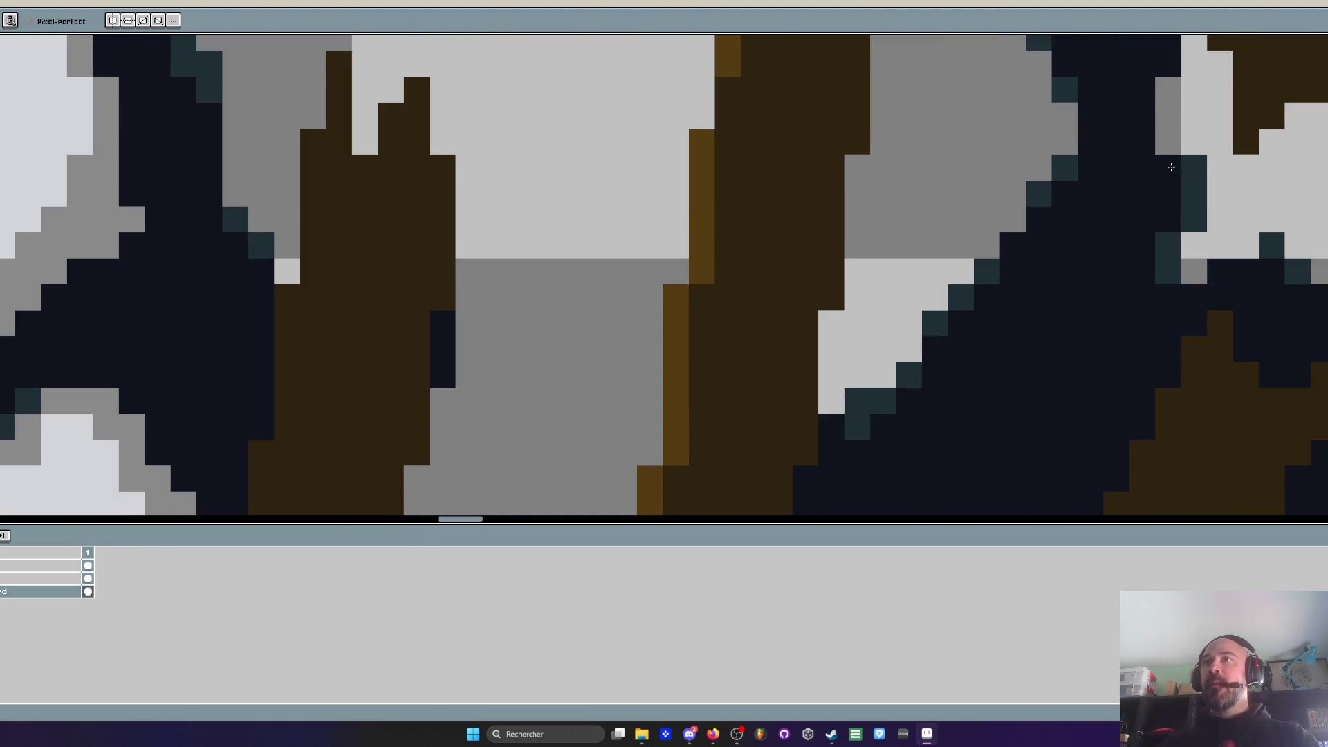
pyautogui.click(1142, 142)
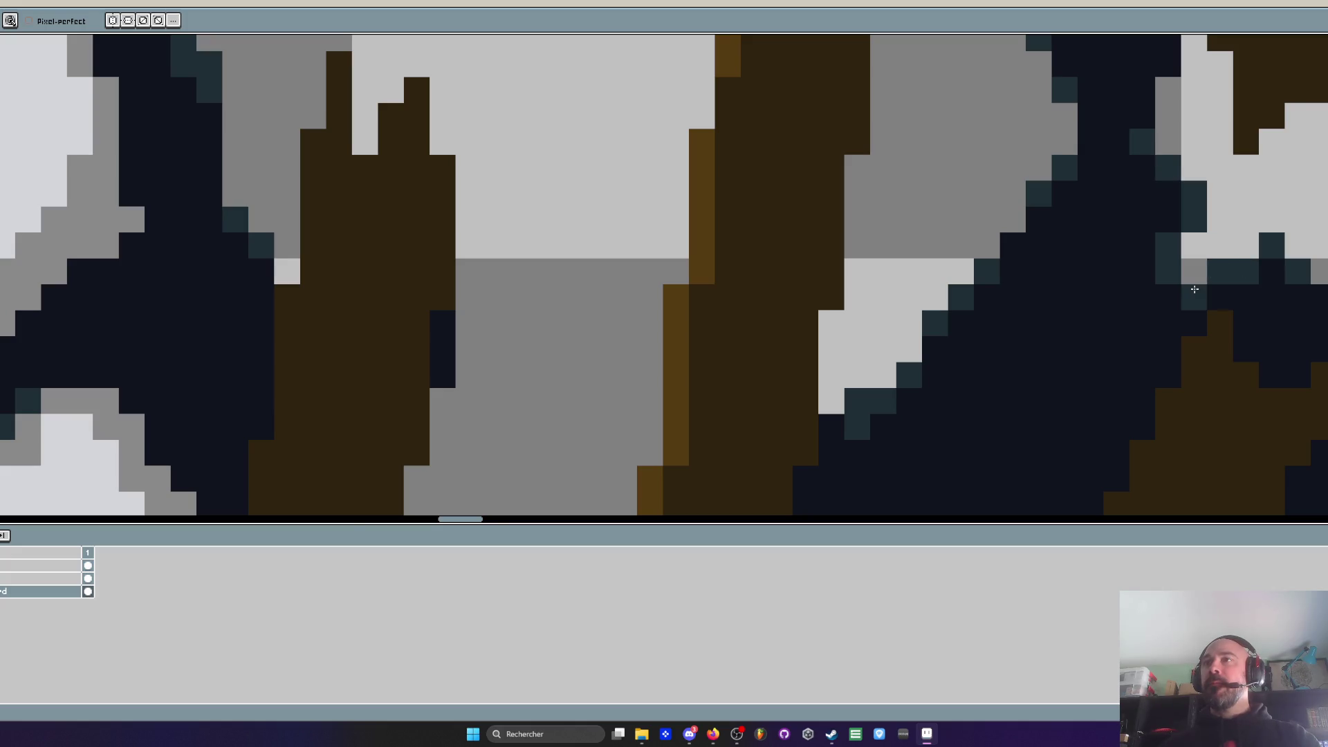
pyautogui.scroll(-4, 1210, 311)
pyautogui.scroll(-2, 1212, 313)
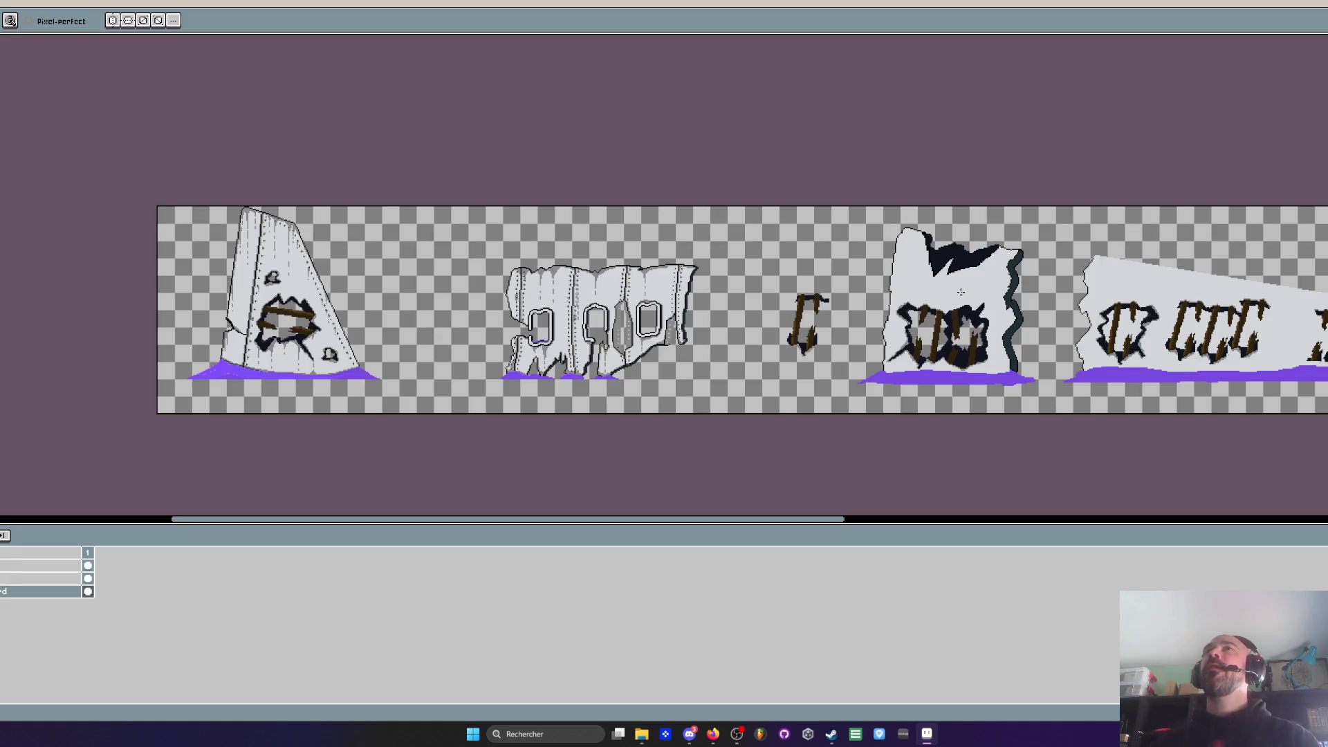
# Touch up the brown patch inside the central piece's right crack with sampled colour
pyautogui.scroll(1, 1054, 321)
pyautogui.scroll(2, 1038, 311)
pyautogui.scroll(-2, 1029, 304)
pyautogui.scroll(1, 912, 371)
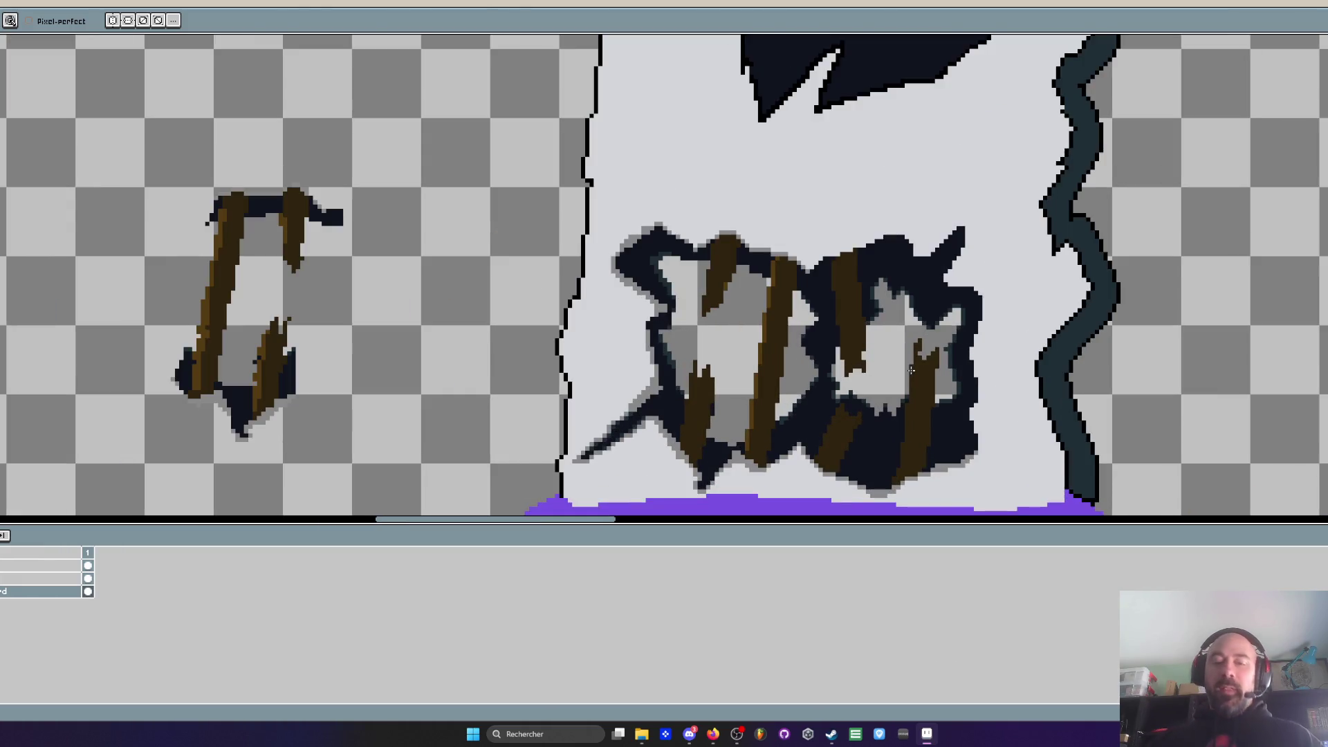
pyautogui.press('i')
pyautogui.press('b')
pyautogui.scroll(2, 1082, 342)
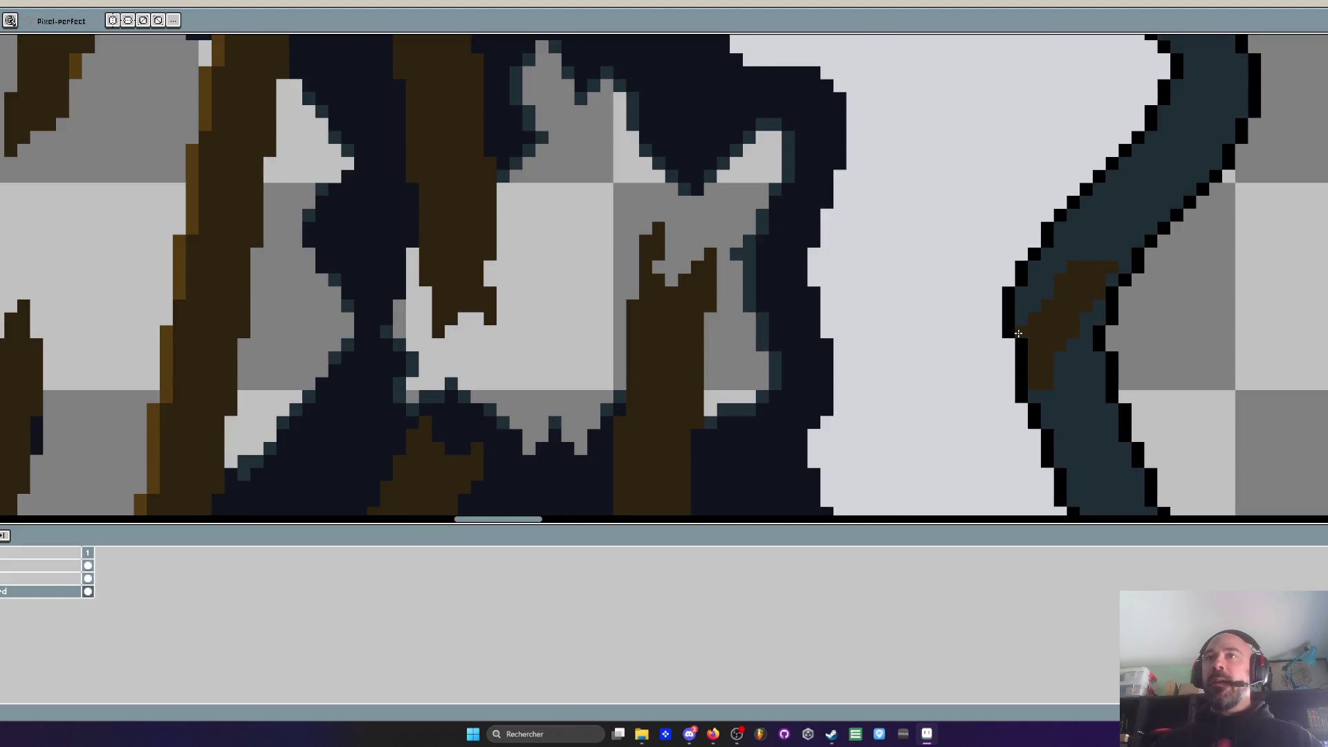
pyautogui.moveTo(1112, 261)
pyautogui.mouseDown()
pyautogui.moveTo(1072, 322)
pyautogui.moveTo(1104, 290)
pyautogui.moveTo(1102, 266)
pyautogui.mouseUp()
pyautogui.press('i')
pyautogui.scroll(1, 1142, 216)
pyautogui.press('b')
pyautogui.click(1126, 220)
pyautogui.scroll(-1, 1126, 220)
pyautogui.scroll(-2, 1116, 237)
pyautogui.scroll(1, 1116, 237)
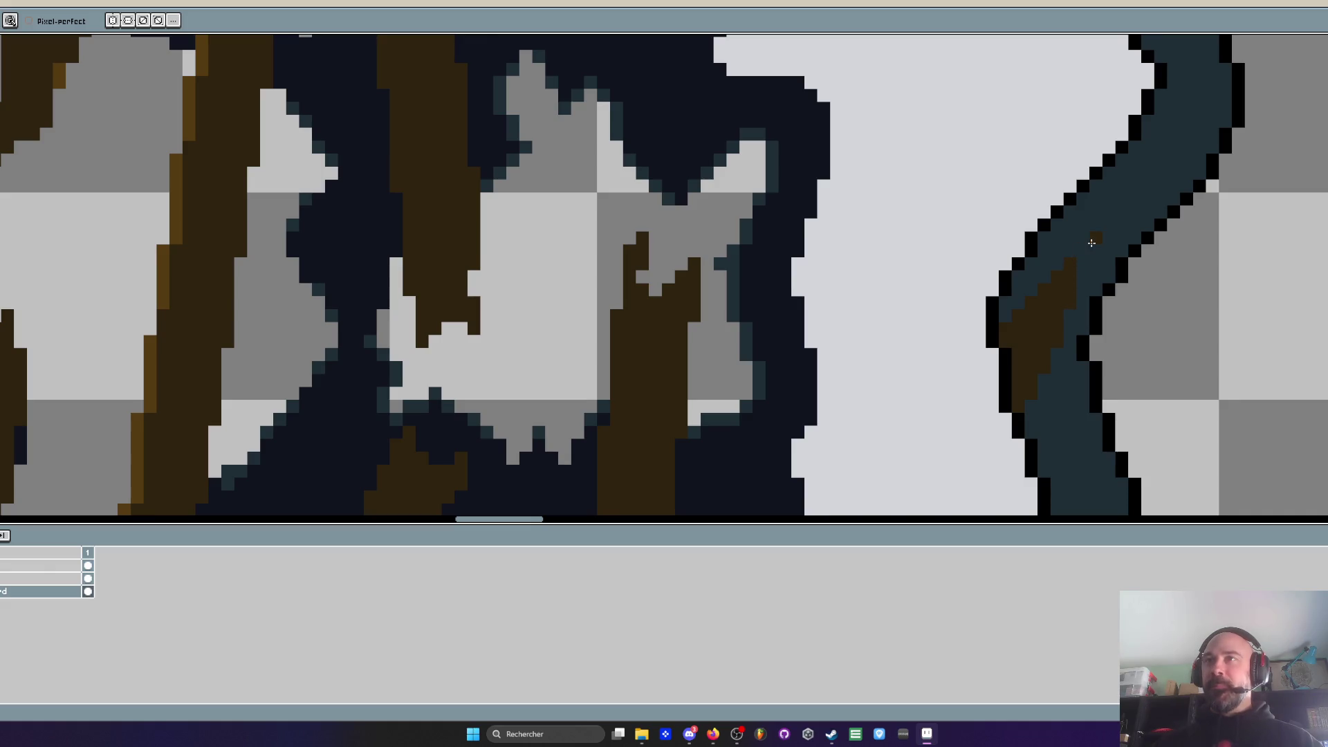
pyautogui.scroll(-2, 1075, 256)
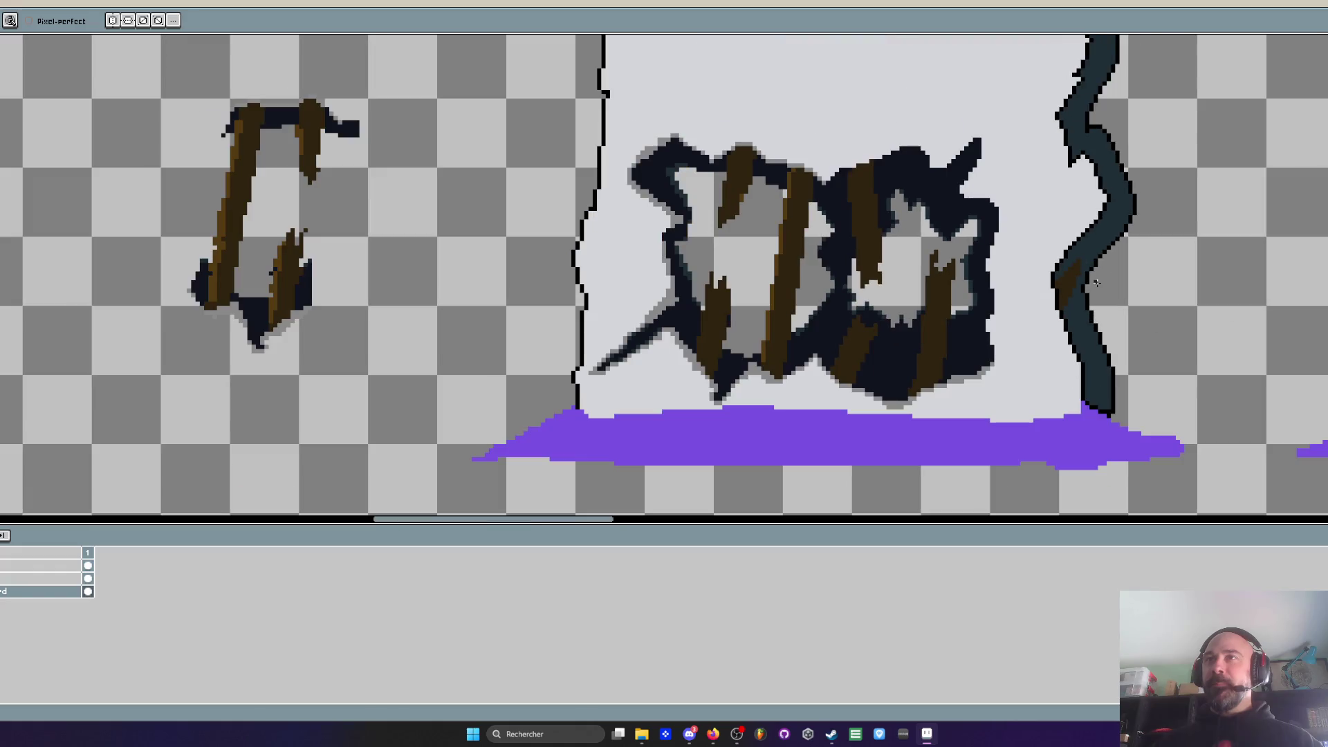
pyautogui.scroll(-2, 1100, 281)
# Fill the right crack with dark navy, covering the brown patch
pyautogui.moveTo(1141, 287); pyautogui.dragTo(872, 296)
pyautogui.scroll(2, 871, 296)
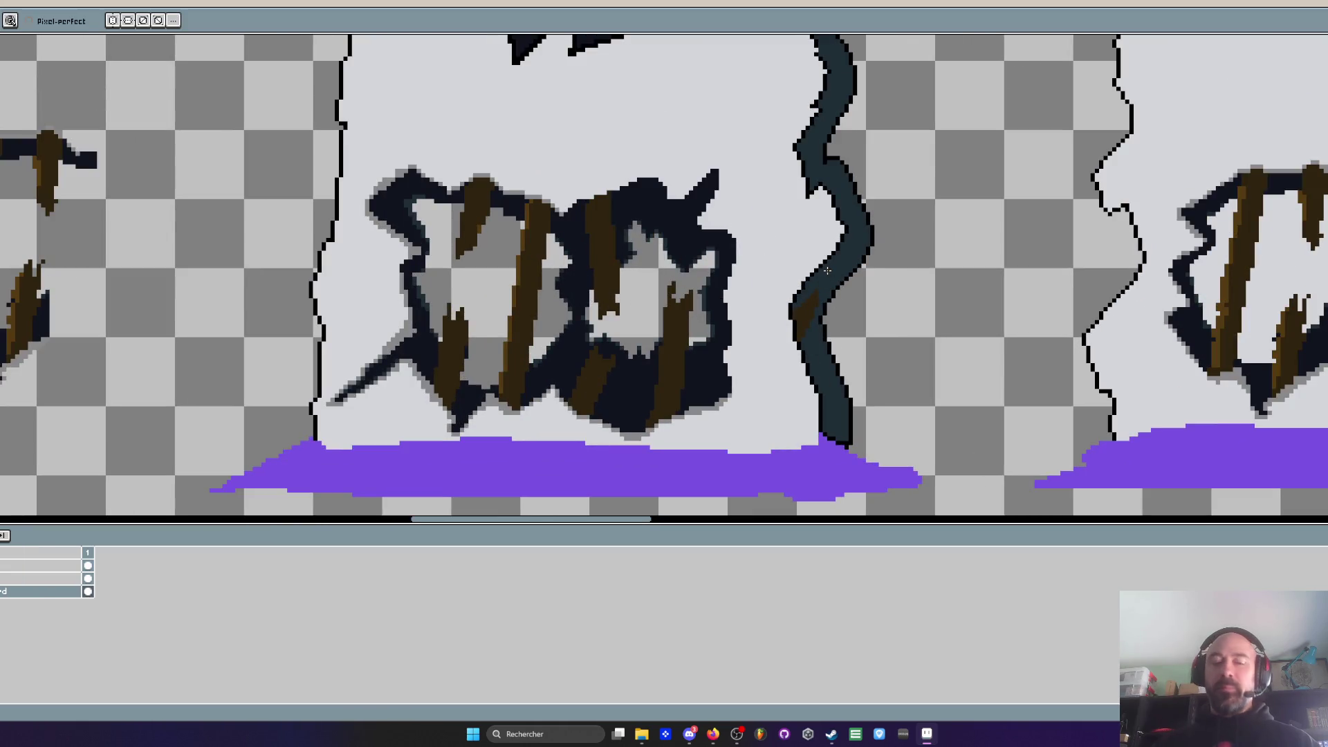
pyautogui.scroll(1, 821, 291)
pyautogui.press('g')
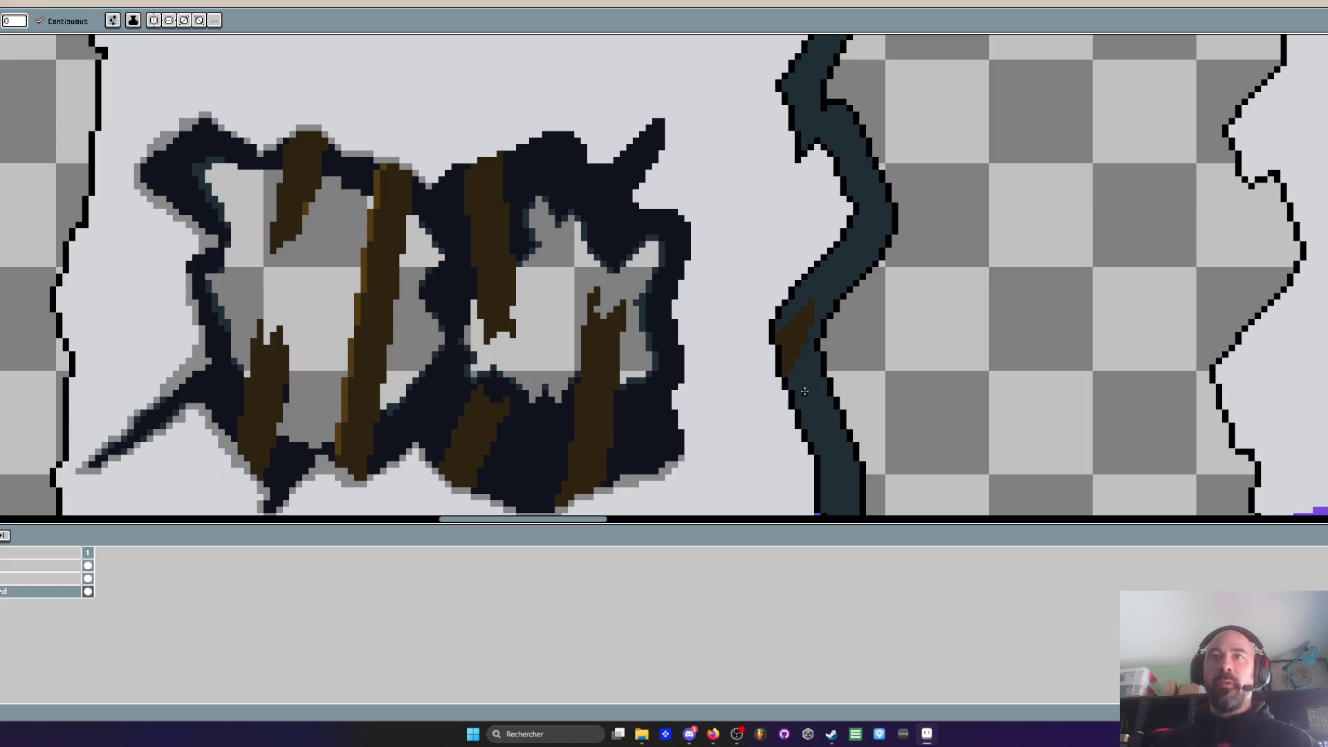
pyautogui.scroll(-4, 823, 344)
pyautogui.scroll(4, 819, 374)
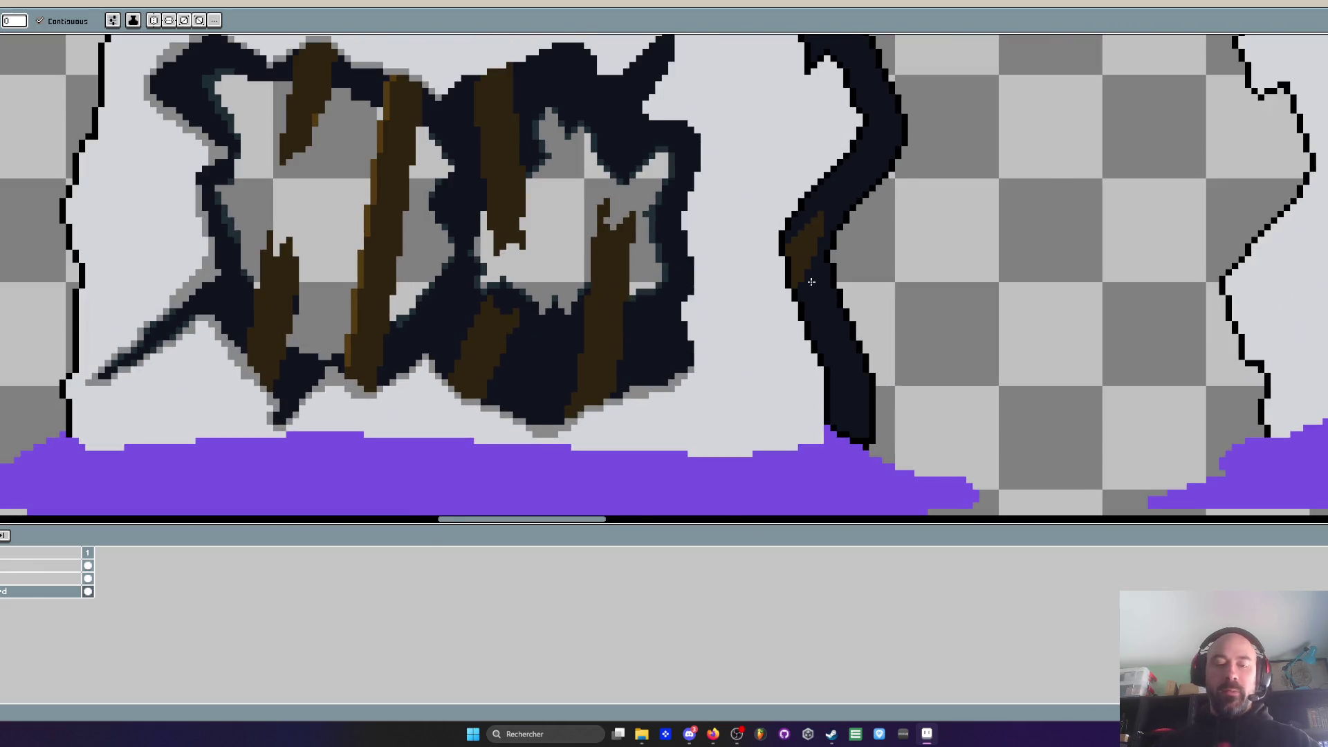
pyautogui.scroll(1, 813, 263)
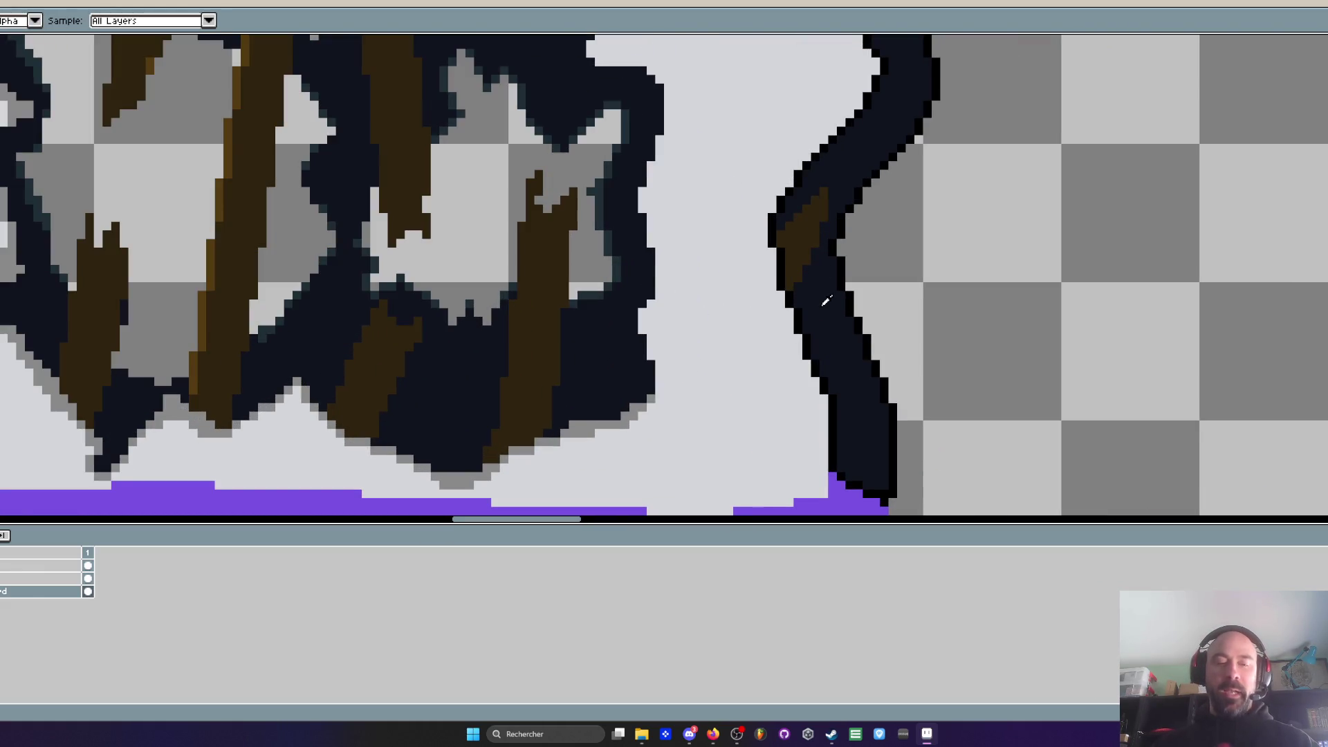
pyautogui.moveTo(825, 302); pyautogui.dragTo(785, 207)
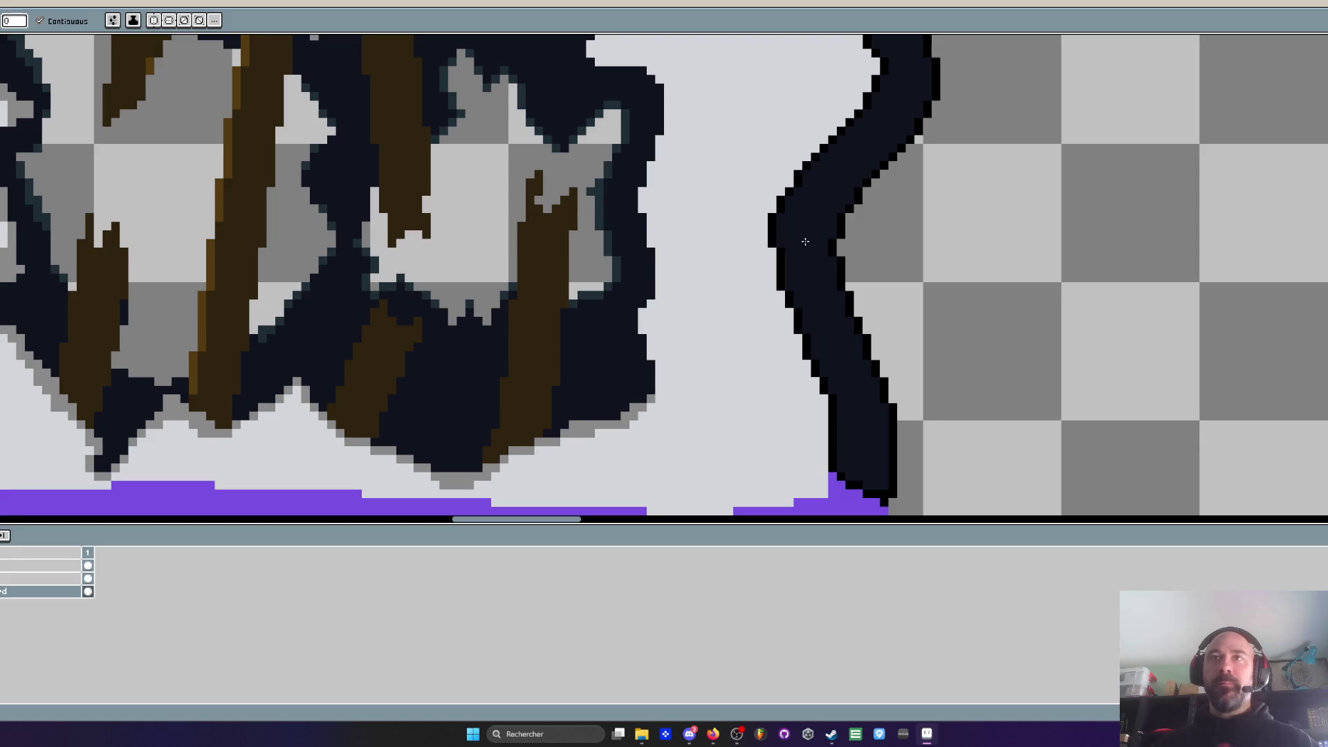
# Pick the plank brown and draw a diagonal plank across the right crack
pyautogui.keyDown('alt'); pyautogui.click(560, 317); pyautogui.keyUp('alt')
pyautogui.click(828, 308)
pyautogui.scroll(2, 826, 308)
pyautogui.moveTo(808, 287)
pyautogui.mouseDown()
pyautogui.moveTo(840, 374)
pyautogui.moveTo(820, 352)
pyautogui.moveTo(836, 415)
pyautogui.moveTo(953, 273)
pyautogui.moveTo(875, 367)
pyautogui.moveTo(1017, 256)
pyautogui.moveTo(920, 349)
pyautogui.mouseUp()
pyautogui.hotkey('ctrl', 'z')
pyautogui.moveTo(815, 391)
pyautogui.mouseDown()
pyautogui.moveTo(795, 350)
pyautogui.moveTo(857, 346)
pyautogui.moveTo(948, 277)
pyautogui.moveTo(760, 309)
pyautogui.moveTo(915, 215)
pyautogui.moveTo(825, 275)
pyautogui.moveTo(846, 244)
pyautogui.moveTo(795, 268)
pyautogui.moveTo(871, 246)
pyautogui.mouseUp()
pyautogui.scroll(-3, 799, 353)
pyautogui.scroll(3, 846, 356)
pyautogui.scroll(-3, 914, 217)
pyautogui.scroll(2, 892, 251)
pyautogui.scroll(-2, 934, 232)
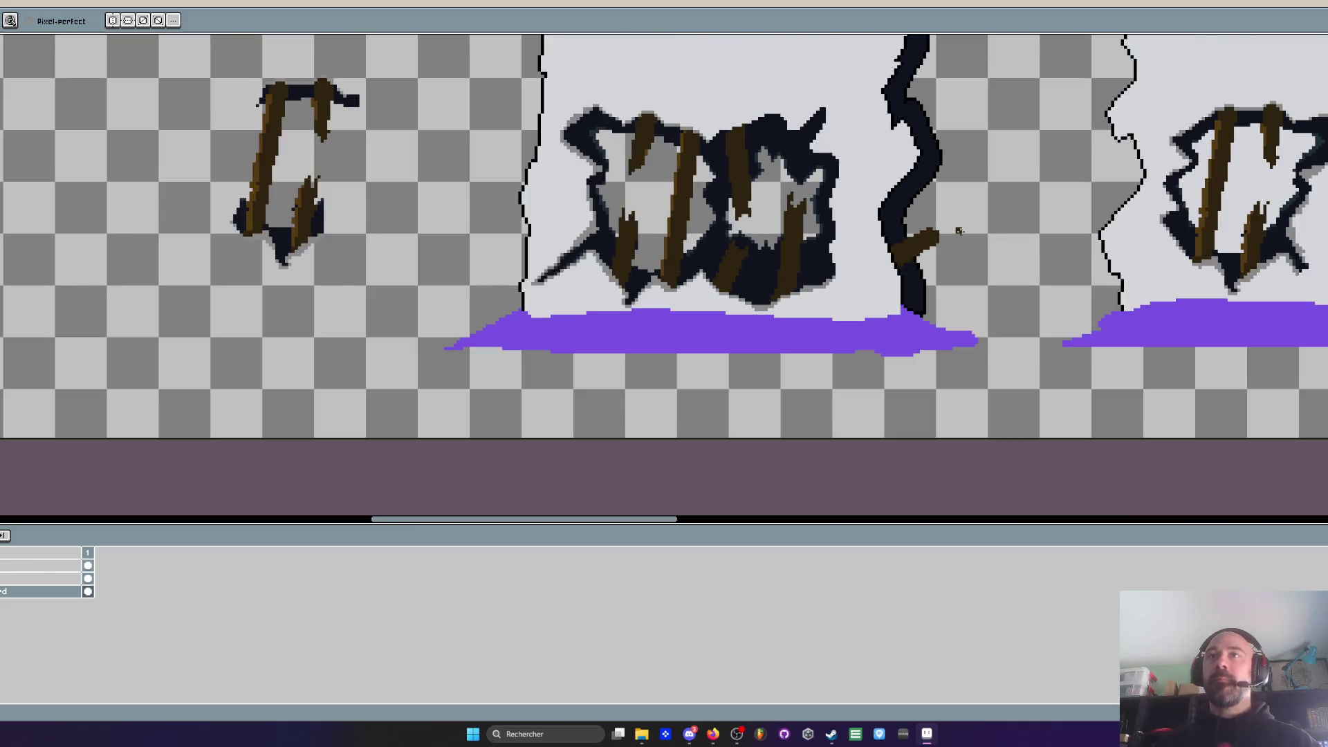
pyautogui.scroll(1, 903, 266)
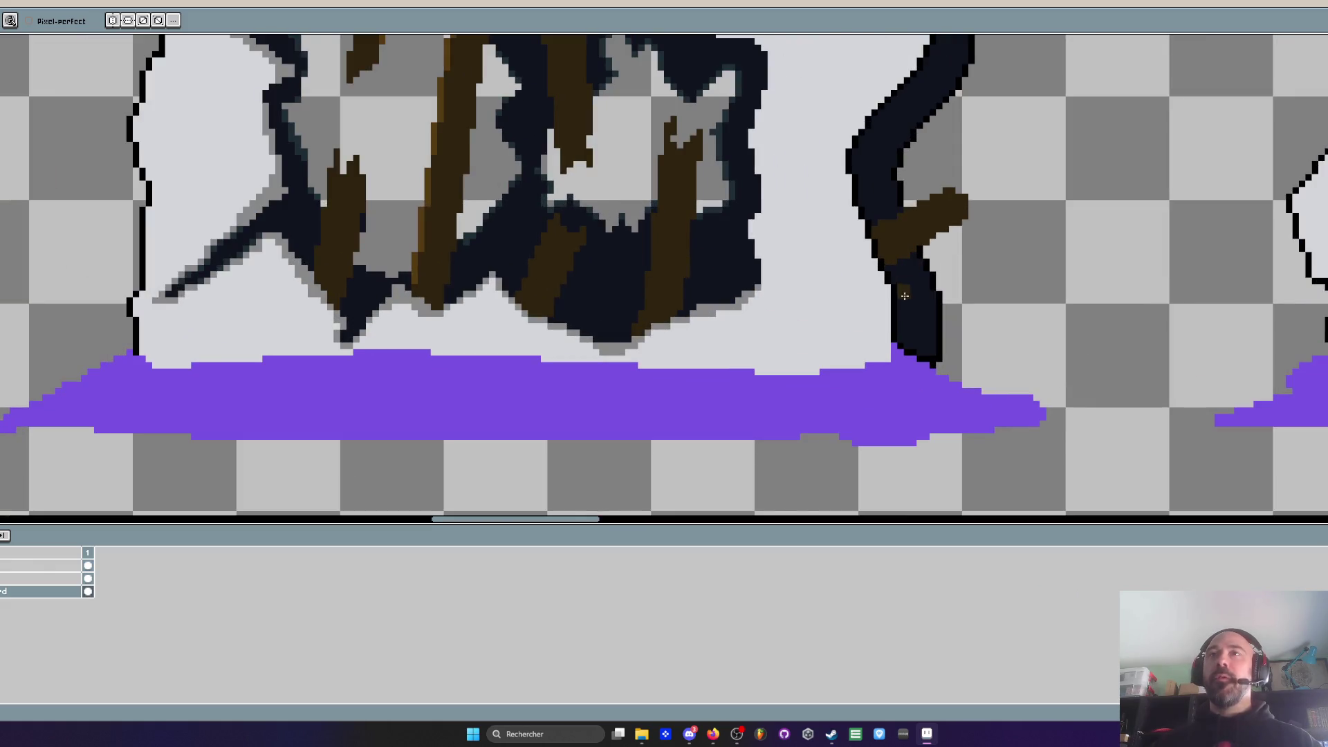
pyautogui.scroll(1, 969, 225)
pyautogui.scroll(-2, 971, 259)
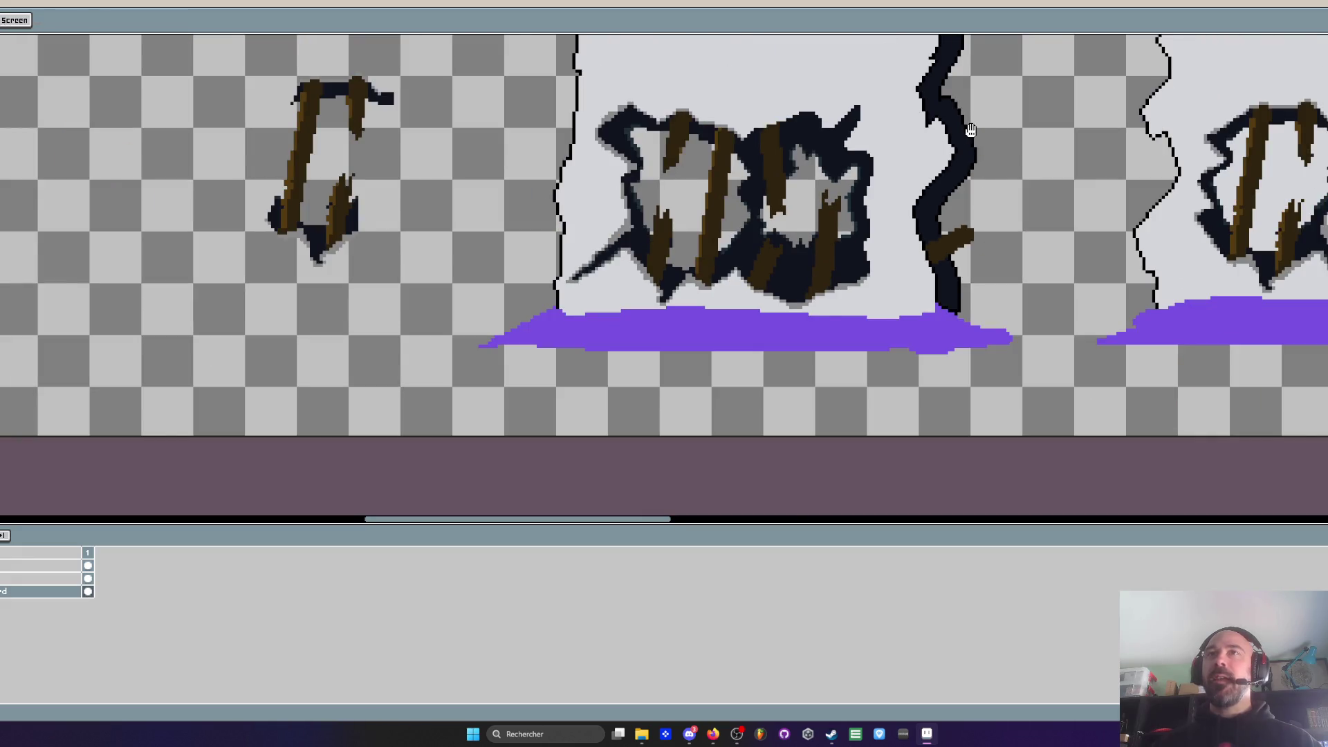
pyautogui.scroll(1, 946, 289)
pyautogui.scroll(1, 946, 288)
# Draw a brown plank over the top hole, redoing the misplaced first stroke
pyautogui.press('b')
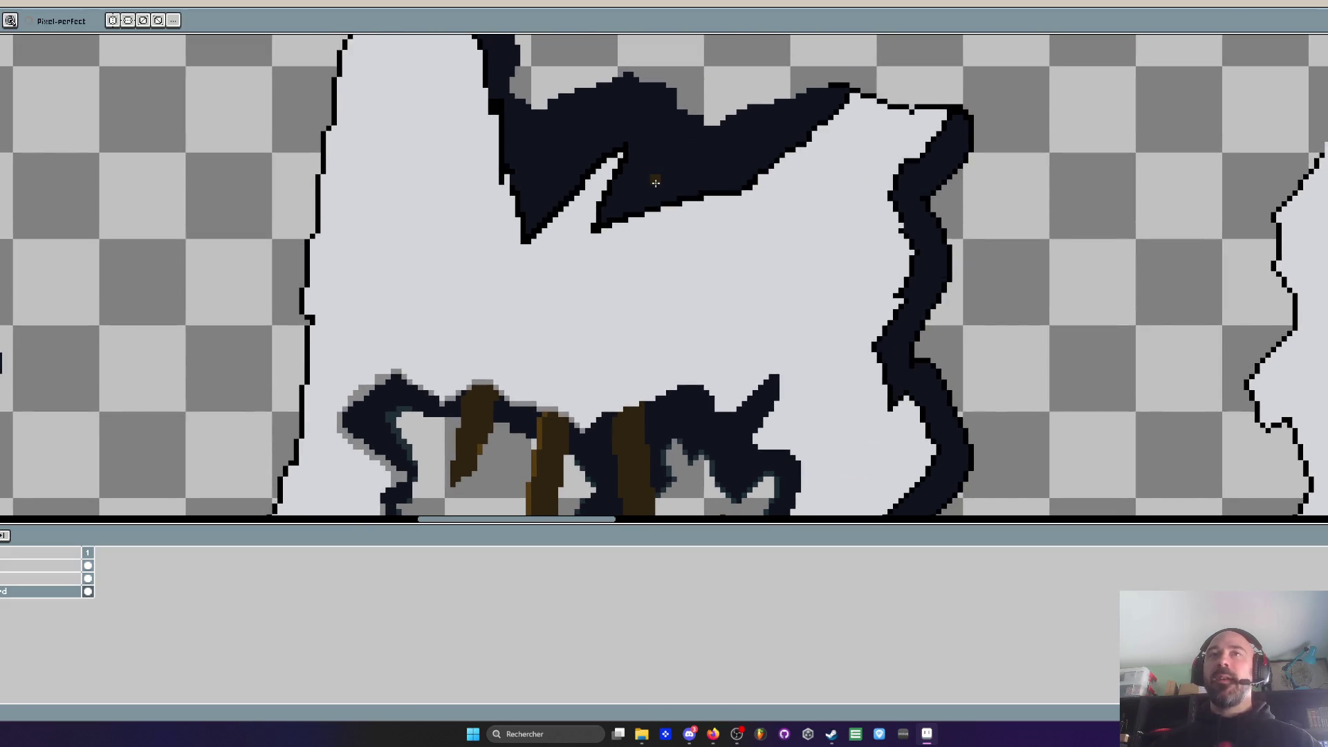
pyautogui.scroll(1, 678, 147)
pyautogui.moveTo(679, 147)
pyautogui.mouseDown()
pyautogui.moveTo(662, 208)
pyautogui.moveTo(663, 345)
pyautogui.mouseUp()
pyautogui.hotkey('ctrl', 'z')
pyautogui.moveTo(698, 200)
pyautogui.mouseDown()
pyautogui.moveTo(714, 216)
pyautogui.moveTo(689, 325)
pyautogui.moveTo(670, 314)
pyautogui.moveTo(683, 332)
pyautogui.moveTo(765, 93)
pyautogui.mouseUp()
pyautogui.scroll(1, 689, 325)
pyautogui.scroll(-2, 760, 143)
pyautogui.scroll(2, 749, 142)
pyautogui.scroll(-1, 750, 141)
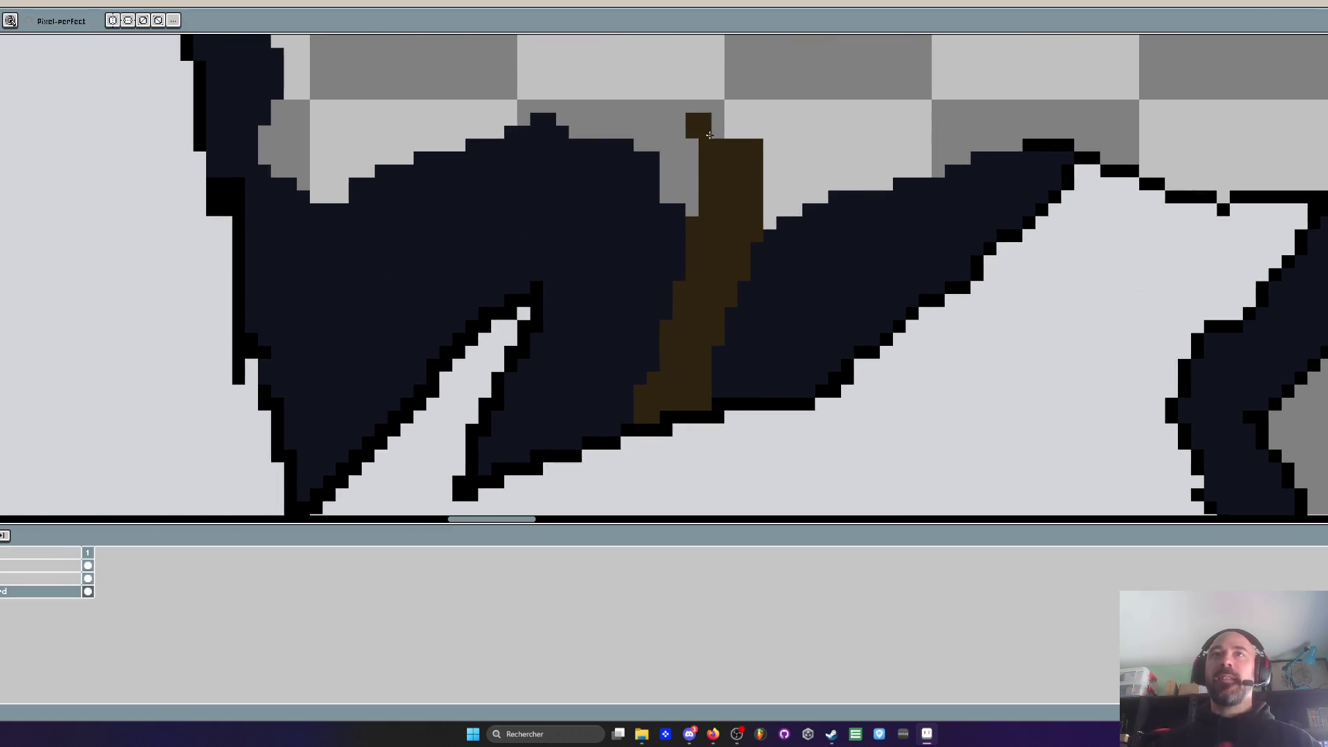
pyautogui.scroll(-1, 712, 131)
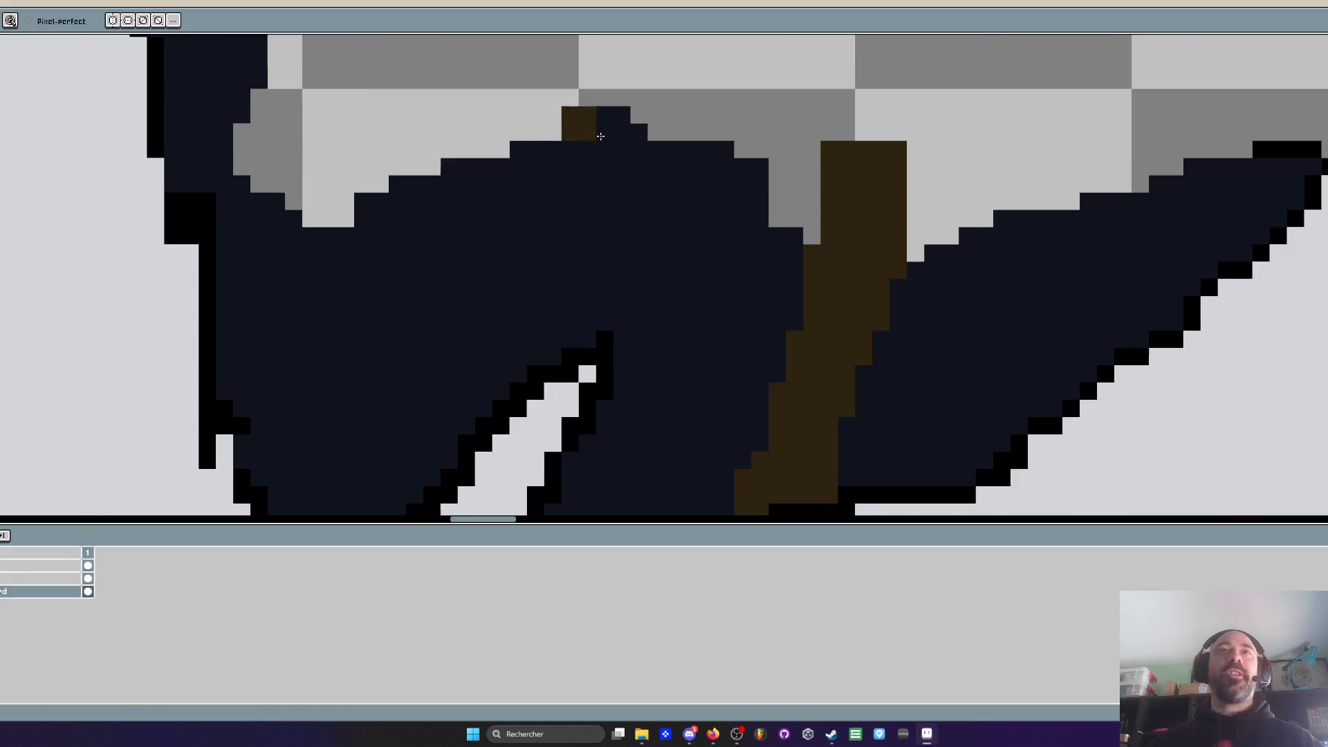
pyautogui.scroll(1, 588, 121)
pyautogui.scroll(-1, 904, 167)
pyautogui.scroll(1, 904, 166)
# Widen the plank to the hole's top edge and tidy its top end
pyautogui.moveTo(774, 370)
pyautogui.mouseDown()
pyautogui.moveTo(794, 373)
pyautogui.moveTo(864, 157)
pyautogui.moveTo(807, 332)
pyautogui.mouseUp()
pyautogui.scroll(-1, 807, 339)
pyautogui.scroll(1, 850, 237)
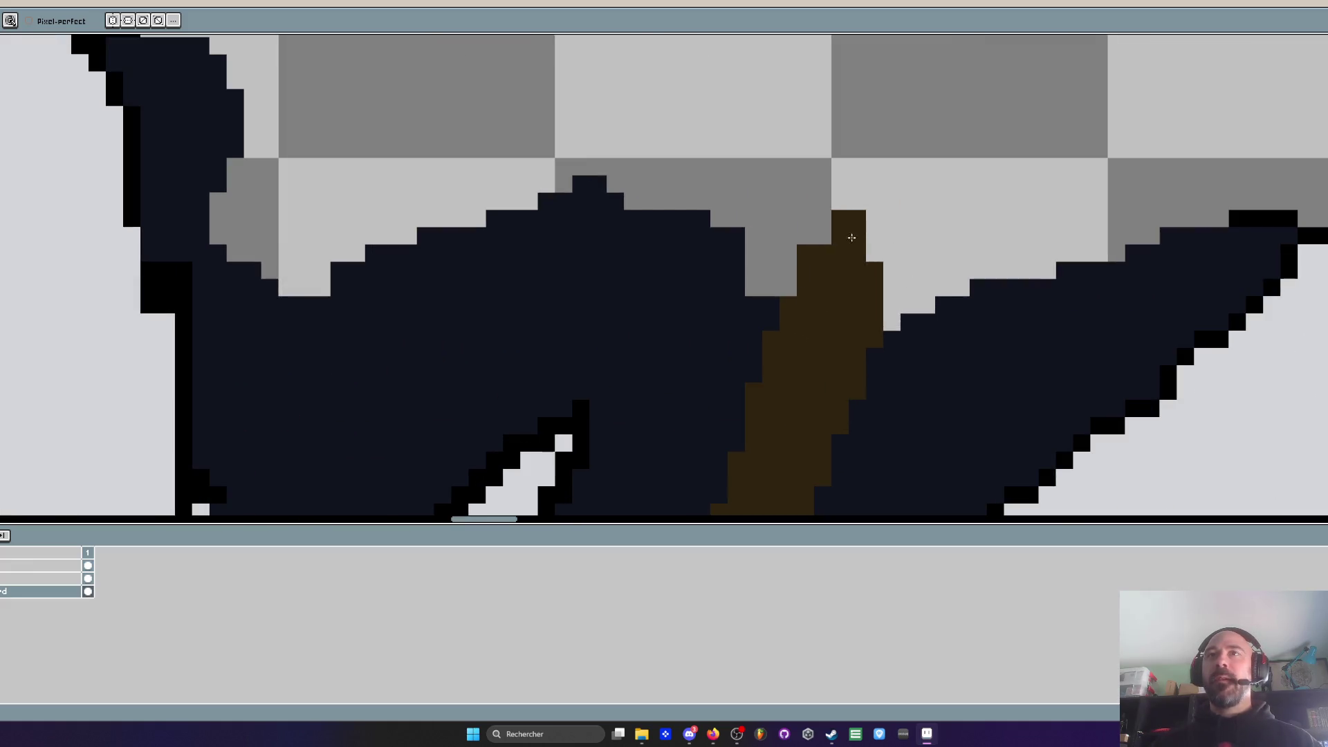
pyautogui.moveTo(851, 237); pyautogui.dragTo(846, 272)
pyautogui.moveTo(858, 224); pyautogui.dragTo(868, 200)
pyautogui.scroll(-2, 868, 207)
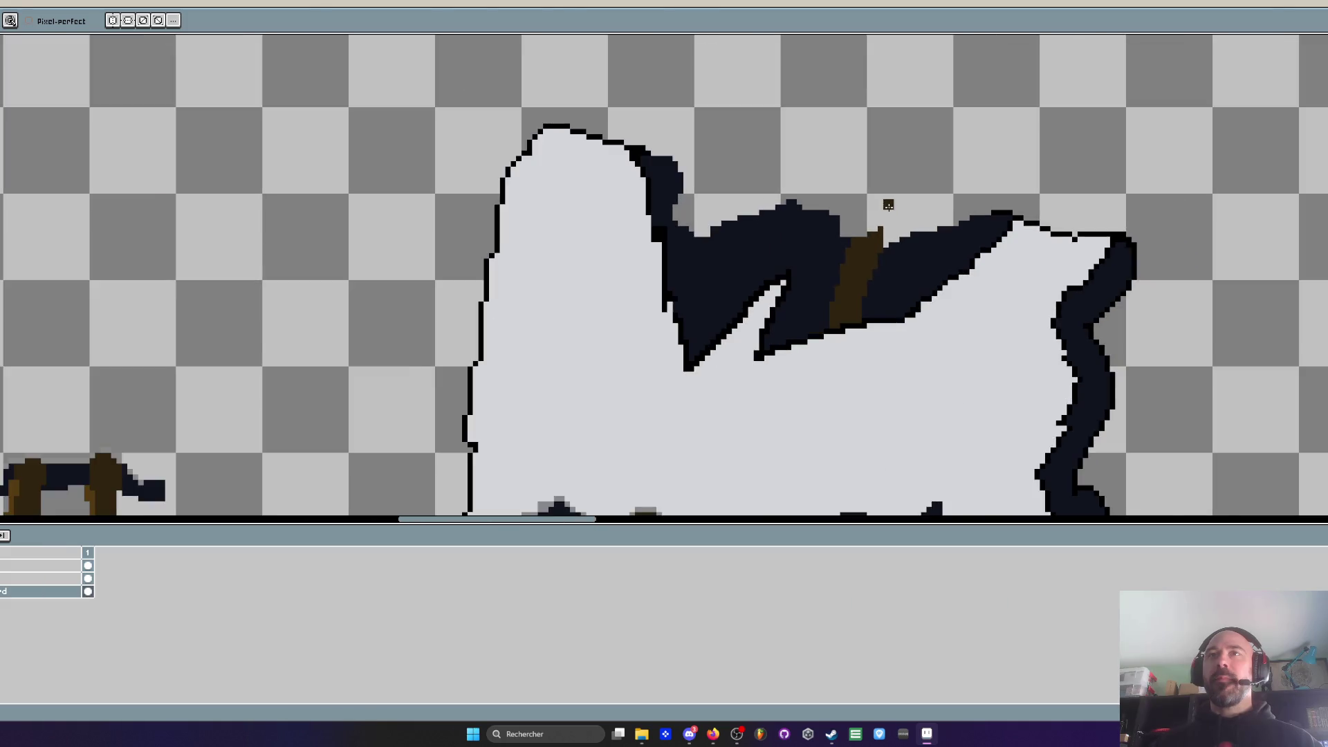